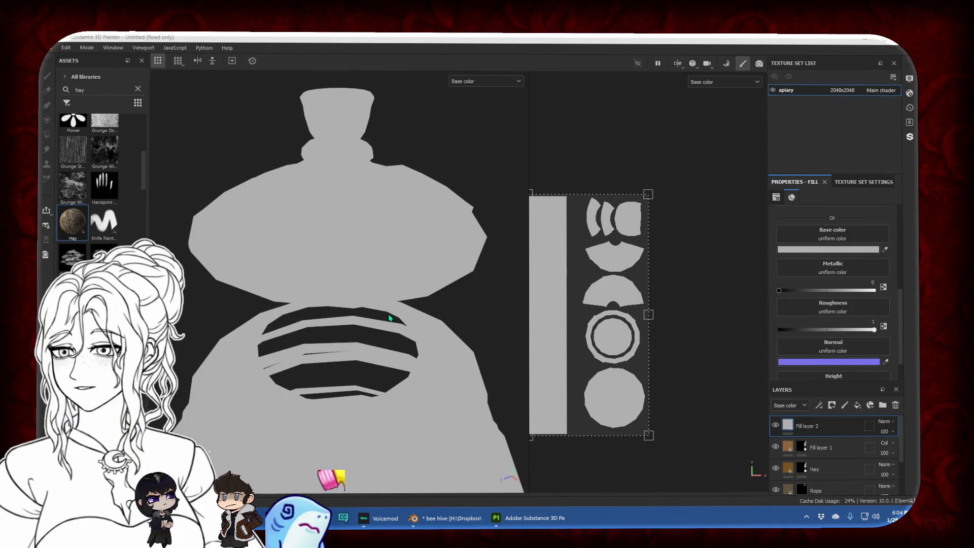
# Invert Fill layer 2's mask to reveal the hay straw, and select the Polygon Fill tool
pyautogui.scroll(-3, 406, 325)
pyautogui.rightClick(812, 426)
pyautogui.click(813, 121)
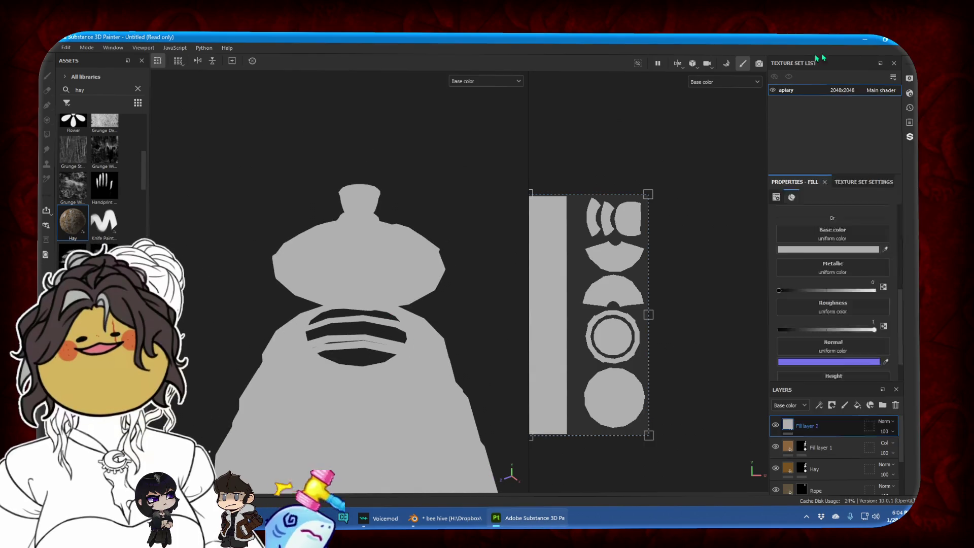
pyautogui.click(47, 91)
pyautogui.click(48, 133)
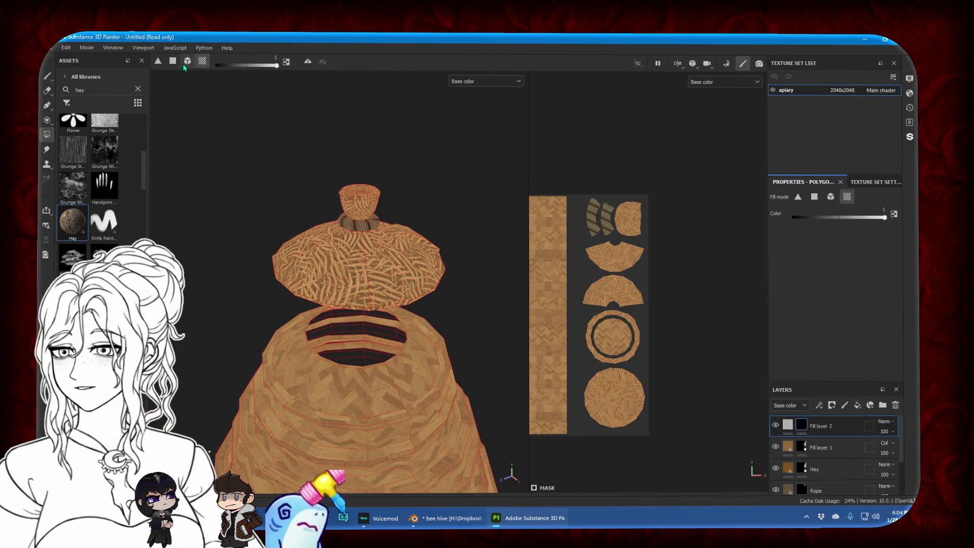
pyautogui.scroll(3, 404, 285)
pyautogui.press('m')
# In UV chunk mode, fill the hive's underside and upper rim islands grey
pyautogui.moveTo(403, 285)
pyautogui.keyDown('alt'); pyautogui.mouseDown()
pyautogui.moveTo(409, 245)
pyautogui.moveTo(285, 282)
pyautogui.moveTo(328, 312)
pyautogui.mouseUp(); pyautogui.keyUp('alt')
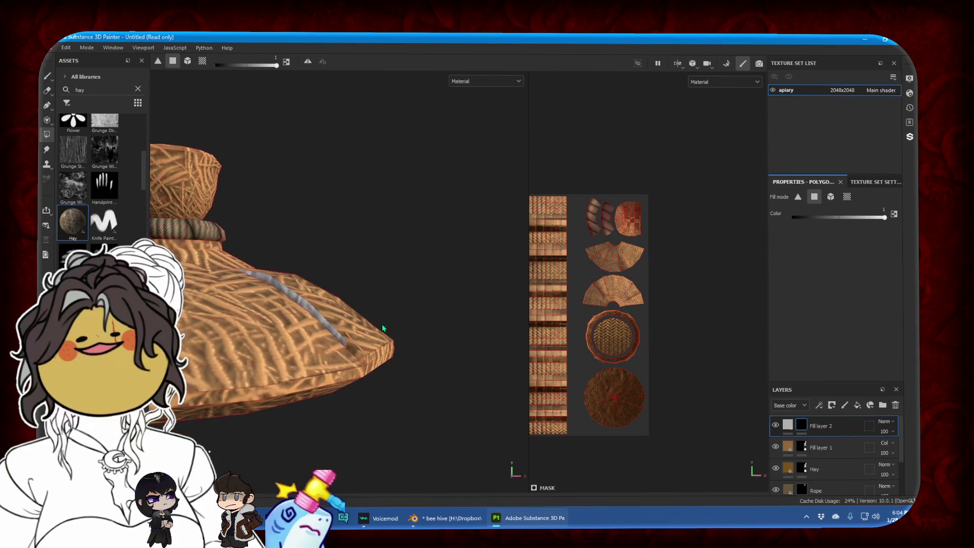
pyautogui.keyDown('alt'); pyautogui.moveTo(415, 335); pyautogui.dragTo(317, 426); pyautogui.keyUp('alt')
pyautogui.scroll(3, 316, 426)
pyautogui.click(316, 426)
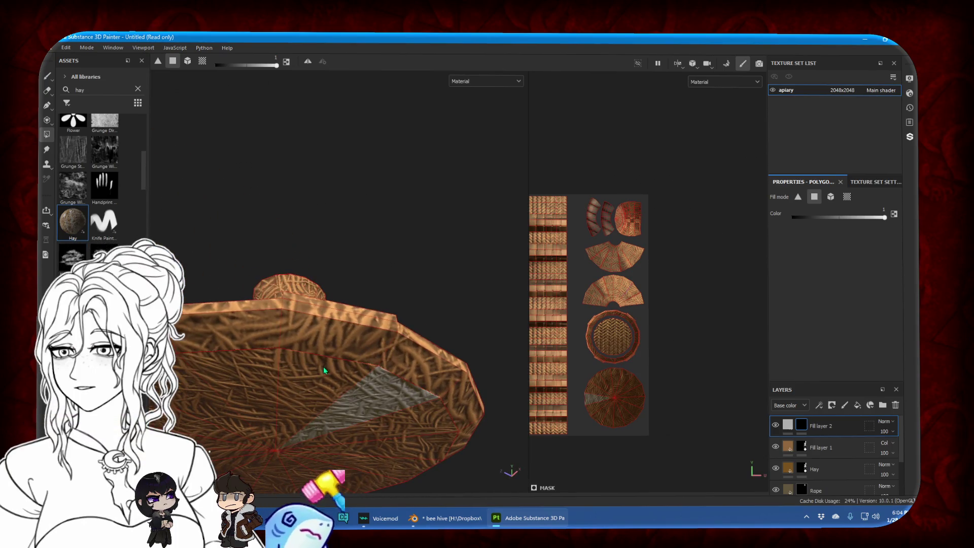
pyautogui.click(202, 61)
pyautogui.click(298, 386)
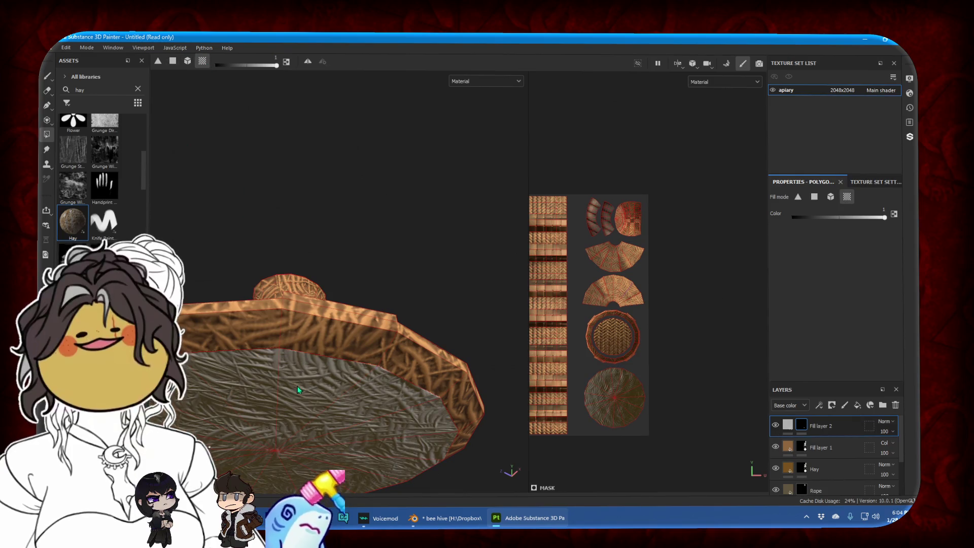
pyautogui.click(295, 331)
# Fill a grey patch on one of the lid's seams
pyautogui.moveTo(336, 278)
pyautogui.keyDown('alt'); pyautogui.mouseDown()
pyautogui.moveTo(407, 385)
pyautogui.moveTo(227, 376)
pyautogui.mouseUp(); pyautogui.keyUp('alt')
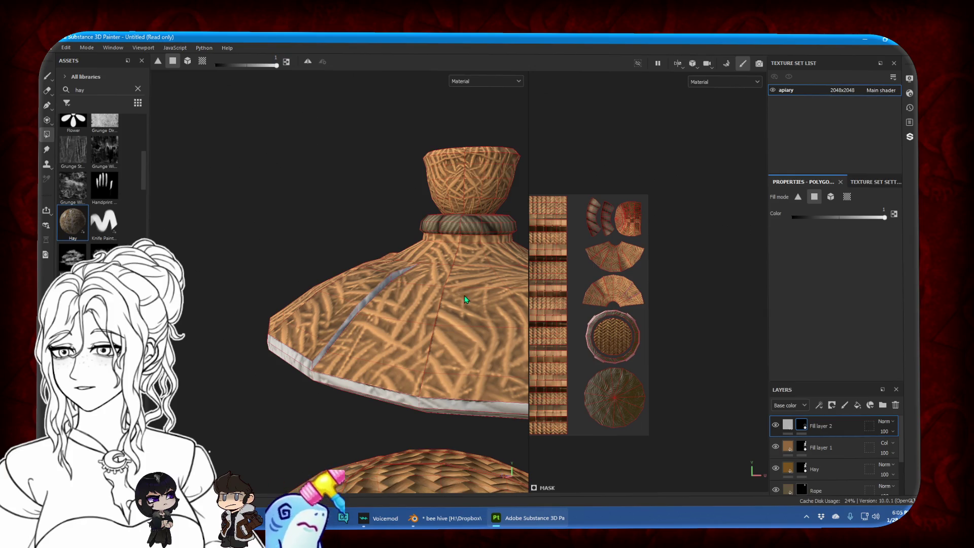
pyautogui.keyDown('alt'); pyautogui.moveTo(403, 283); pyautogui.dragTo(252, 268, button='middle'); pyautogui.keyUp('alt')
pyautogui.keyDown('alt'); pyautogui.moveTo(253, 268); pyautogui.dragTo(295, 265); pyautogui.keyUp('alt')
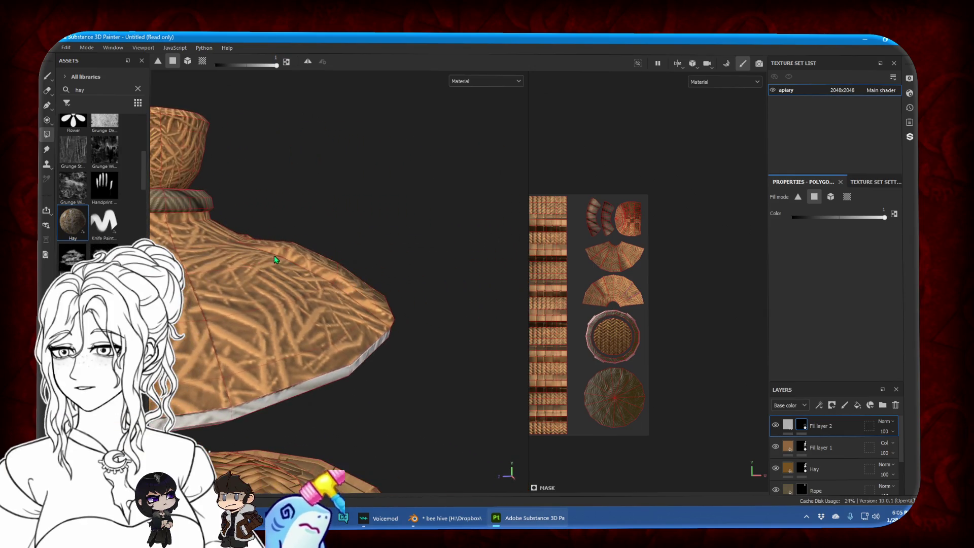
pyautogui.moveTo(374, 274)
pyautogui.keyDown('alt'); pyautogui.mouseDown()
pyautogui.moveTo(388, 321)
pyautogui.moveTo(390, 280)
pyautogui.mouseUp(); pyautogui.keyUp('alt')
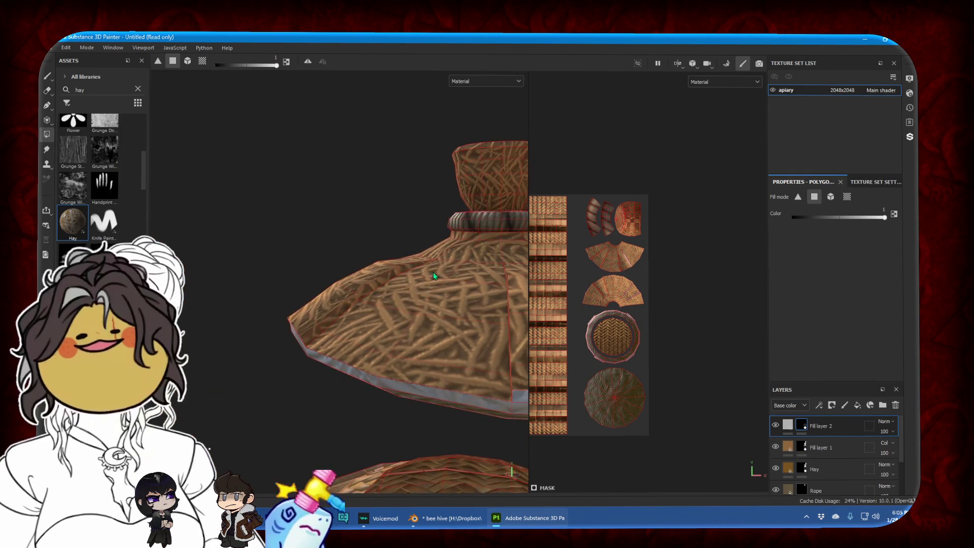
pyautogui.moveTo(446, 315)
pyautogui.keyDown('alt'); pyautogui.mouseDown()
pyautogui.moveTo(319, 335)
pyautogui.moveTo(260, 303)
pyautogui.moveTo(377, 360)
pyautogui.mouseUp(); pyautogui.keyUp('alt')
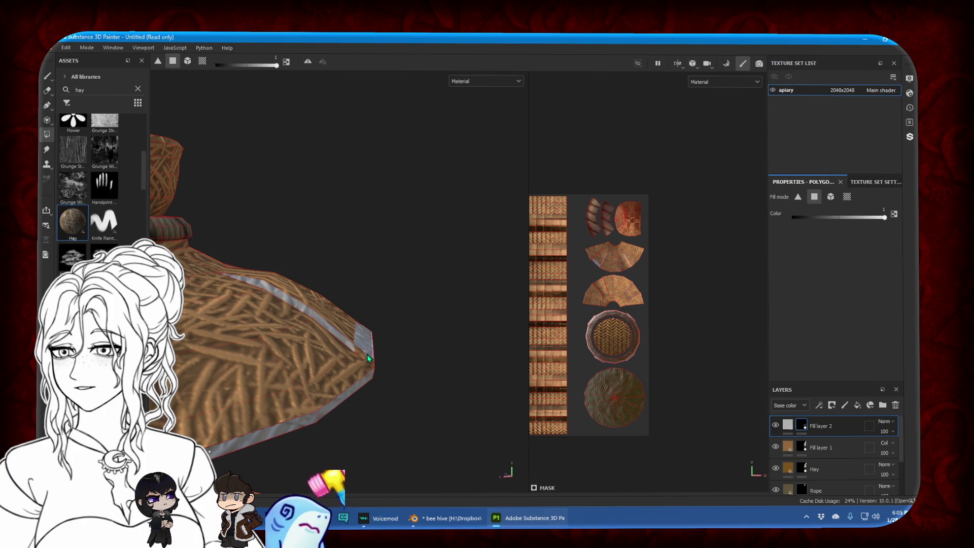
pyautogui.moveTo(400, 300)
pyautogui.keyDown('alt'); pyautogui.mouseDown()
pyautogui.moveTo(326, 445)
pyautogui.moveTo(379, 355)
pyautogui.mouseUp(); pyautogui.keyUp('alt')
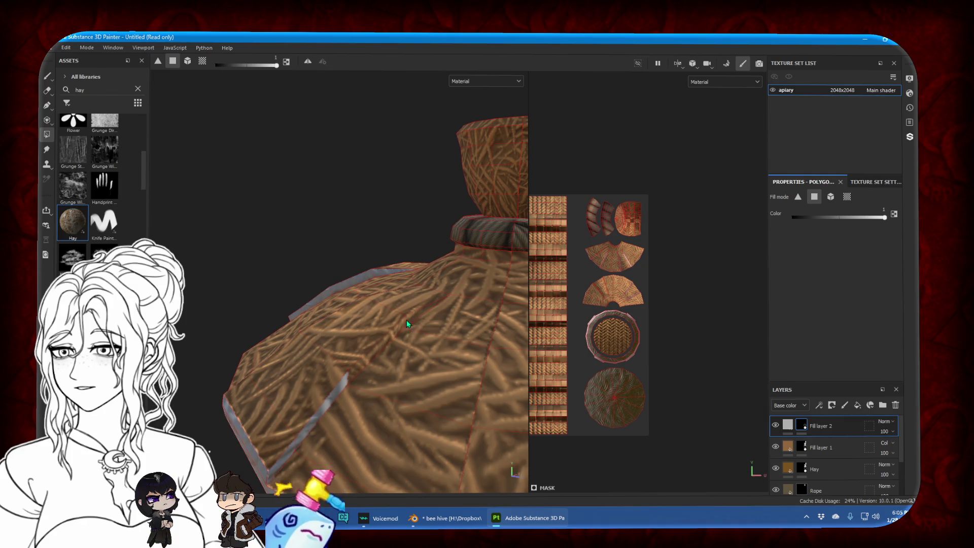
pyautogui.click(375, 349)
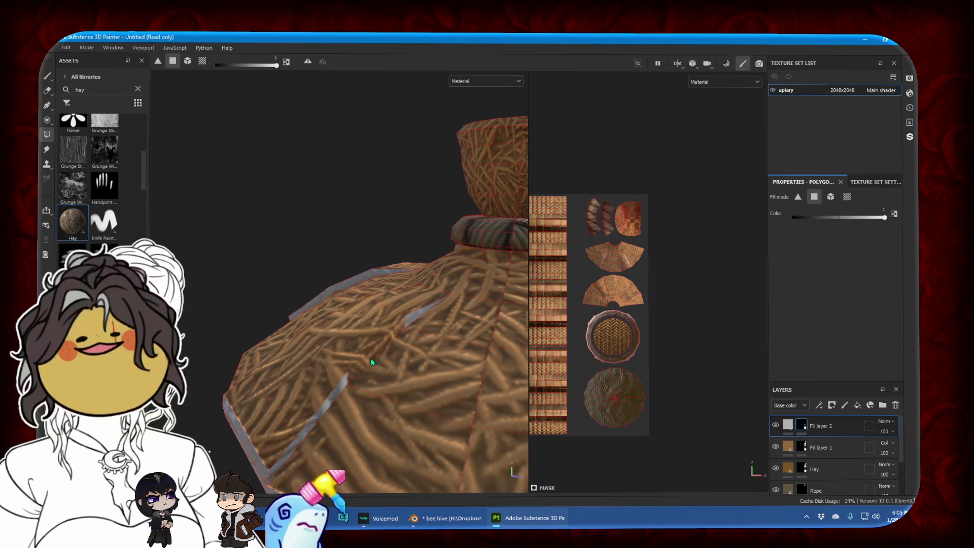
# Fill grey patches along the shoulder's upper edge, then switch back to erasing
pyautogui.keyDown('alt'); pyautogui.moveTo(371, 358); pyautogui.dragTo(288, 318); pyautogui.keyUp('alt')
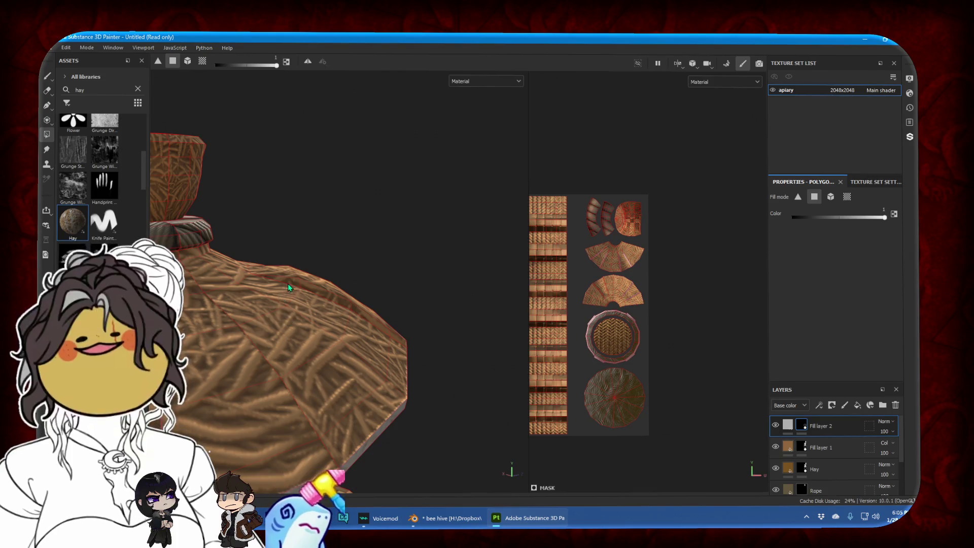
pyautogui.moveTo(284, 280)
pyautogui.mouseDown()
pyautogui.moveTo(360, 313)
pyautogui.moveTo(358, 381)
pyautogui.moveTo(442, 258)
pyautogui.moveTo(335, 346)
pyautogui.mouseUp()
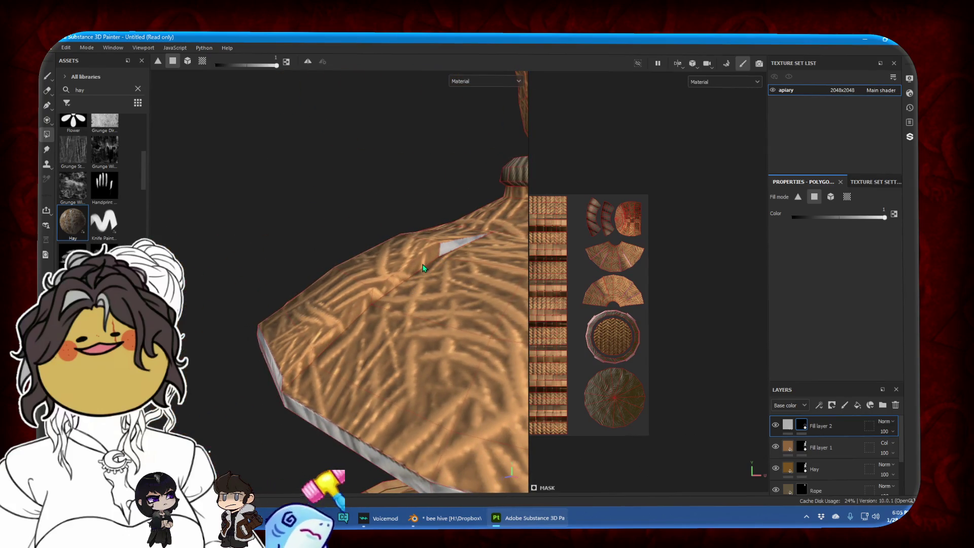
pyautogui.press('f')
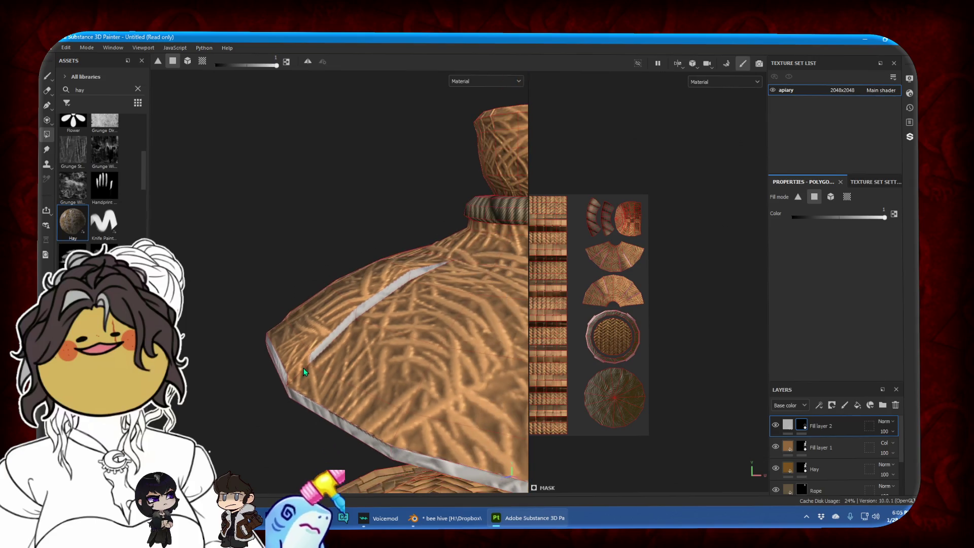
pyautogui.moveTo(303, 367)
pyautogui.keyDown('alt'); pyautogui.mouseDown()
pyautogui.moveTo(442, 349)
pyautogui.moveTo(300, 334)
pyautogui.moveTo(357, 247)
pyautogui.mouseUp(); pyautogui.keyUp('alt')
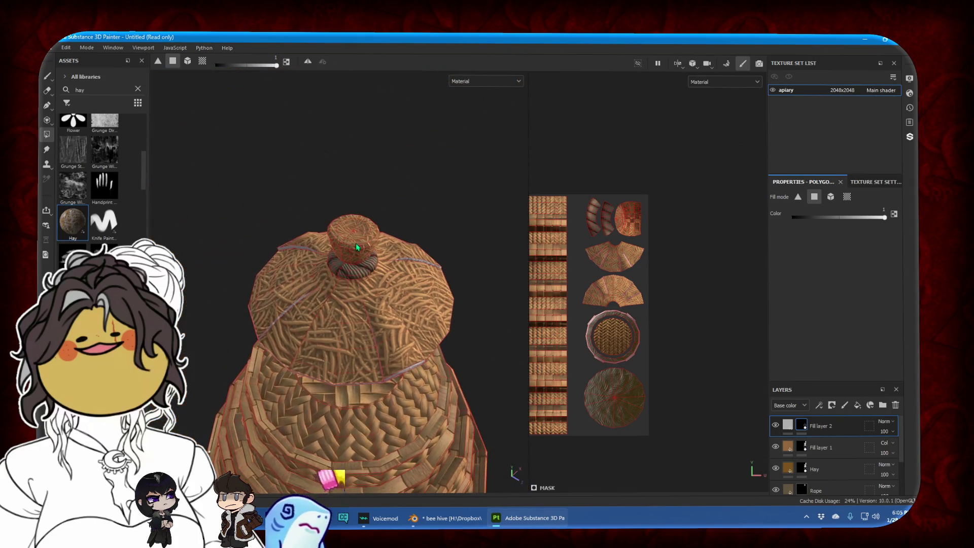
pyautogui.moveTo(375, 352)
pyautogui.keyDown('alt'); pyautogui.mouseDown()
pyautogui.moveTo(407, 274)
pyautogui.moveTo(333, 332)
pyautogui.mouseUp(); pyautogui.keyUp('alt')
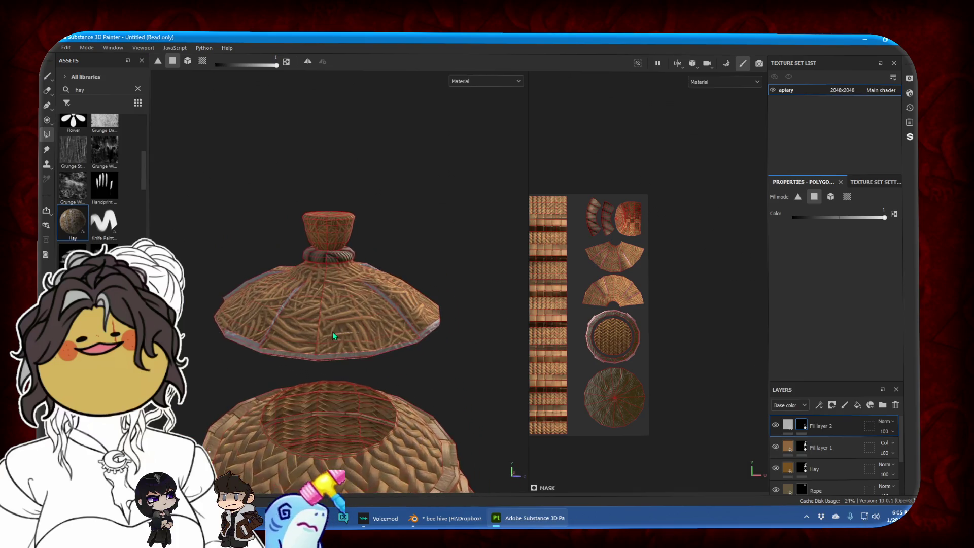
pyautogui.scroll(5, 314, 329)
pyautogui.click(47, 91)
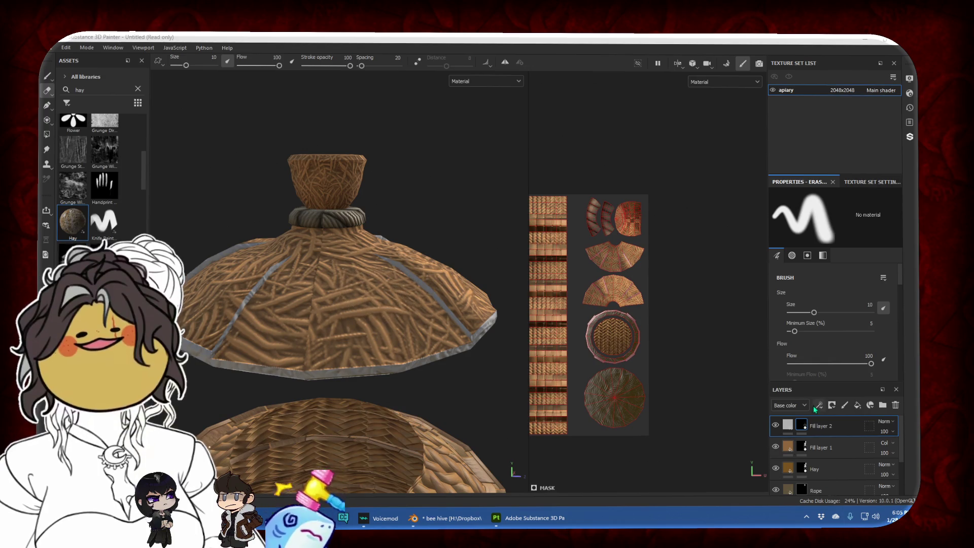
pyautogui.click(789, 425)
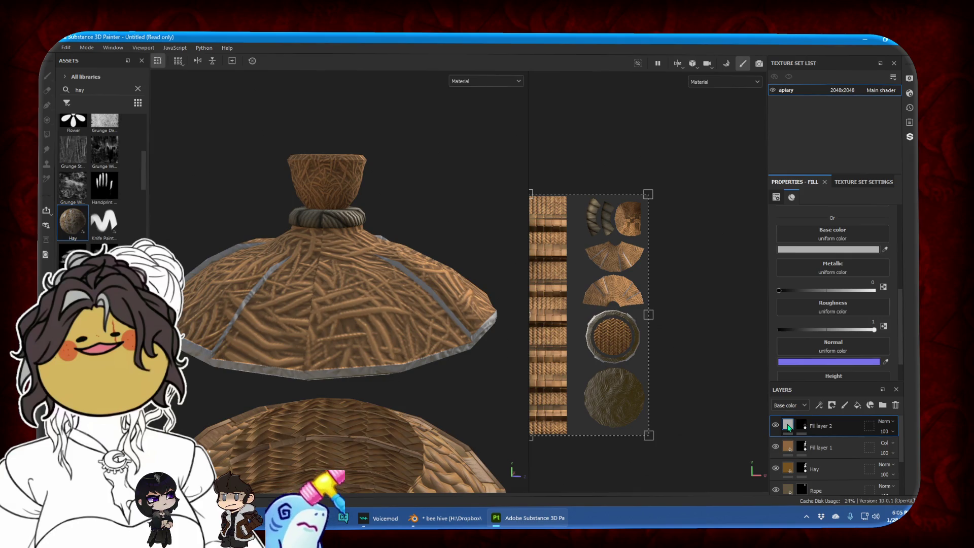
# Add a Blur filter to Fill layer 2's mask at intensity 1.1
pyautogui.rightClick(804, 428)
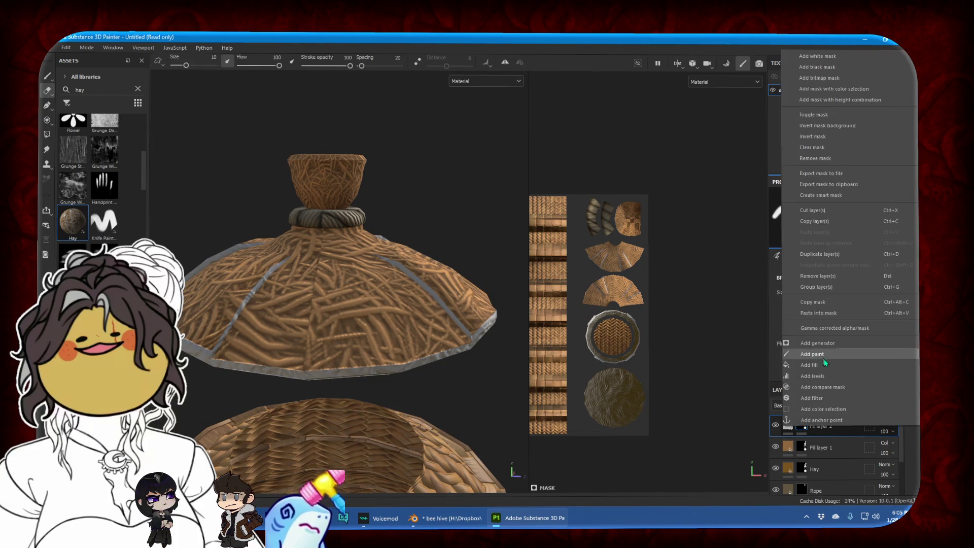
pyautogui.click(825, 399)
pyautogui.click(851, 219)
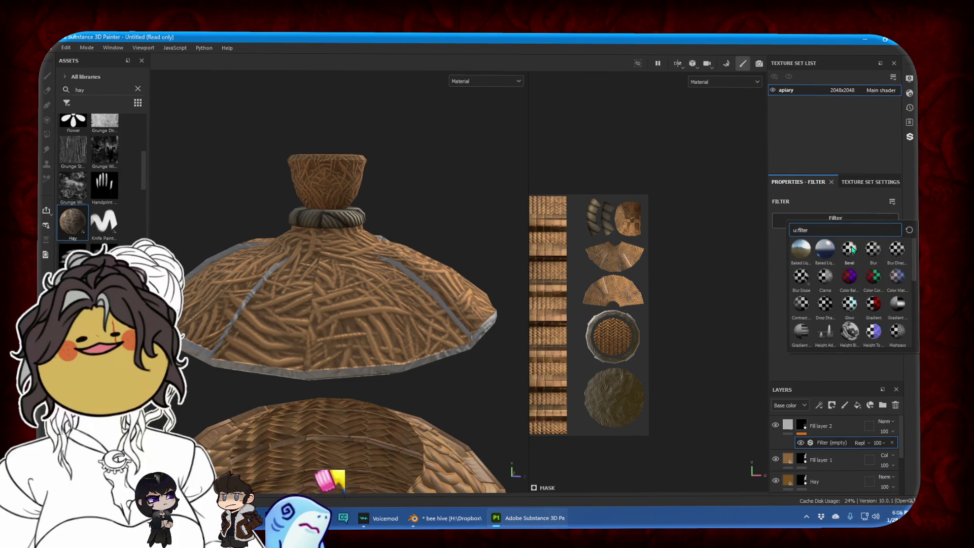
pyautogui.click(873, 249)
pyautogui.moveTo(787, 267); pyautogui.dragTo(791, 266)
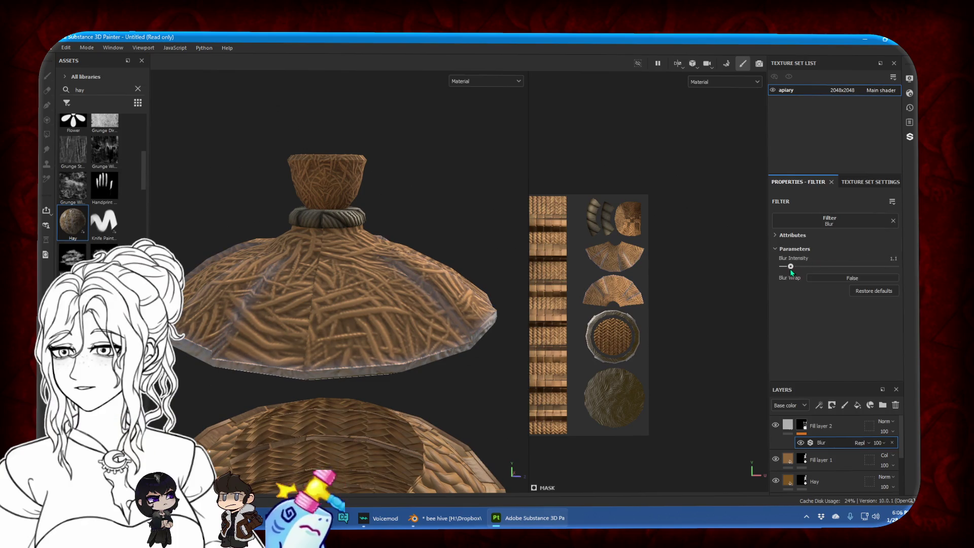
pyautogui.press('c')
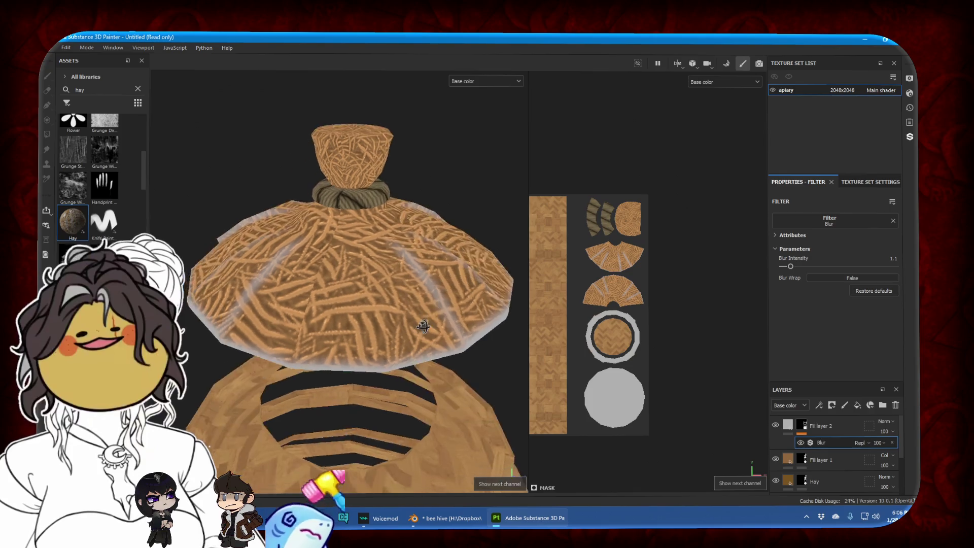
# Set Fill layer 2's blend mode to Multiply over the hay
pyautogui.click(886, 422)
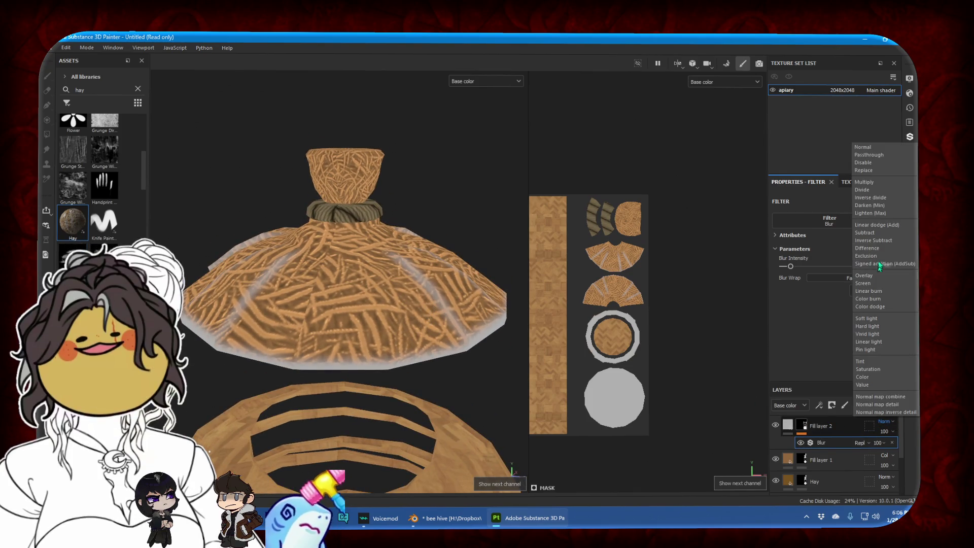
pyautogui.click(879, 183)
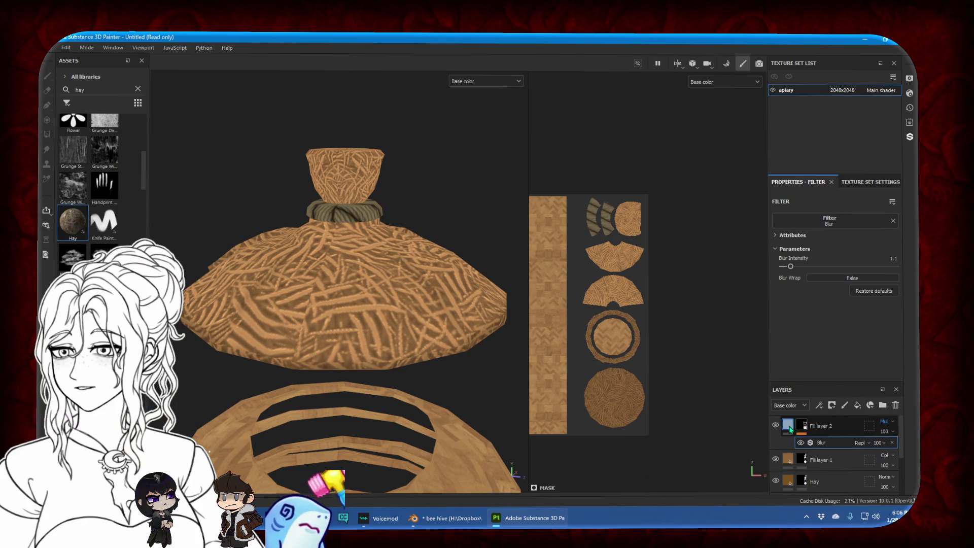
pyautogui.click(790, 429)
pyautogui.click(828, 249)
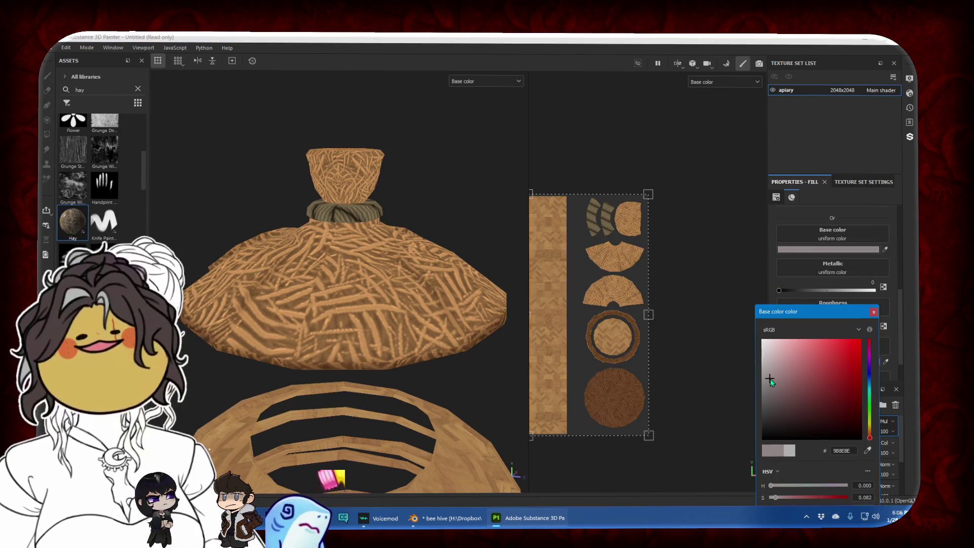
# Darken Fill layer 2's base colour to 716F6F
pyautogui.moveTo(770, 381); pyautogui.dragTo(765, 395)
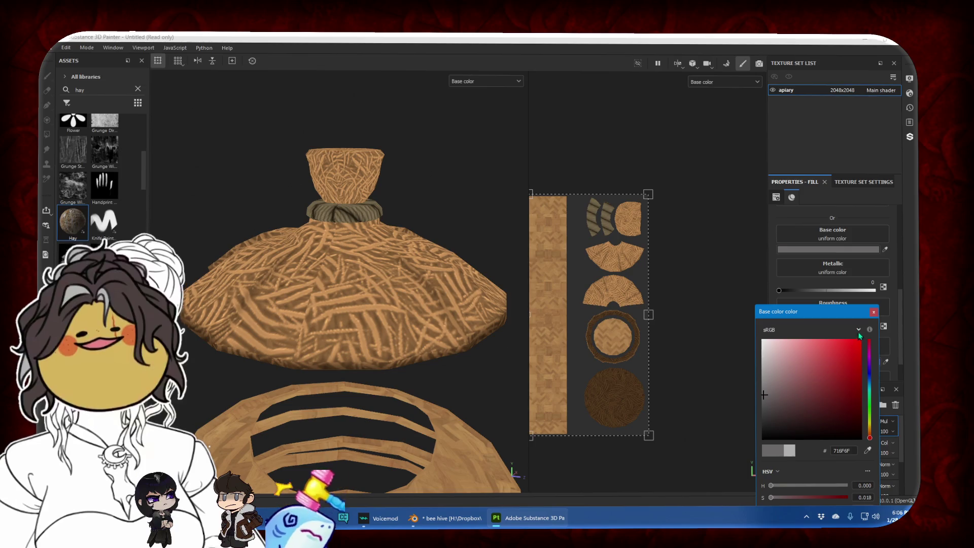
pyautogui.click(873, 312)
pyautogui.keyDown('alt'); pyautogui.moveTo(396, 388); pyautogui.dragTo(431, 381); pyautogui.keyUp('alt')
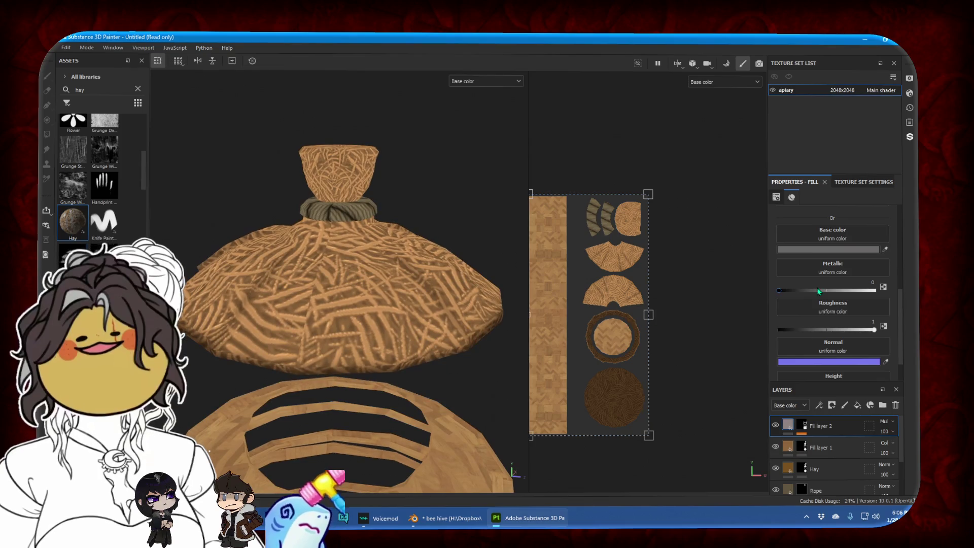
# Lower the Blur filter's intensity to about 0.65
pyautogui.rightClick(807, 430)
pyautogui.click(820, 444)
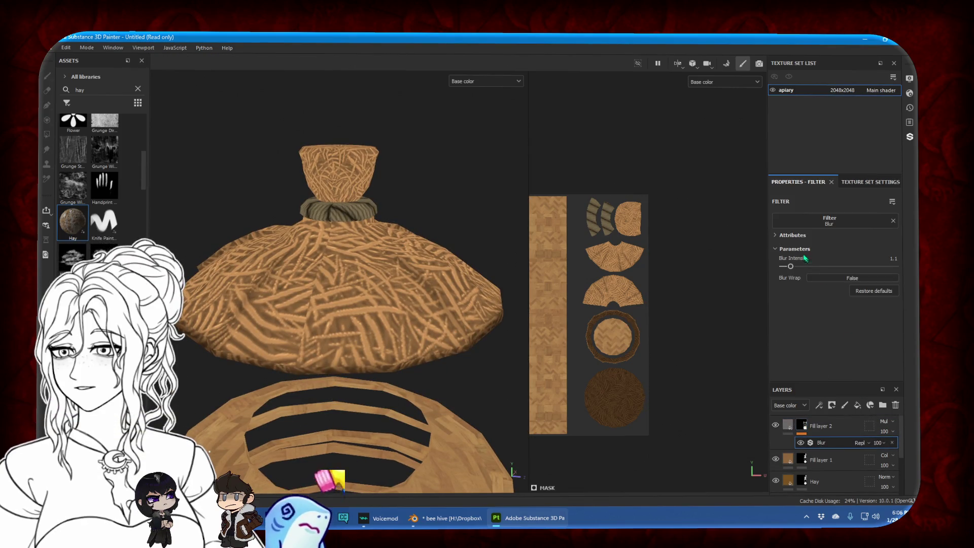
pyautogui.moveTo(792, 269); pyautogui.dragTo(789, 270)
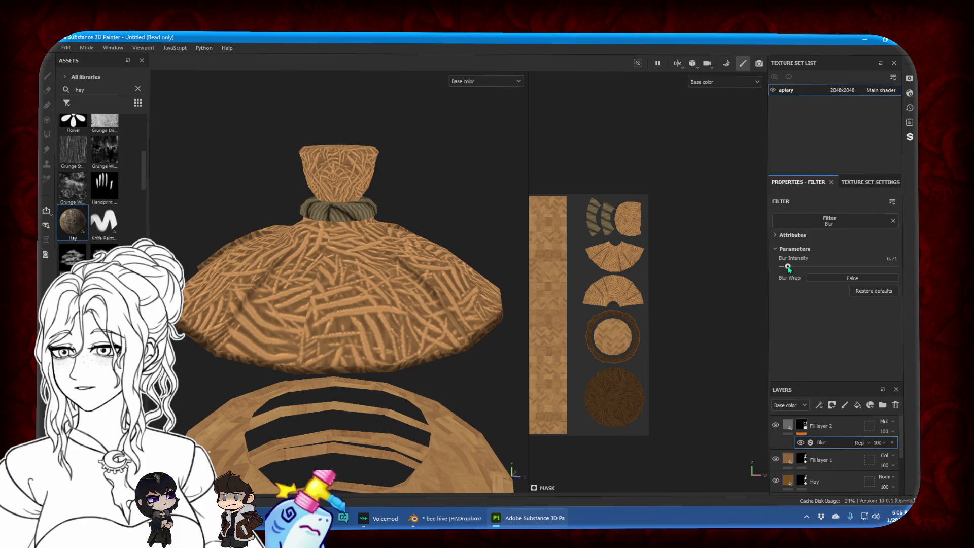
pyautogui.moveTo(508, 285)
pyautogui.keyDown('alt'); pyautogui.mouseDown()
pyautogui.moveTo(489, 332)
pyautogui.moveTo(473, 333)
pyautogui.moveTo(553, 295)
pyautogui.moveTo(425, 280)
pyautogui.mouseUp(); pyautogui.keyUp('alt')
pyautogui.scroll(5, 366, 279)
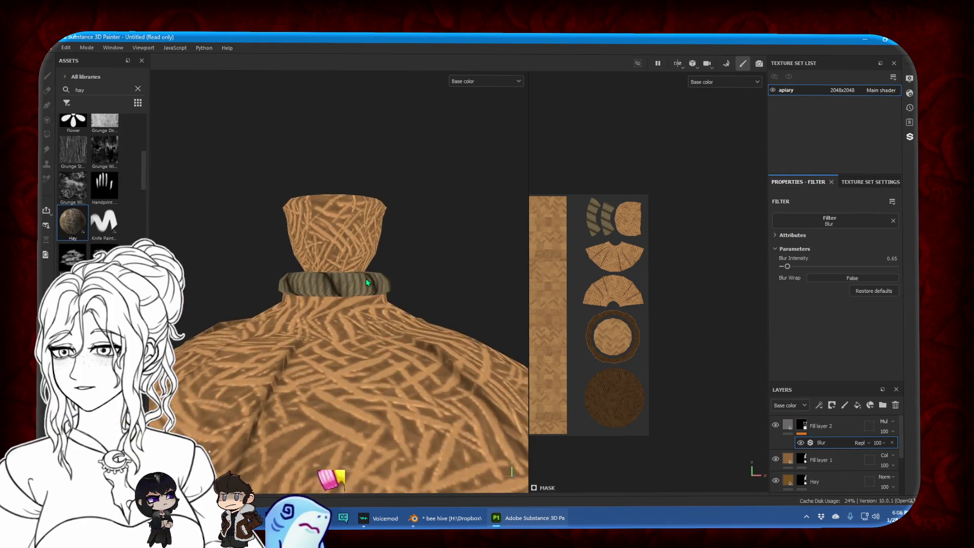
# Select Fill layer 2's mask for brush painting and rotate the lighting across the lid
pyautogui.click(802, 427)
pyautogui.press('e')
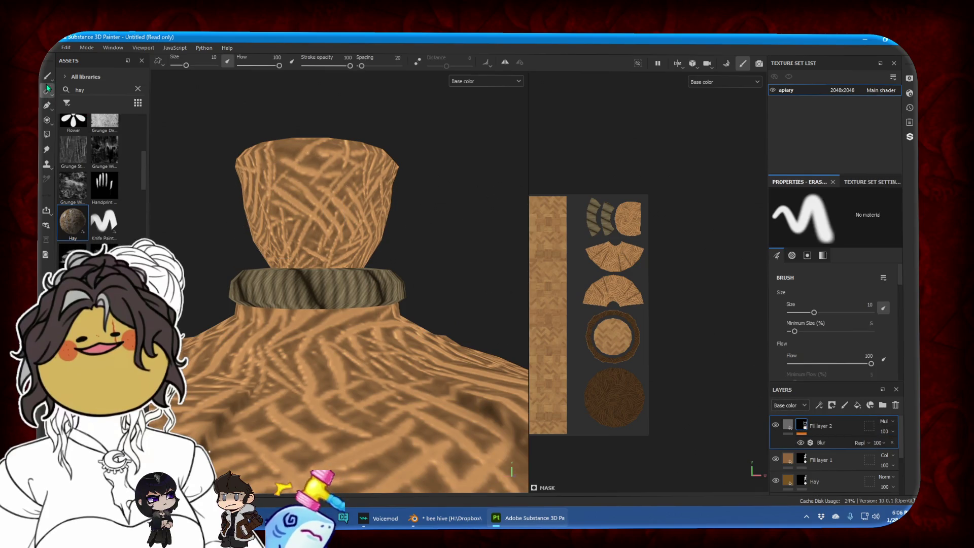
pyautogui.click(47, 76)
pyautogui.scroll(2, 614, 315)
pyautogui.scroll(4, 614, 320)
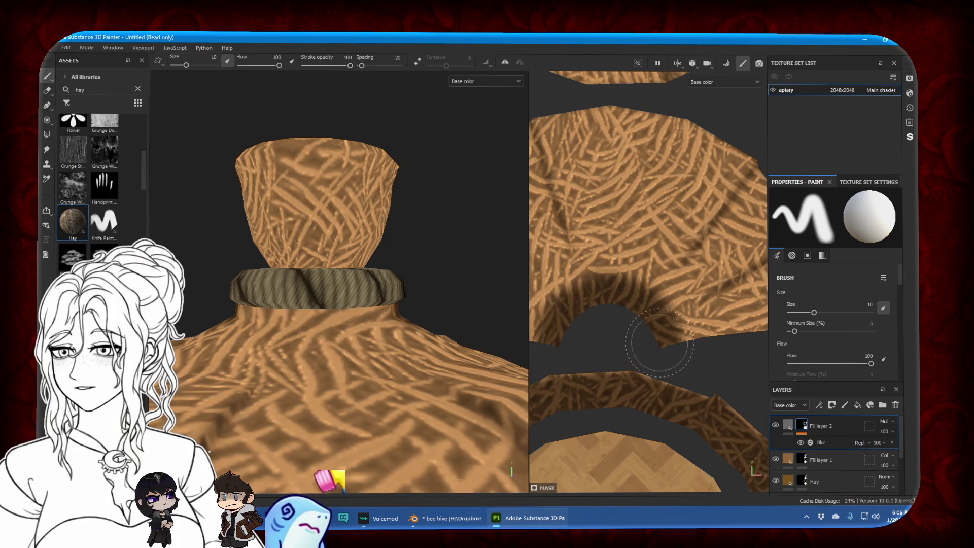
pyautogui.moveTo(660, 344); pyautogui.dragTo(631, 213, button='middle')
pyautogui.scroll(-2, 629, 203)
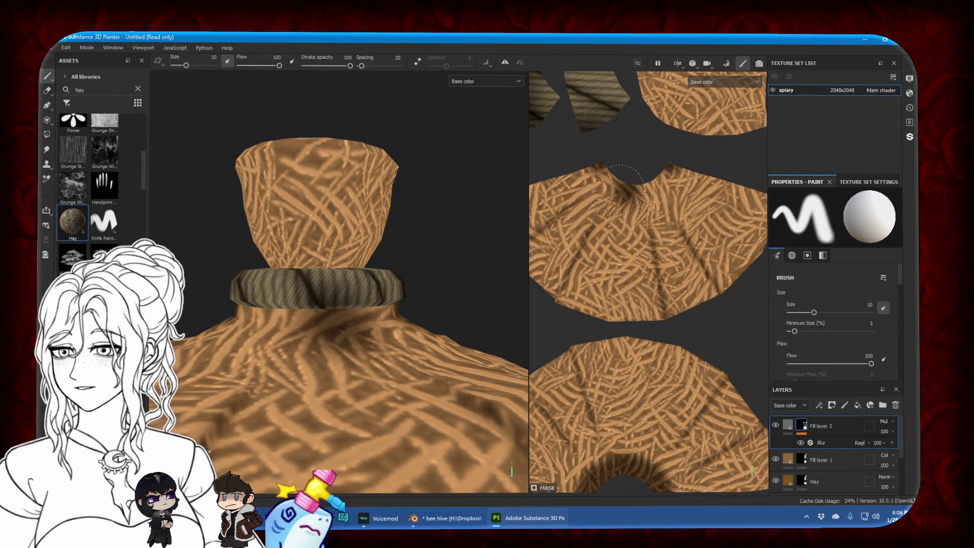
pyautogui.keyDown('shift'); pyautogui.moveTo(620, 188); pyautogui.dragTo(668, 169, button='right'); pyautogui.keyUp('shift')
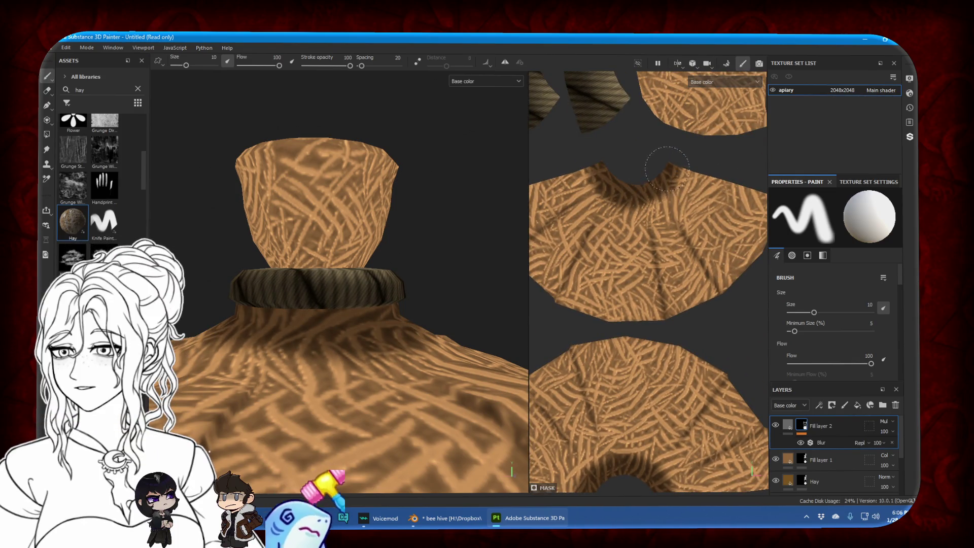
pyautogui.scroll(-2, 665, 170)
pyautogui.moveTo(654, 172); pyautogui.dragTo(548, 229, button='middle')
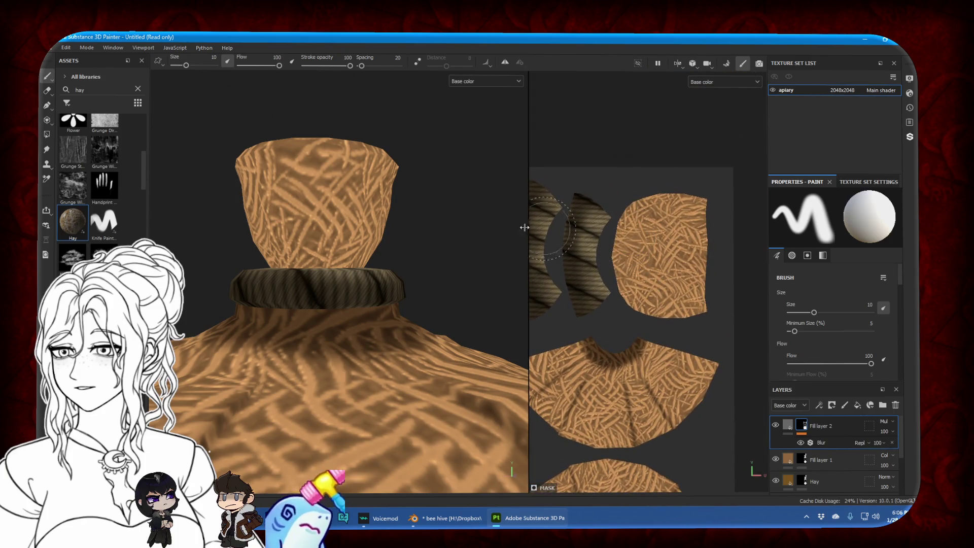
pyautogui.keyDown('shift'); pyautogui.moveTo(305, 252); pyautogui.dragTo(366, 254, button='right'); pyautogui.keyUp('shift')
pyautogui.keyDown('shift'); pyautogui.moveTo(709, 264); pyautogui.dragTo(703, 223, button='right'); pyautogui.keyUp('shift')
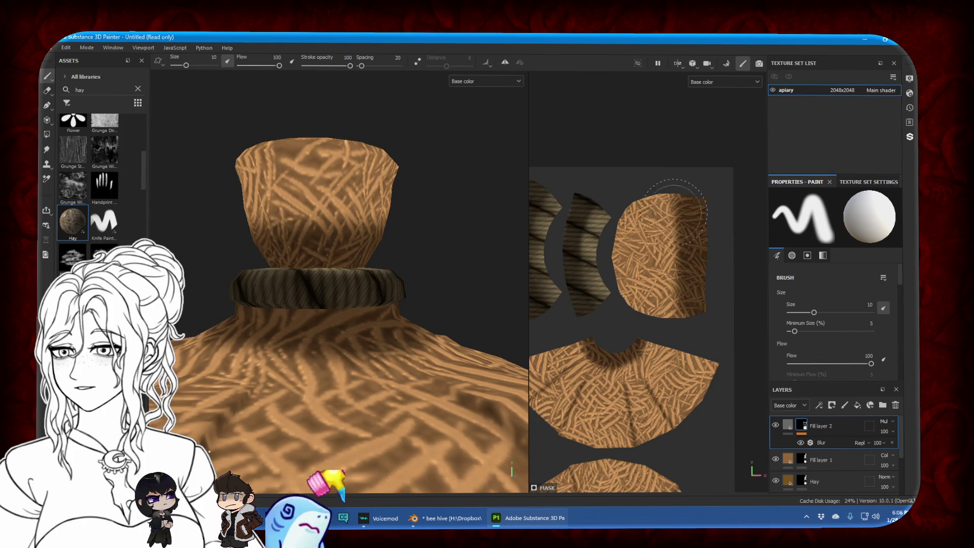
# Polygon-fill the neck ring's two UV islands, then erase the dark fill from the neck top
pyautogui.click(48, 134)
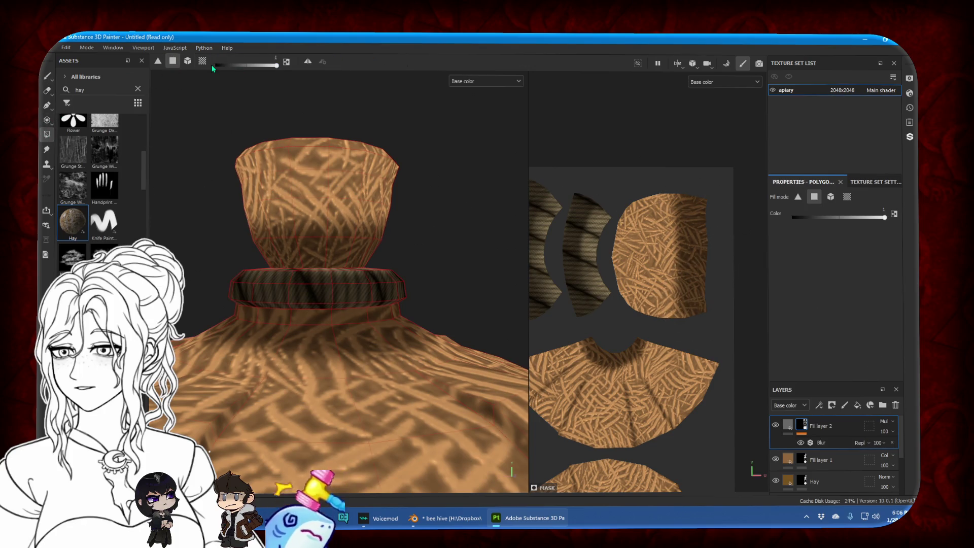
pyautogui.click(569, 255)
pyautogui.click(540, 225)
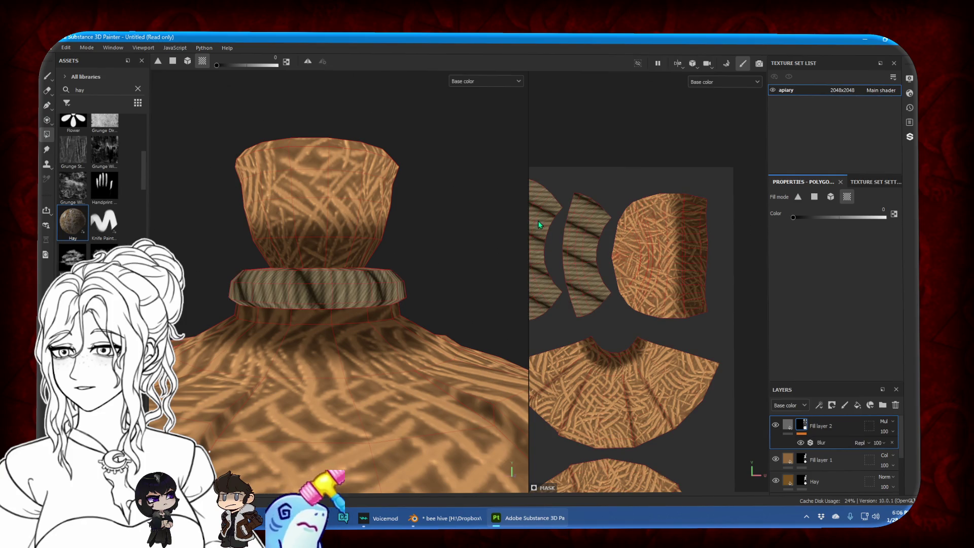
pyautogui.click(47, 90)
pyautogui.moveTo(658, 216); pyautogui.dragTo(670, 297)
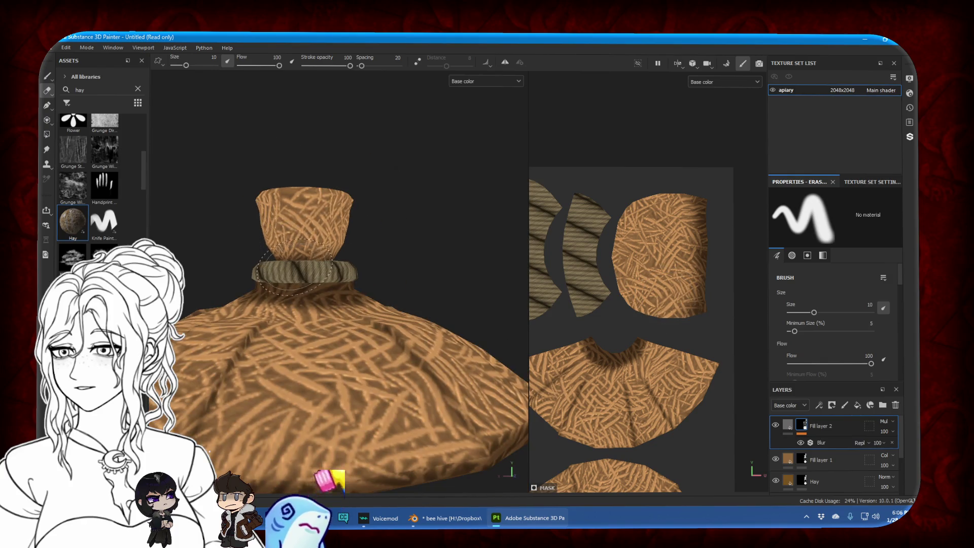
# Lighten Fill layer 2's base colour to A79F9F
pyautogui.keyDown('alt'); pyautogui.moveTo(288, 244); pyautogui.dragTo(241, 226); pyautogui.keyUp('alt')
pyautogui.keyDown('alt'); pyautogui.moveTo(335, 343); pyautogui.dragTo(246, 353); pyautogui.keyUp('alt')
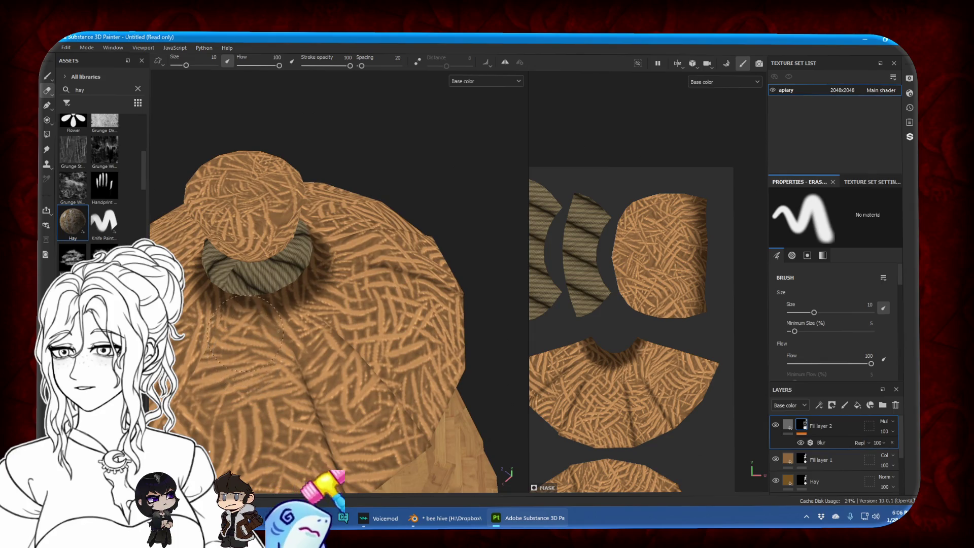
pyautogui.moveTo(369, 235)
pyautogui.keyDown('alt'); pyautogui.mouseDown()
pyautogui.moveTo(392, 175)
pyautogui.moveTo(349, 220)
pyautogui.moveTo(400, 264)
pyautogui.moveTo(392, 278)
pyautogui.mouseUp(); pyautogui.keyUp('alt')
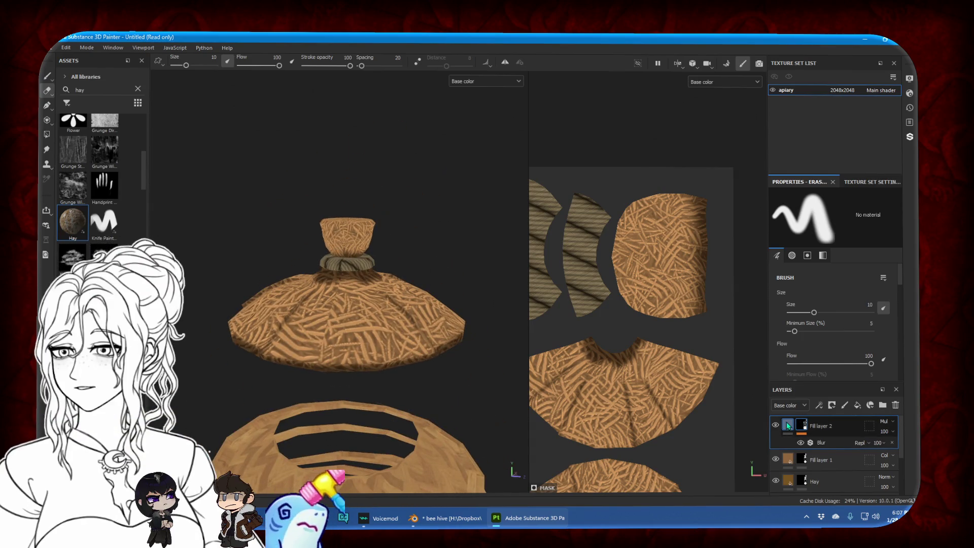
pyautogui.click(788, 426)
pyautogui.click(829, 249)
pyautogui.moveTo(766, 389); pyautogui.dragTo(766, 374)
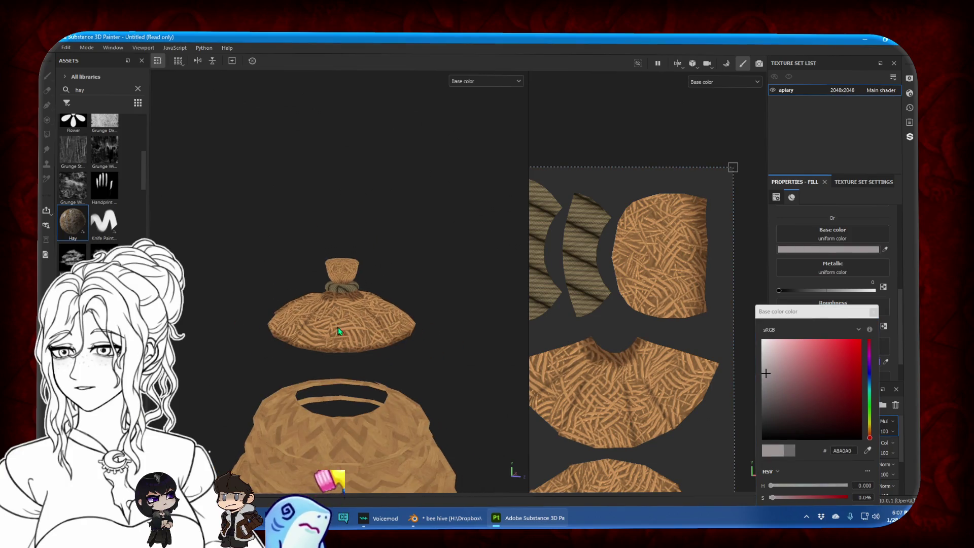
pyautogui.keyDown('alt'); pyautogui.moveTo(337, 331); pyautogui.dragTo(363, 282); pyautogui.keyUp('alt')
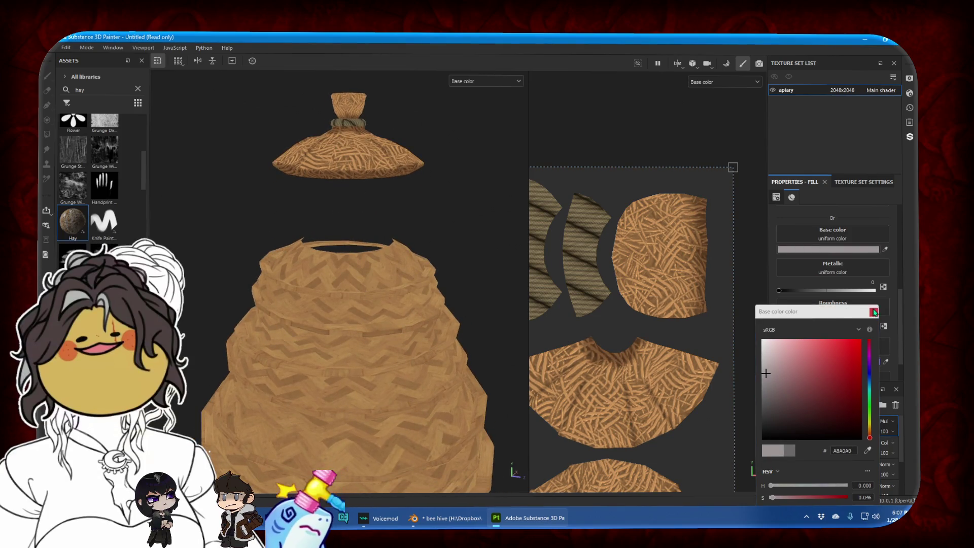
pyautogui.click(874, 311)
# Add Fill layer 3 with a sampled pinkish-grey colour and a black mask
pyautogui.click(858, 405)
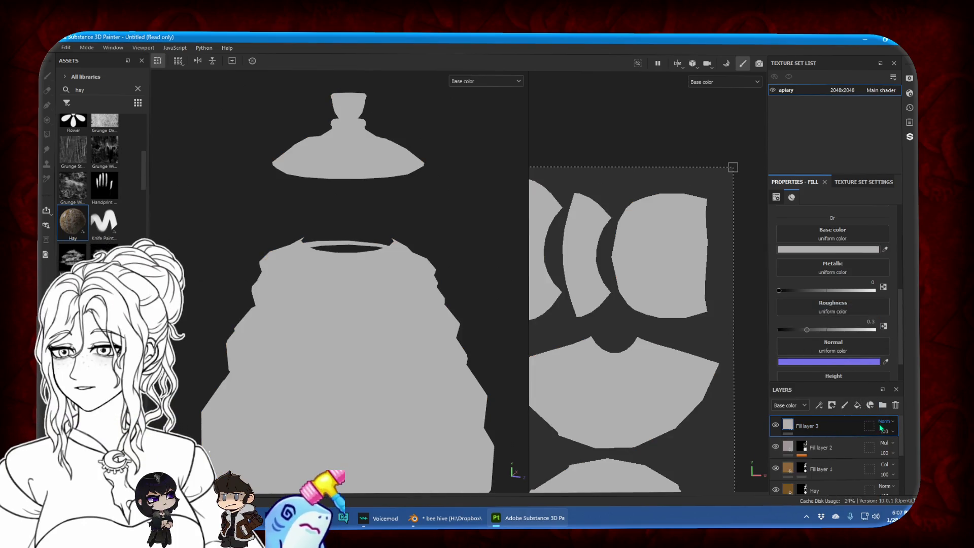
pyautogui.click(885, 250)
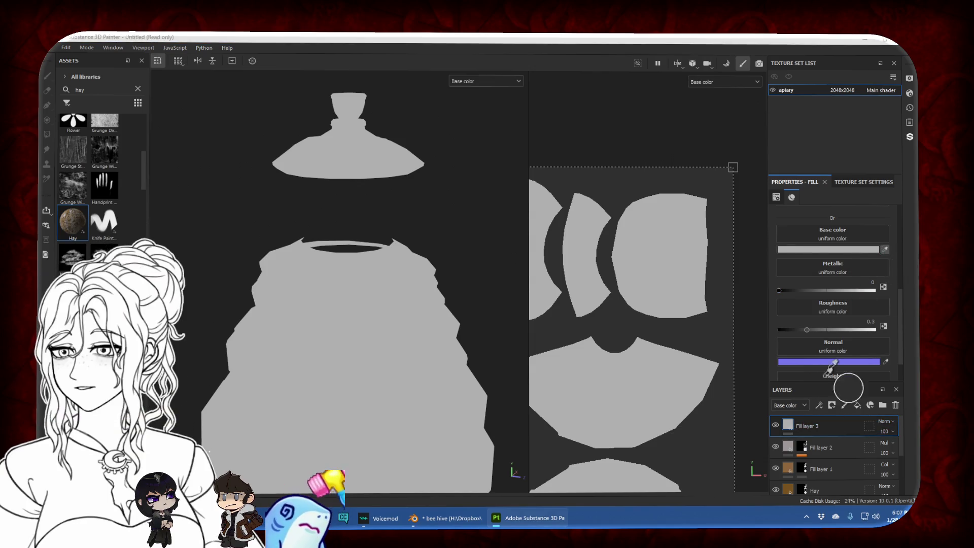
pyautogui.click(788, 447)
pyautogui.rightClick(812, 426)
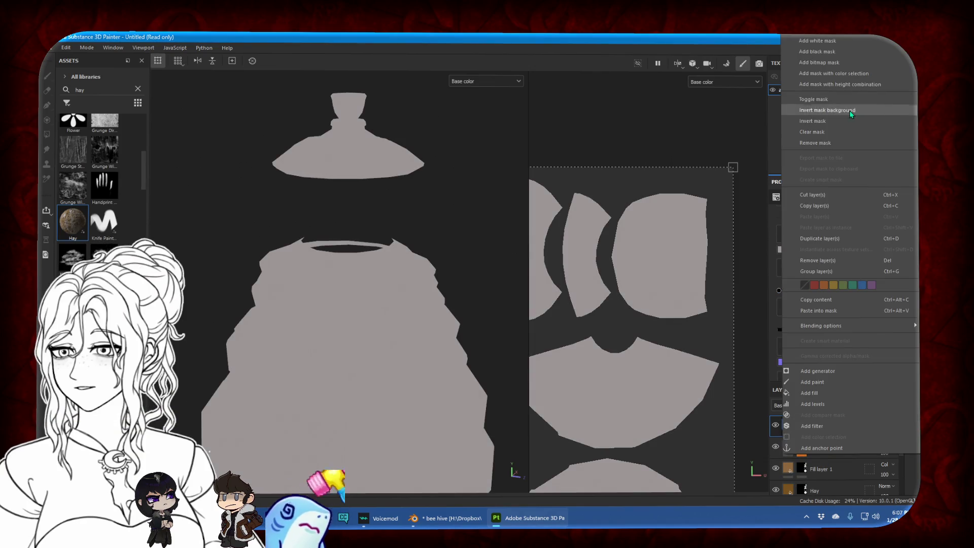
pyautogui.click(840, 53)
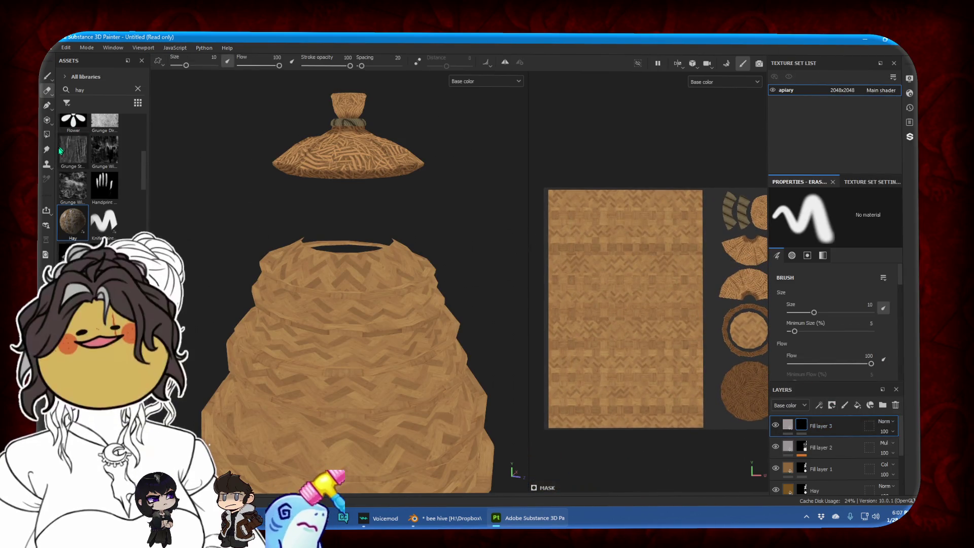
# With Polygon Fill at value 1, fill two thin horizontal UV strips on the mask
pyautogui.click(47, 135)
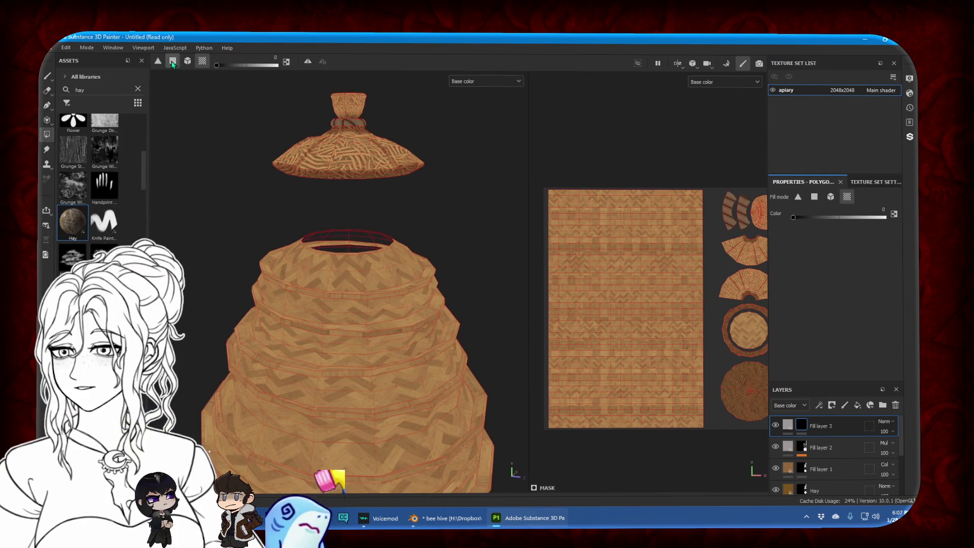
pyautogui.moveTo(234, 69); pyautogui.dragTo(276, 65)
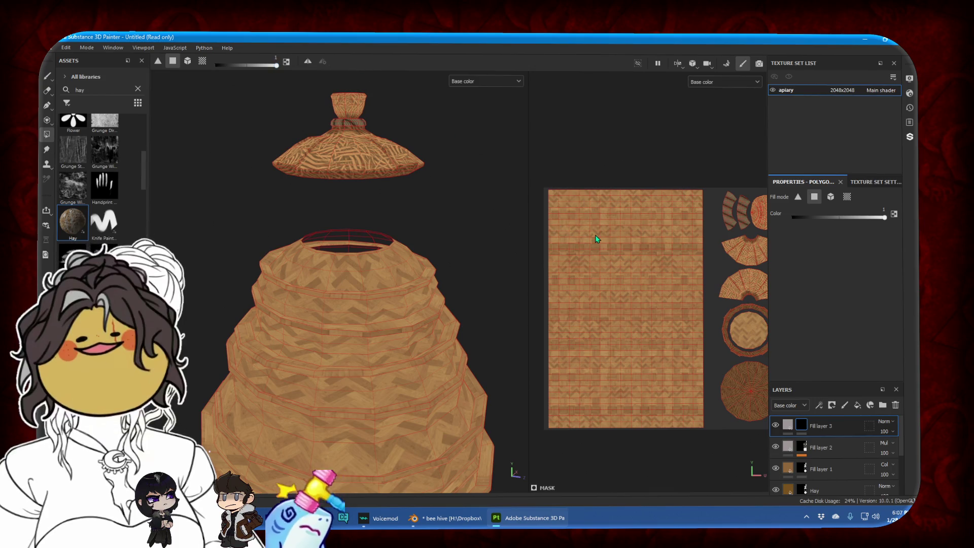
pyautogui.press('m')
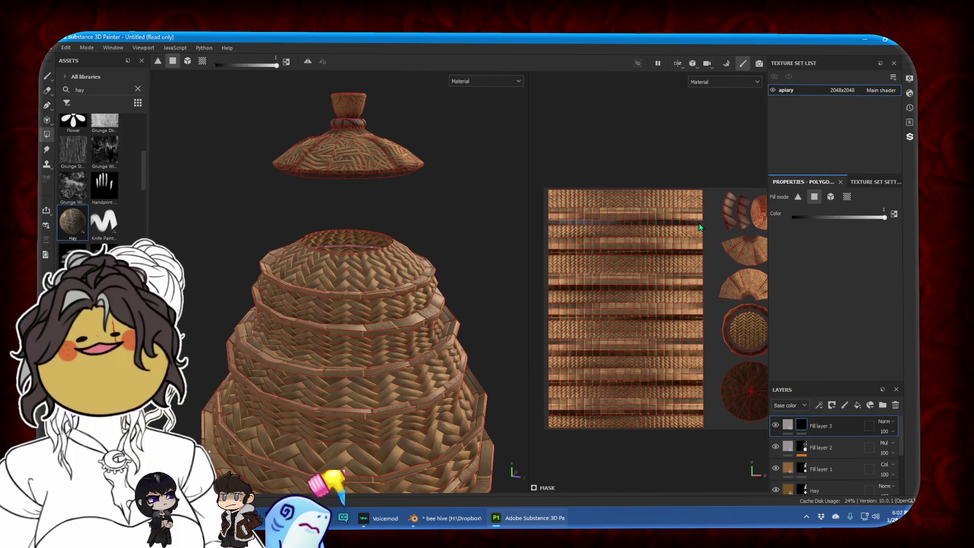
pyautogui.press('b')
pyautogui.keyDown('alt'); pyautogui.moveTo(422, 241); pyautogui.dragTo(401, 312); pyautogui.keyUp('alt')
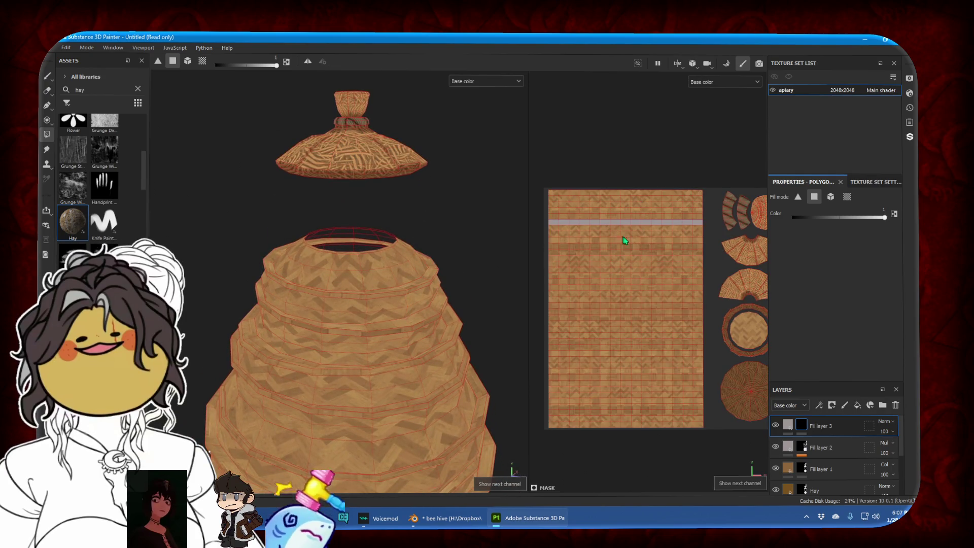
pyautogui.press('m')
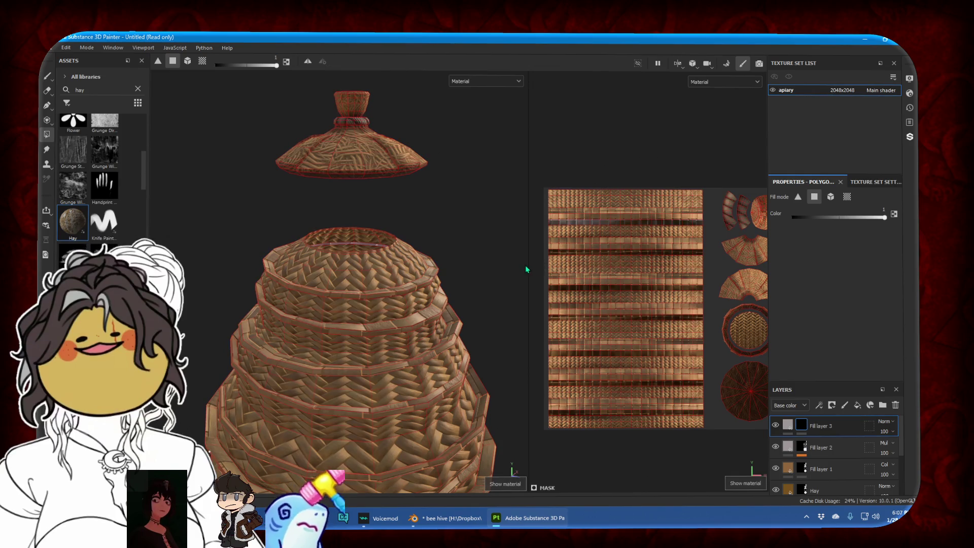
pyautogui.moveTo(526, 269); pyautogui.dragTo(429, 266)
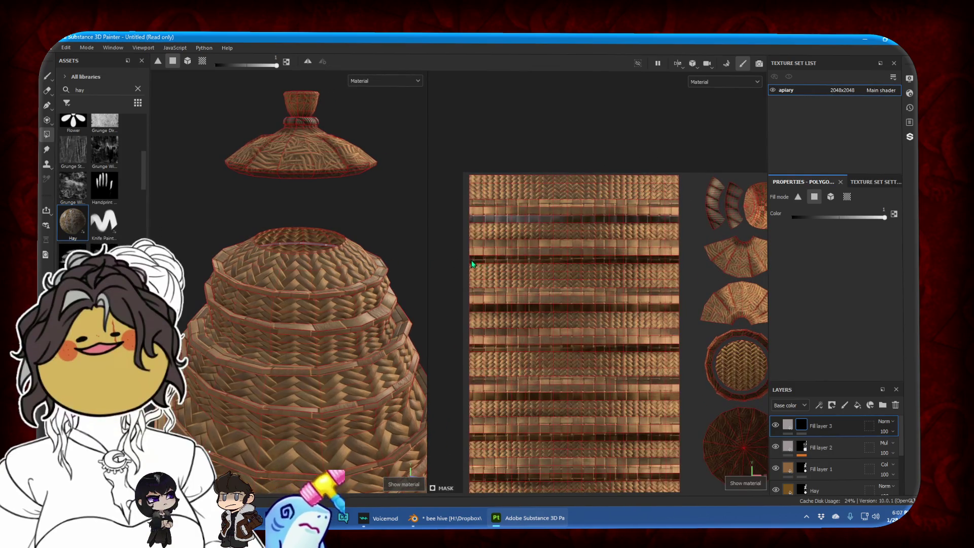
pyautogui.moveTo(523, 265); pyautogui.dragTo(676, 264)
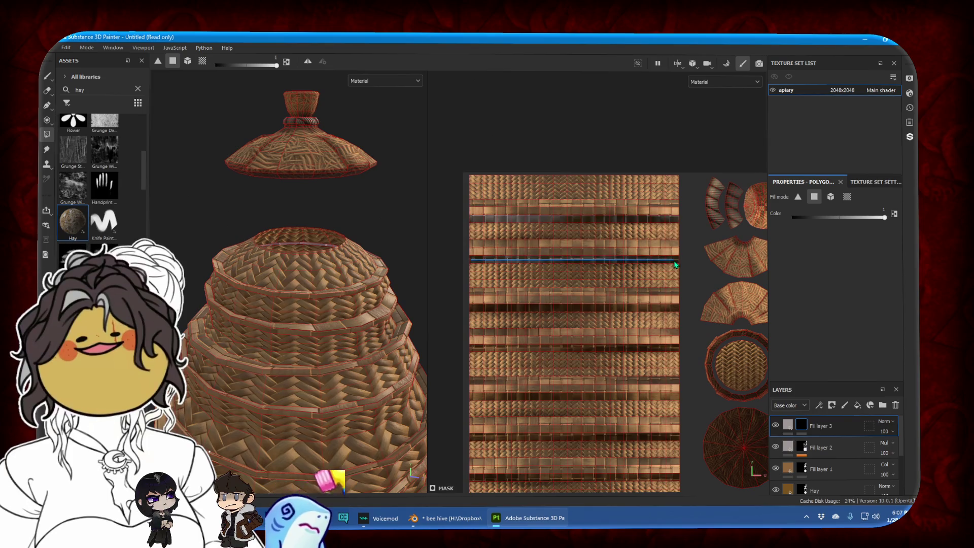
pyautogui.moveTo(672, 266); pyautogui.dragTo(671, 190, button='middle')
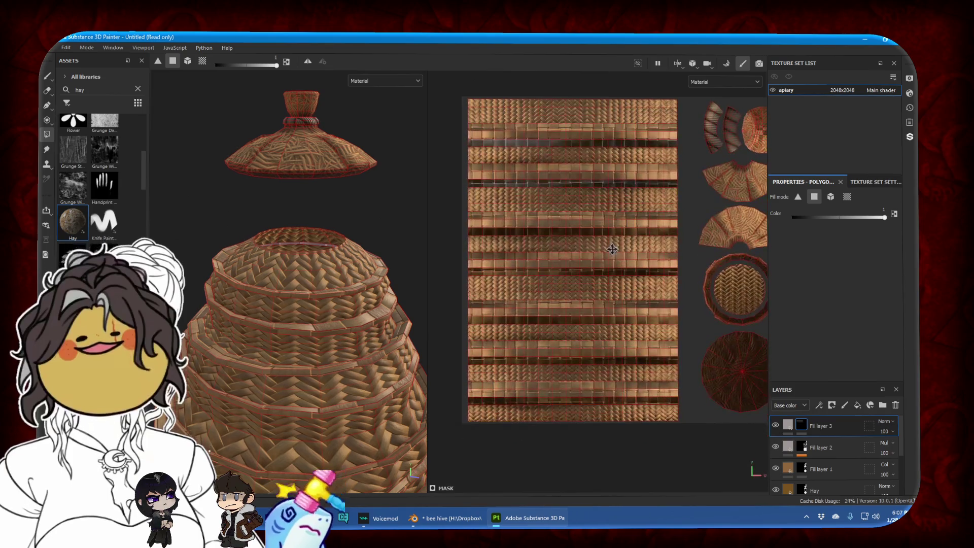
pyautogui.moveTo(475, 234); pyautogui.dragTo(546, 234)
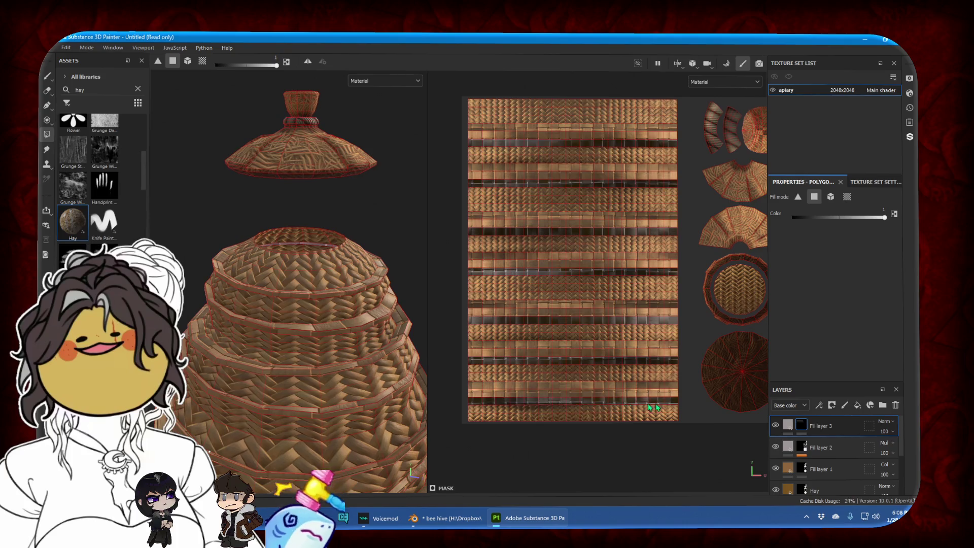
# Fill seven horizontal hive-body rows grey on Fill layer 3's mask, top to bottom
pyautogui.click(47, 90)
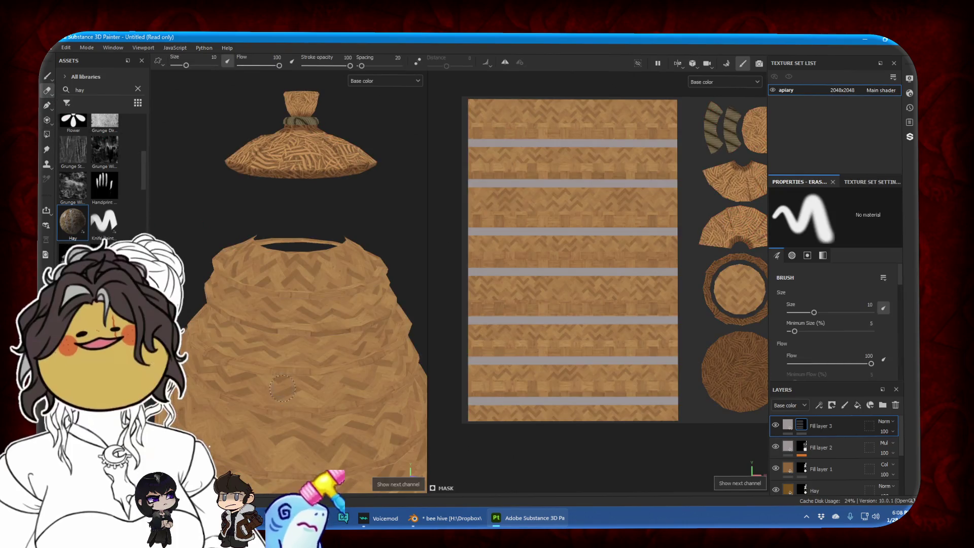
pyautogui.press('c')
pyautogui.keyDown('alt'); pyautogui.moveTo(304, 330); pyautogui.dragTo(283, 400); pyautogui.keyUp('alt')
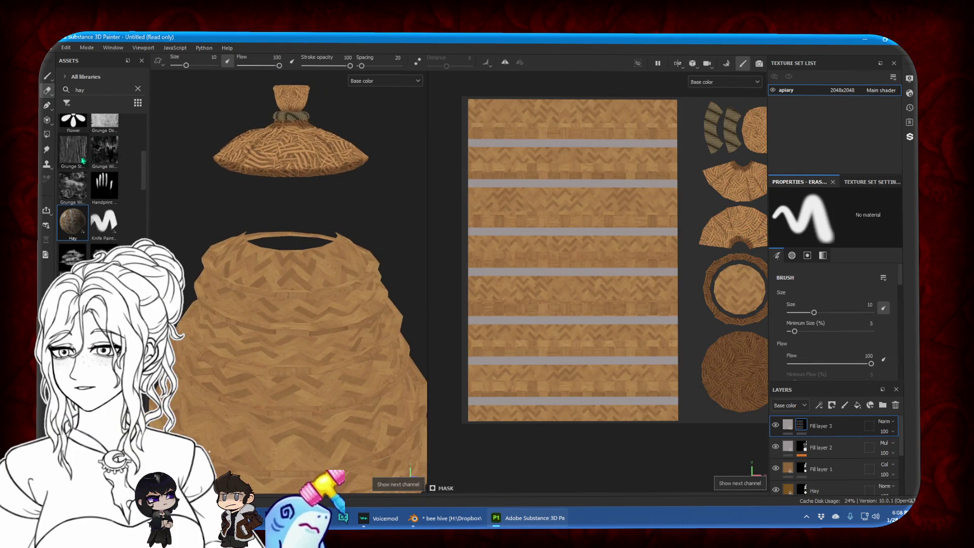
pyautogui.click(46, 134)
pyautogui.scroll(2, 527, 198)
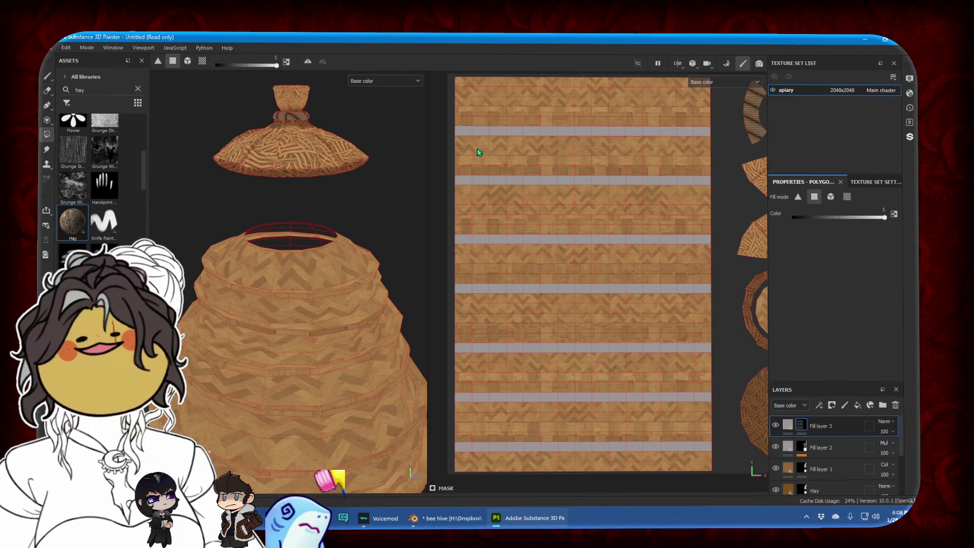
pyautogui.moveTo(462, 142); pyautogui.dragTo(699, 146)
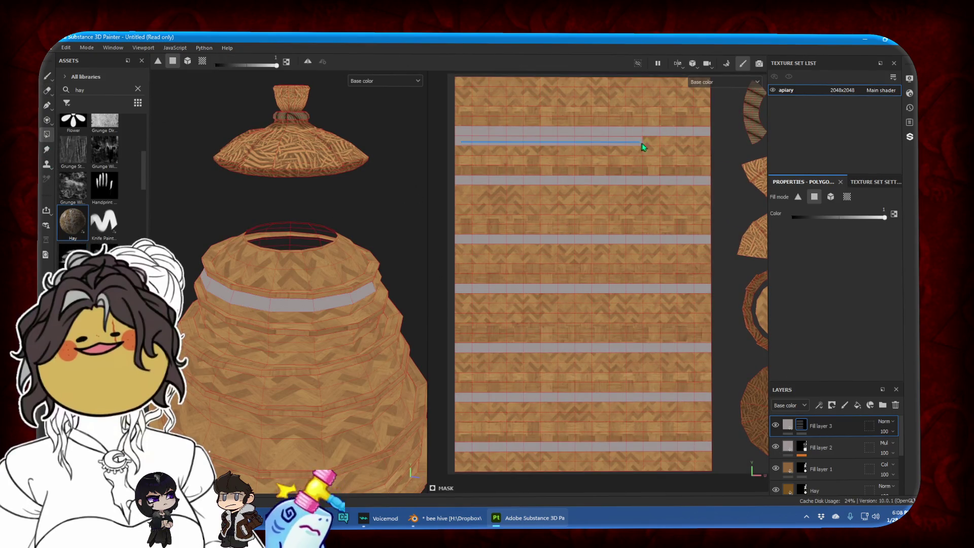
pyautogui.moveTo(462, 193); pyautogui.dragTo(708, 195)
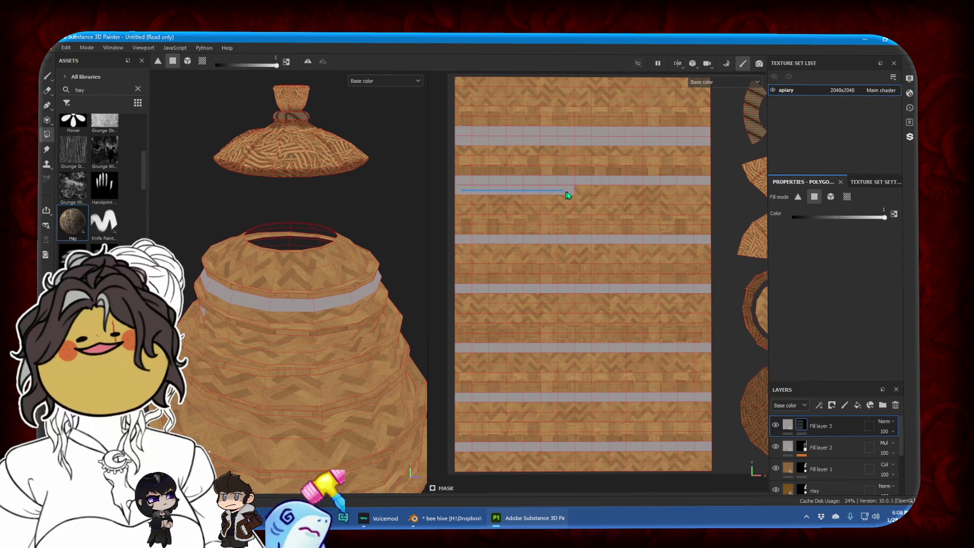
pyautogui.moveTo(464, 254); pyautogui.dragTo(698, 256)
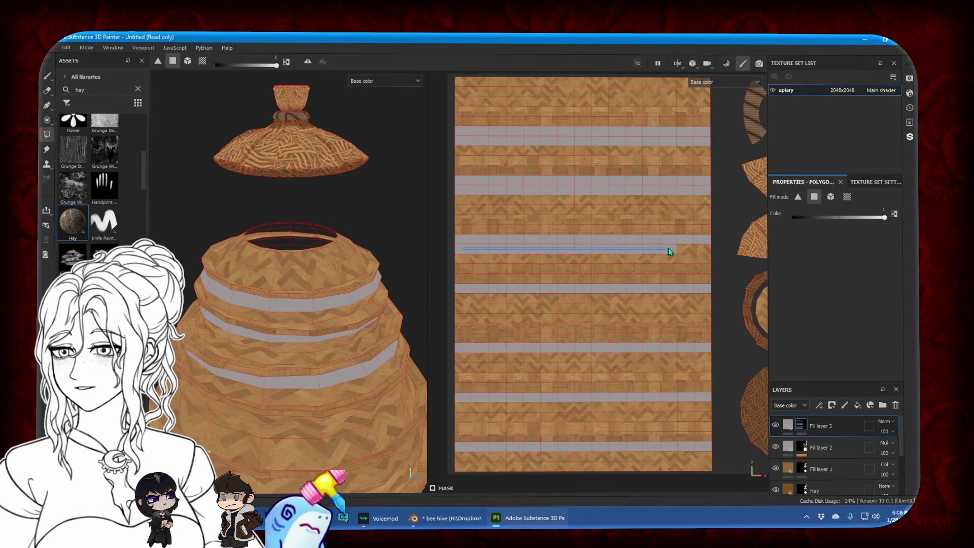
pyautogui.moveTo(465, 297); pyautogui.dragTo(710, 300)
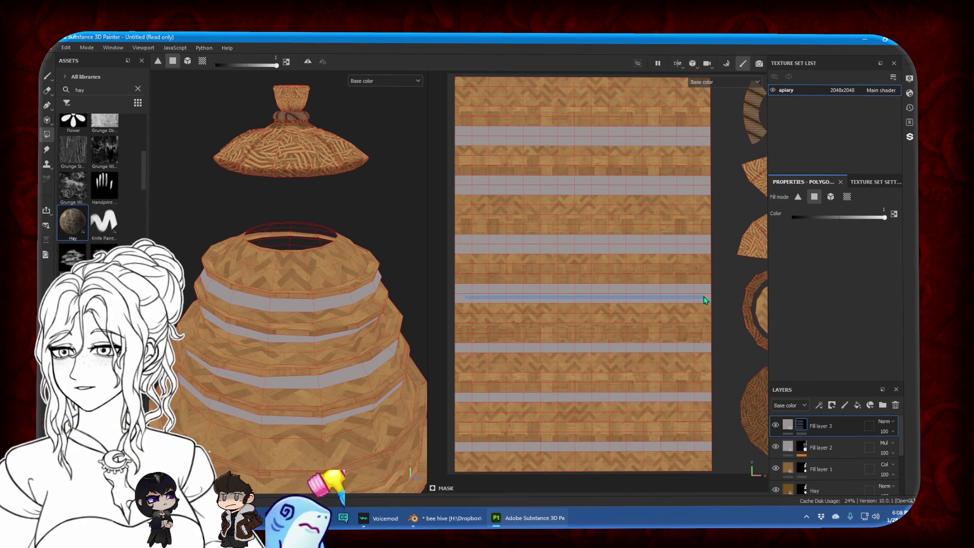
pyautogui.moveTo(458, 357); pyautogui.dragTo(710, 359)
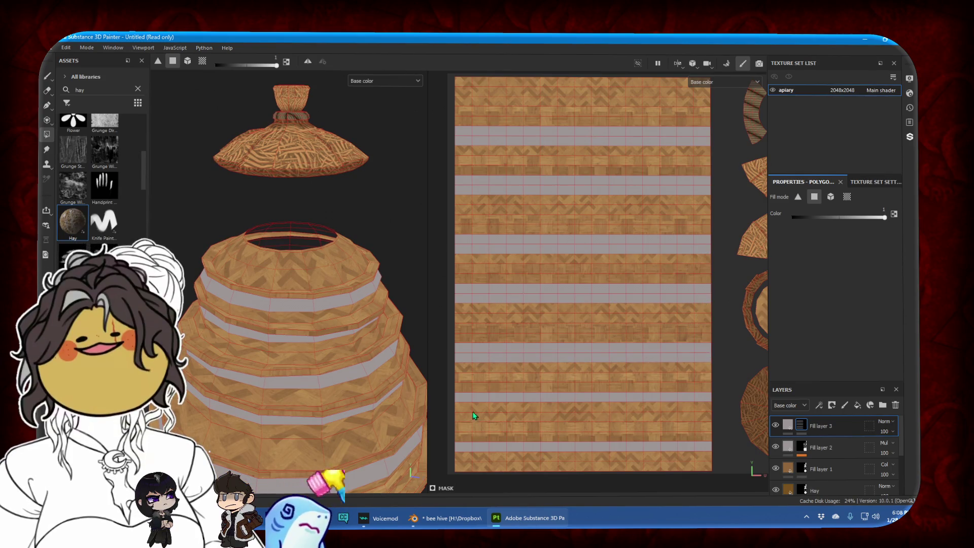
pyautogui.moveTo(463, 405); pyautogui.dragTo(698, 405)
pyautogui.moveTo(463, 452); pyautogui.dragTo(693, 453)
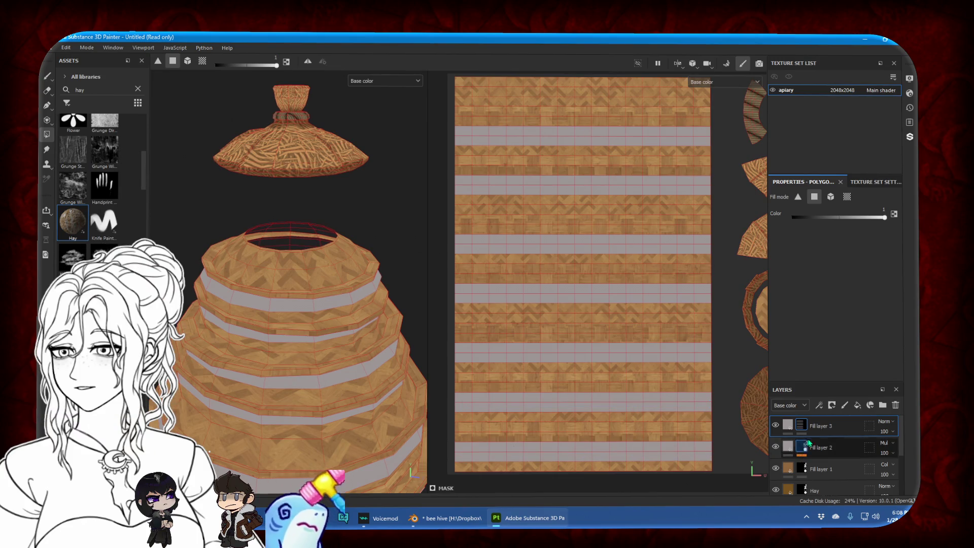
pyautogui.rightClick(782, 434)
# Add a Blur filter to Fill layer 3 and set its blend mode to Multiply
pyautogui.click(812, 399)
pyautogui.click(833, 219)
pyautogui.click(876, 255)
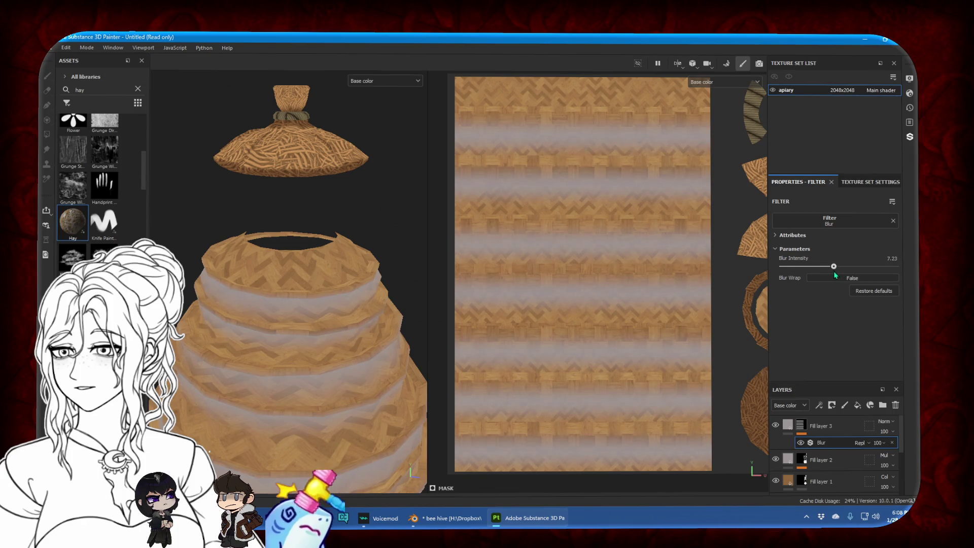
pyautogui.click(885, 421)
pyautogui.click(871, 197)
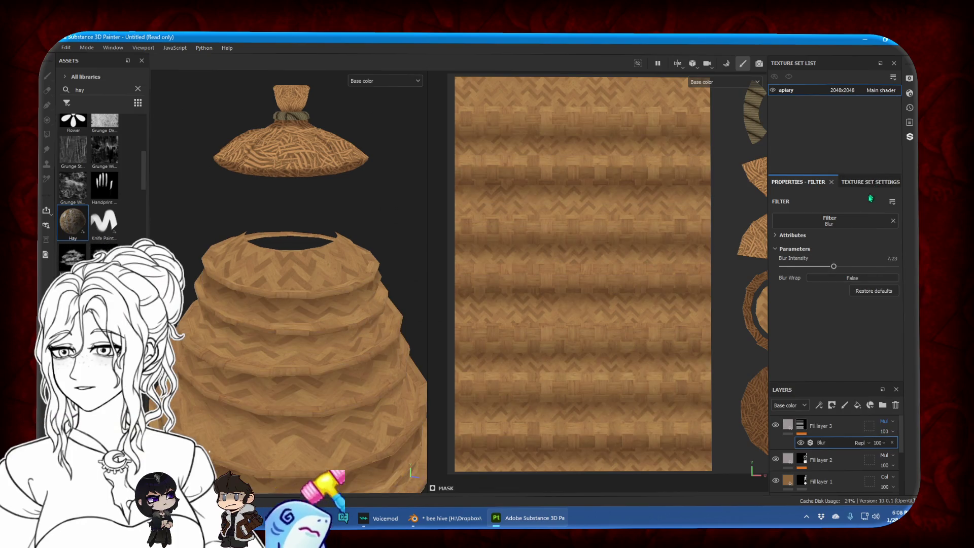
pyautogui.moveTo(335, 318)
pyautogui.keyDown('alt'); pyautogui.mouseDown()
pyautogui.moveTo(377, 325)
pyautogui.moveTo(360, 333)
pyautogui.mouseUp(); pyautogui.keyUp('alt')
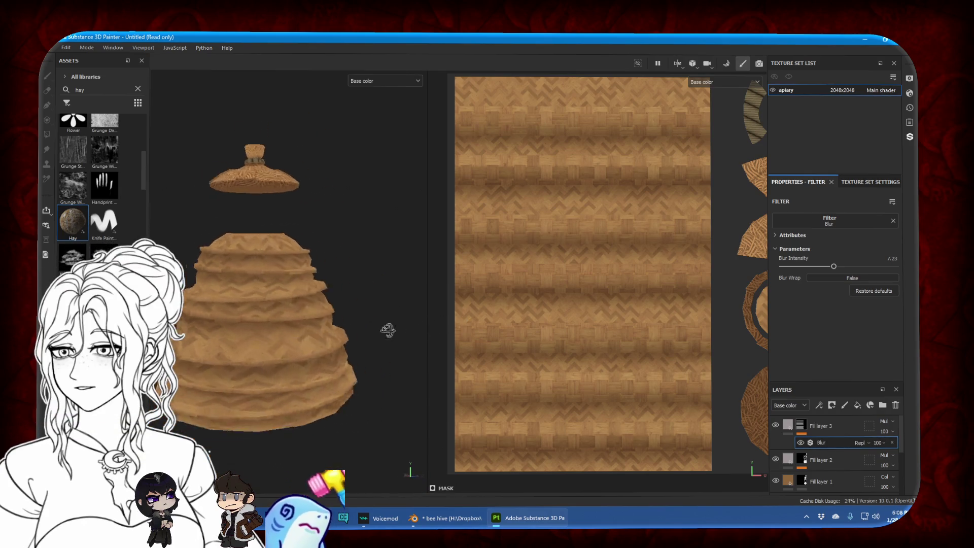
# Darken Fill layer 3's band colour to 978D8D, then select Fill layer 2's mask for erasing
pyautogui.click(784, 427)
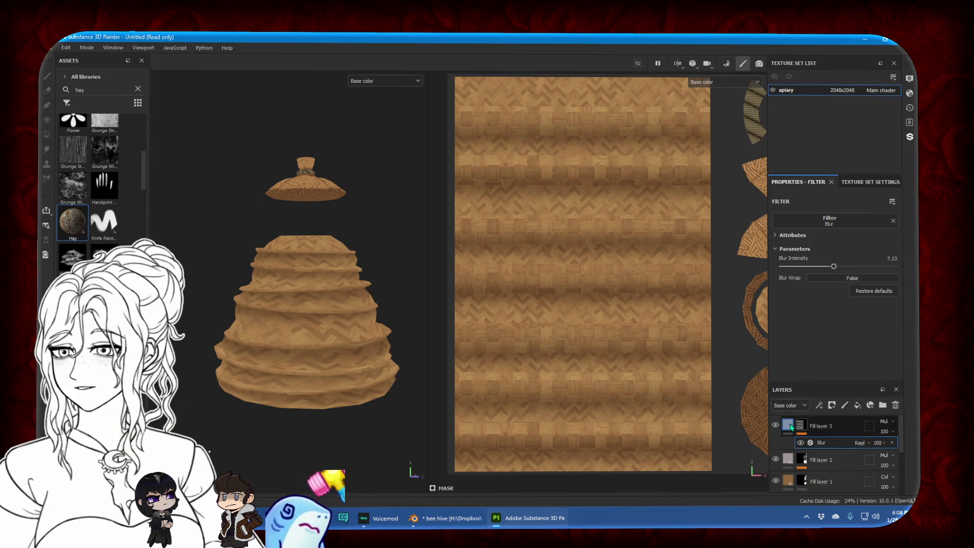
pyautogui.click(824, 249)
pyautogui.moveTo(767, 375); pyautogui.dragTo(769, 382)
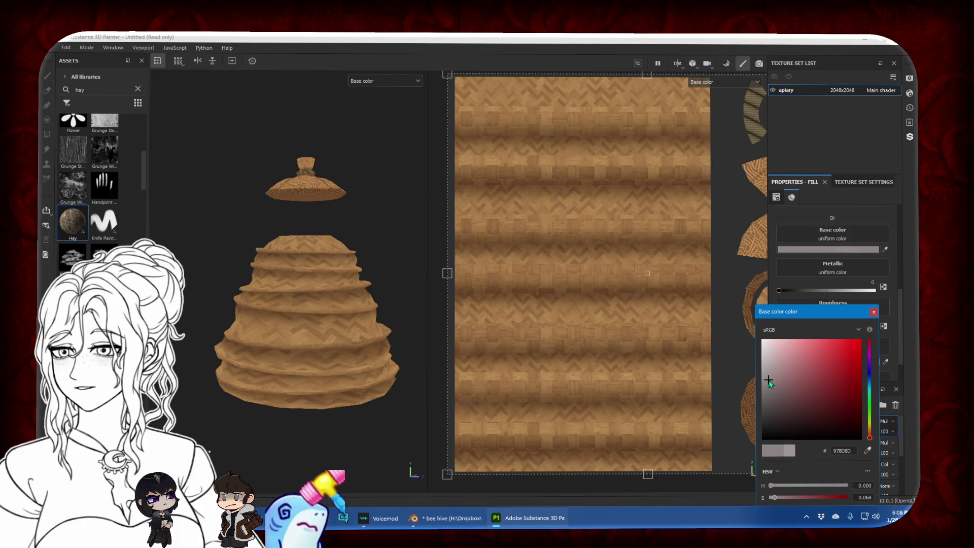
pyautogui.click(874, 312)
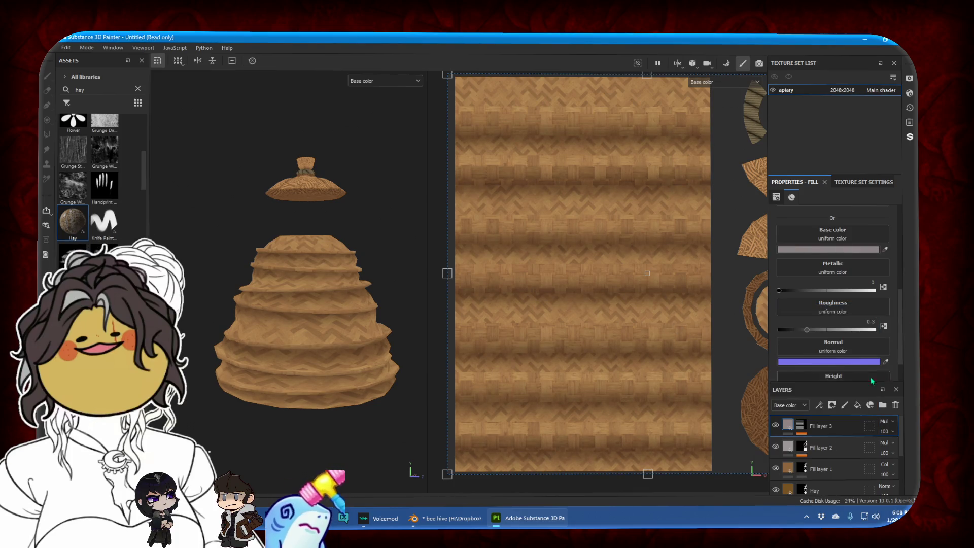
pyautogui.moveTo(252, 272)
pyautogui.keyDown('alt'); pyautogui.mouseDown()
pyautogui.moveTo(384, 331)
pyautogui.moveTo(193, 244)
pyautogui.moveTo(203, 274)
pyautogui.mouseUp(); pyautogui.keyUp('alt')
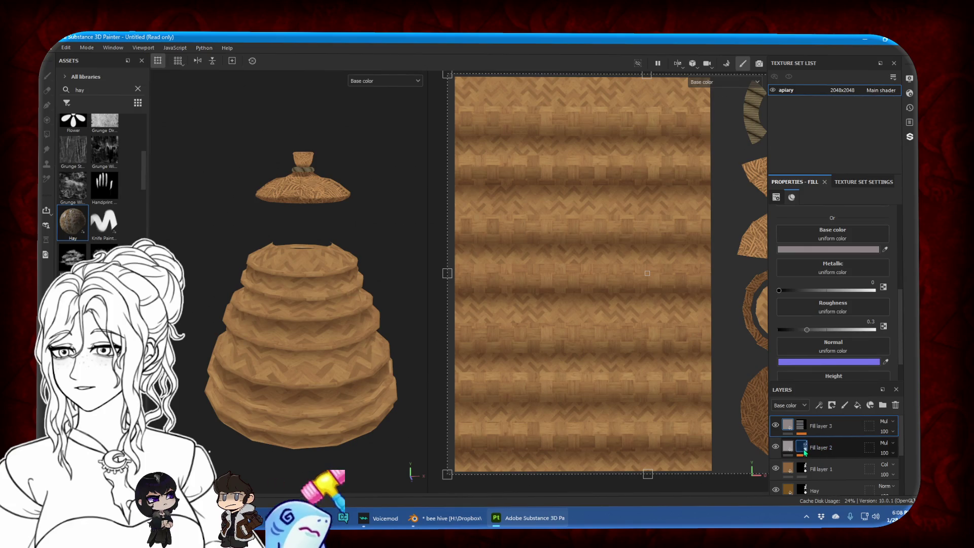
pyautogui.click(802, 447)
pyautogui.press('e')
pyautogui.scroll(5, 317, 196)
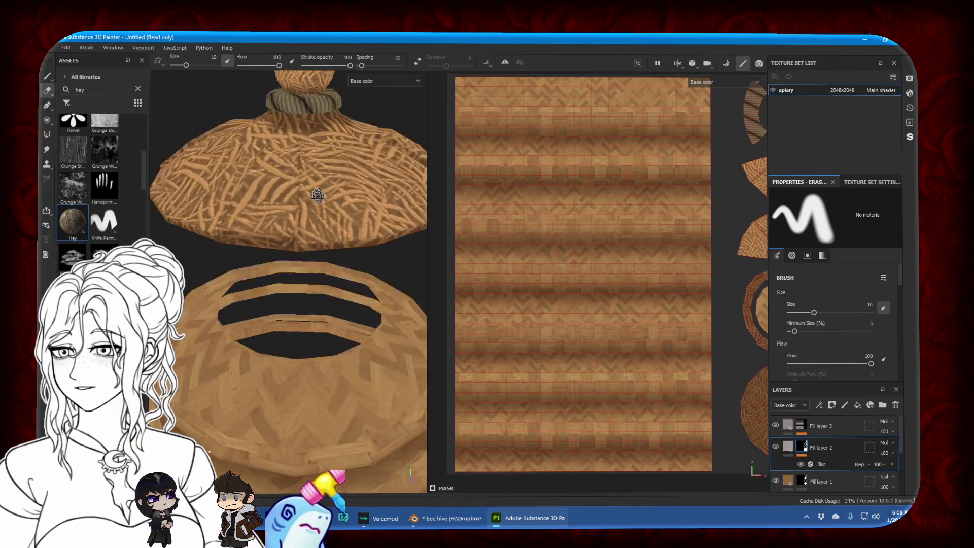
# Orbit to inspect the lid and hive top while reselecting Fill layer 2's and 3's masks
pyautogui.scroll(3, 318, 195)
pyautogui.keyDown('alt'); pyautogui.moveTo(290, 224); pyautogui.dragTo(300, 114); pyautogui.keyUp('alt')
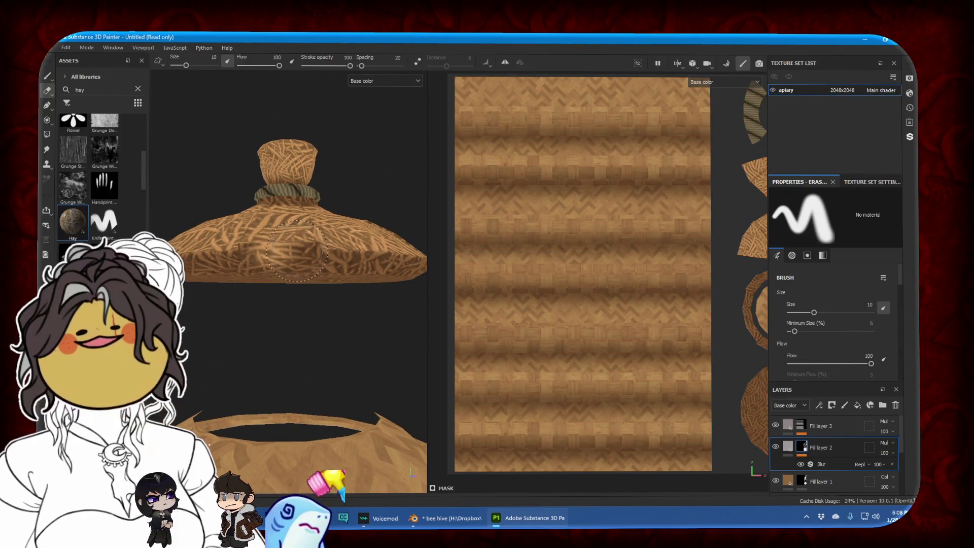
pyautogui.scroll(-3, 314, 281)
pyautogui.scroll(-2, 314, 281)
pyautogui.keyDown('alt'); pyautogui.moveTo(314, 281); pyautogui.dragTo(321, 209); pyautogui.keyUp('alt')
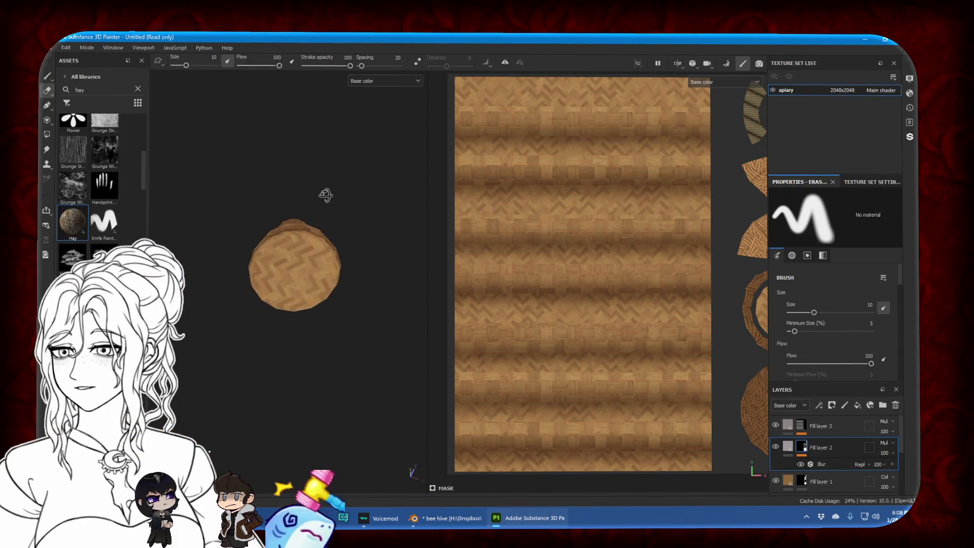
pyautogui.click(47, 134)
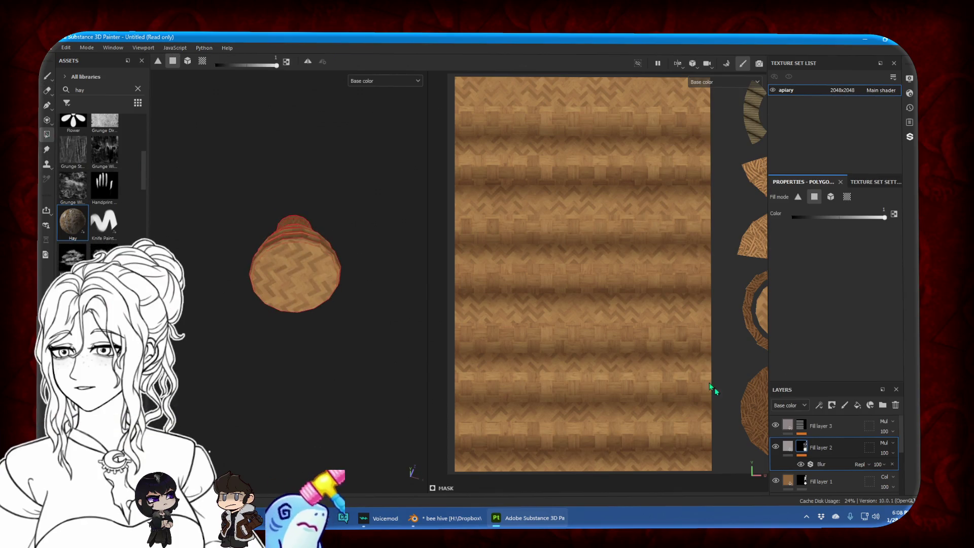
pyautogui.click(800, 426)
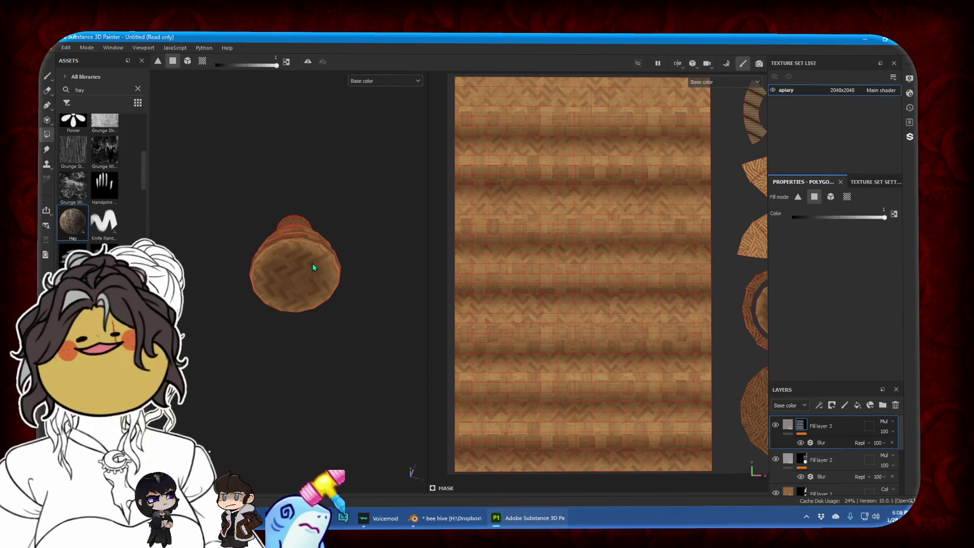
pyautogui.click(803, 461)
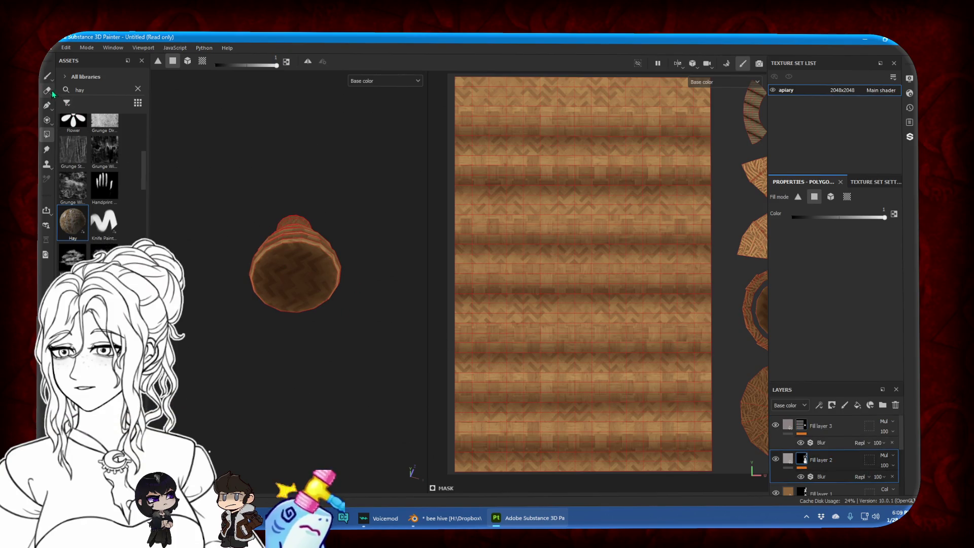
pyautogui.click(47, 76)
pyautogui.moveTo(342, 193)
pyautogui.keyDown('alt'); pyautogui.mouseDown()
pyautogui.moveTo(341, 234)
pyautogui.moveTo(281, 309)
pyautogui.moveTo(270, 309)
pyautogui.moveTo(308, 306)
pyautogui.mouseUp(); pyautogui.keyUp('alt')
pyautogui.click(855, 428)
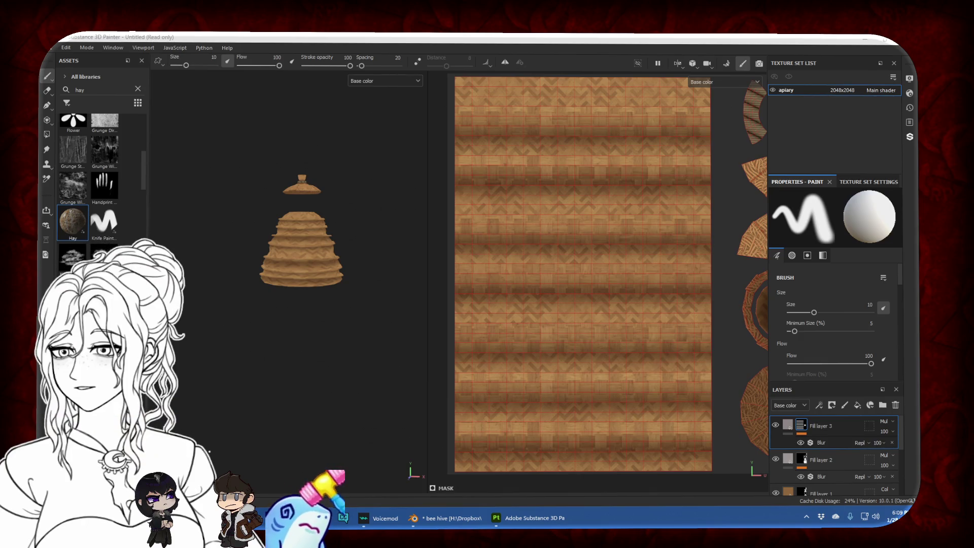
# Add a new flat grey fill layer at the top of the stack
pyautogui.click(367, 306)
pyautogui.scroll(3, 300, 258)
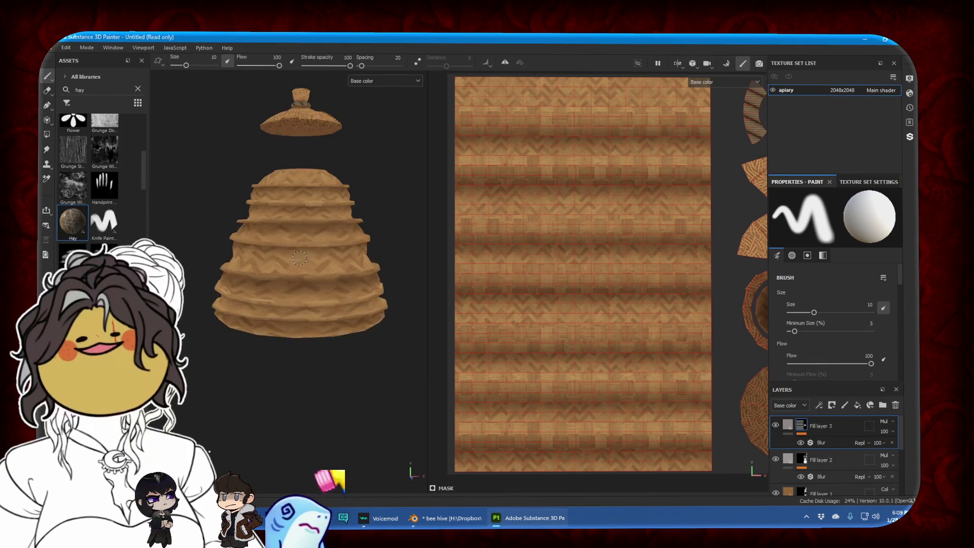
pyautogui.scroll(5, 300, 257)
pyautogui.scroll(-2, 300, 258)
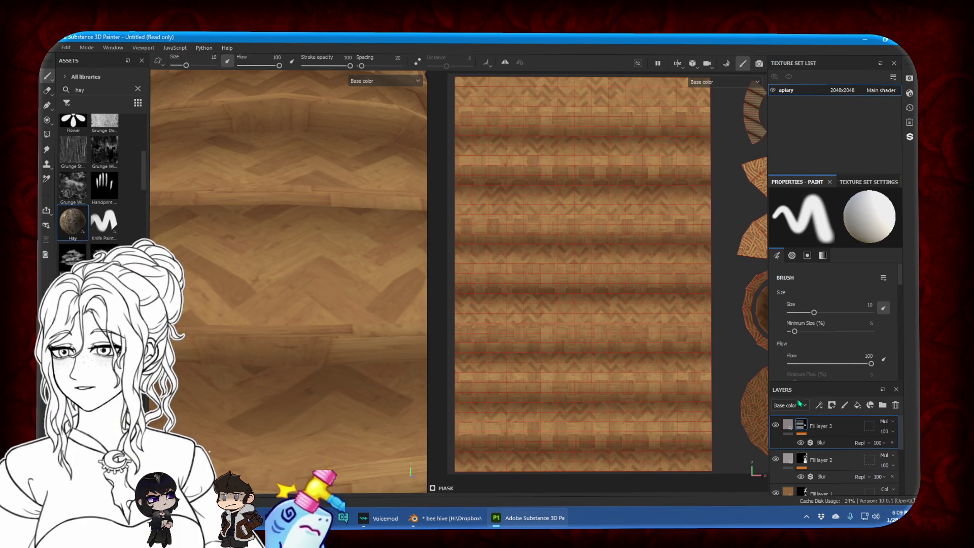
pyautogui.click(855, 406)
pyautogui.click(823, 250)
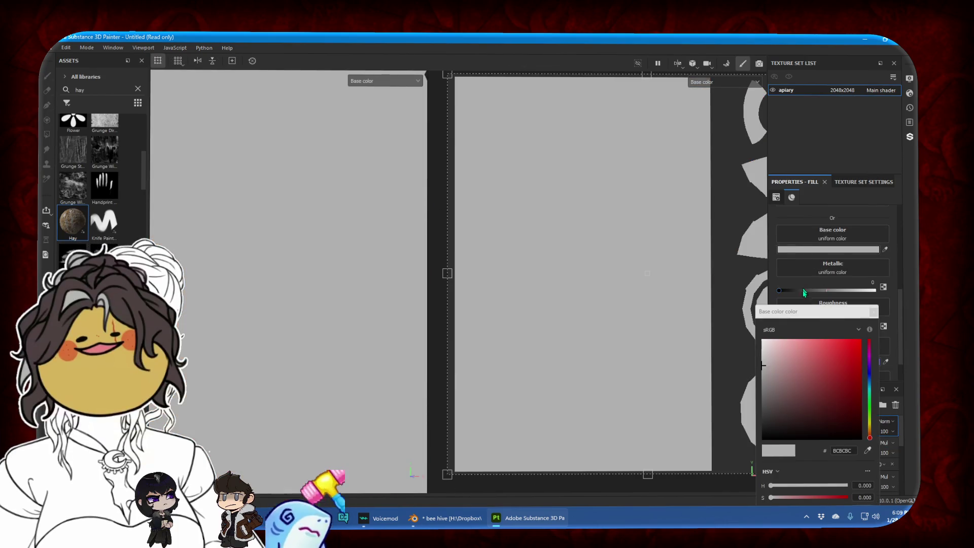
# Make Fill layer 4's base colour black and give it a black mask
pyautogui.click(761, 459)
pyautogui.rightClick(839, 427)
pyautogui.click(833, 73)
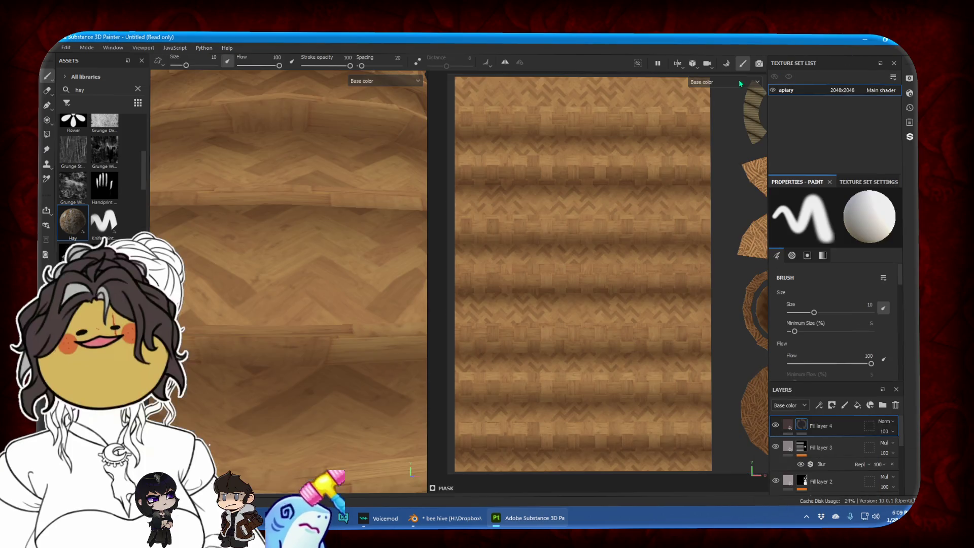
# Polygon Fill one front face of the hive to reveal a black entrance patch
pyautogui.click(46, 134)
pyautogui.scroll(-5, 361, 305)
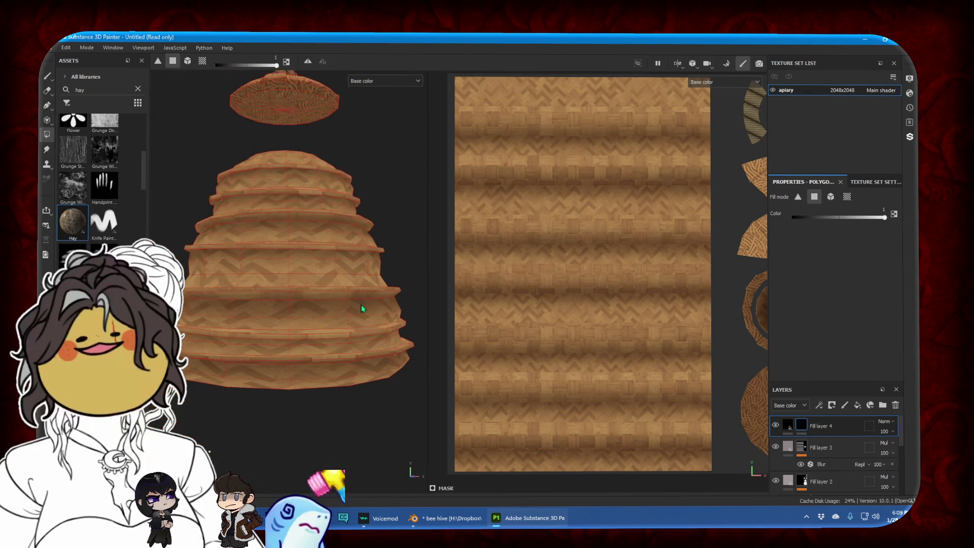
pyautogui.scroll(2, 390, 313)
pyautogui.keyDown('alt'); pyautogui.moveTo(389, 314); pyautogui.dragTo(317, 298); pyautogui.keyUp('alt')
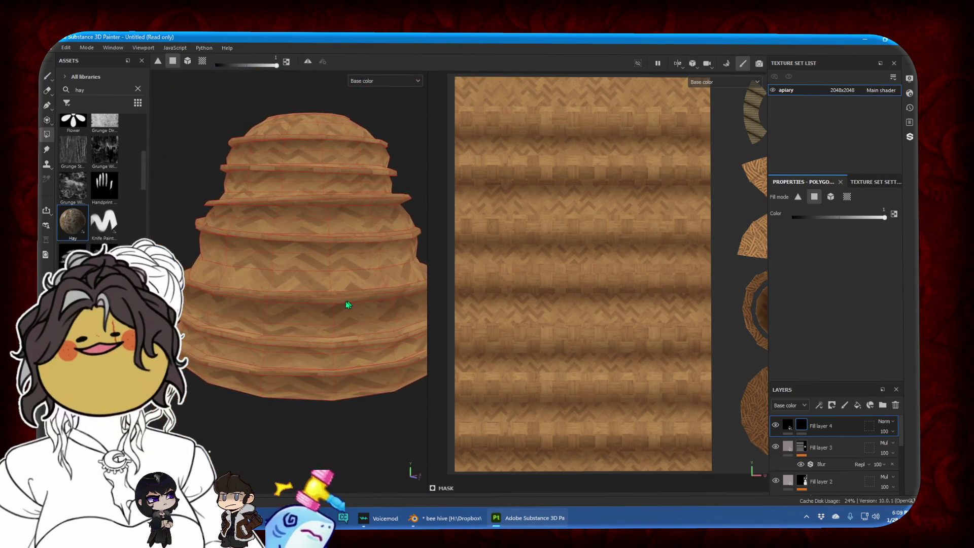
pyautogui.keyDown('alt'); pyautogui.moveTo(318, 298); pyautogui.dragTo(320, 288, button='middle'); pyautogui.keyUp('alt')
pyautogui.click(298, 264)
pyautogui.moveTo(297, 267)
pyautogui.keyDown('alt'); pyautogui.mouseDown()
pyautogui.moveTo(285, 282)
pyautogui.moveTo(479, 284)
pyautogui.moveTo(258, 285)
pyautogui.mouseUp(); pyautogui.keyUp('alt')
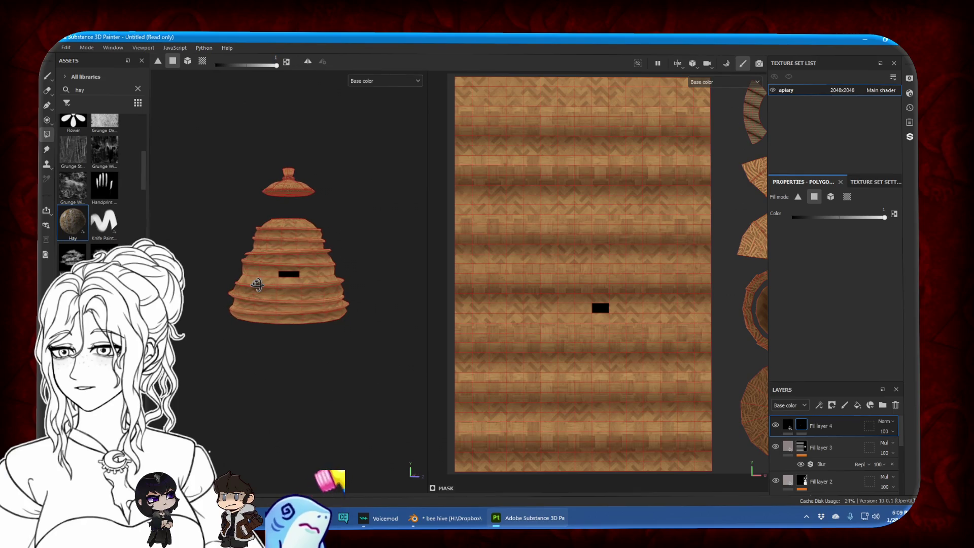
# Zoom in on the black patch and switch to the Paint brush
pyautogui.scroll(2, 268, 281)
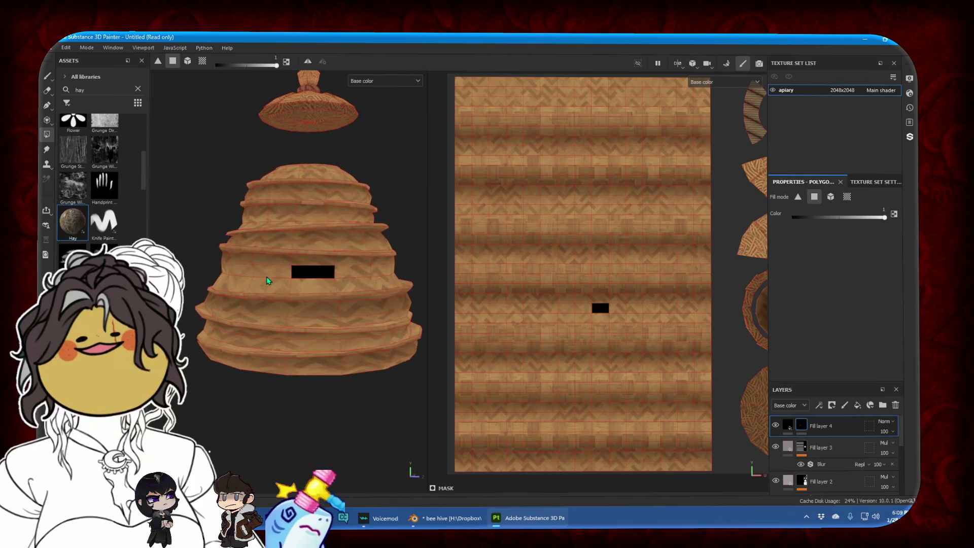
pyautogui.scroll(2, 268, 281)
pyautogui.scroll(2, 268, 281)
pyautogui.scroll(1, 223, 277)
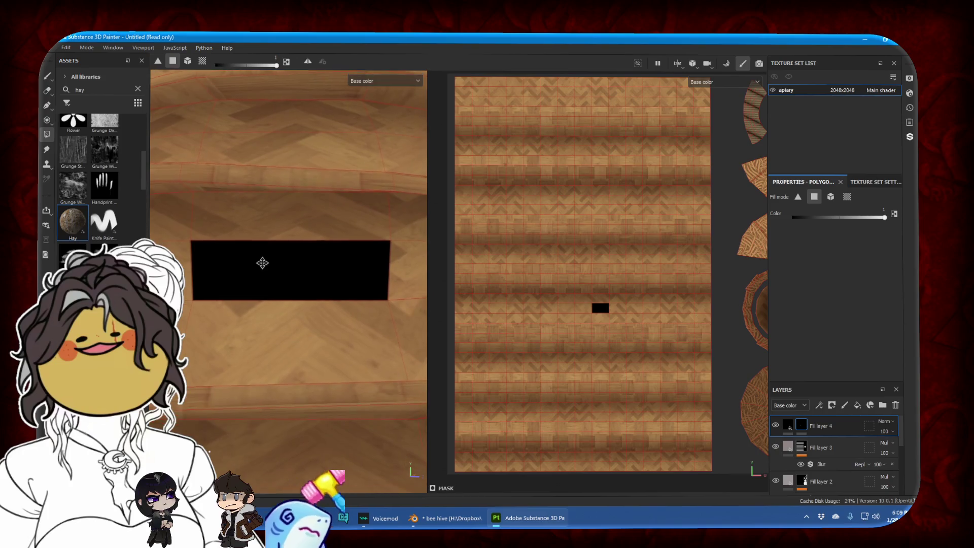
pyautogui.click(47, 76)
# Shrink the paint brush and the mask eraser to fine sizes, then orbit around the slot
pyautogui.moveTo(185, 65); pyautogui.dragTo(177, 65)
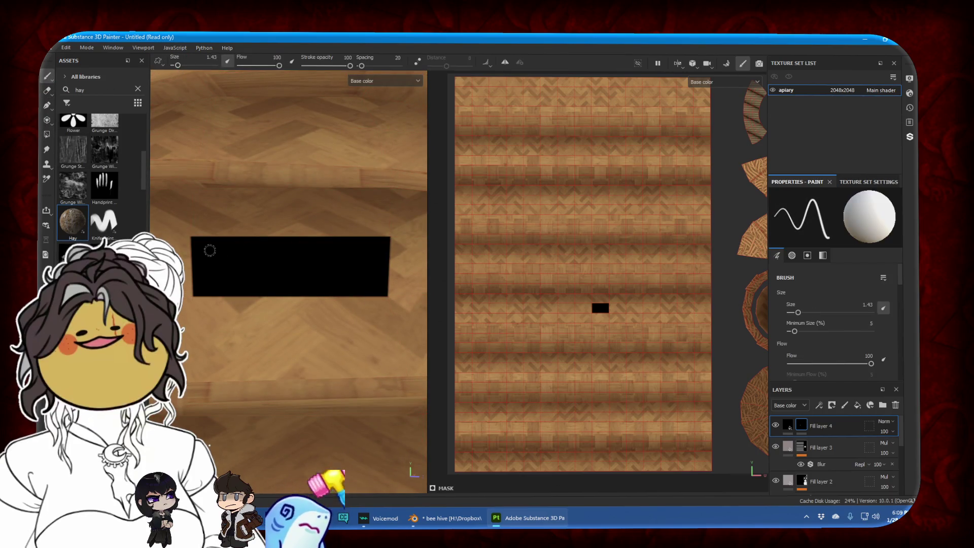
pyautogui.click(47, 90)
pyautogui.moveTo(186, 66); pyautogui.dragTo(175, 66)
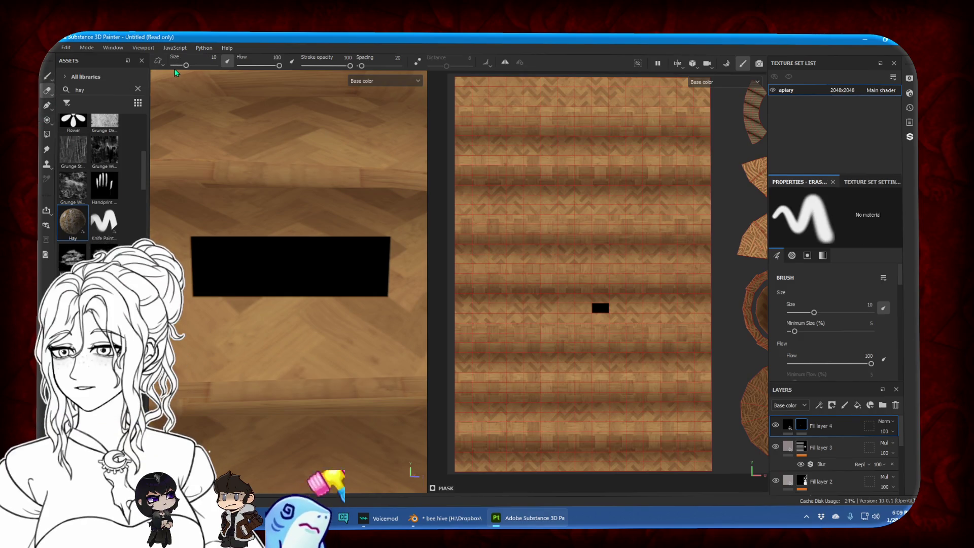
pyautogui.scroll(1, 202, 255)
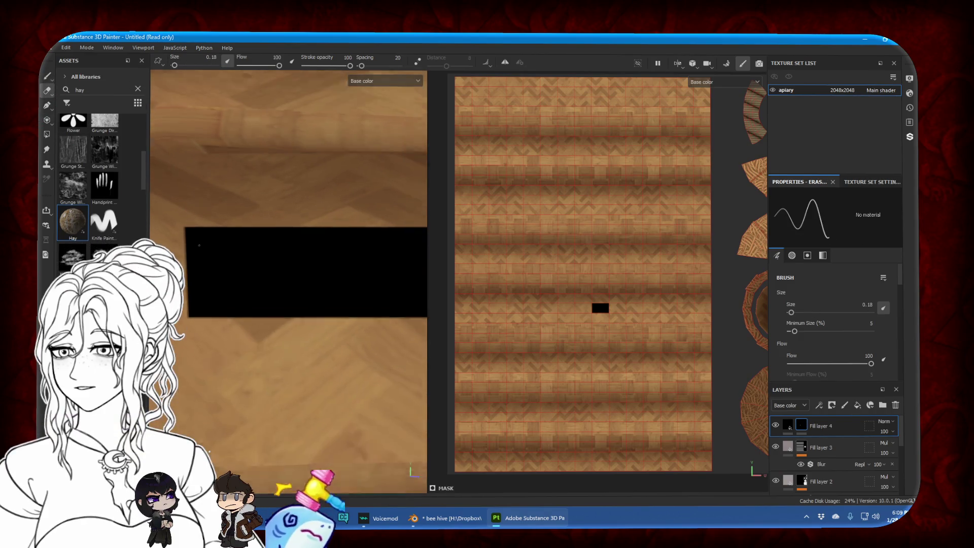
pyautogui.keyDown('alt'); pyautogui.moveTo(202, 255); pyautogui.dragTo(257, 254); pyautogui.keyUp('alt')
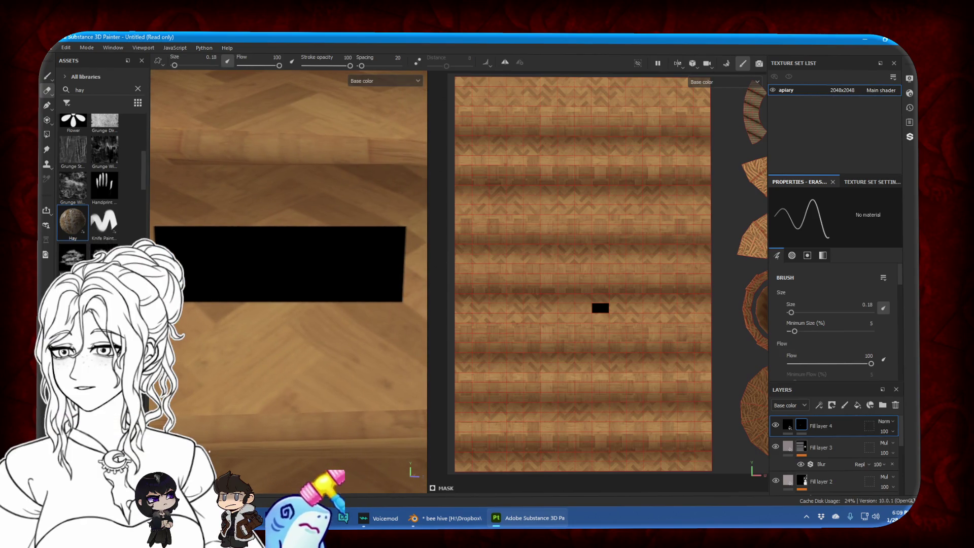
pyautogui.keyDown('alt'); pyautogui.moveTo(256, 255); pyautogui.dragTo(305, 274); pyautogui.keyUp('alt')
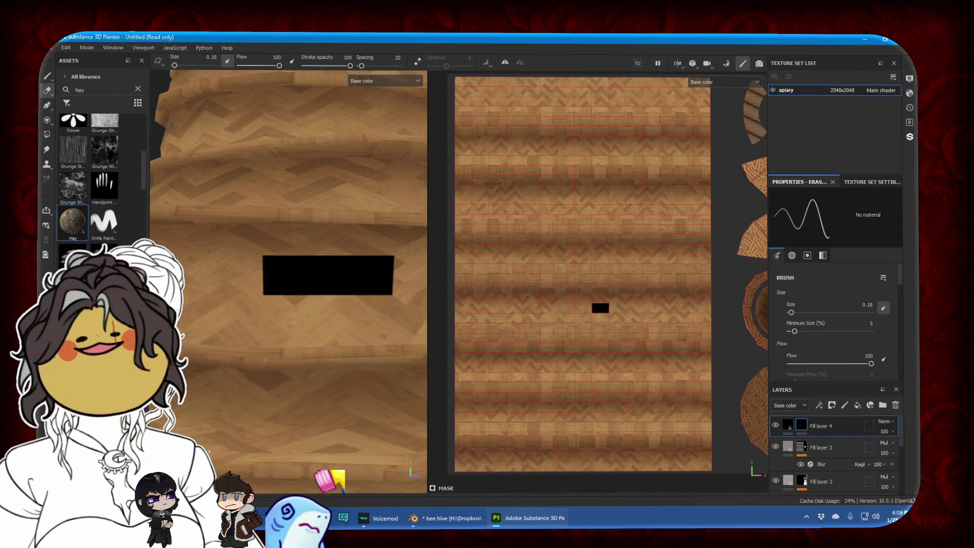
# Widen the 3D viewport and zoom in to face the black entrance slot straight on
pyautogui.moveTo(429, 278); pyautogui.dragTo(673, 279)
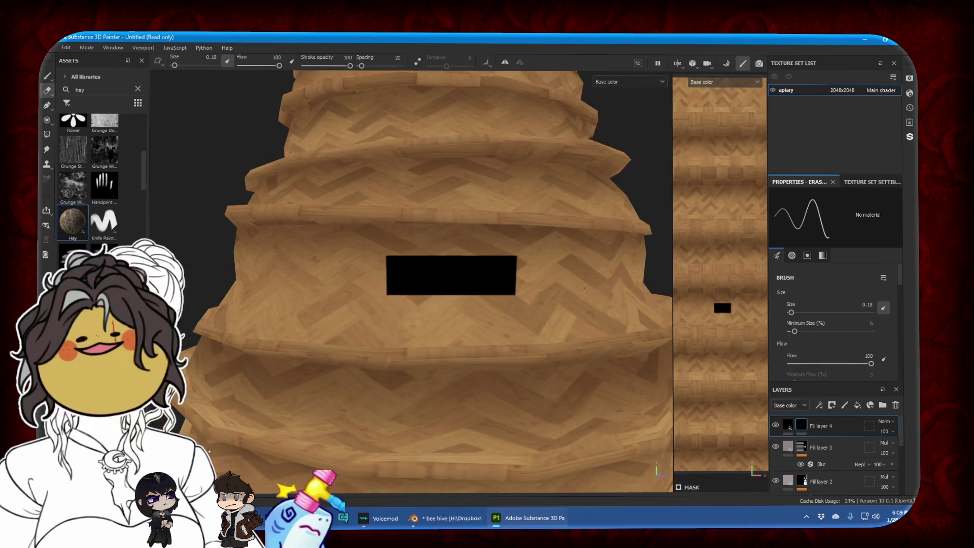
pyautogui.keyDown('alt'); pyautogui.moveTo(510, 284); pyautogui.dragTo(487, 290, button='middle'); pyautogui.keyUp('alt')
pyautogui.scroll(3, 487, 290)
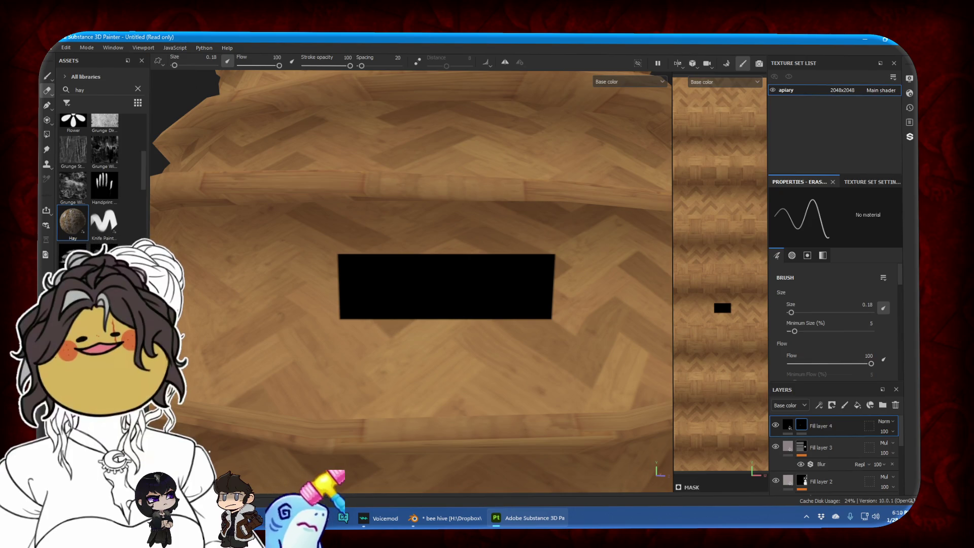
pyautogui.scroll(1, 411, 282)
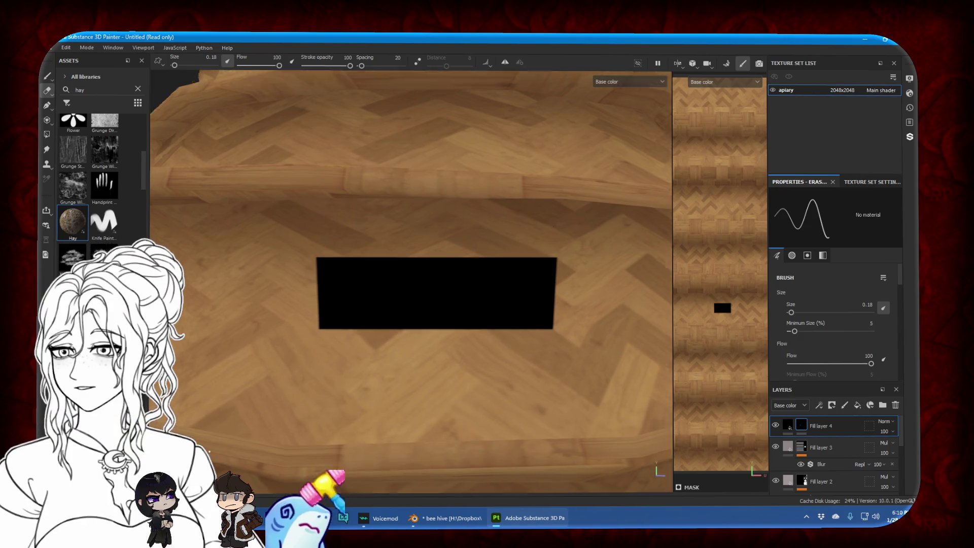
pyautogui.scroll(1, 428, 291)
pyautogui.keyDown('alt'); pyautogui.moveTo(426, 289); pyautogui.dragTo(401, 257); pyautogui.keyUp('alt')
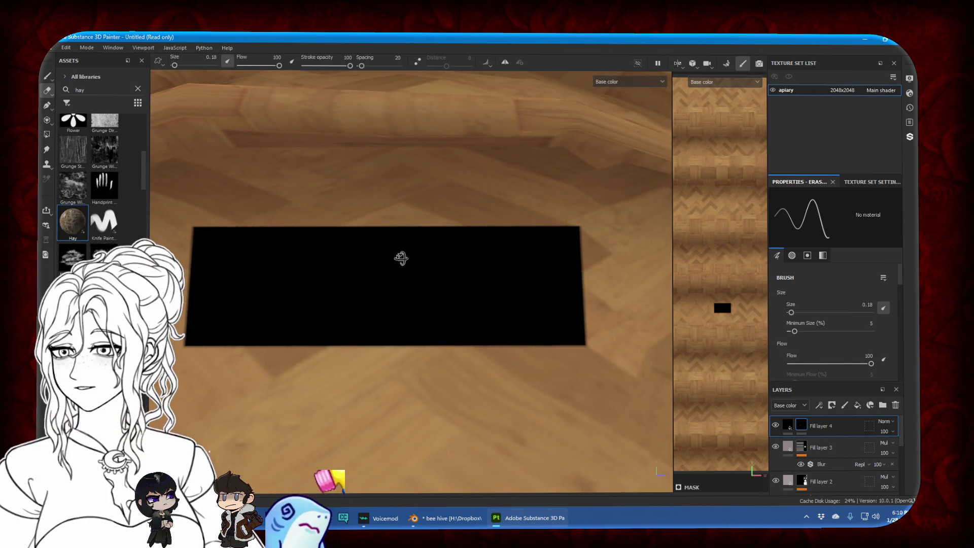
# Erase thin straight lines along the slot's top, right, left and bottom edges
pyautogui.press('shift')
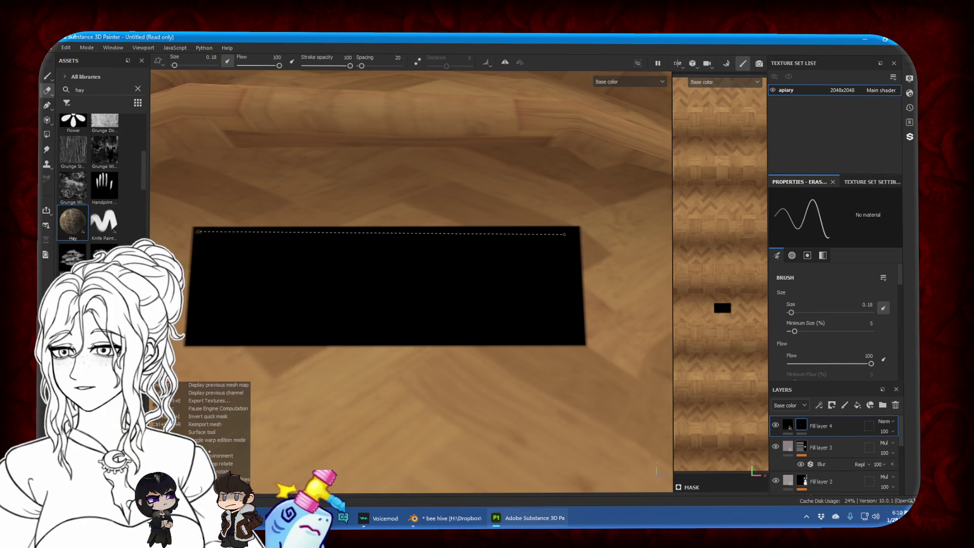
pyautogui.keyDown('shift'); pyautogui.moveTo(575, 231); pyautogui.dragTo(579, 341); pyautogui.keyUp('shift')
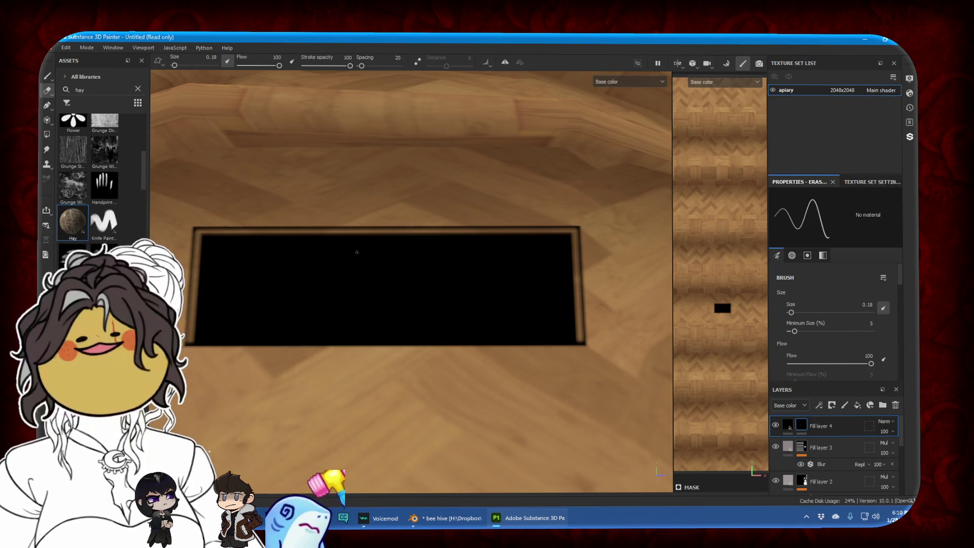
pyautogui.keyDown('shift'); pyautogui.click(188, 342); pyautogui.keyUp('shift')
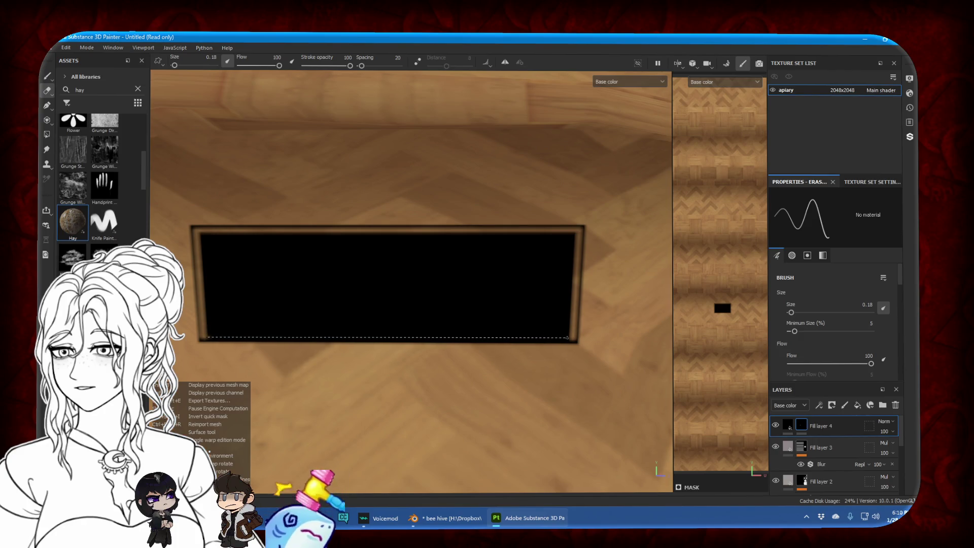
pyautogui.keyDown('shift'); pyautogui.click(568, 338); pyautogui.keyUp('shift')
# Paint at brush size 0.57 to restore the slot's right edge with a straight stroke
pyautogui.click(47, 80)
pyautogui.moveTo(178, 65); pyautogui.dragTo(176, 66)
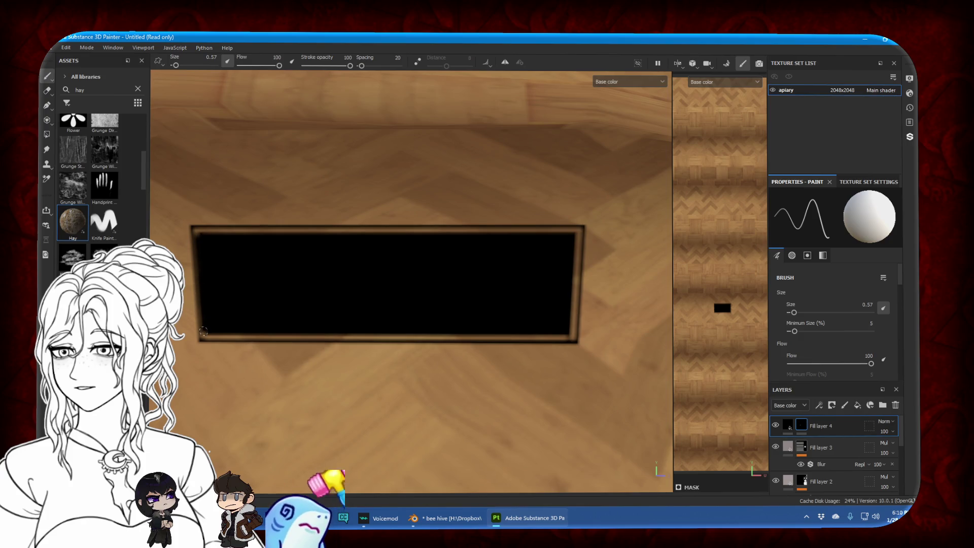
pyautogui.keyDown('shift'); pyautogui.click(571, 333); pyautogui.keyUp('shift')
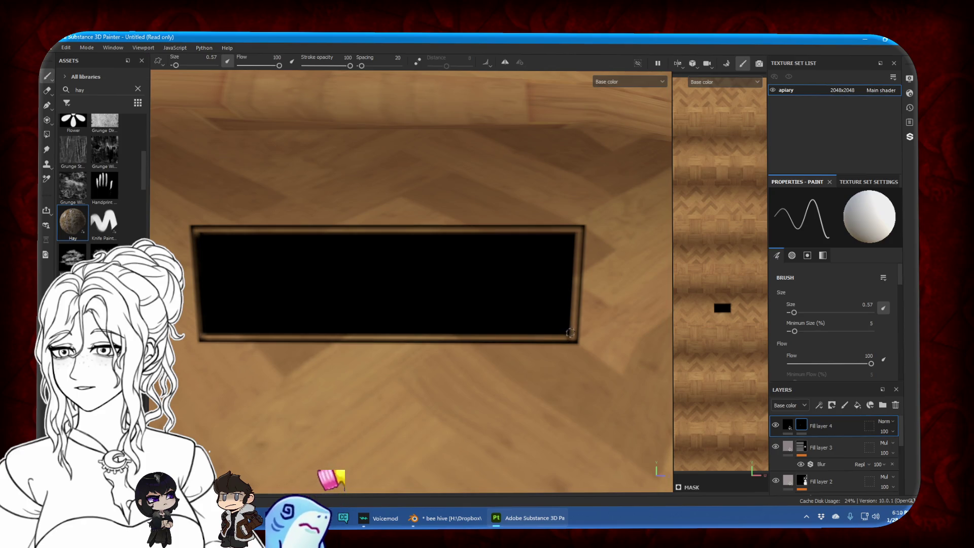
pyautogui.keyDown('shift'); pyautogui.click(578, 235); pyautogui.keyUp('shift')
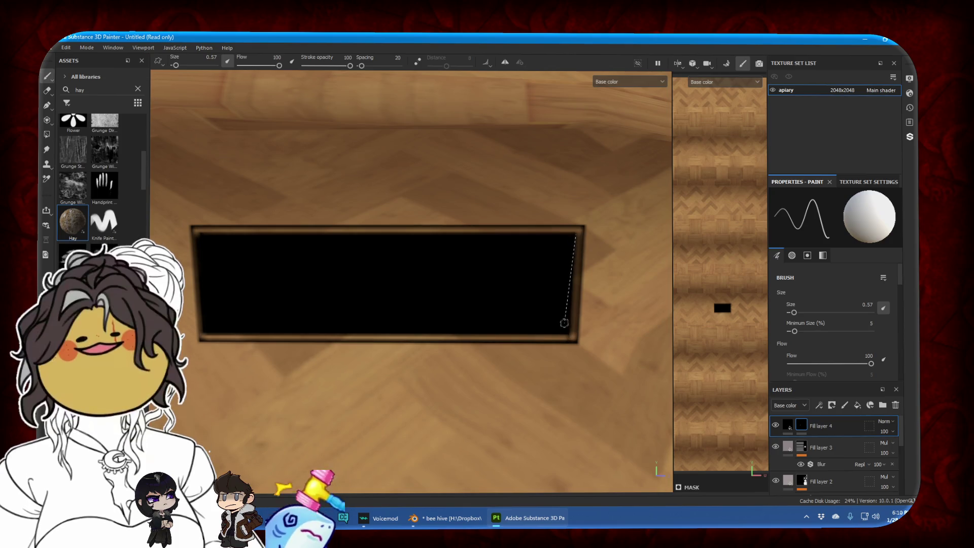
pyautogui.keyDown('shift'); pyautogui.click(572, 332); pyautogui.keyUp('shift')
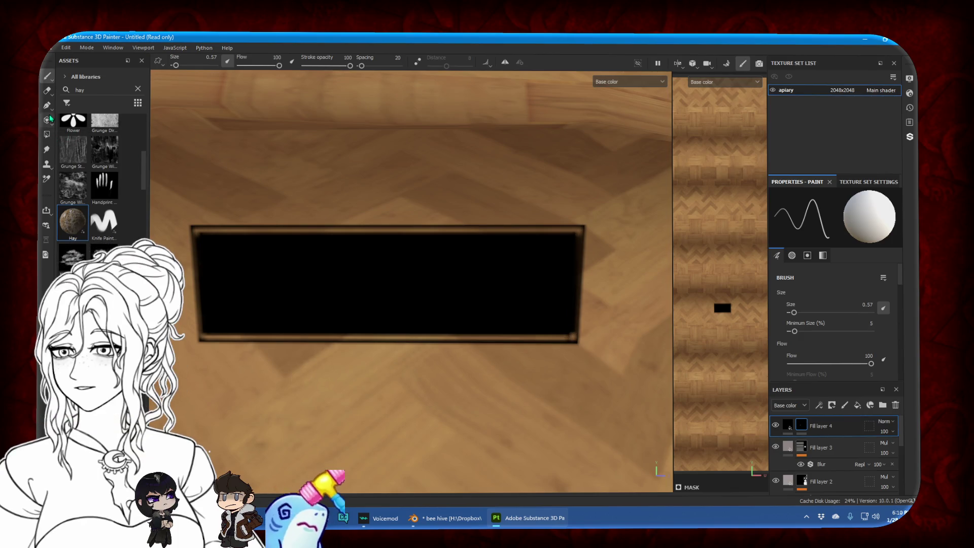
# Erase straight stripes along all four inner edges, undoing one stray left-edge stroke
pyautogui.click(48, 91)
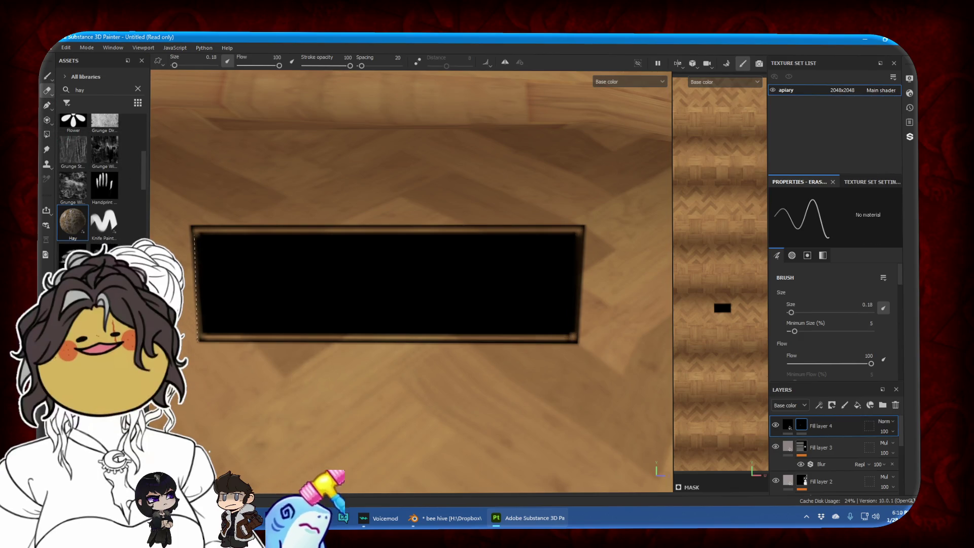
pyautogui.moveTo(203, 235); pyautogui.dragTo(205, 335)
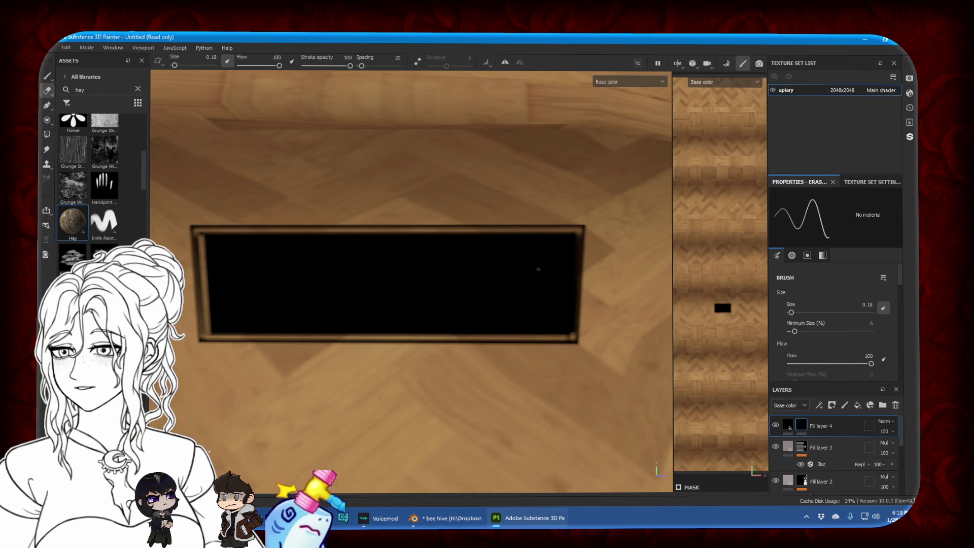
pyautogui.hotkey('ctrl', 'z')
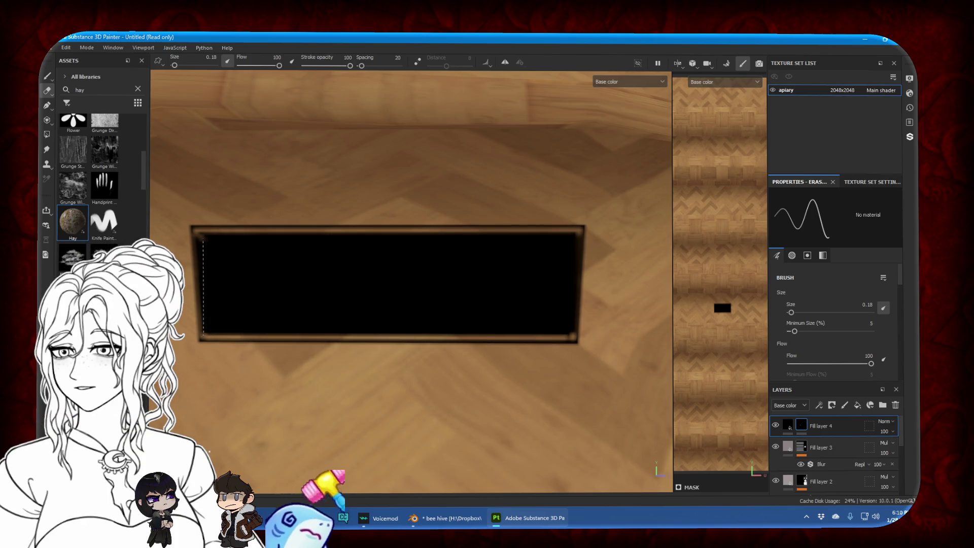
pyautogui.keyDown('shift'); pyautogui.click(204, 335); pyautogui.keyUp('shift')
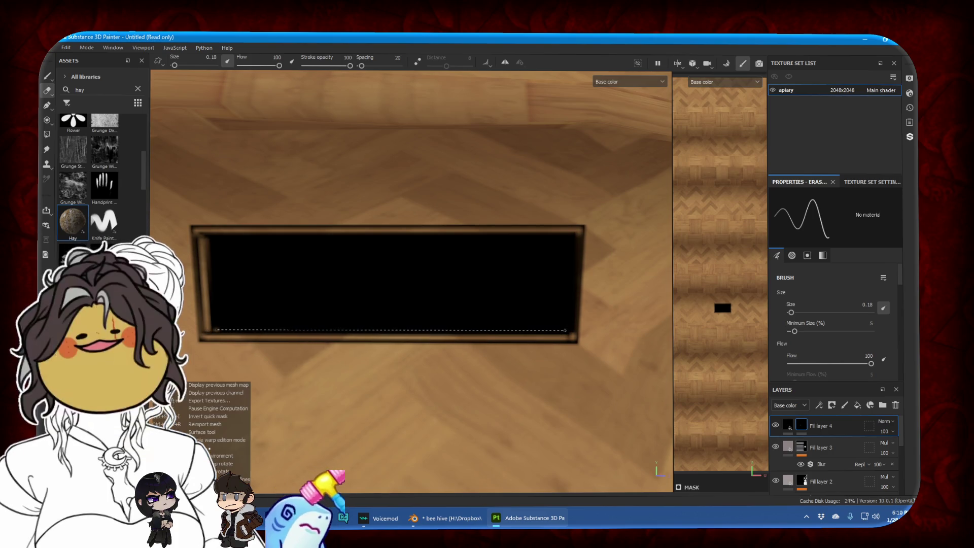
pyautogui.keyDown('shift'); pyautogui.click(572, 330); pyautogui.keyUp('shift')
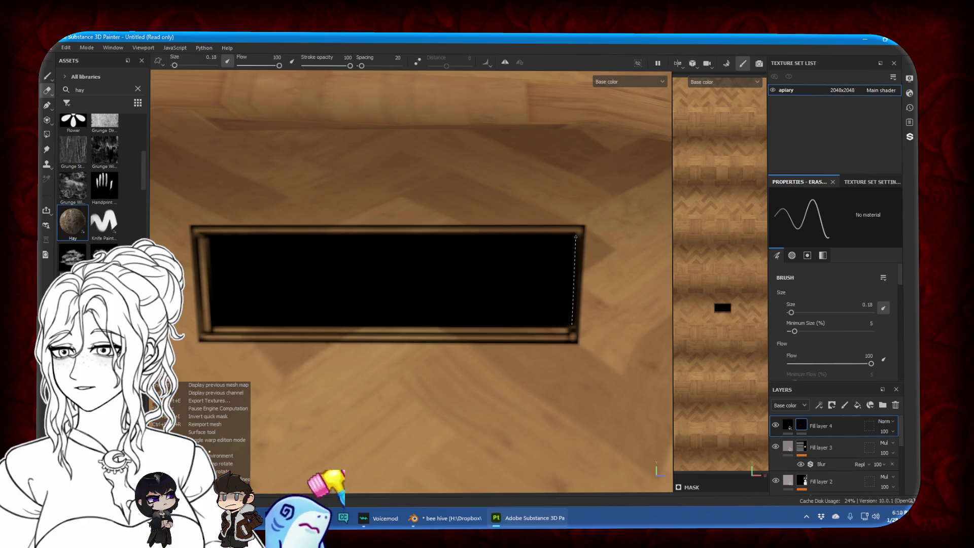
pyautogui.keyDown('shift'); pyautogui.click(572, 256); pyautogui.keyUp('shift')
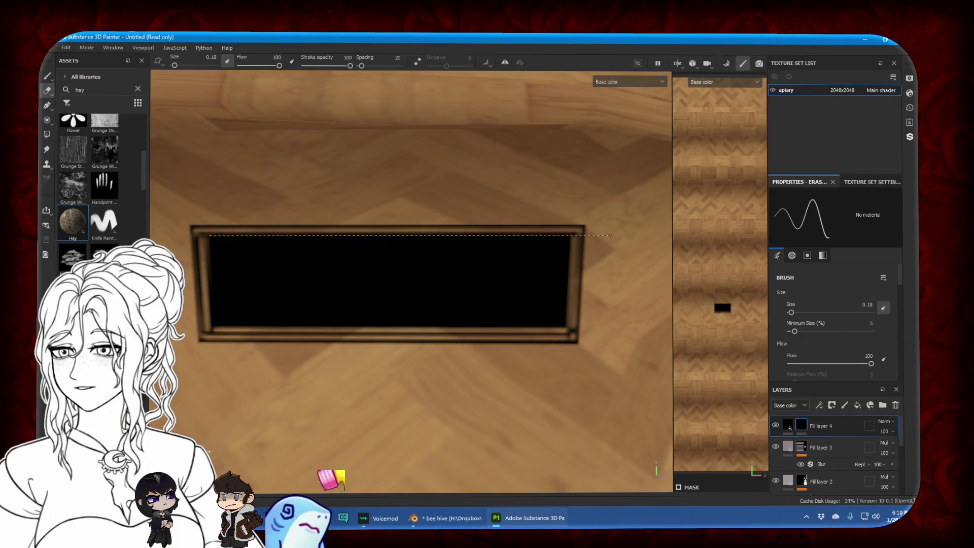
pyautogui.keyDown('shift'); pyautogui.click(574, 235); pyautogui.keyUp('shift')
pyautogui.scroll(-3, 460, 236)
pyautogui.scroll(-3, 460, 236)
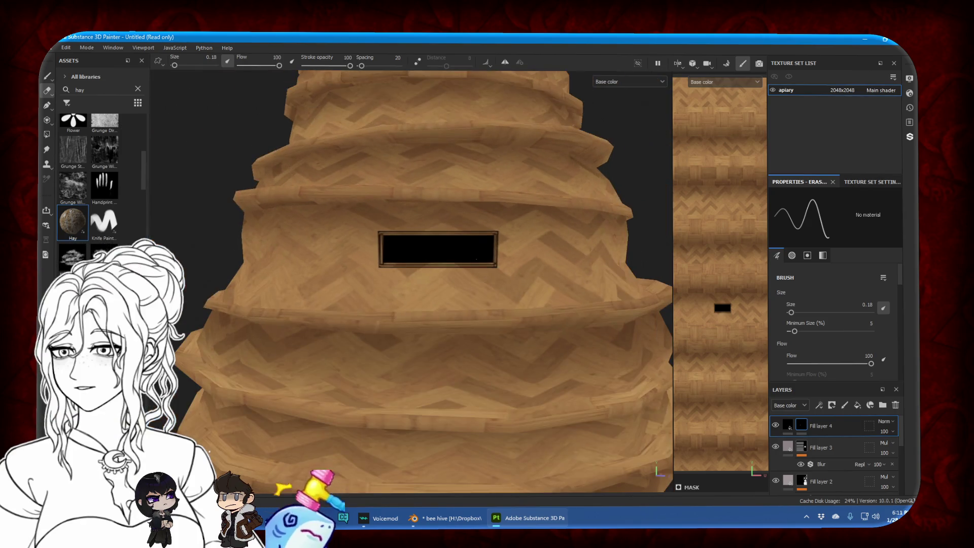
pyautogui.keyDown('alt'); pyautogui.moveTo(488, 254); pyautogui.dragTo(515, 263); pyautogui.keyUp('alt')
# In Material view, give Fill layer 4 height -1 and roughness 1
pyautogui.click(788, 425)
pyautogui.press('m')
pyautogui.scroll(5, 455, 235)
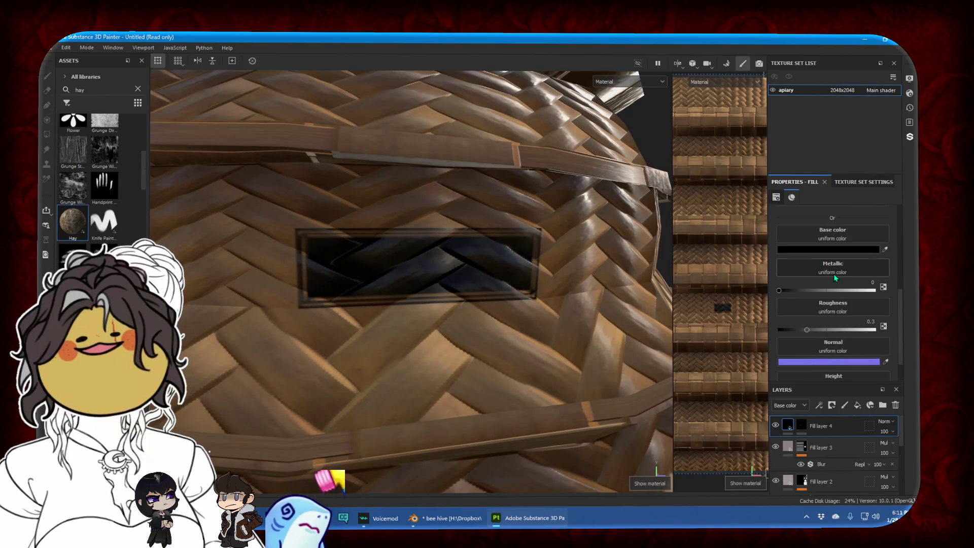
pyautogui.scroll(-1, 833, 339)
pyautogui.moveTo(827, 373); pyautogui.dragTo(778, 373)
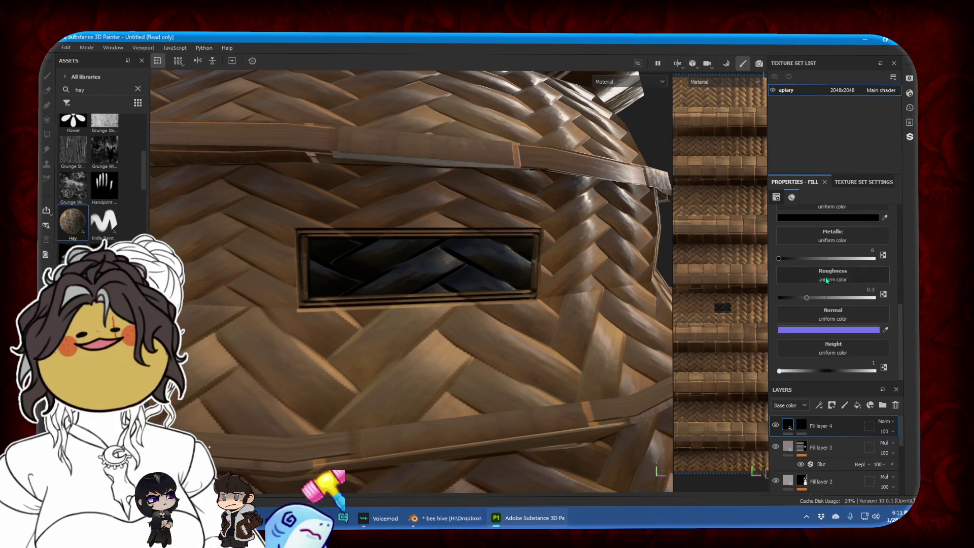
pyautogui.moveTo(807, 297); pyautogui.dragTo(874, 297)
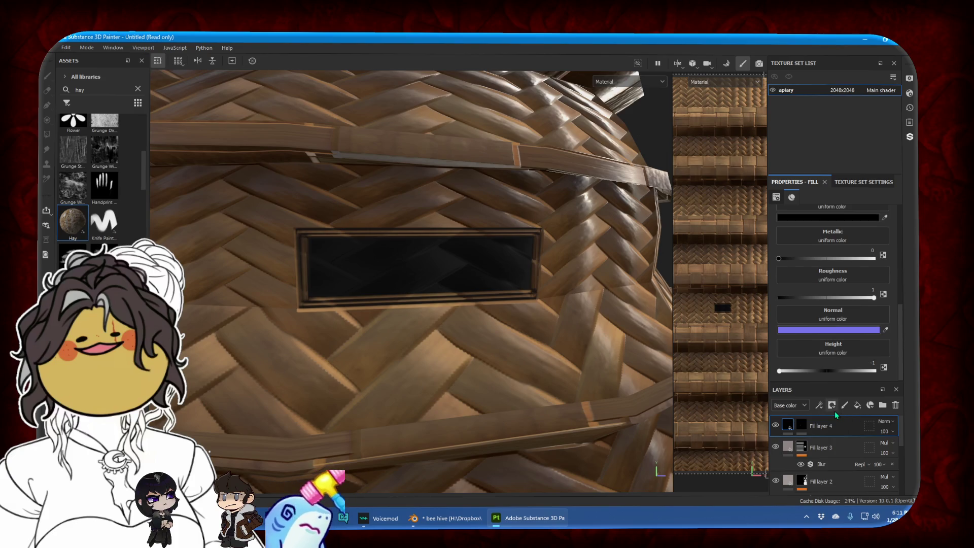
pyautogui.click(822, 448)
# With Polygon Fill active, step down through Fill layers 2 and 1, Hay and Wicker to the lowest layer
pyautogui.press('e')
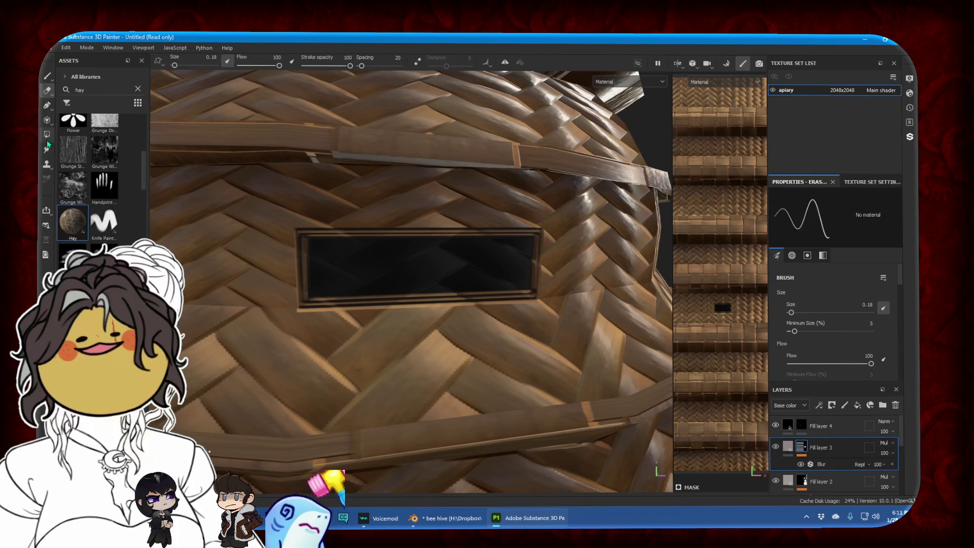
pyautogui.click(46, 134)
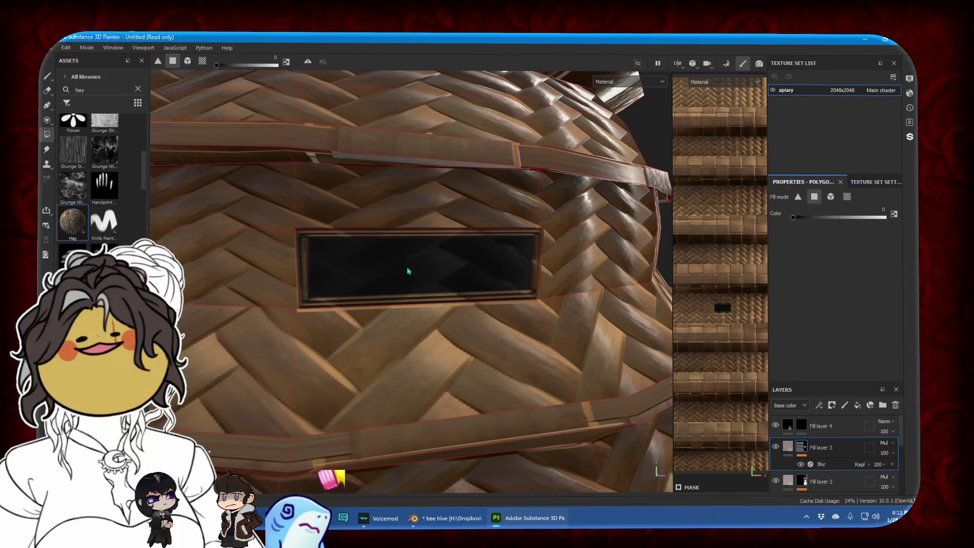
pyautogui.keyDown('ctrl'); pyautogui.moveTo(818, 465); pyautogui.dragTo(820, 481); pyautogui.keyUp('ctrl')
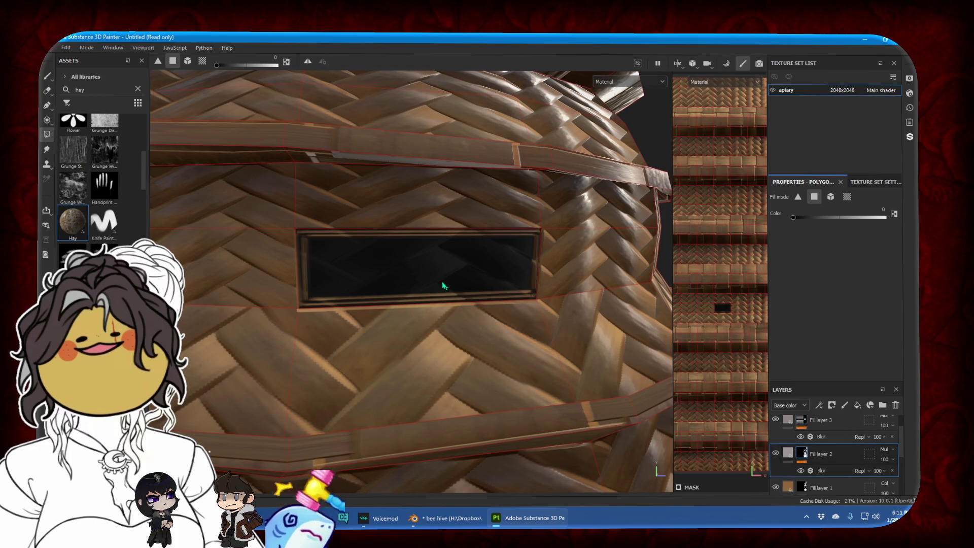
pyautogui.click(822, 488)
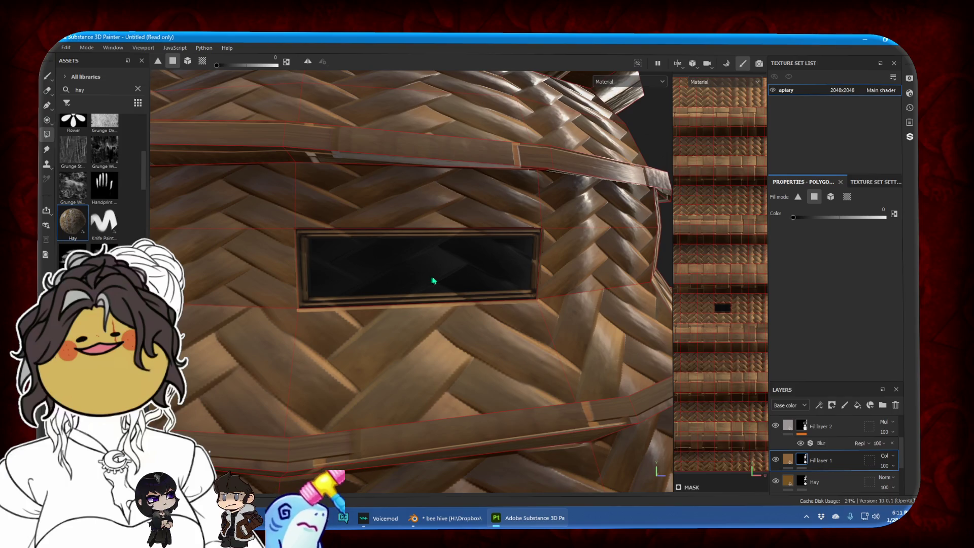
pyautogui.click(812, 481)
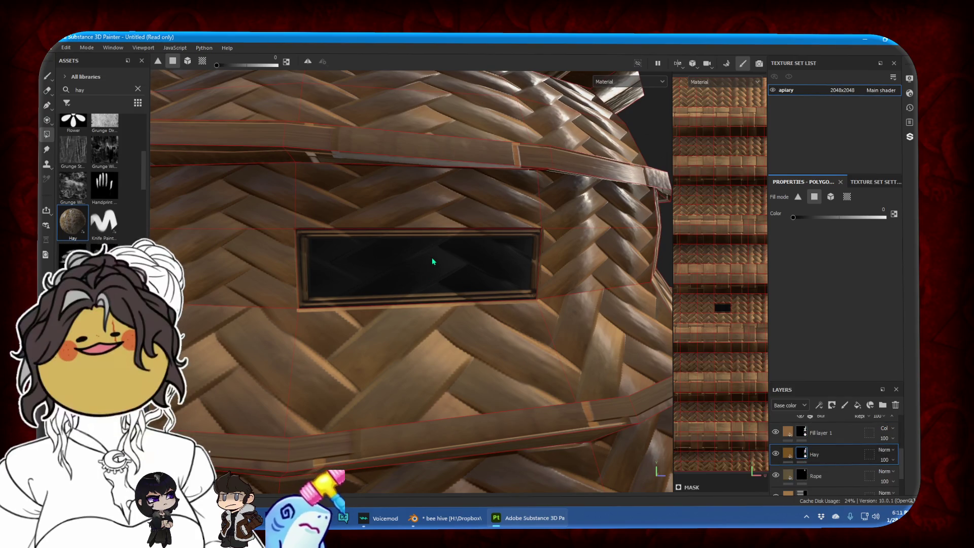
pyautogui.scroll(-1, 832, 457)
pyautogui.click(833, 470)
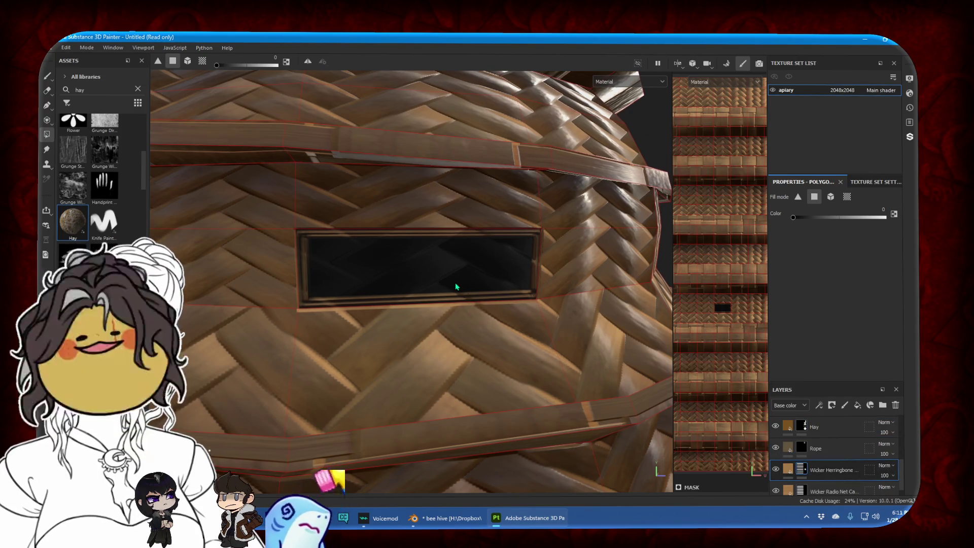
pyautogui.scroll(-1, 827, 441)
pyautogui.click(833, 479)
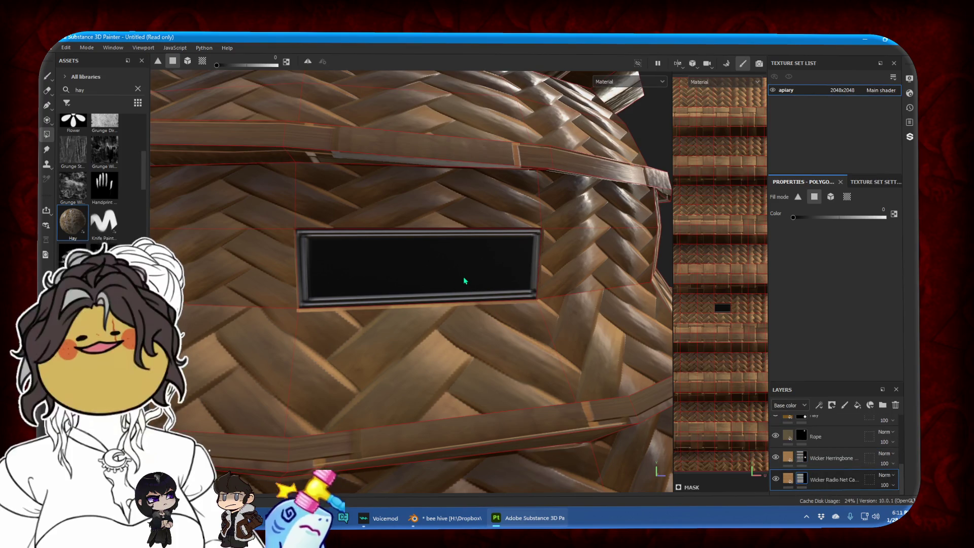
# Switch to the Paint brush and zoom in on the slot's frame
pyautogui.click(48, 76)
pyautogui.scroll(3, 325, 226)
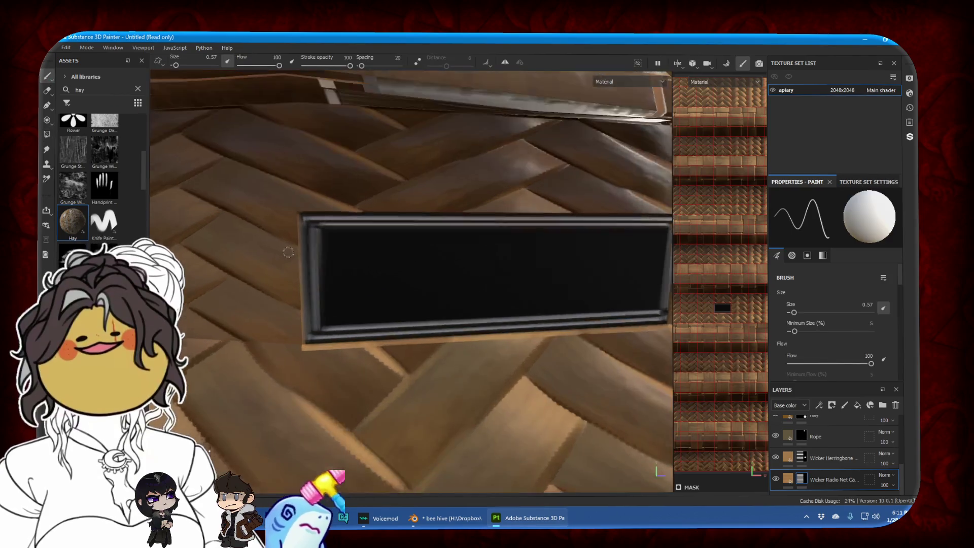
pyautogui.scroll(1, 359, 251)
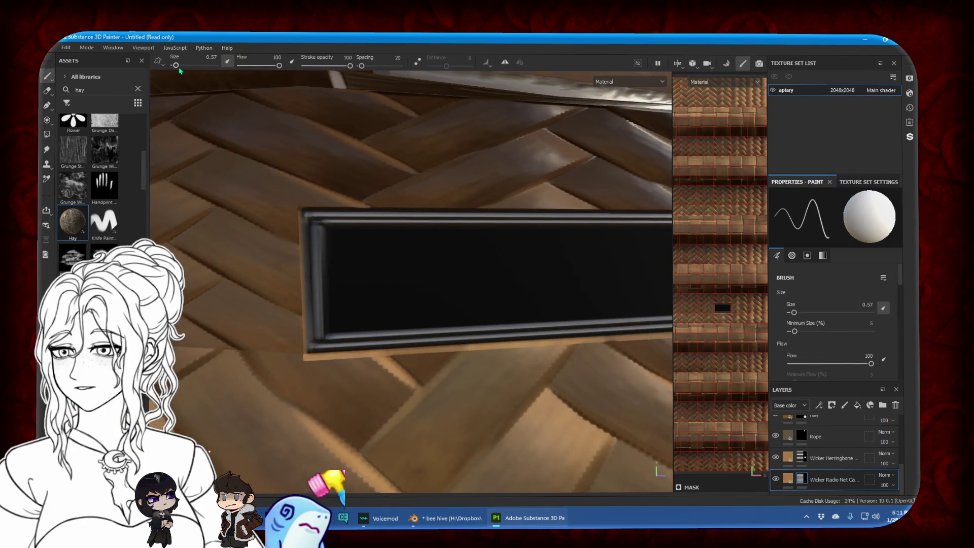
# On the Wicker Herringbone mask, paint darker strokes at size 1.43 along the frame's bottom, top and right rims
pyautogui.click(803, 457)
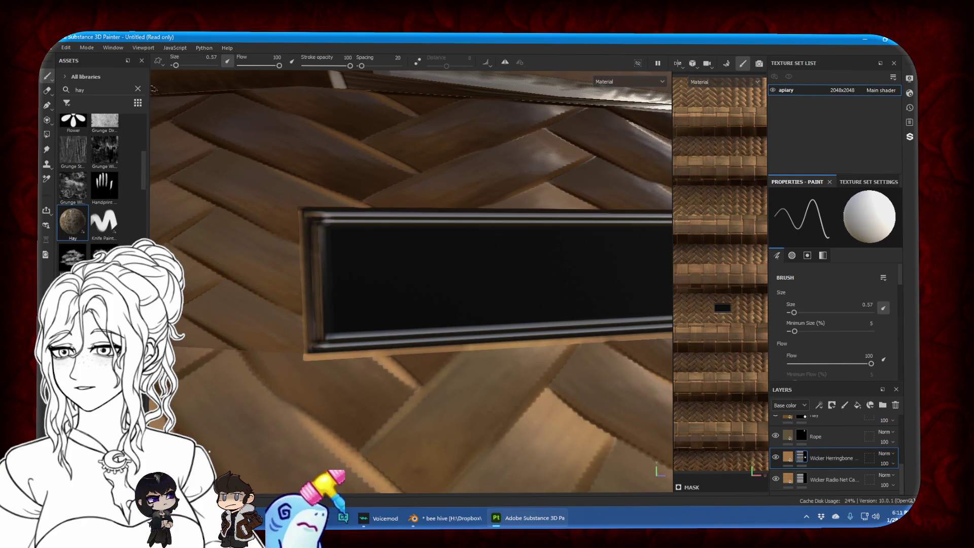
pyautogui.click(178, 67)
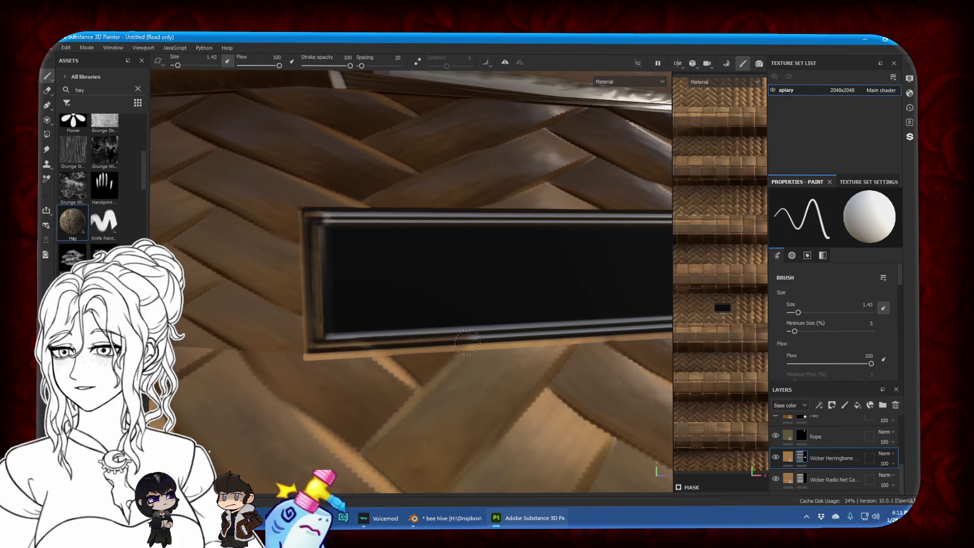
pyautogui.moveTo(321, 346); pyautogui.dragTo(474, 343)
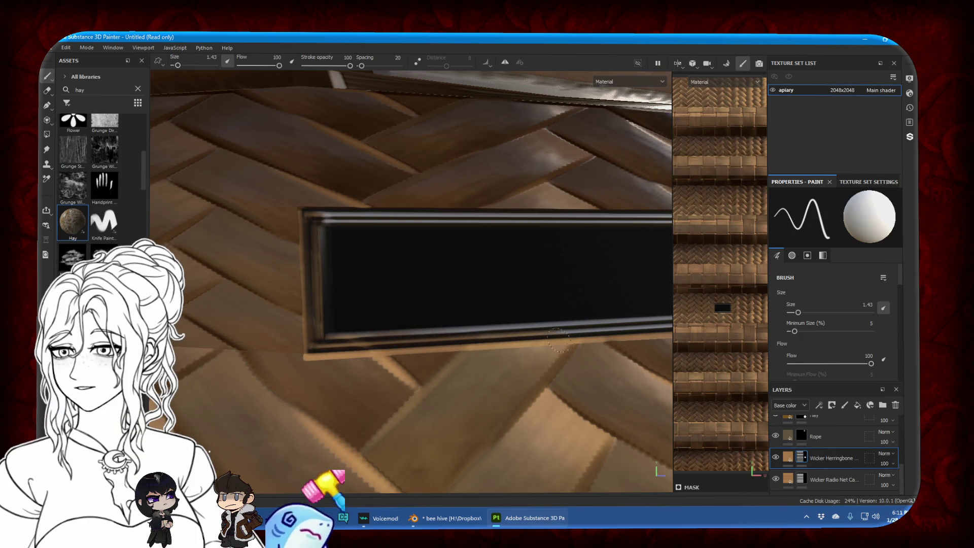
pyautogui.moveTo(320, 213); pyautogui.dragTo(542, 213)
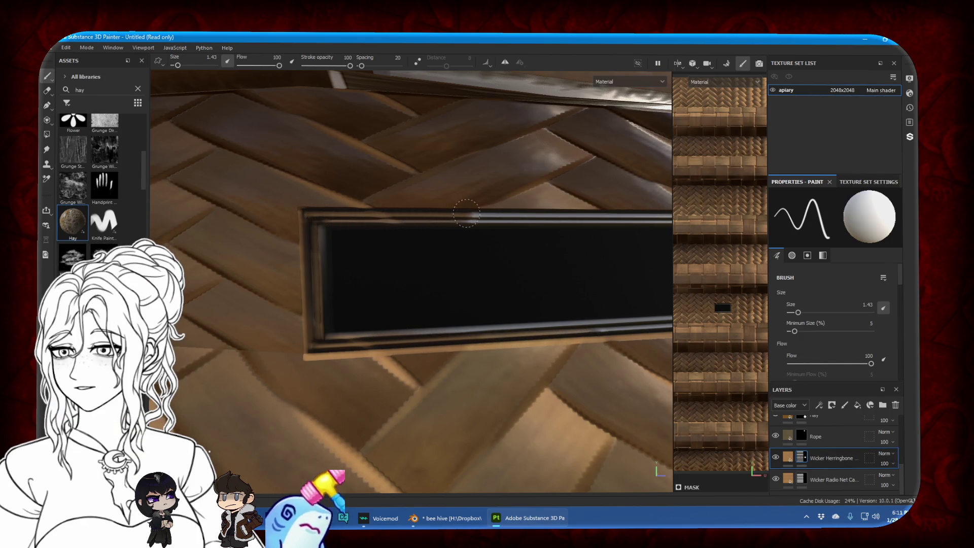
pyautogui.keyDown('alt'); pyautogui.moveTo(616, 212); pyautogui.dragTo(397, 230); pyautogui.keyUp('alt')
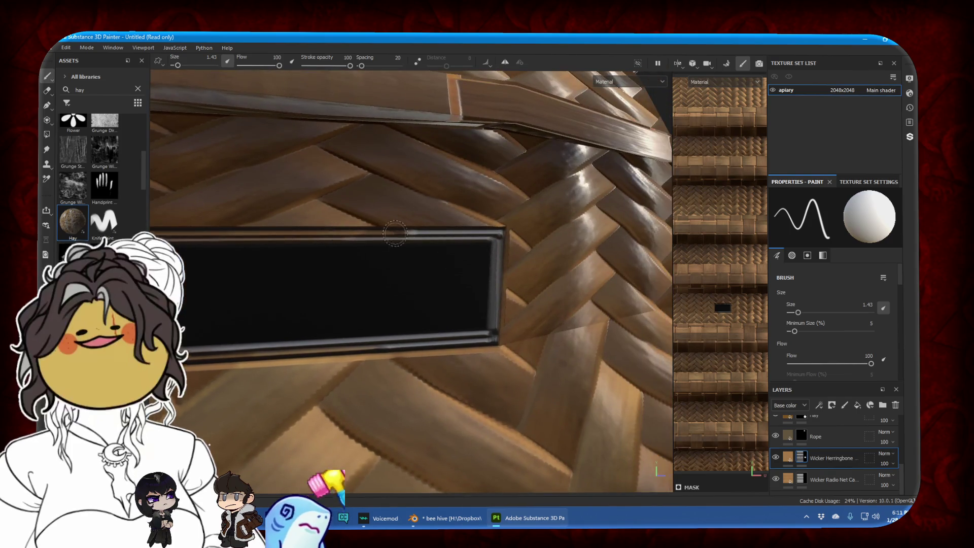
pyautogui.press('c')
pyautogui.moveTo(287, 236)
pyautogui.mouseDown()
pyautogui.moveTo(495, 286)
pyautogui.moveTo(384, 348)
pyautogui.mouseUp()
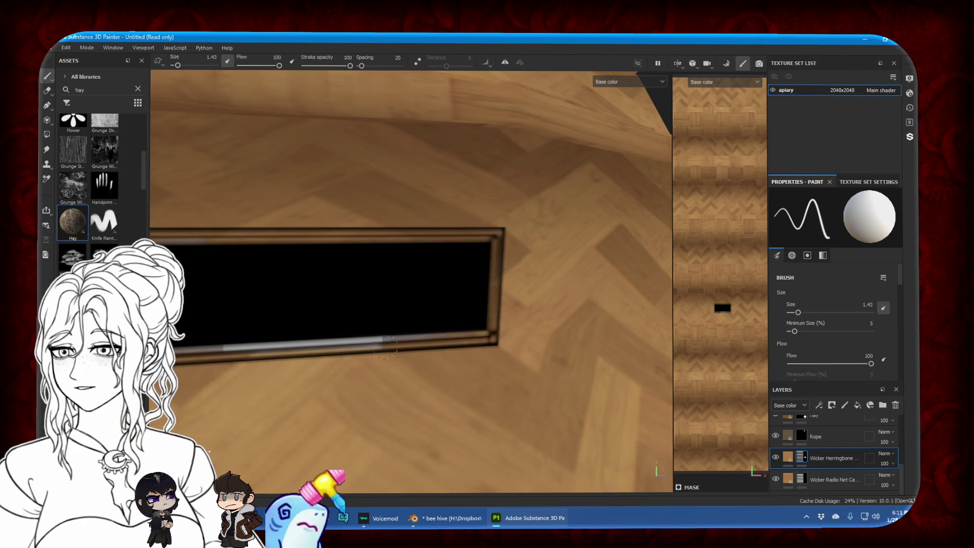
pyautogui.moveTo(384, 348); pyautogui.dragTo(514, 321, button='middle')
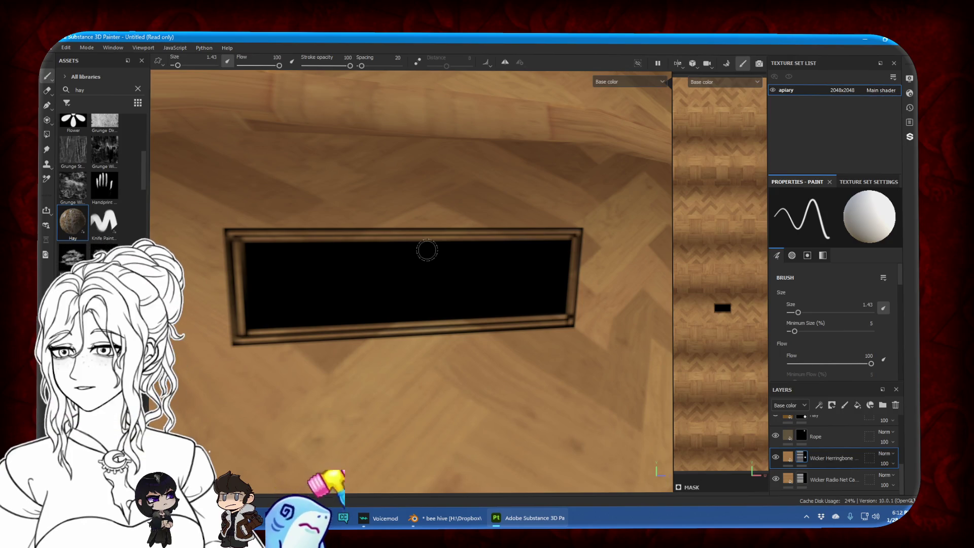
# Check the strokes by cycling channels with C, then return to Material view with the Eraser
pyautogui.scroll(-2, 427, 250)
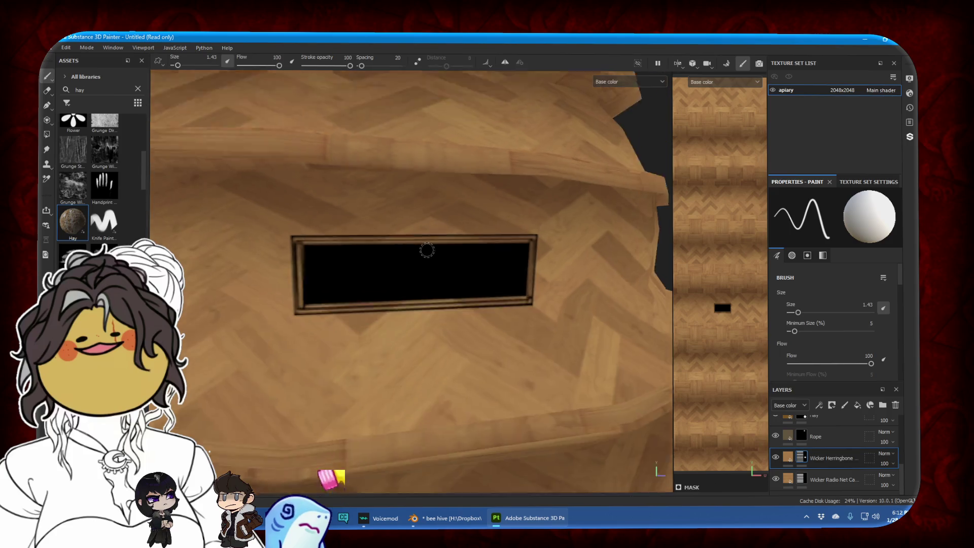
pyautogui.press('c')
pyautogui.press('c')
pyautogui.press('c')
pyautogui.press('c')
pyautogui.press('c')
pyautogui.press('c')
pyautogui.press('c')
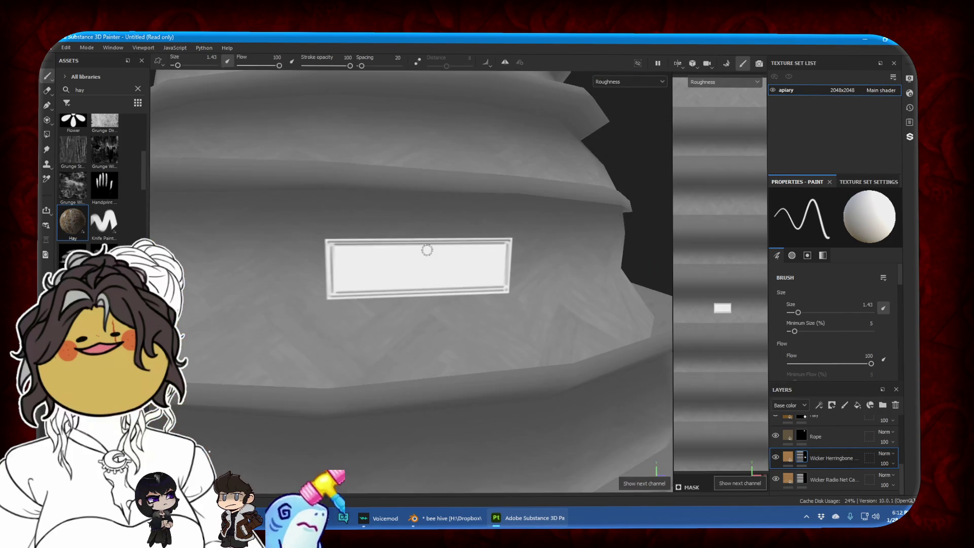
pyautogui.press('c')
pyautogui.moveTo(422, 311)
pyautogui.keyDown('alt'); pyautogui.mouseDown()
pyautogui.moveTo(440, 345)
pyautogui.moveTo(624, 370)
pyautogui.moveTo(416, 308)
pyautogui.moveTo(401, 285)
pyautogui.moveTo(295, 249)
pyautogui.mouseUp(); pyautogui.keyUp('alt')
pyautogui.press('m')
pyautogui.scroll(5, 387, 263)
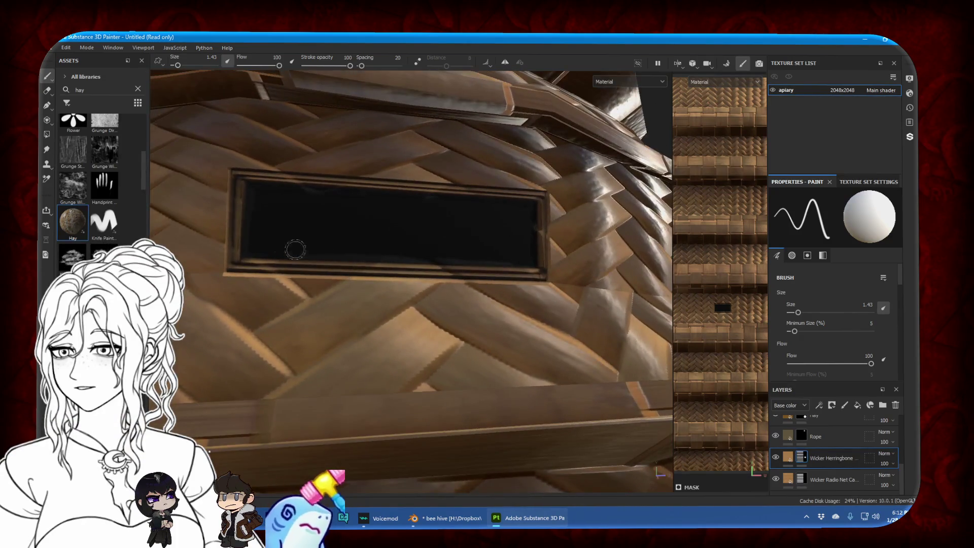
pyautogui.click(46, 94)
pyautogui.scroll(3, 249, 203)
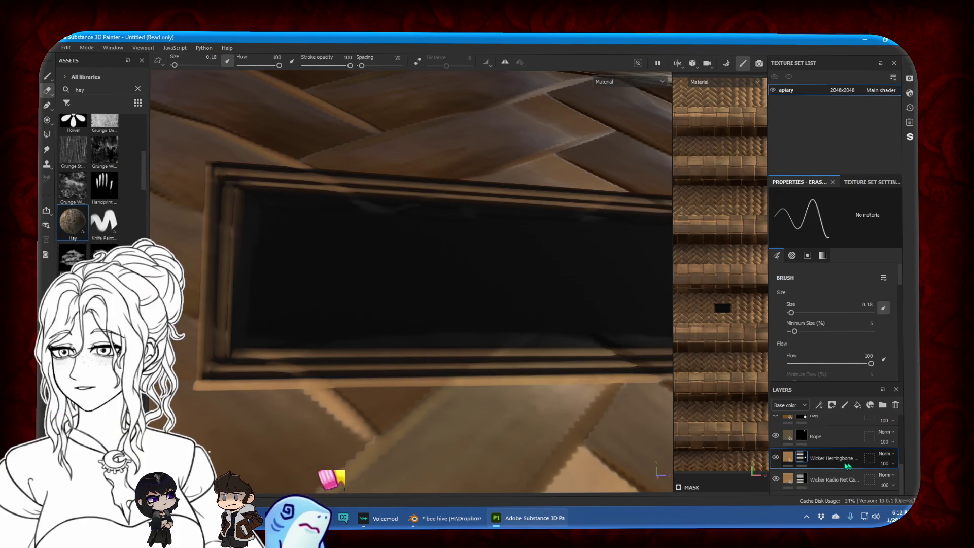
# Load the Basic Hard brush for the Eraser and erase a straight line along the panel's lower edge
pyautogui.keyDown('ctrl'); pyautogui.moveTo(221, 167); pyautogui.dragTo(244, 168, button='right'); pyautogui.keyUp('ctrl')
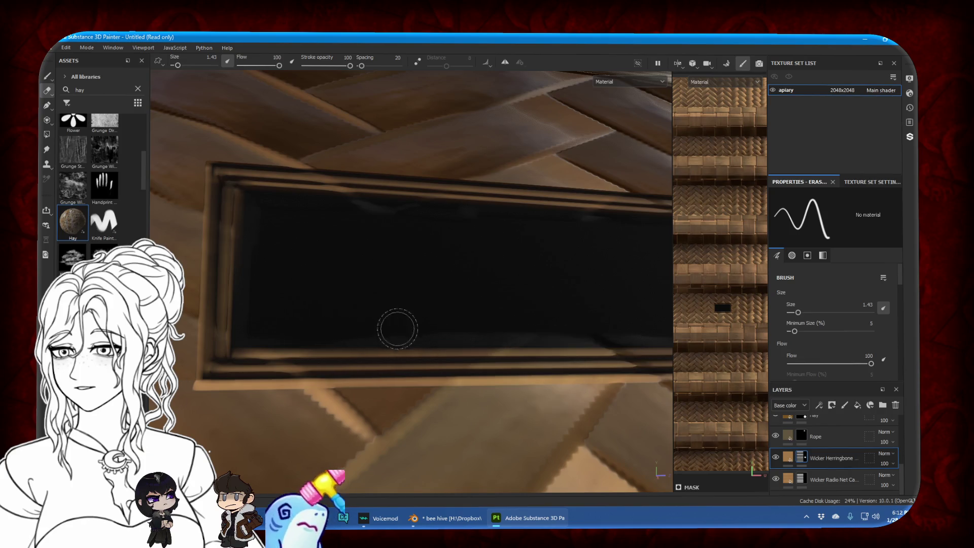
pyautogui.keyDown('alt'); pyautogui.moveTo(304, 330); pyautogui.dragTo(386, 303); pyautogui.keyUp('alt')
pyautogui.keyDown('alt'); pyautogui.moveTo(502, 300); pyautogui.dragTo(428, 313); pyautogui.keyUp('alt')
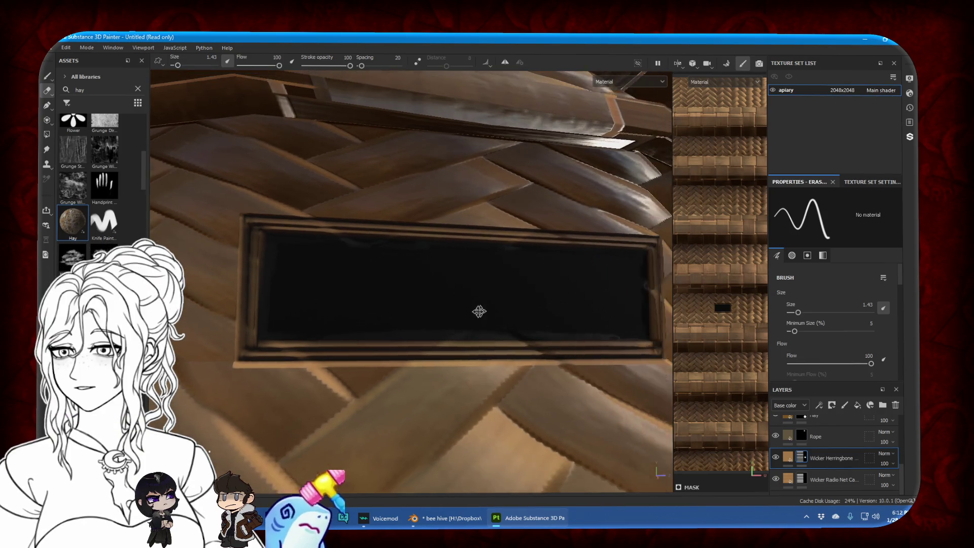
pyautogui.click(137, 89)
pyautogui.write('hard')
pyautogui.click(104, 168)
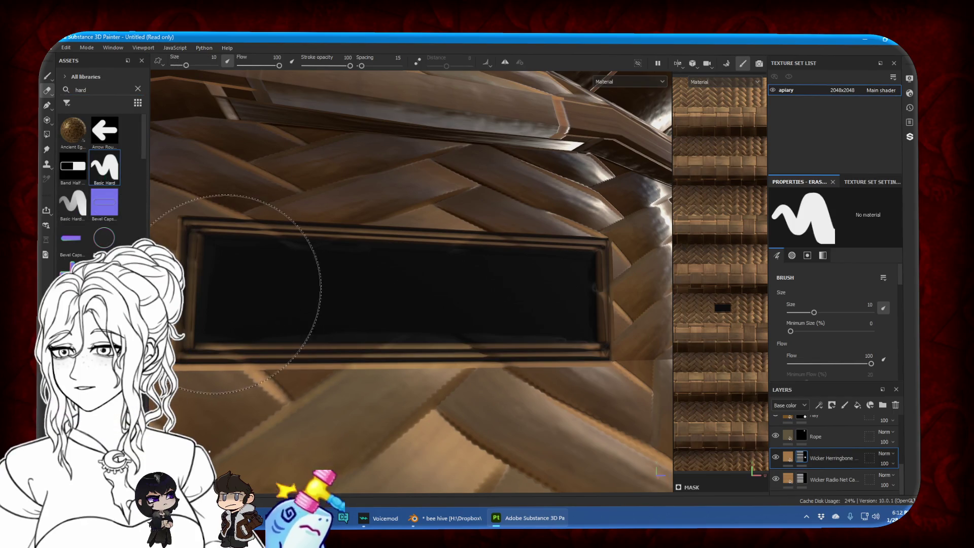
pyautogui.moveTo(181, 66); pyautogui.dragTo(179, 66)
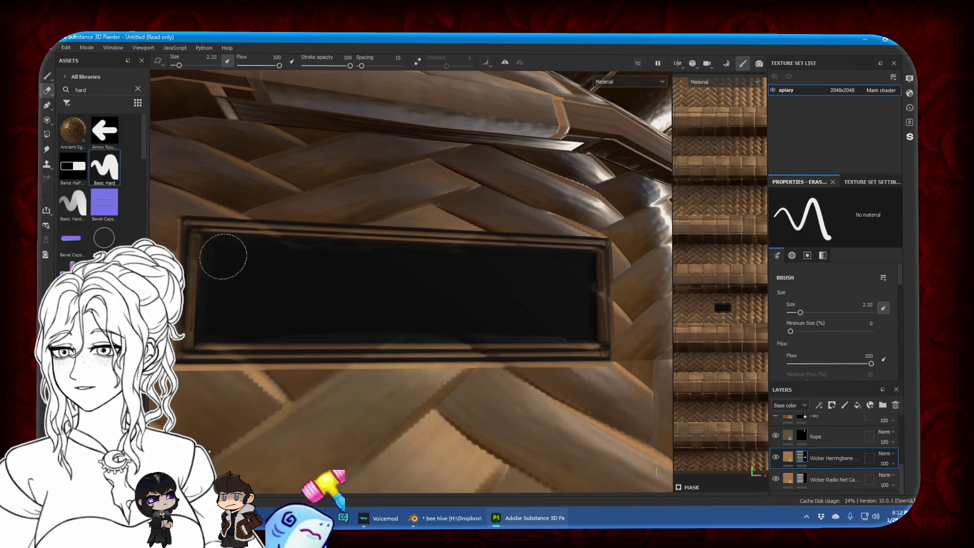
pyautogui.click(222, 255)
pyautogui.keyDown('shift'); pyautogui.click(584, 268); pyautogui.keyUp('shift')
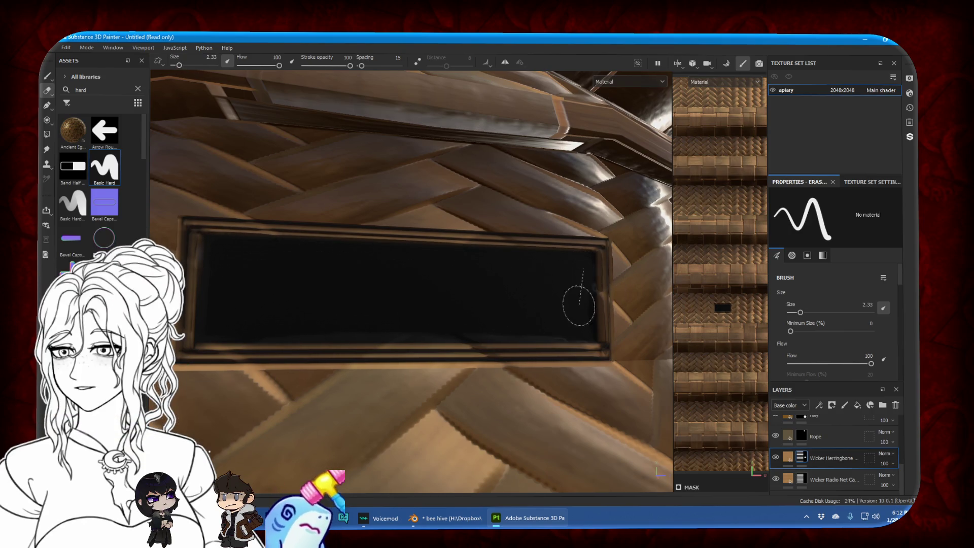
pyautogui.moveTo(585, 324); pyautogui.dragTo(223, 321)
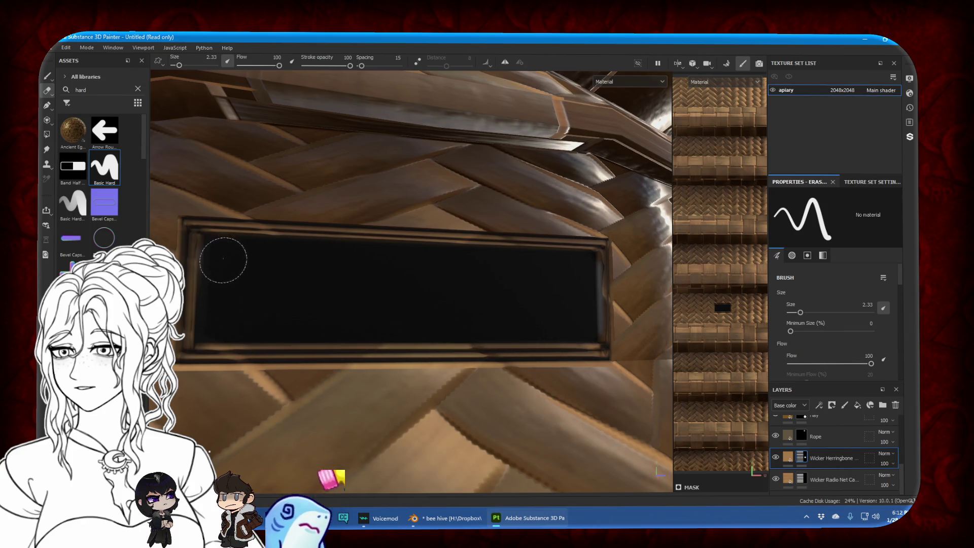
# Paint straight darker strokes along the frame's top and right edge, checking the normal channels
pyautogui.press('c')
pyautogui.press('c')
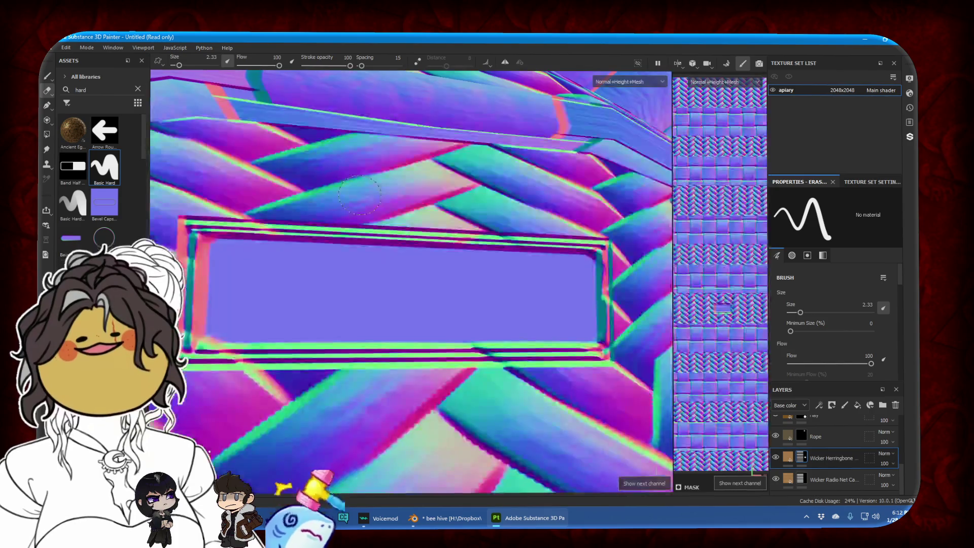
pyautogui.press('c')
pyautogui.press('c')
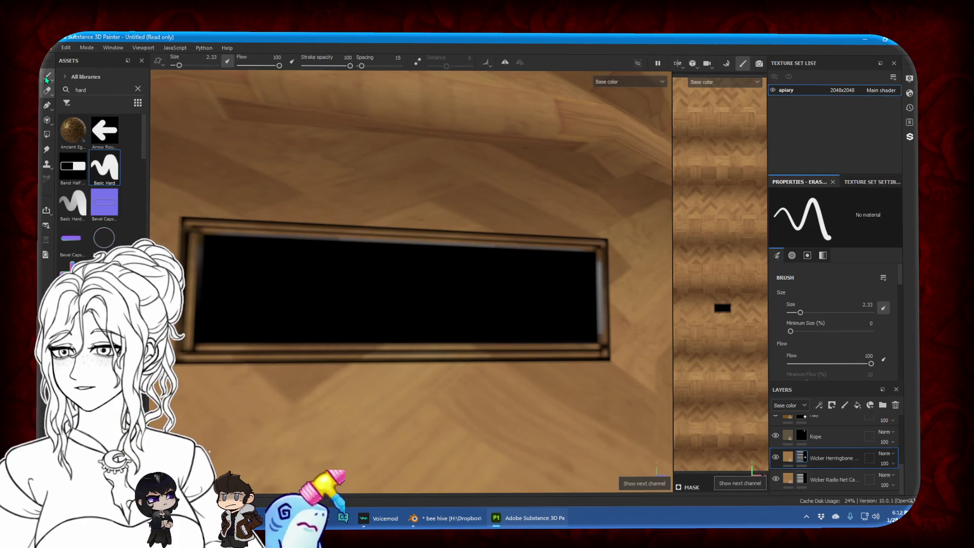
pyautogui.click(48, 77)
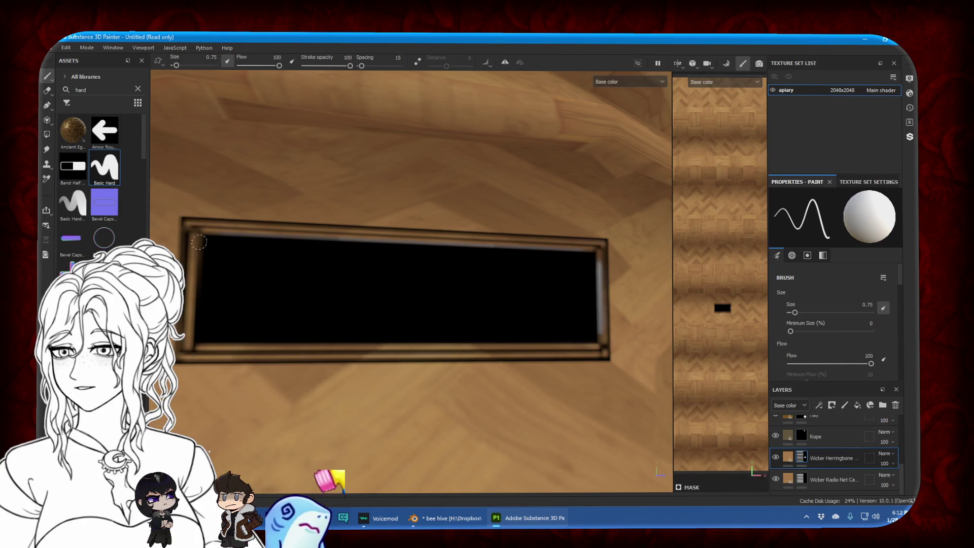
pyautogui.keyDown('shift'); pyautogui.click(602, 247); pyautogui.keyUp('shift')
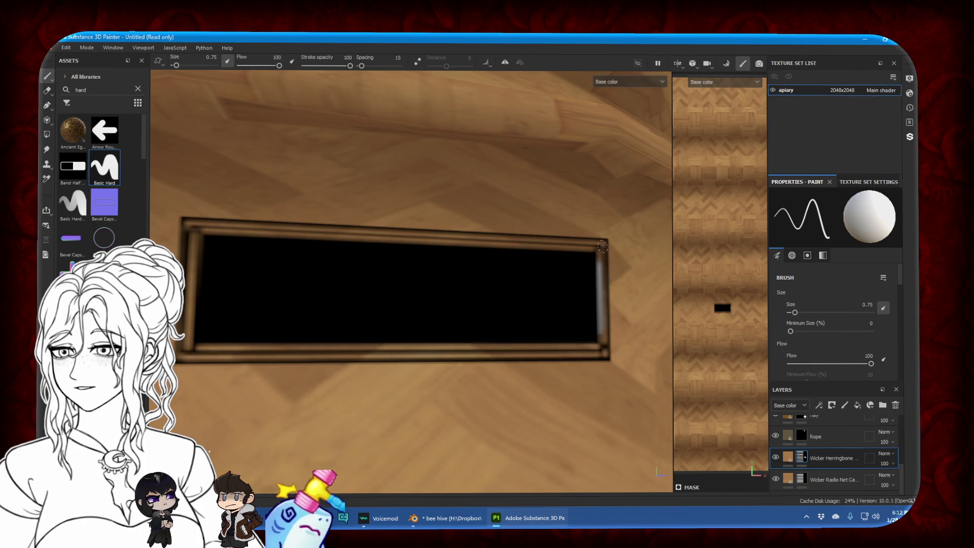
pyautogui.keyDown('shift'); pyautogui.click(607, 353); pyautogui.keyUp('shift')
pyautogui.press('m')
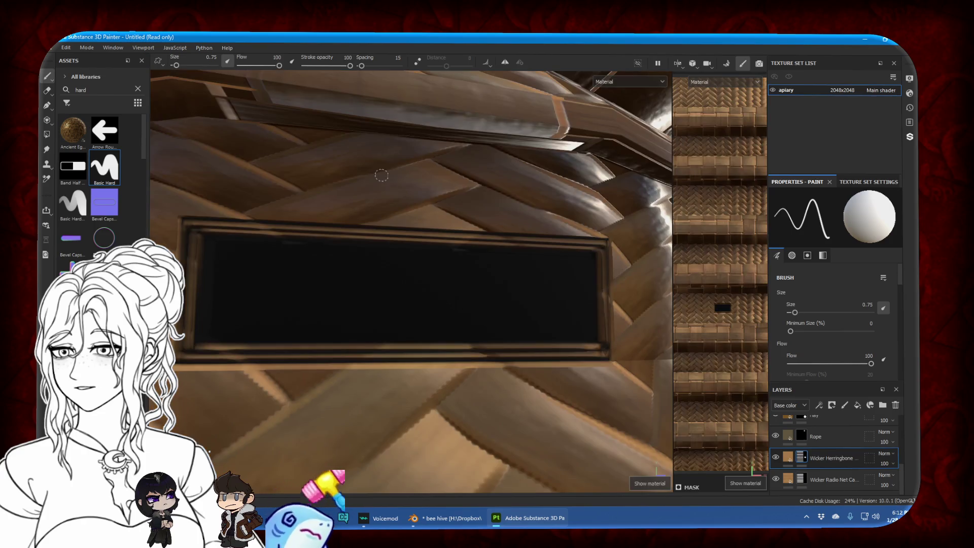
# Return to the Eraser, turn the opening to face the view, and select Fill layer 4
pyautogui.keyDown('alt'); pyautogui.moveTo(381, 175); pyautogui.dragTo(373, 249); pyautogui.keyUp('alt')
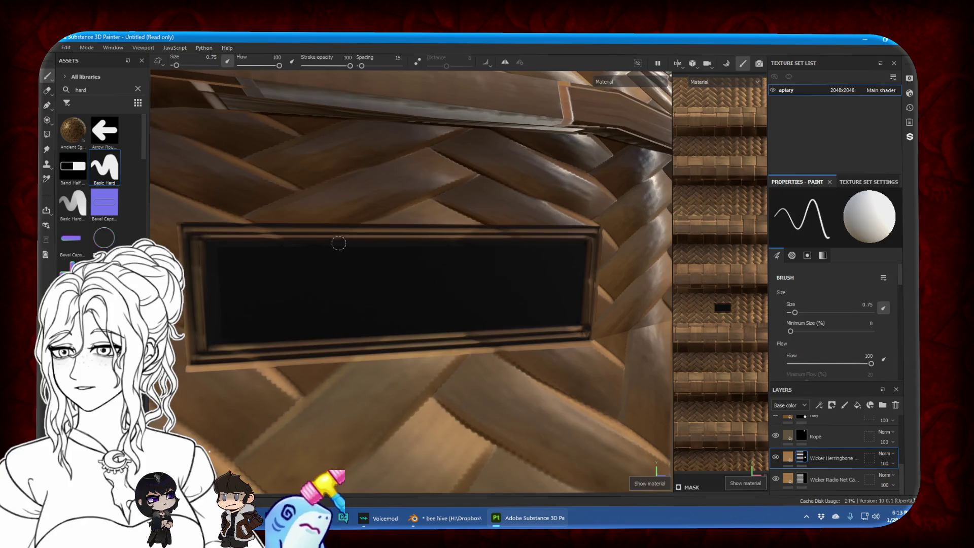
pyautogui.scroll(-5, 336, 243)
pyautogui.press('e')
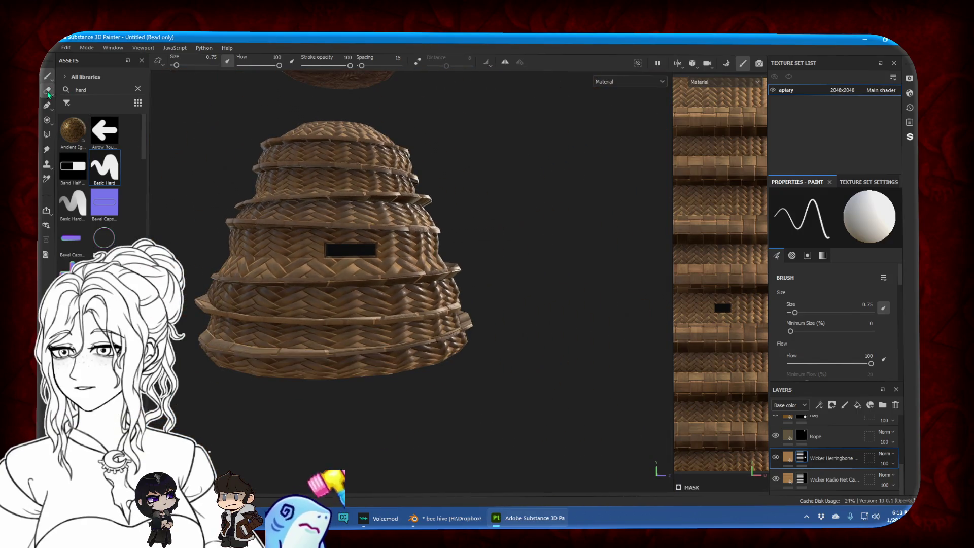
pyautogui.keyDown('alt'); pyautogui.moveTo(386, 182); pyautogui.dragTo(417, 176); pyautogui.keyUp('alt')
pyautogui.scroll(3, 356, 219)
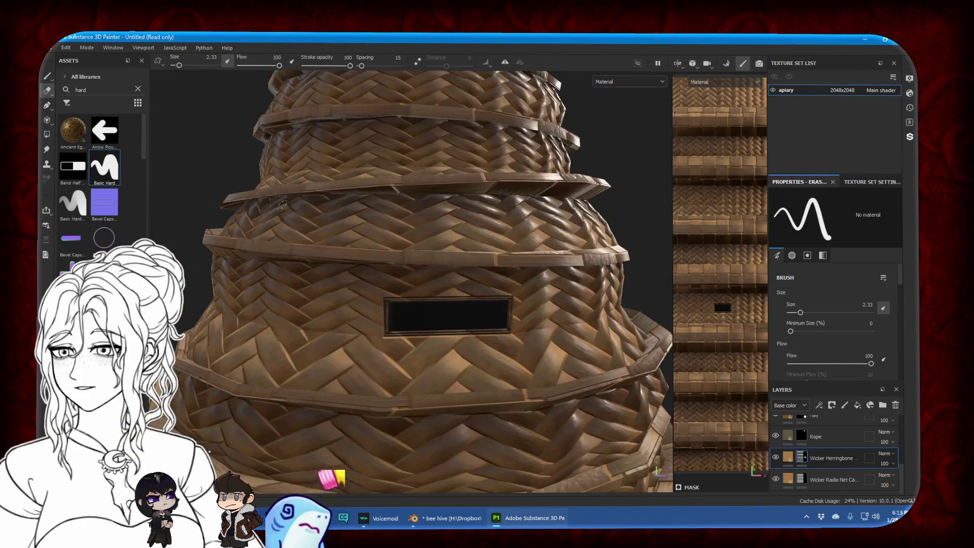
pyautogui.scroll(3, 304, 244)
pyautogui.scroll(3, 283, 250)
pyautogui.keyDown('alt'); pyautogui.moveTo(272, 261); pyautogui.dragTo(304, 262); pyautogui.keyUp('alt')
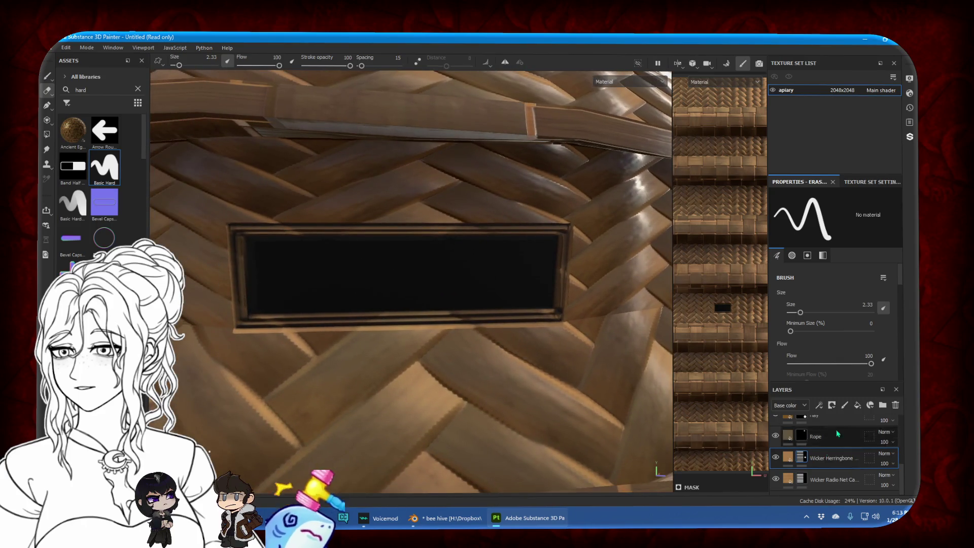
pyautogui.scroll(5, 810, 449)
pyautogui.click(822, 427)
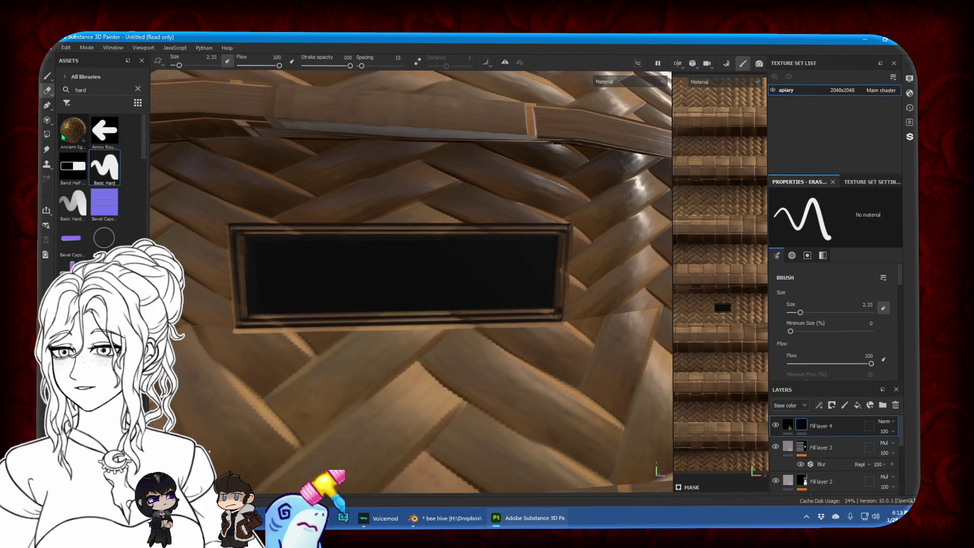
# Smudge the opening's lower-left frame corner and view the base colour channel only
pyautogui.click(47, 150)
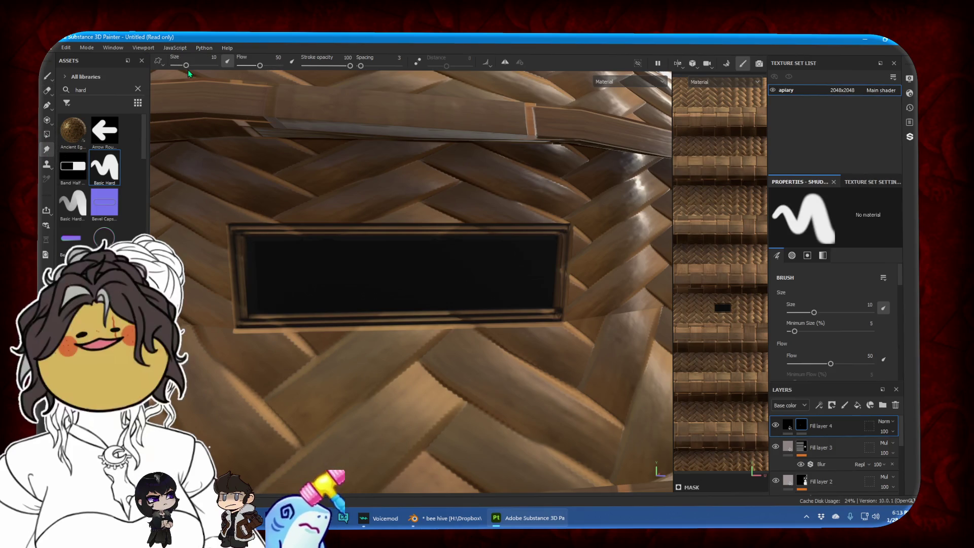
pyautogui.scroll(3, 240, 248)
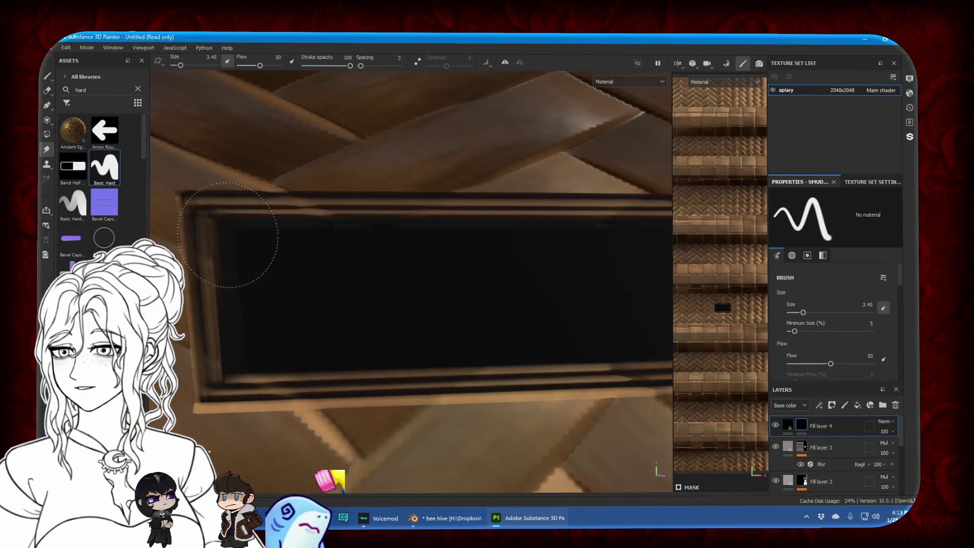
pyautogui.moveTo(244, 277); pyautogui.dragTo(228, 361)
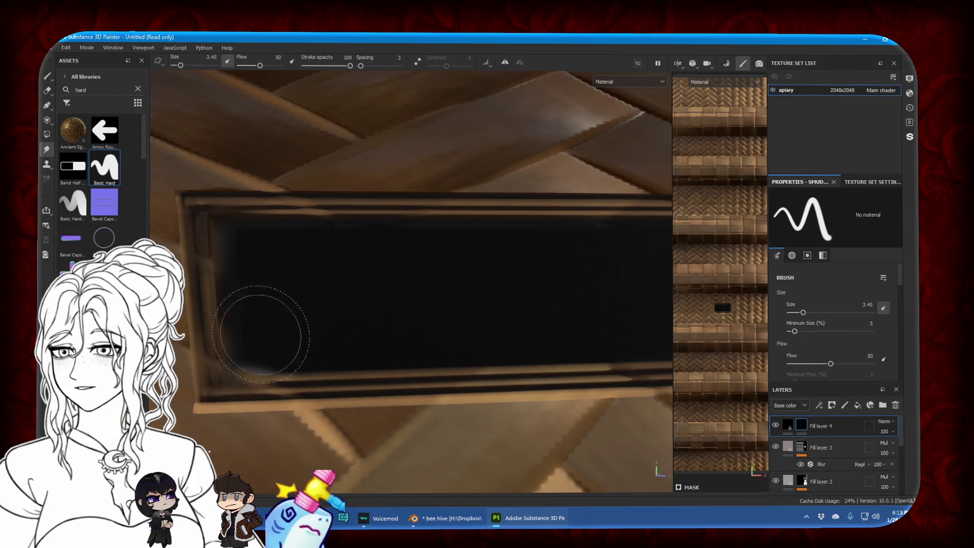
pyautogui.press('c')
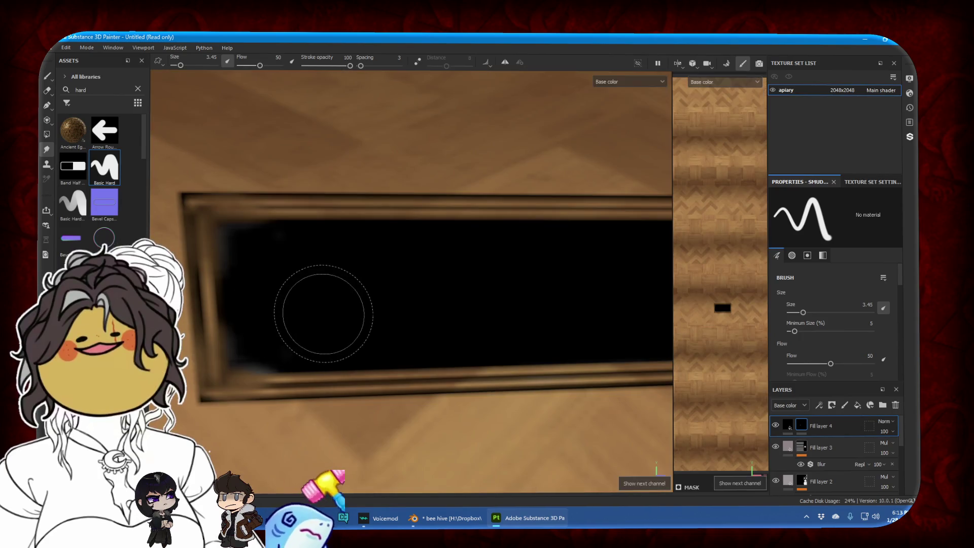
# Go back to the Paint tool, zoom out, orbit, and zoom back in on the entrance slot
pyautogui.press('1')
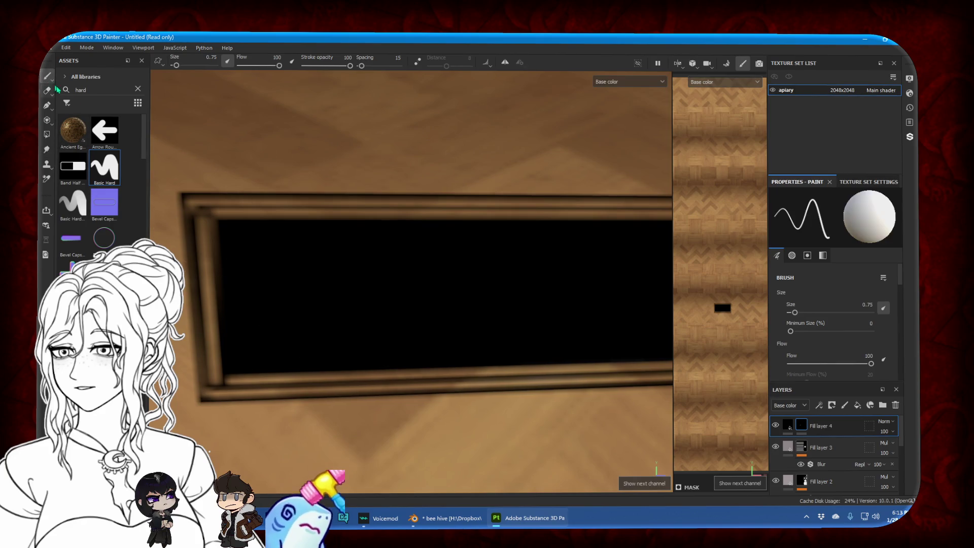
pyautogui.scroll(-3, 332, 300)
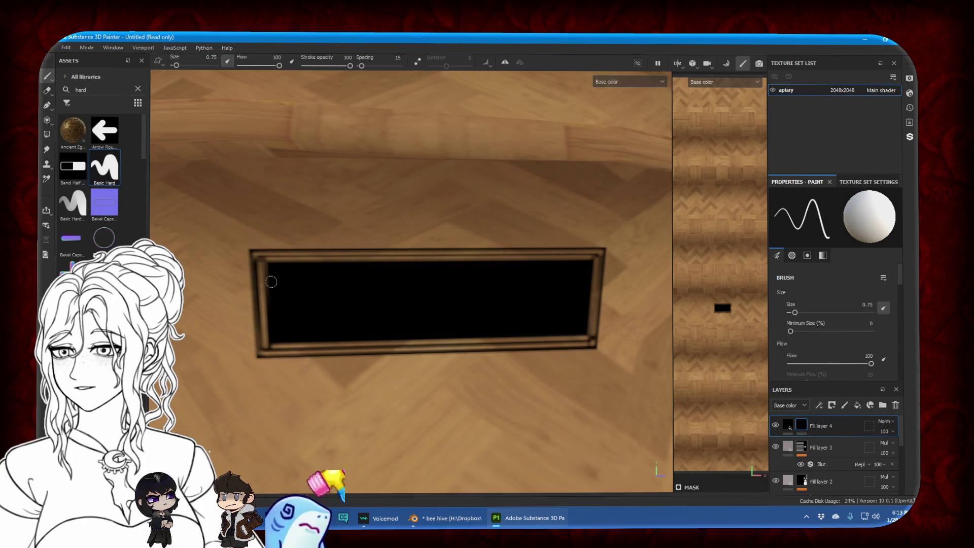
pyautogui.scroll(-3, 271, 282)
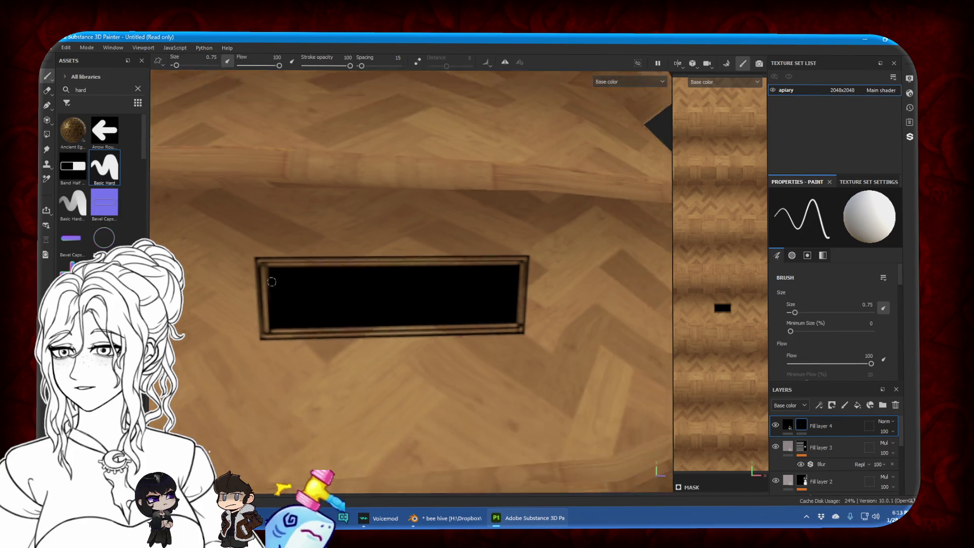
pyautogui.scroll(-3, 304, 284)
pyautogui.scroll(-2, 330, 287)
pyautogui.keyDown('alt'); pyautogui.moveTo(348, 289); pyautogui.dragTo(366, 292); pyautogui.keyUp('alt')
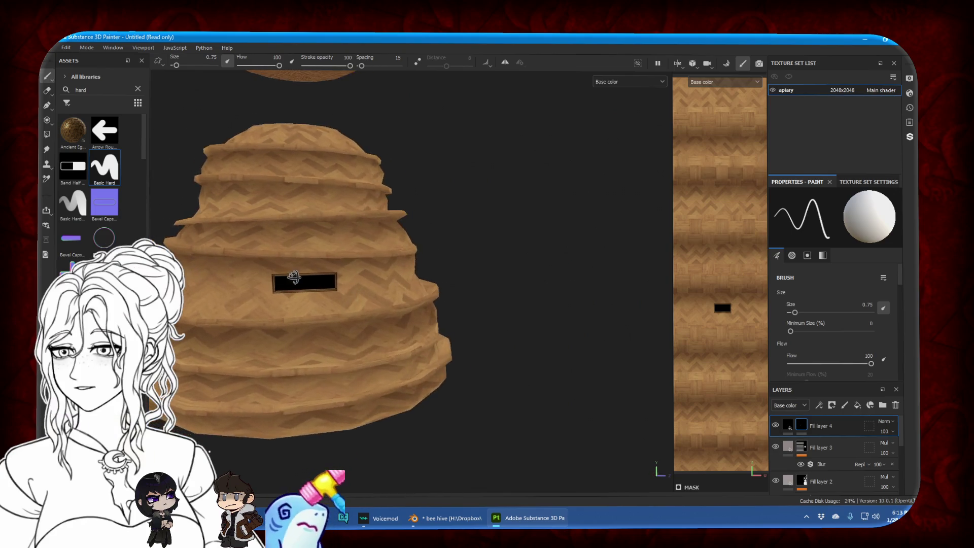
pyautogui.scroll(3, 376, 290)
pyautogui.scroll(4, 383, 291)
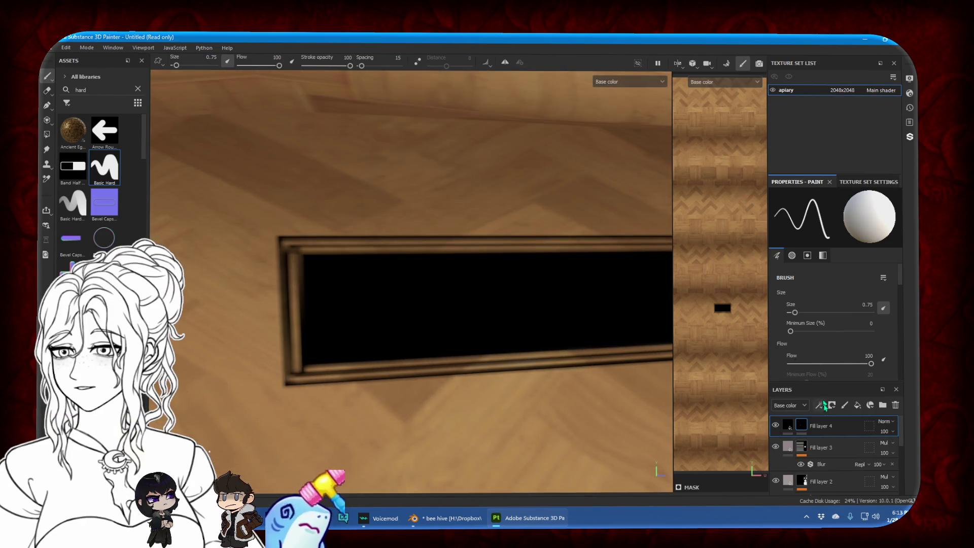
pyautogui.click(788, 426)
# Change Fill layer 4's base colour to a very dark reddish brown, 1E1212
pyautogui.click(848, 303)
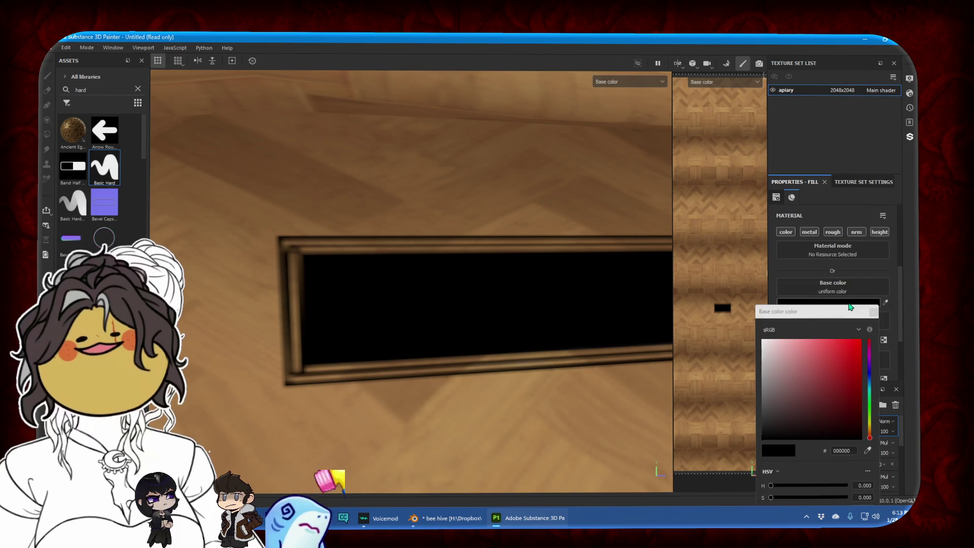
pyautogui.click(830, 433)
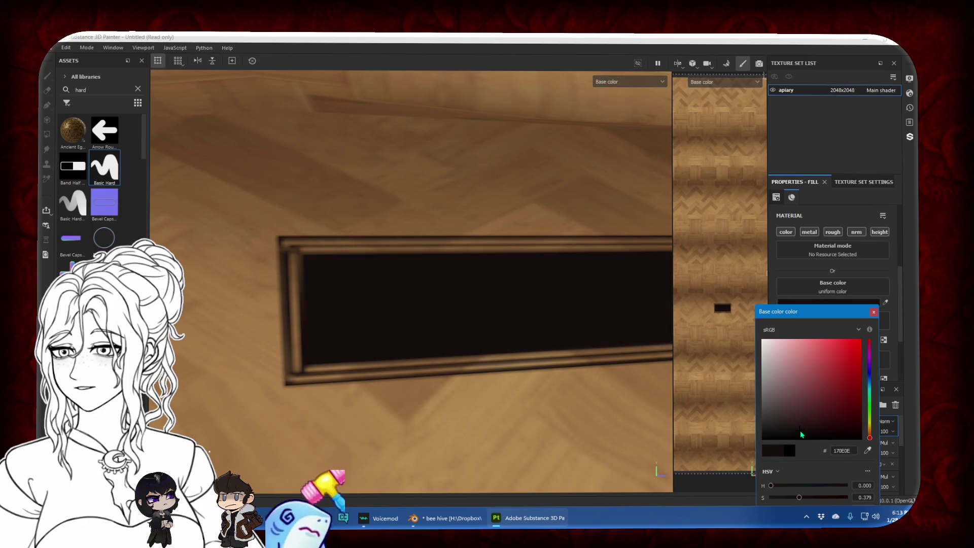
pyautogui.click(911, 430)
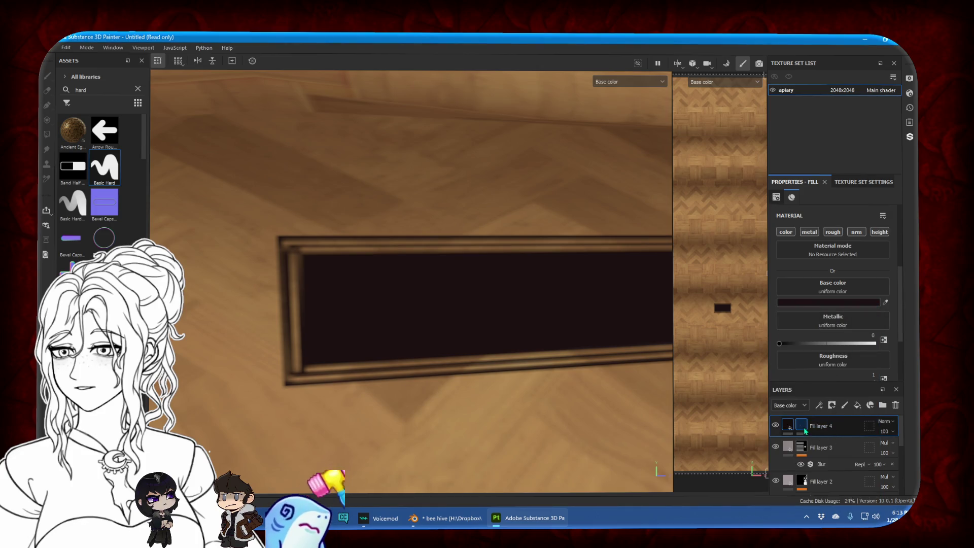
pyautogui.click(804, 427)
# Copy Fill layer 4's mask and add a new fill layer above it
pyautogui.rightClick(803, 427)
pyautogui.click(821, 303)
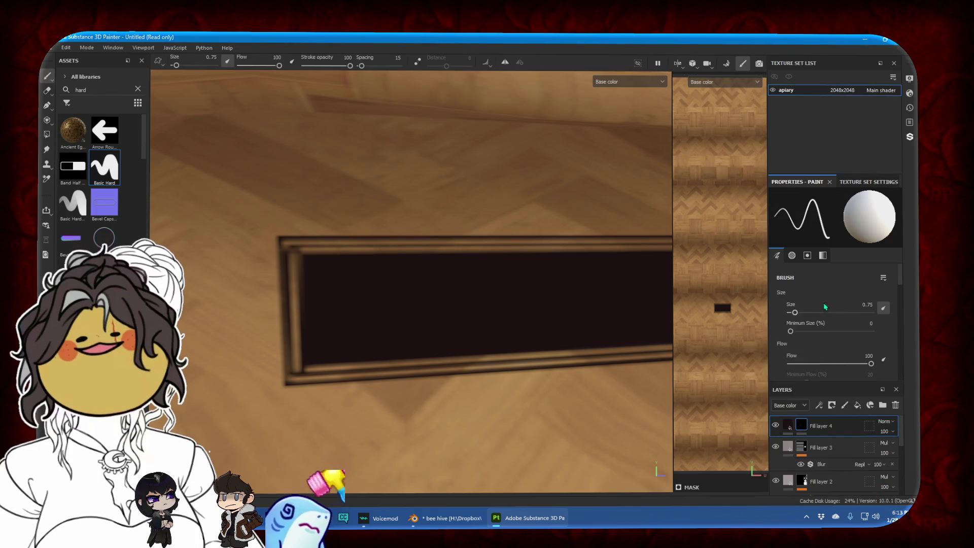
pyautogui.click(857, 405)
pyautogui.rightClick(817, 426)
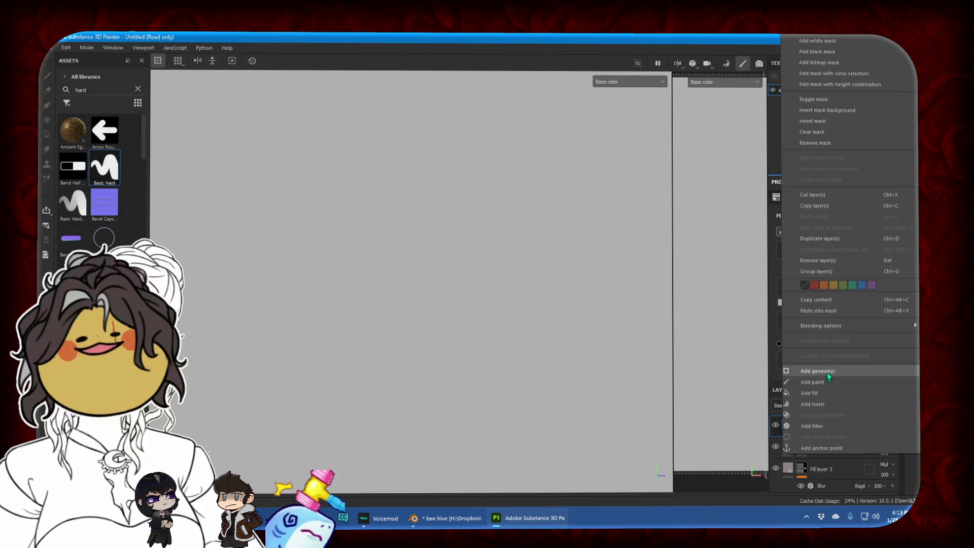
# Paste the slot mask onto Fill layer 5 and set its base colour to near-black 0A0A0A
pyautogui.click(829, 367)
pyautogui.click(788, 426)
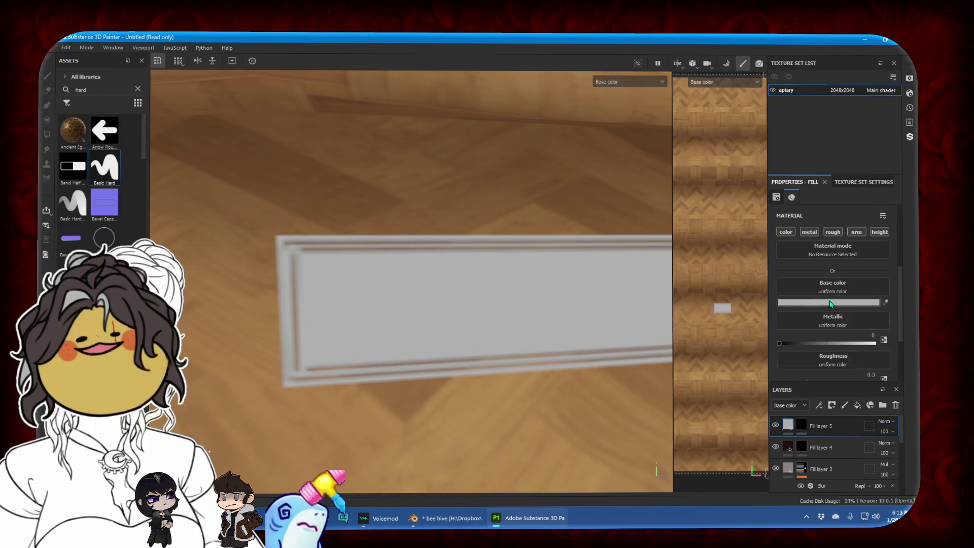
pyautogui.click(830, 304)
pyautogui.click(768, 439)
pyautogui.click(903, 391)
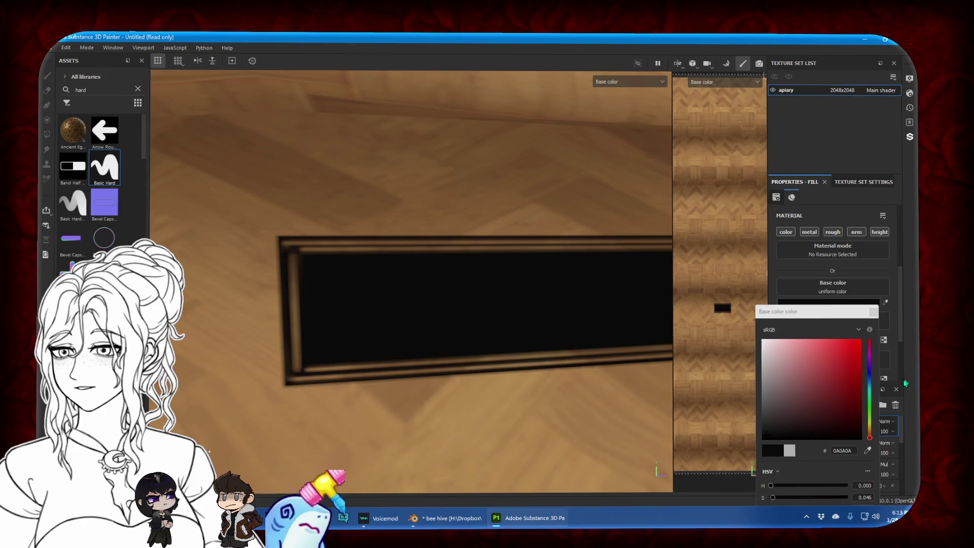
pyautogui.click(822, 426)
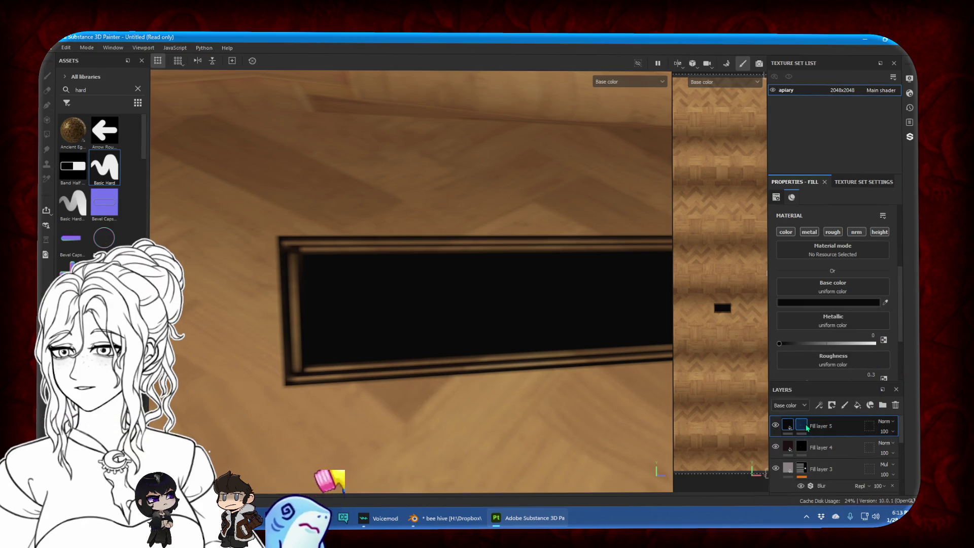
# Erase Fill layer 5's mask along the slot's right and bottom edges
pyautogui.click(806, 427)
pyautogui.click(46, 91)
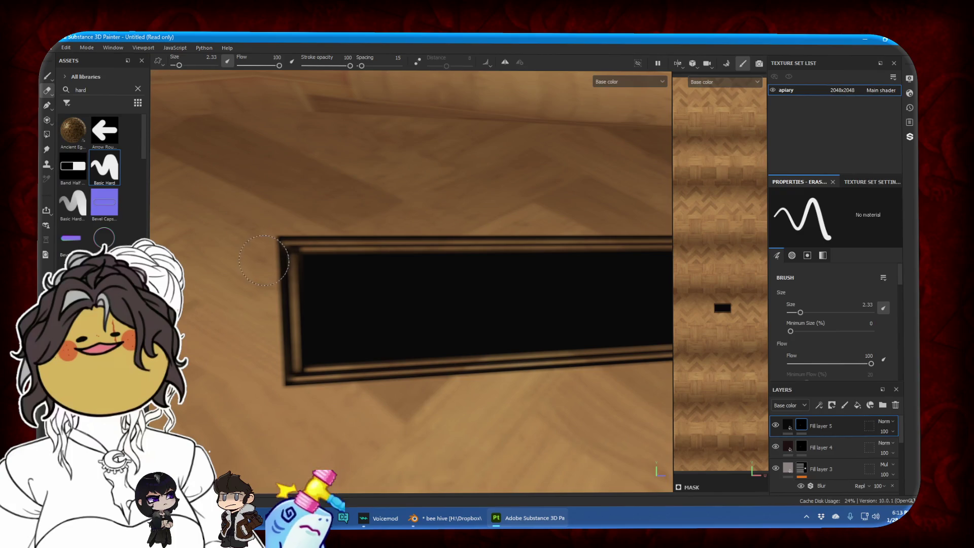
pyautogui.scroll(-5, 292, 366)
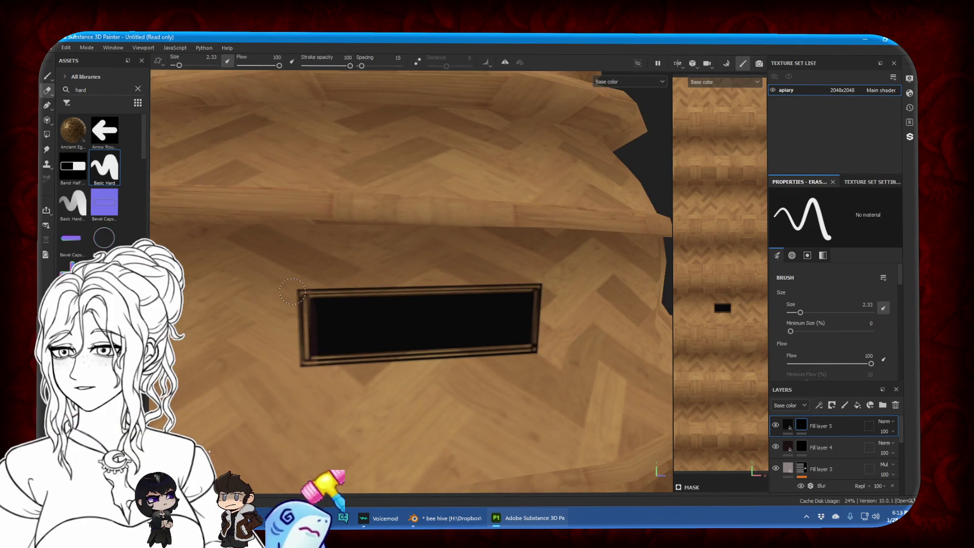
pyautogui.moveTo(537, 290); pyautogui.dragTo(348, 362)
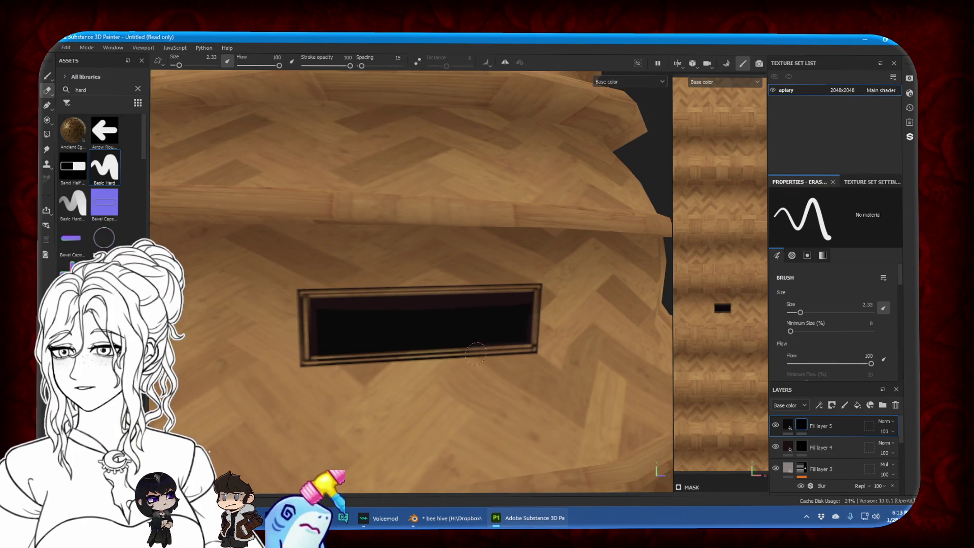
pyautogui.rightClick(817, 426)
# Add a Blur filter to Fill layer 5's mask and raise its blur intensity
pyautogui.rightClick(802, 426)
pyautogui.rightClick(802, 426)
pyautogui.click(820, 395)
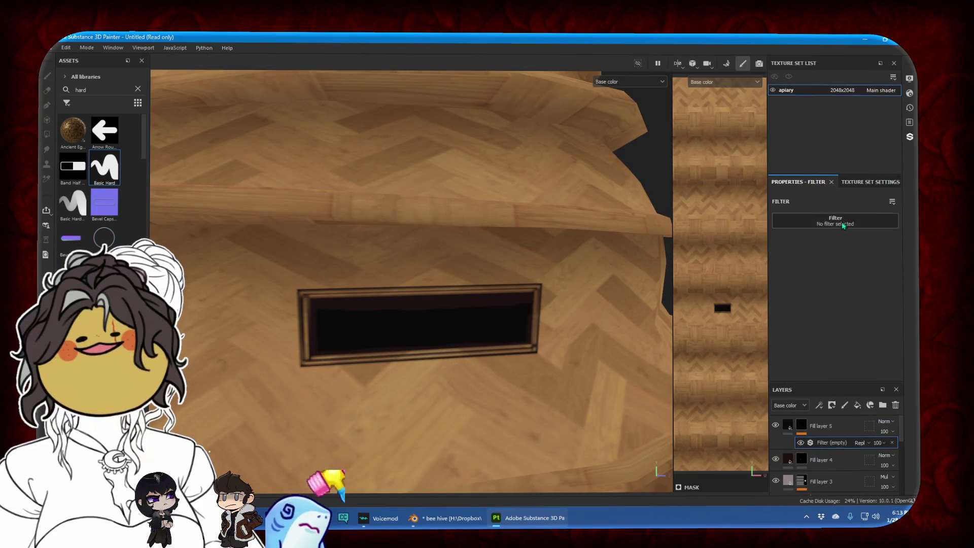
pyautogui.click(865, 254)
pyautogui.moveTo(799, 267); pyautogui.dragTo(789, 269)
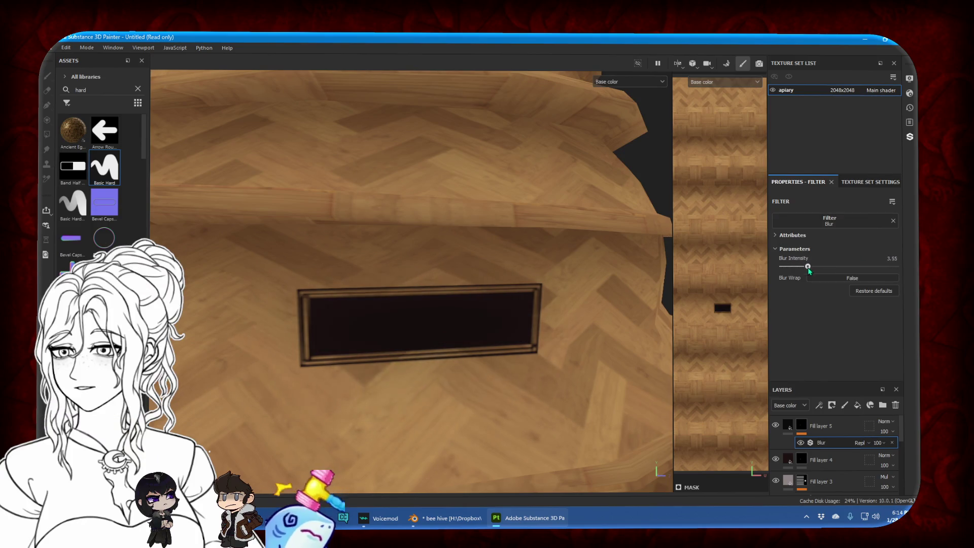
# Darken along the entrance slot's top edge with a 2.68 brush
pyautogui.click(47, 91)
pyautogui.click(49, 76)
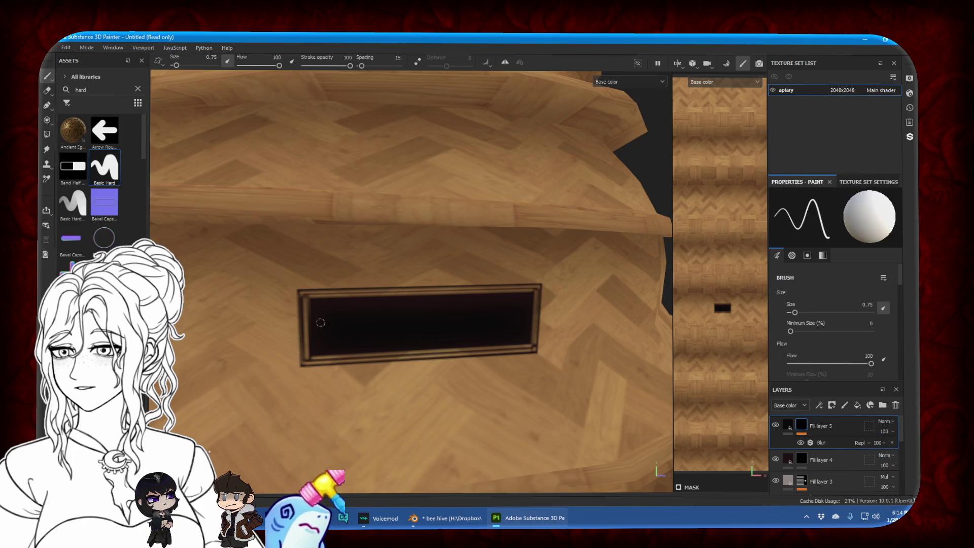
pyautogui.moveTo(176, 66); pyautogui.dragTo(180, 66)
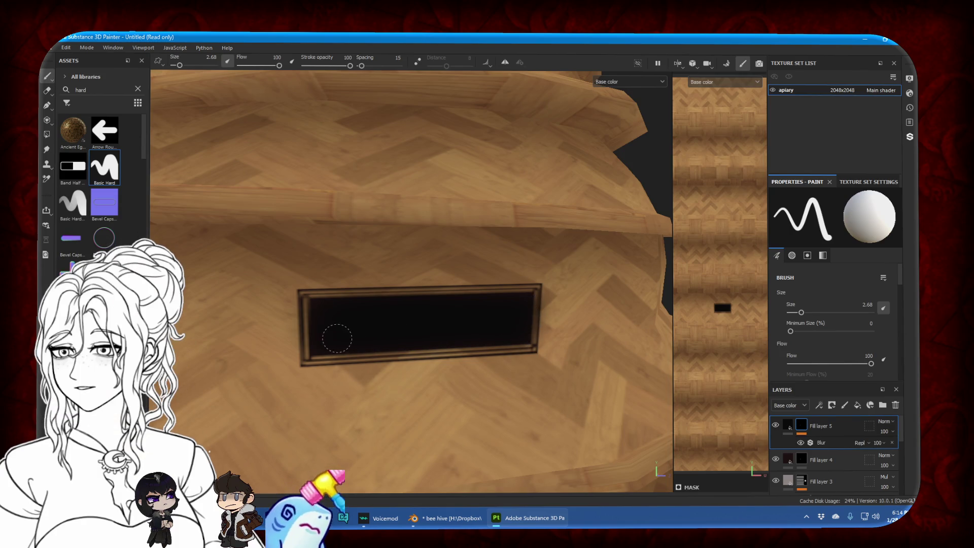
pyautogui.scroll(-5, 359, 309)
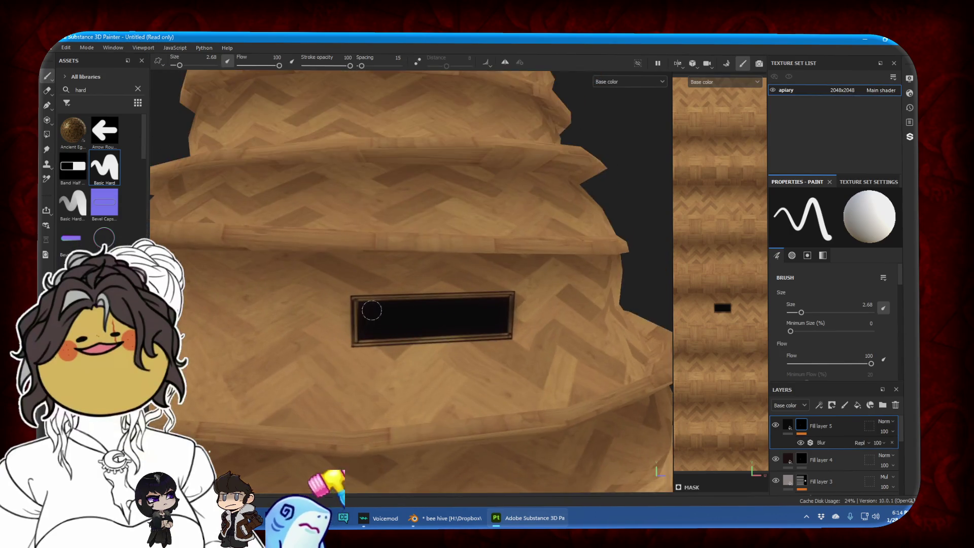
pyautogui.scroll(6, 476, 314)
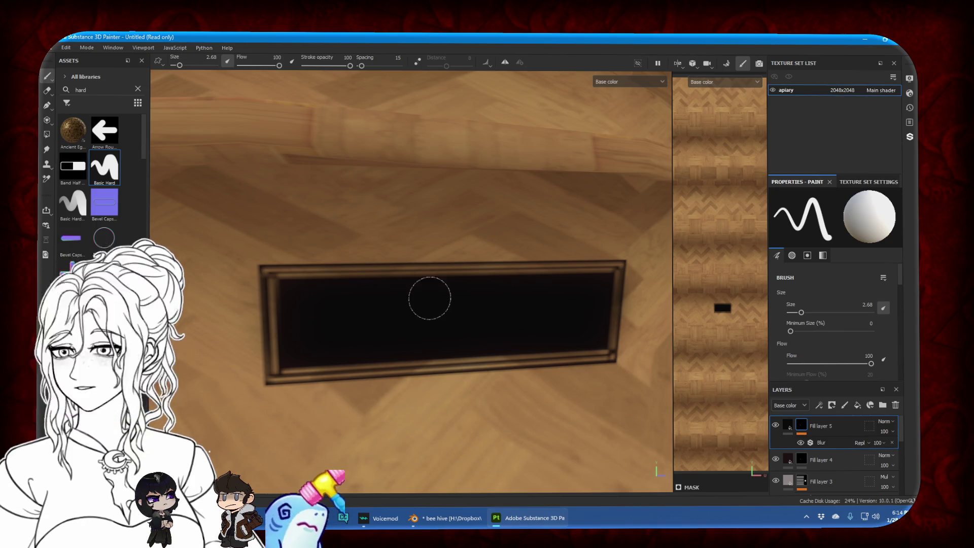
pyautogui.moveTo(299, 280); pyautogui.dragTo(609, 274)
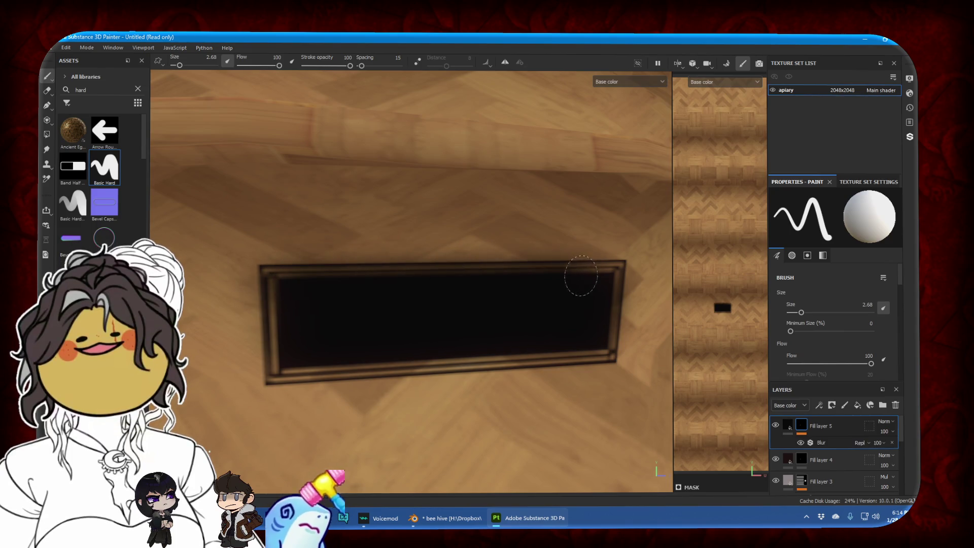
pyautogui.press('e')
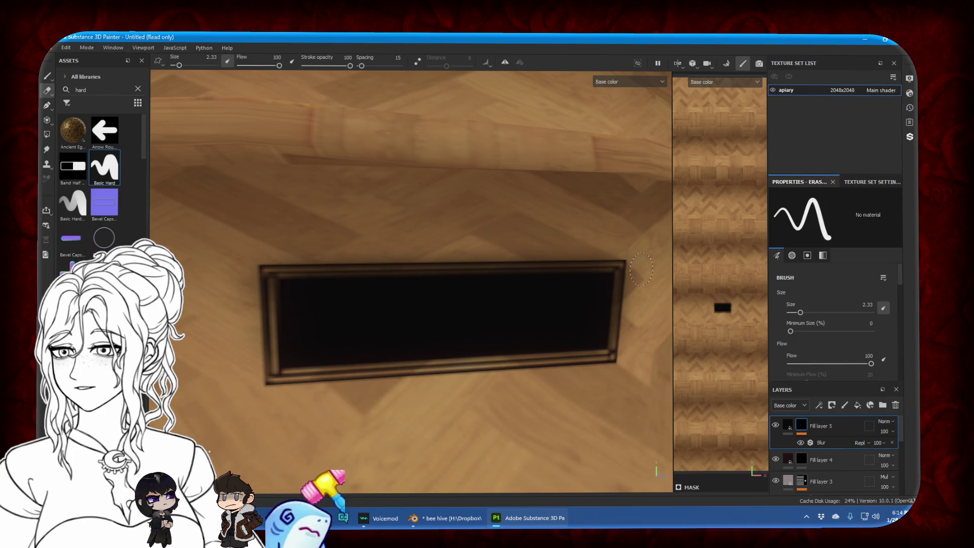
# Frame the whole hive with the slot facing front in Material view
pyautogui.scroll(-5, 492, 300)
pyautogui.keyDown('alt'); pyautogui.moveTo(492, 300); pyautogui.dragTo(563, 343); pyautogui.keyUp('alt')
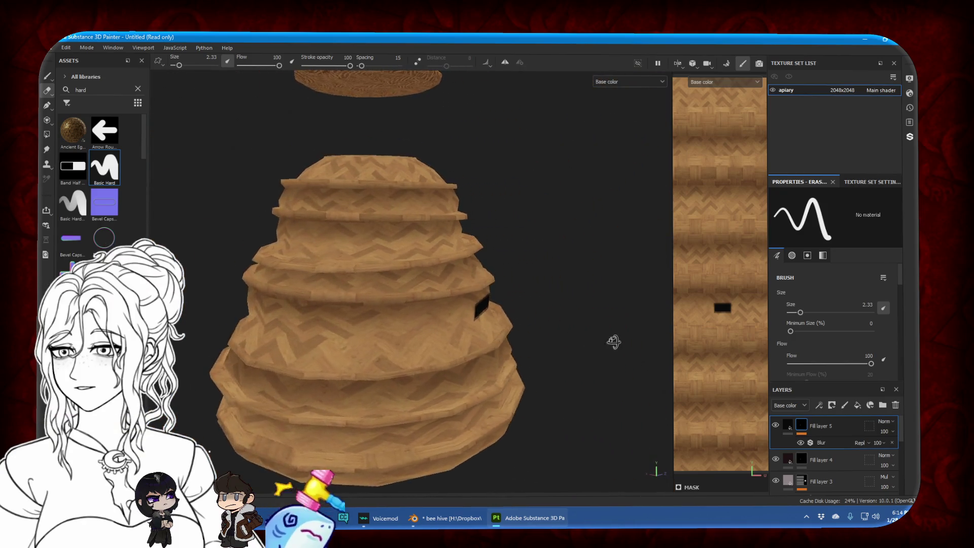
pyautogui.keyDown('alt'); pyautogui.moveTo(614, 342); pyautogui.dragTo(522, 337); pyautogui.keyUp('alt')
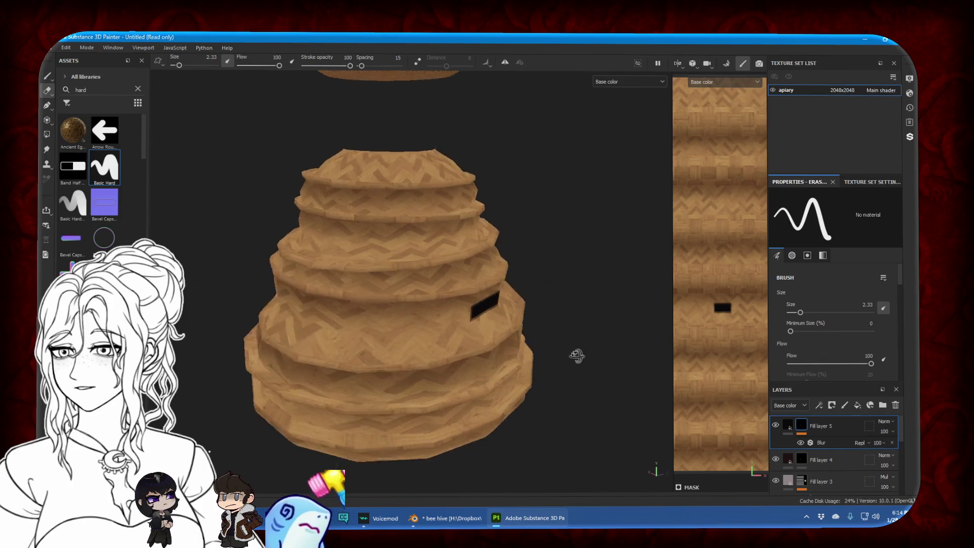
pyautogui.press('m')
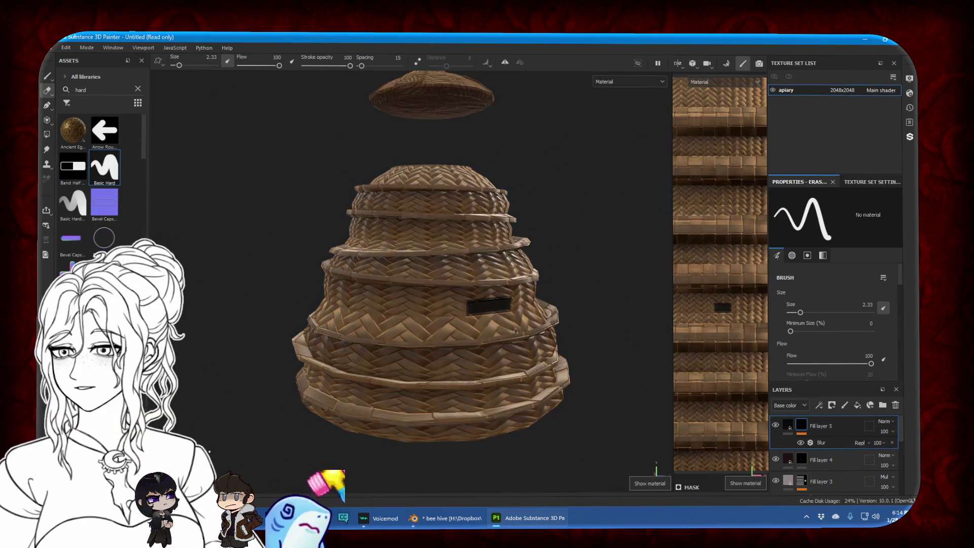
pyautogui.scroll(-3, 516, 332)
pyautogui.click(789, 425)
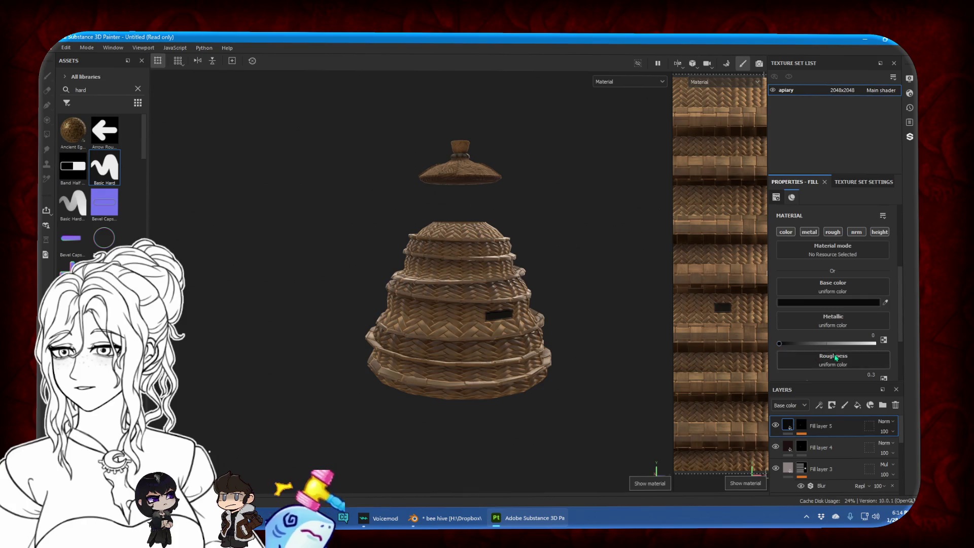
pyautogui.scroll(-1, 835, 357)
pyautogui.click(789, 447)
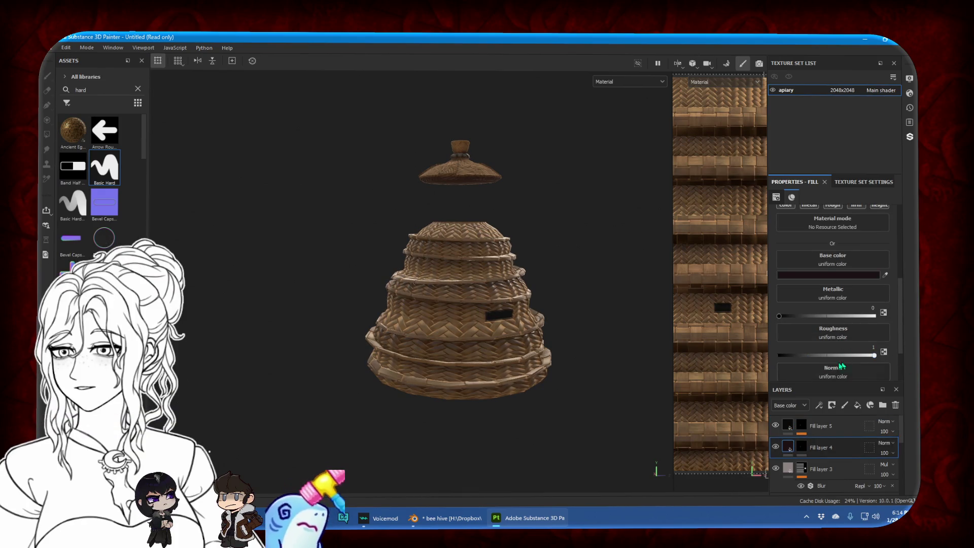
pyautogui.keyDown('alt'); pyautogui.moveTo(566, 328); pyautogui.dragTo(405, 310); pyautogui.keyUp('alt')
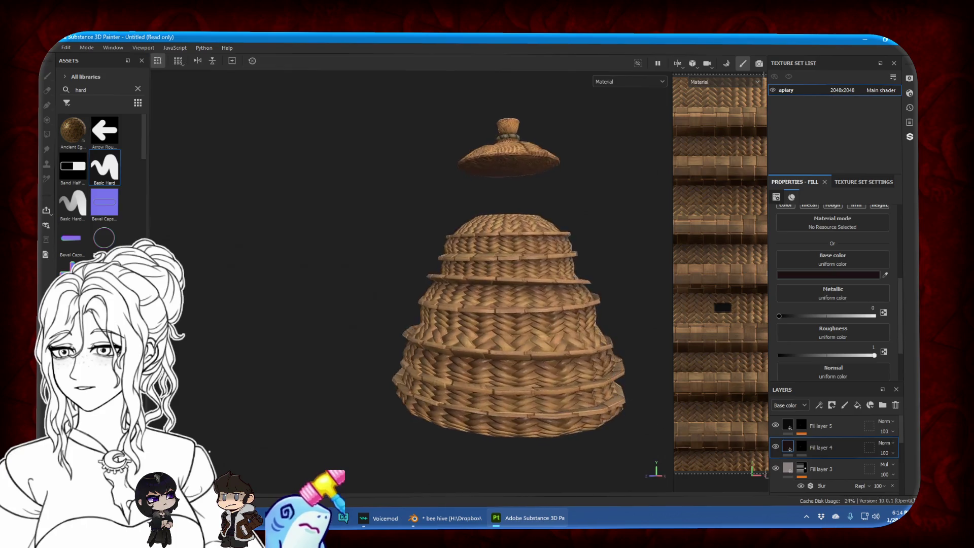
pyautogui.scroll(3, 406, 311)
pyautogui.scroll(1, 411, 315)
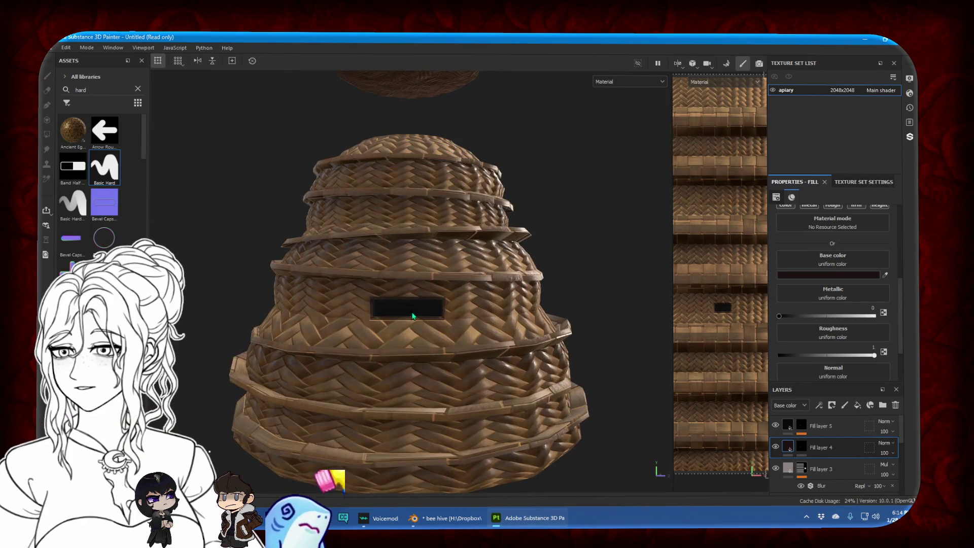
pyautogui.click(911, 92)
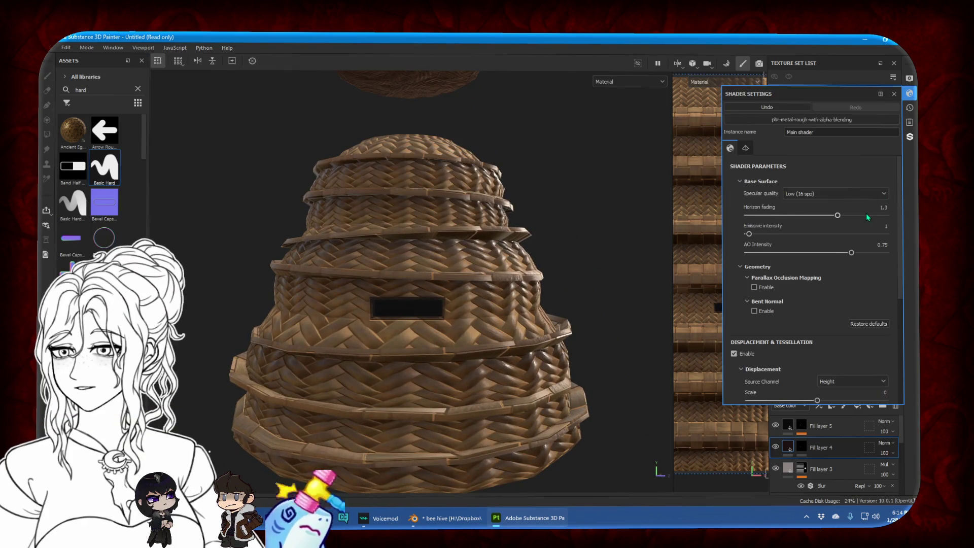
# Raise Environment Opacity in Display Settings so the grey backdrop shows behind the hive
pyautogui.scroll(-5, 858, 224)
pyautogui.scroll(4, 840, 227)
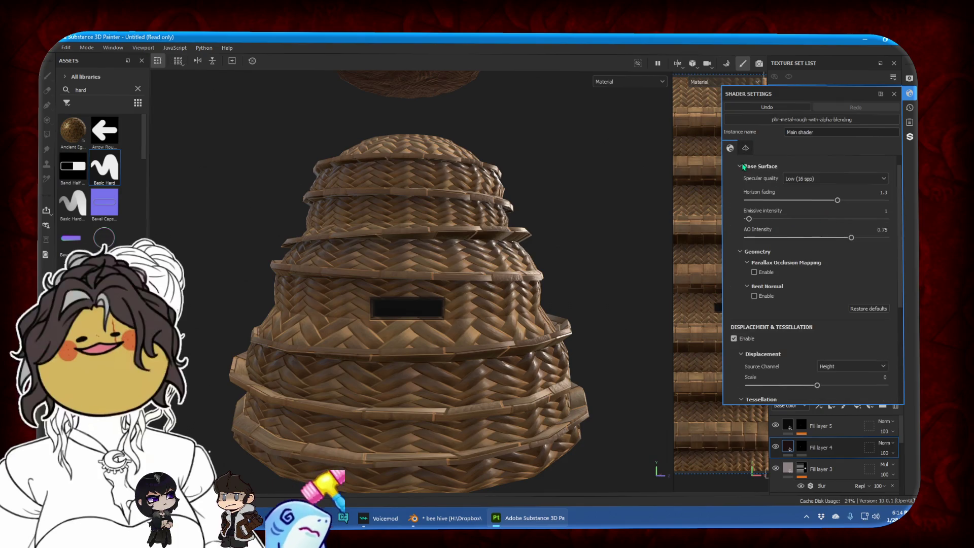
pyautogui.scroll(1, 806, 184)
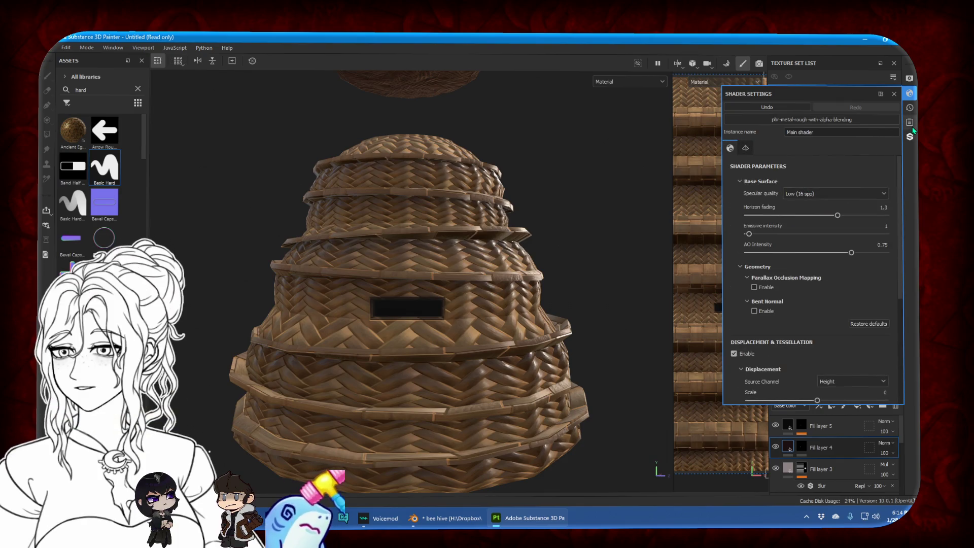
pyautogui.click(910, 81)
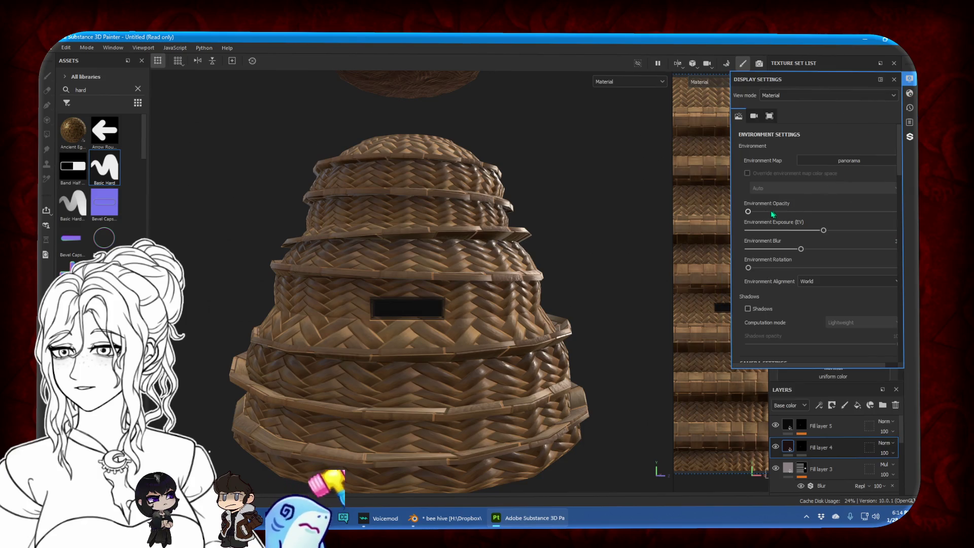
pyautogui.moveTo(752, 213); pyautogui.dragTo(752, 213)
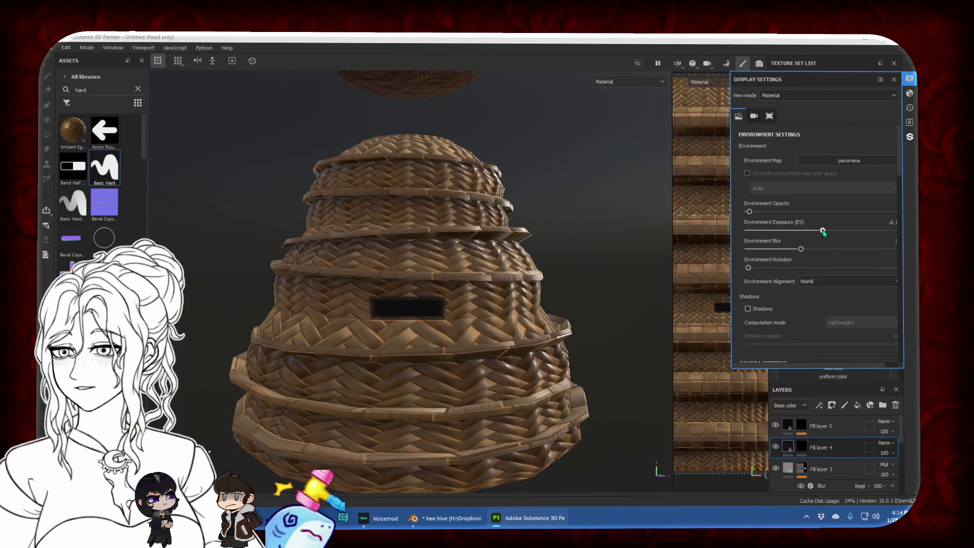
# Scroll through the camera, post-effect and viewport display settings
pyautogui.scroll(-1, 783, 251)
pyautogui.scroll(-2, 782, 251)
pyautogui.scroll(-2, 783, 251)
pyautogui.moveTo(792, 261); pyautogui.dragTo(793, 260)
pyautogui.scroll(-2, 802, 282)
pyautogui.scroll(-2, 801, 280)
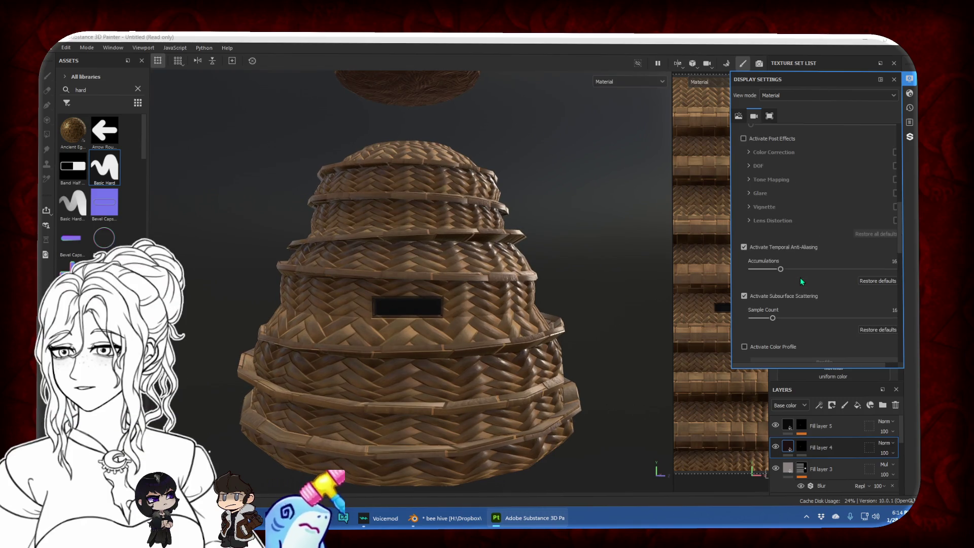
pyautogui.scroll(-2, 796, 231)
pyautogui.scroll(-2, 796, 233)
pyautogui.scroll(-2, 794, 249)
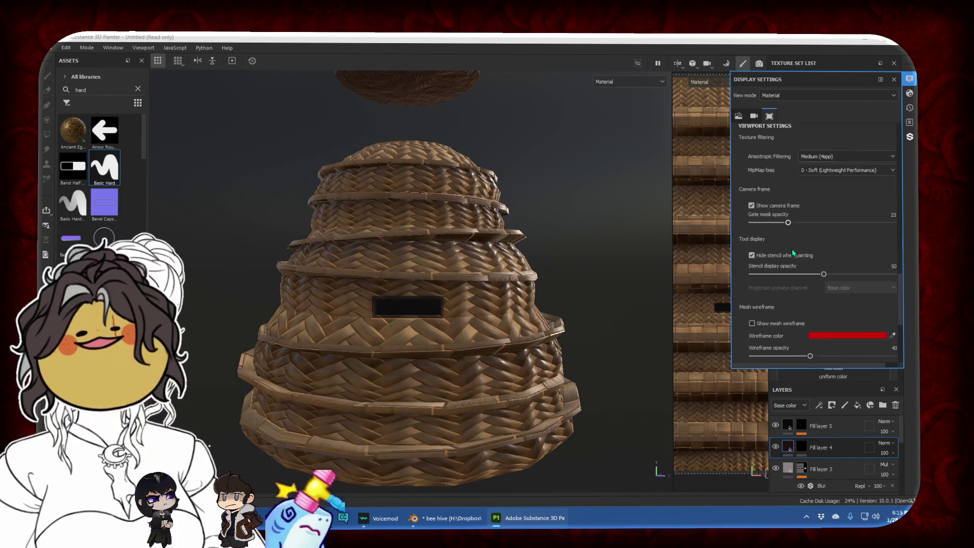
pyautogui.scroll(-2, 793, 249)
pyautogui.scroll(2, 793, 249)
pyautogui.scroll(2, 793, 257)
pyautogui.scroll(2, 792, 260)
pyautogui.scroll(1, 793, 260)
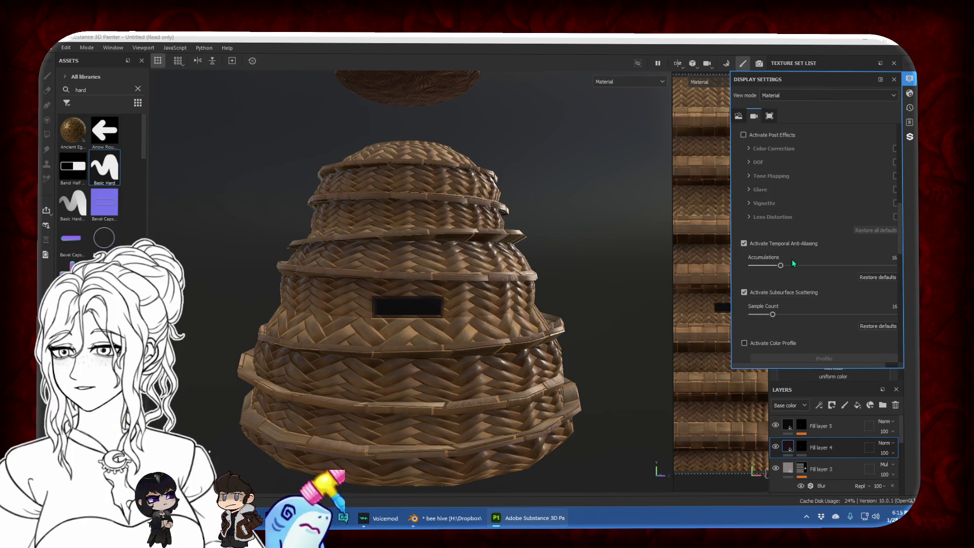
pyautogui.scroll(3, 793, 260)
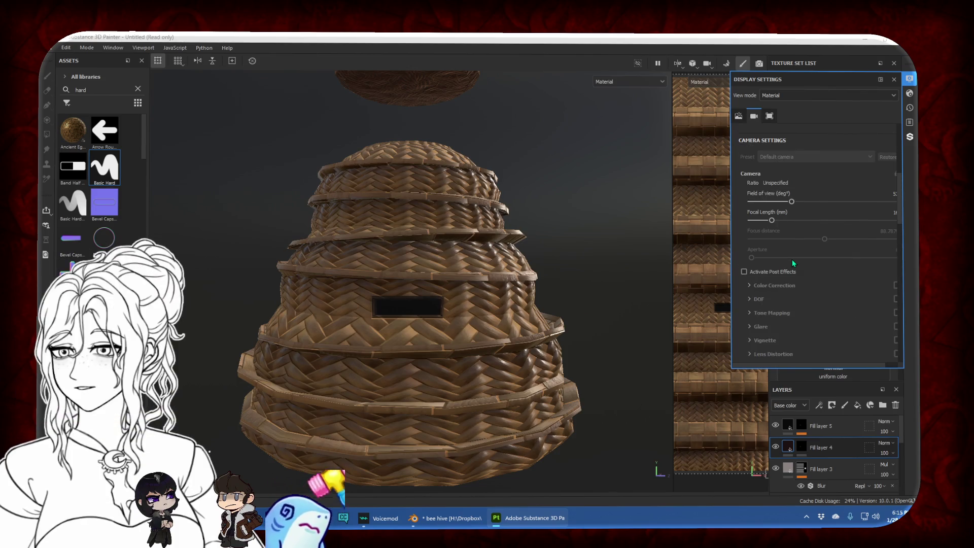
pyautogui.scroll(2, 793, 262)
pyautogui.scroll(1, 794, 262)
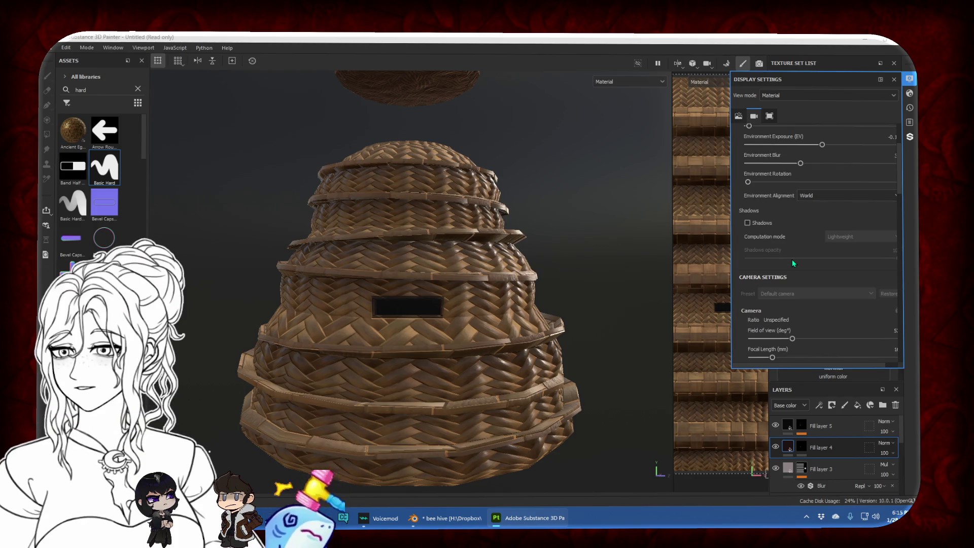
pyautogui.scroll(2, 793, 260)
# Raise Horizon fading, set Emissive intensity to about 22 and AO intensity to 1
pyautogui.click(910, 79)
pyautogui.click(910, 93)
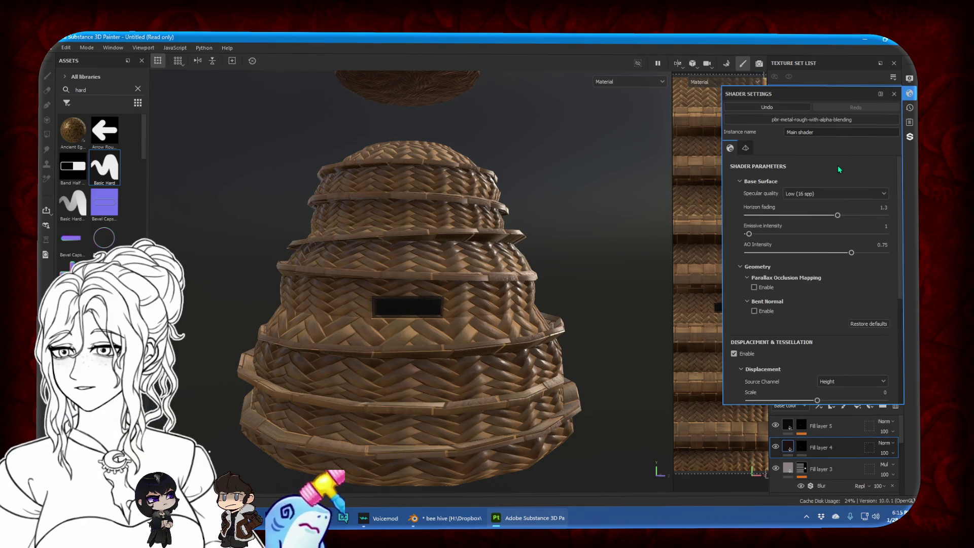
pyautogui.moveTo(838, 215)
pyautogui.mouseDown()
pyautogui.moveTo(801, 215)
pyautogui.moveTo(856, 215)
pyautogui.mouseUp()
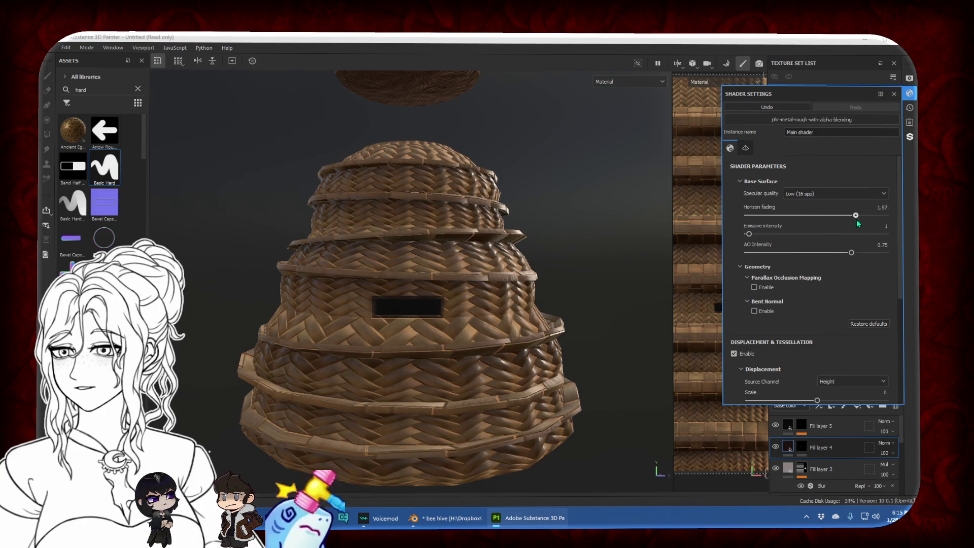
pyautogui.moveTo(749, 234); pyautogui.dragTo(778, 234)
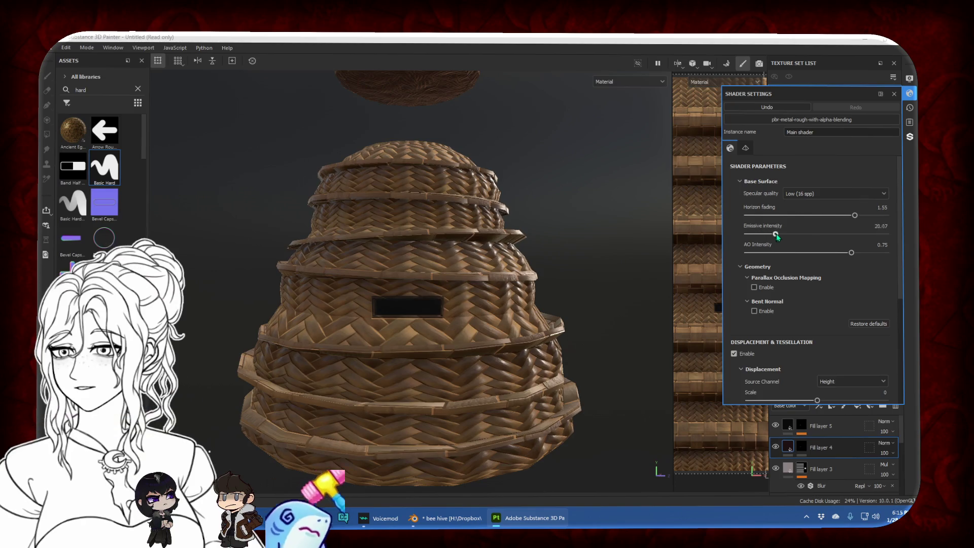
pyautogui.moveTo(851, 253); pyautogui.dragTo(904, 255)
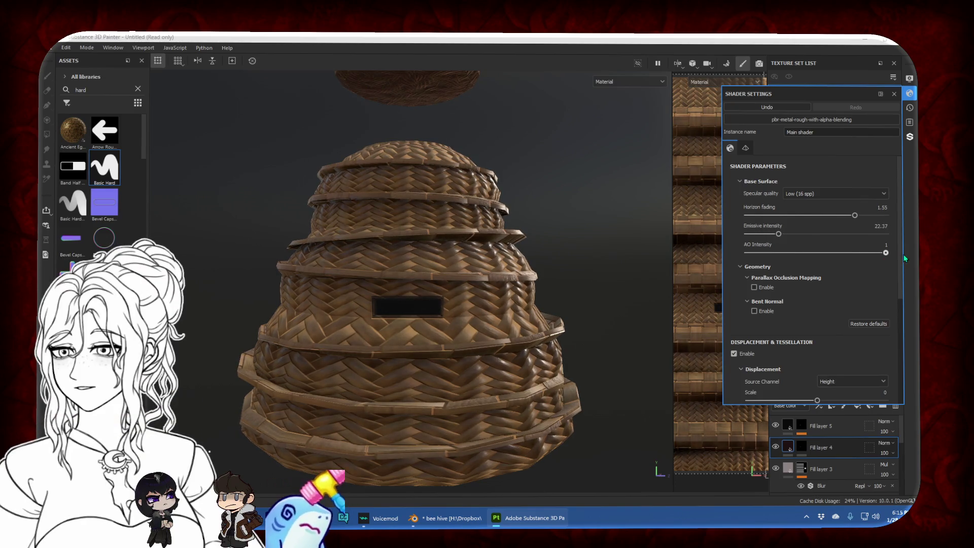
# Make the Displacement channel the displacement source with a scale of 0
pyautogui.scroll(-2, 804, 276)
pyautogui.scroll(-2, 784, 244)
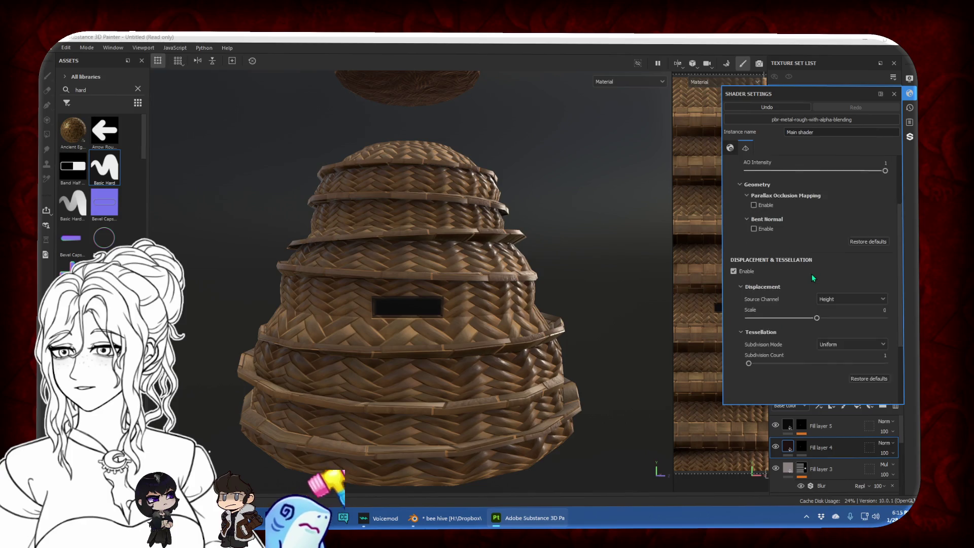
pyautogui.moveTo(817, 291); pyautogui.dragTo(860, 290)
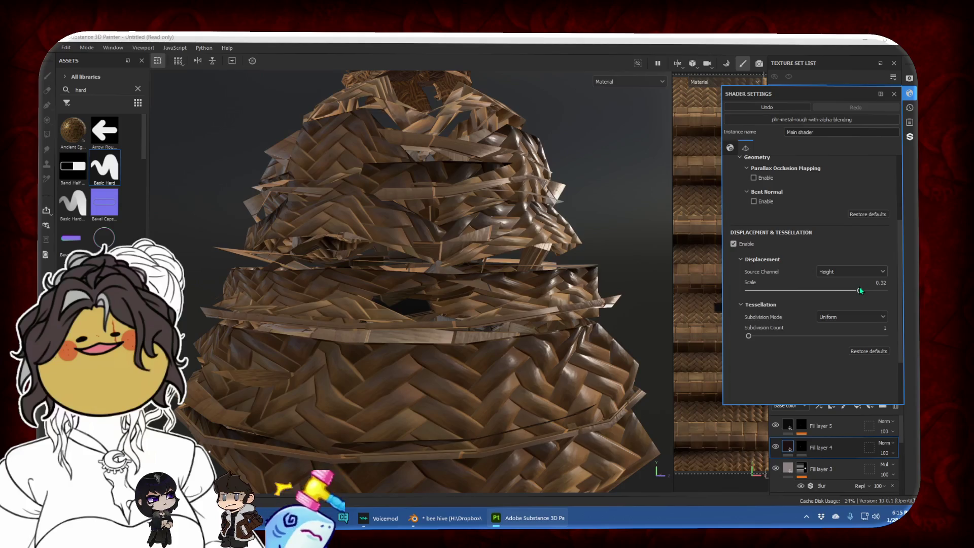
pyautogui.click(884, 282)
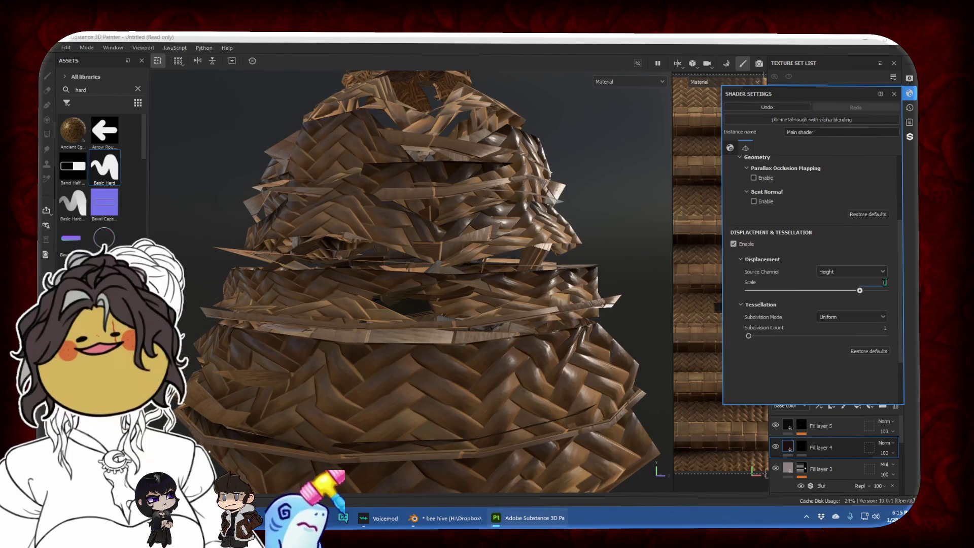
pyautogui.write('0.1')
pyautogui.press('Return')
pyautogui.click(879, 273)
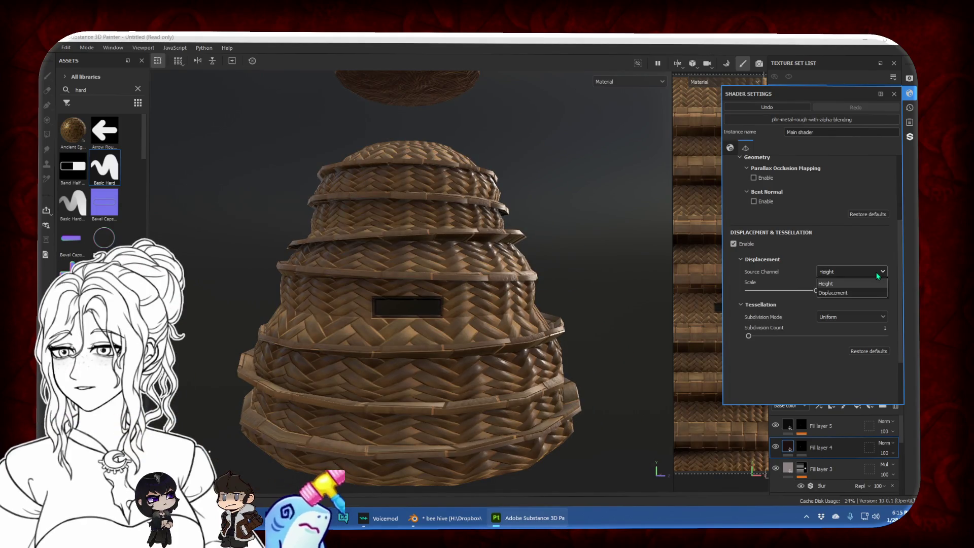
pyautogui.click(862, 293)
pyautogui.moveTo(853, 292); pyautogui.dragTo(782, 293)
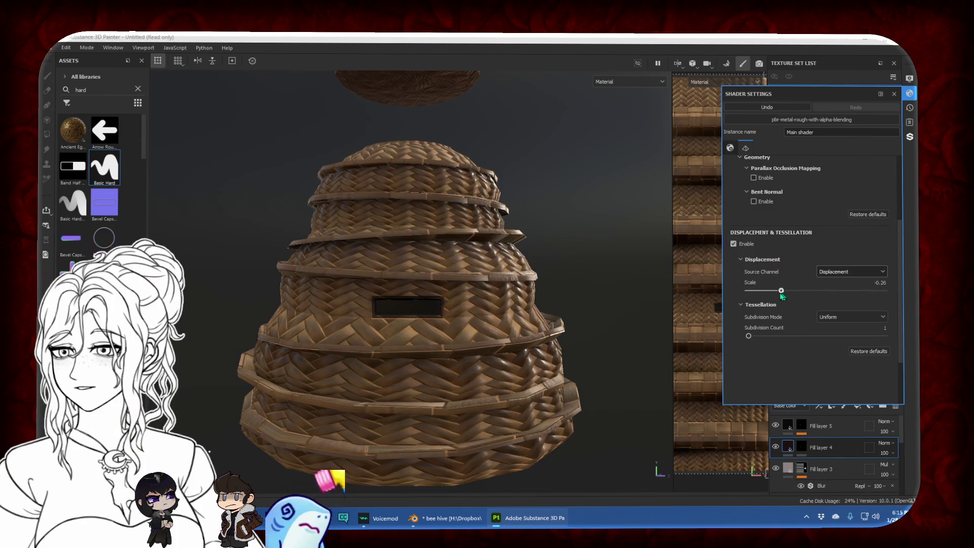
pyautogui.click(883, 283)
pyautogui.write('0')
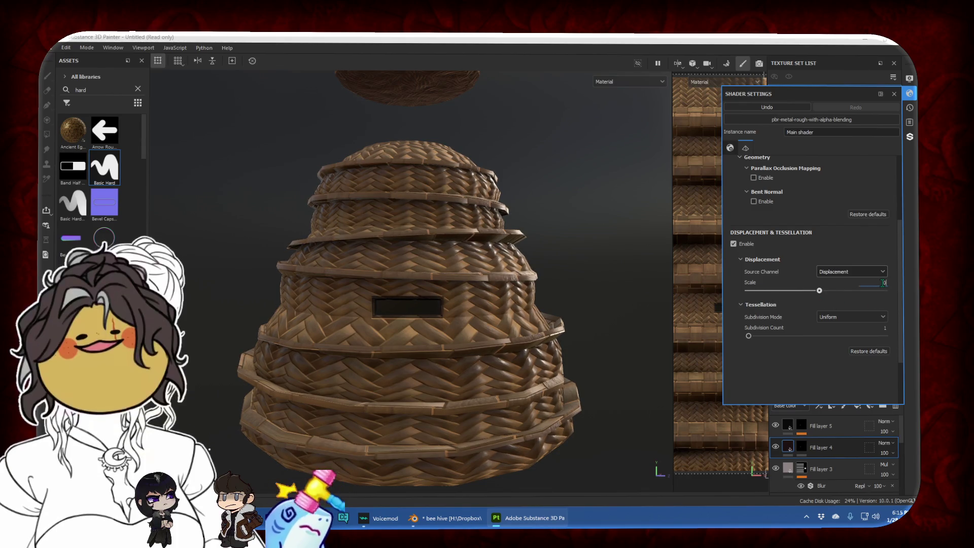
pyautogui.press('Return')
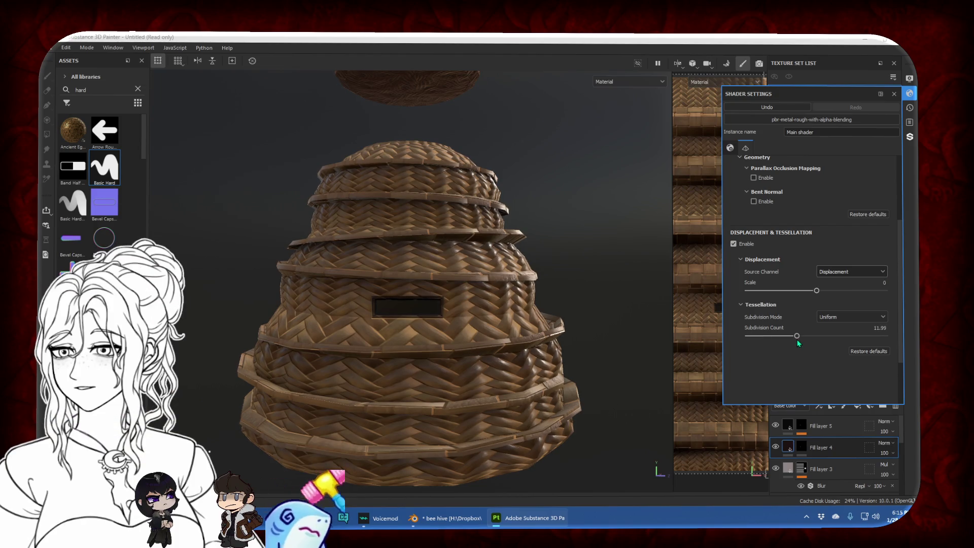
# Set the tessellation subdivision count to 1 and close the shader settings
pyautogui.click(877, 332)
pyautogui.write('1')
pyautogui.press('Return')
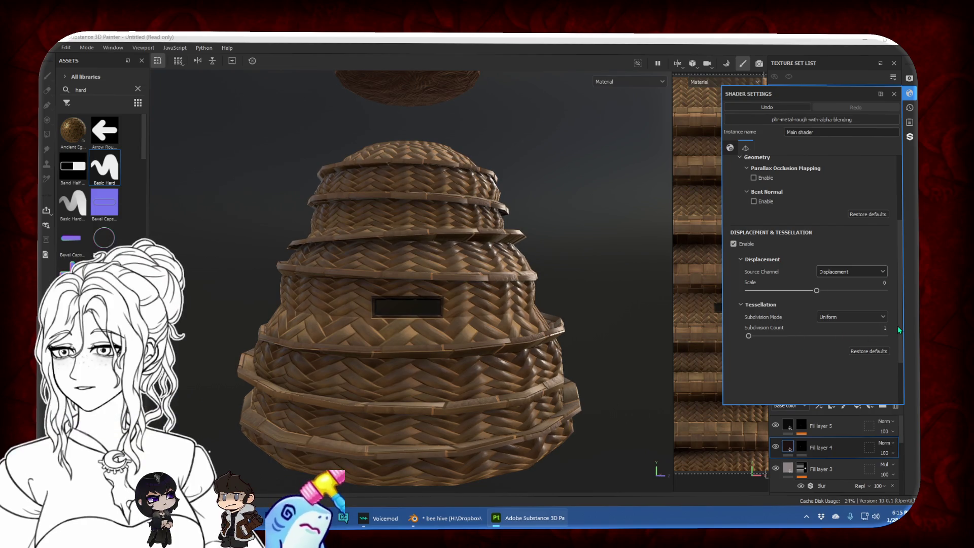
pyautogui.scroll(1, 833, 289)
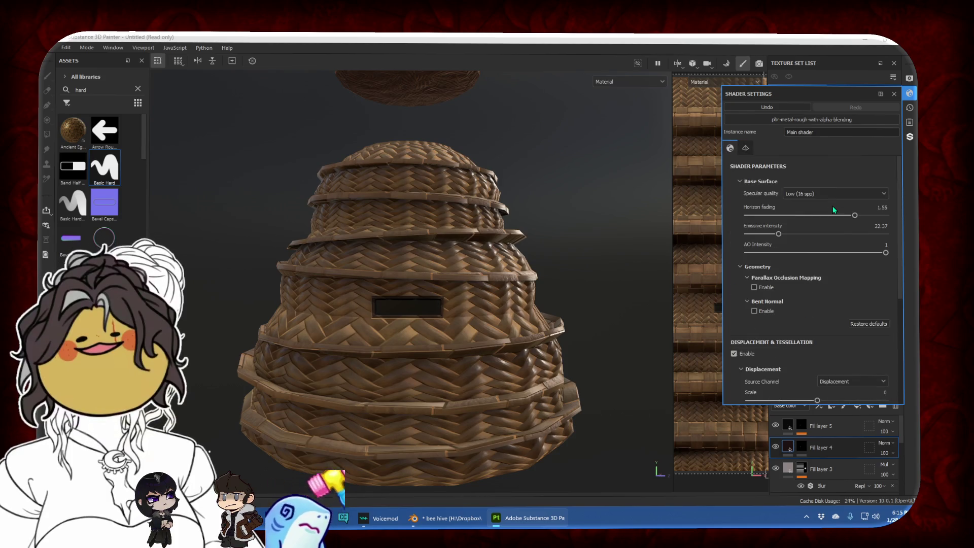
pyautogui.click(744, 150)
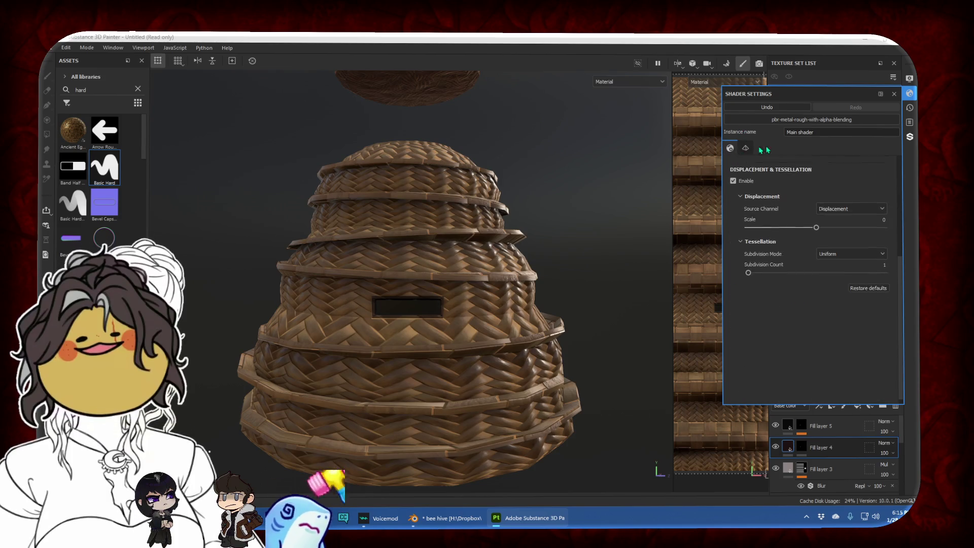
pyautogui.click(910, 94)
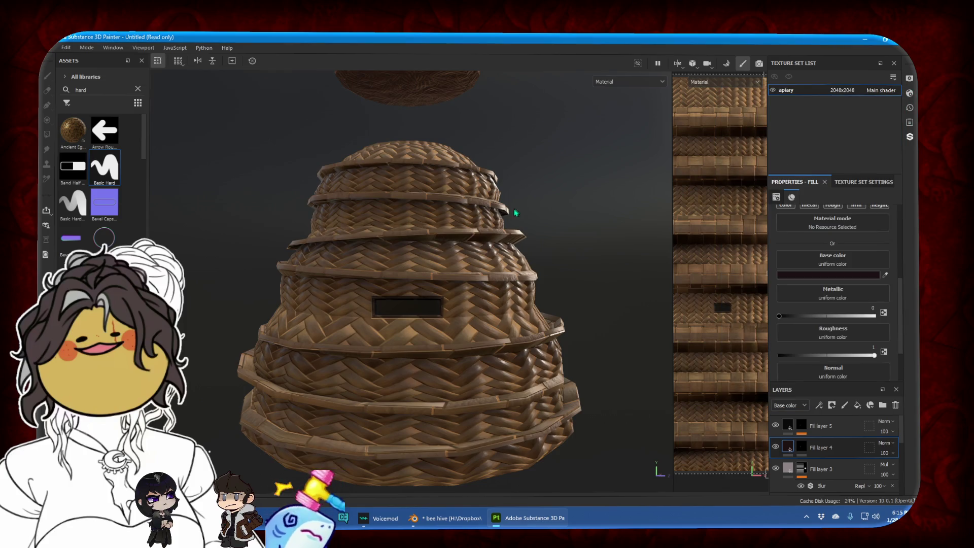
# Orbit around the hive, comparing the base colour view with the full material view
pyautogui.scroll(-5, 516, 213)
pyautogui.keyDown('alt'); pyautogui.moveTo(508, 233); pyautogui.dragTo(467, 248); pyautogui.keyUp('alt')
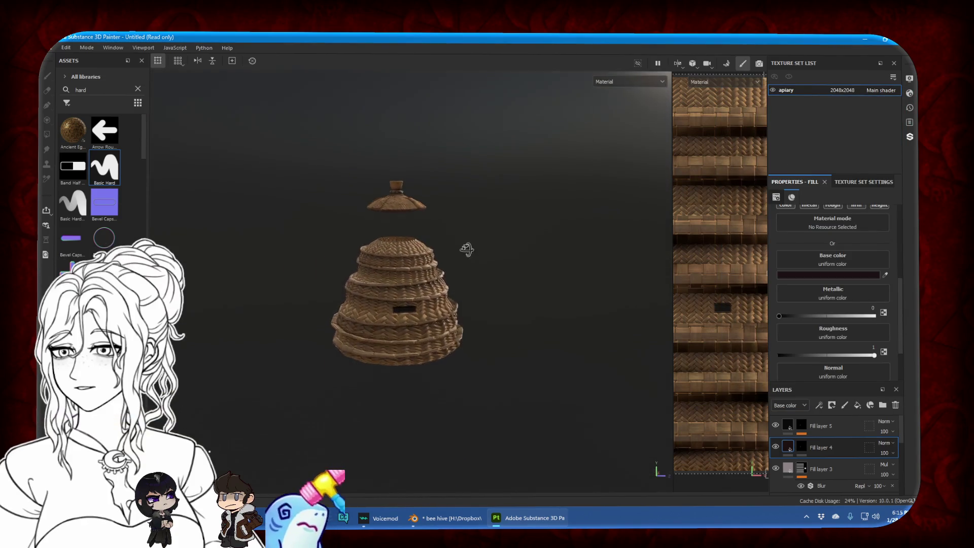
pyautogui.press('c')
pyautogui.scroll(3, 413, 243)
pyautogui.scroll(-2, 460, 301)
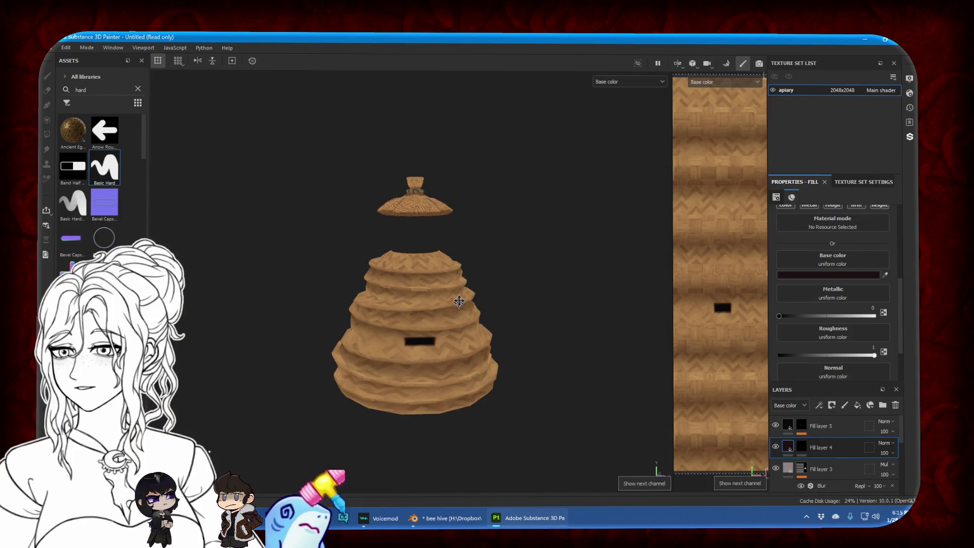
pyautogui.moveTo(459, 301)
pyautogui.keyDown('alt'); pyautogui.mouseDown()
pyautogui.moveTo(412, 339)
pyautogui.moveTo(508, 318)
pyautogui.mouseUp(); pyautogui.keyUp('alt')
pyautogui.press('m')
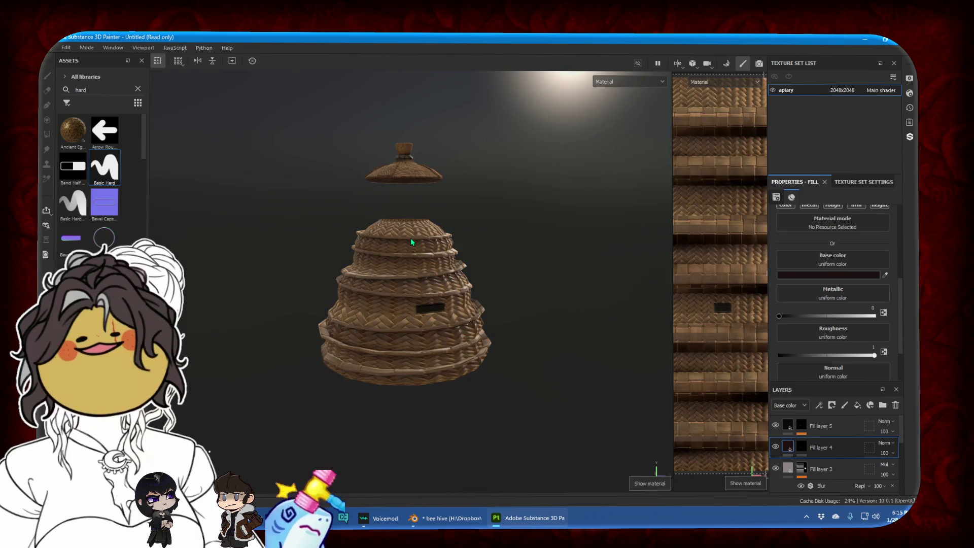
pyautogui.scroll(2, 411, 242)
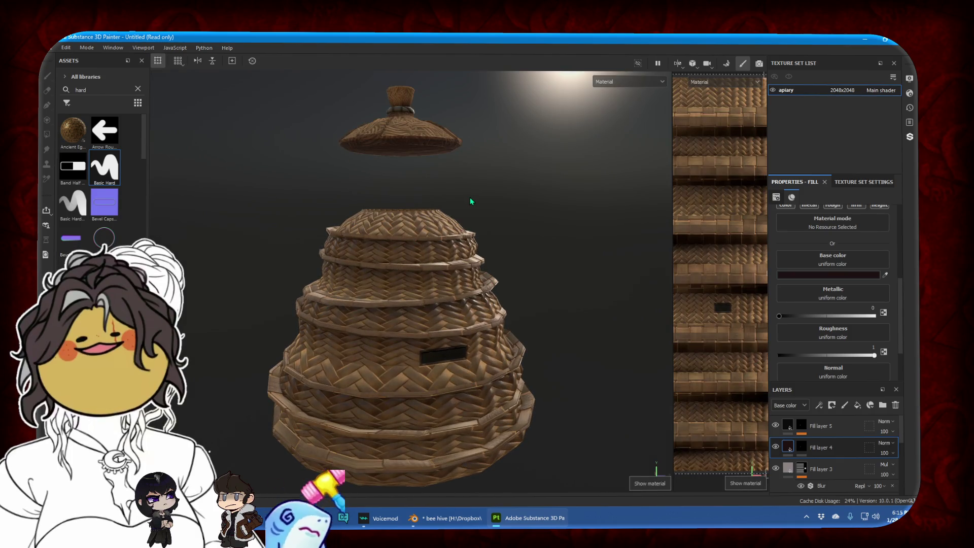
pyautogui.moveTo(470, 201)
pyautogui.keyDown('alt'); pyautogui.mouseDown()
pyautogui.moveTo(439, 279)
pyautogui.moveTo(439, 218)
pyautogui.mouseUp(); pyautogui.keyUp('alt')
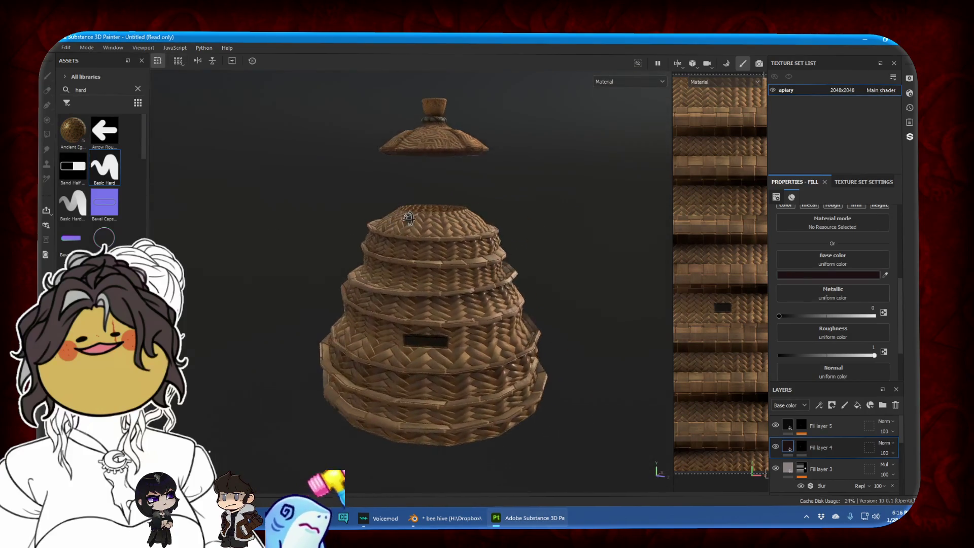
# Select Fill layer 2's mask and switch to the Eraser
pyautogui.scroll(-3, 807, 442)
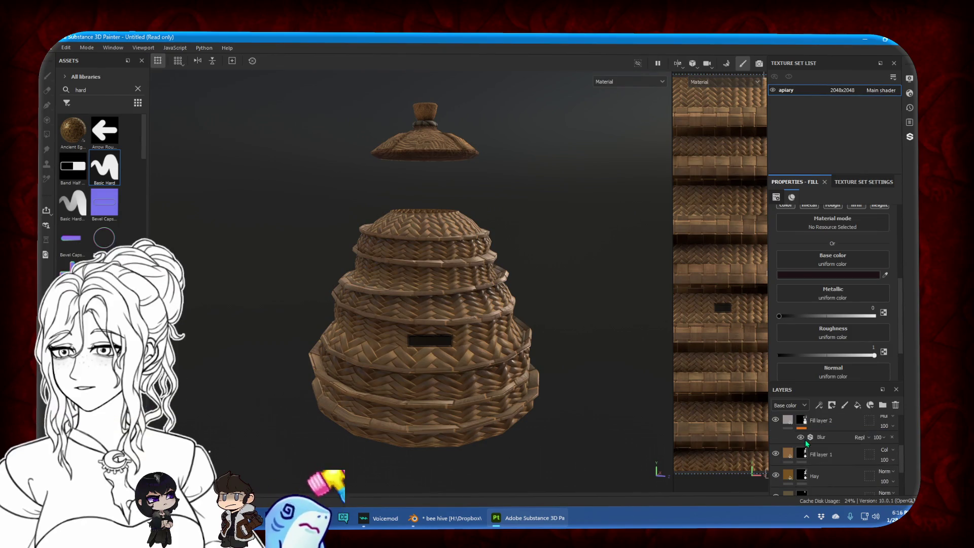
pyautogui.scroll(1, 808, 443)
pyautogui.click(802, 447)
pyautogui.press('e')
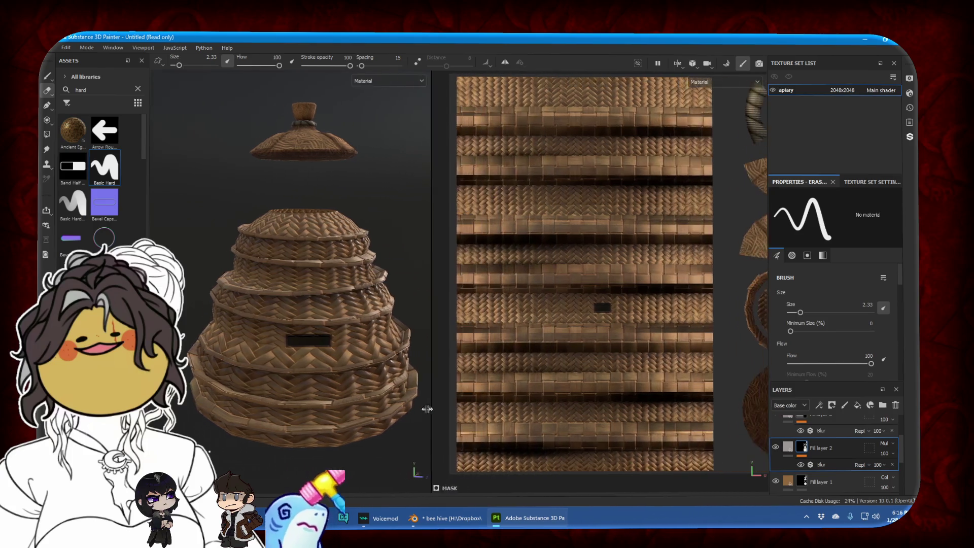
# Polygon-fill the top row of rim polygons into Fill layer 2's mask at value 1
pyautogui.press('F1')
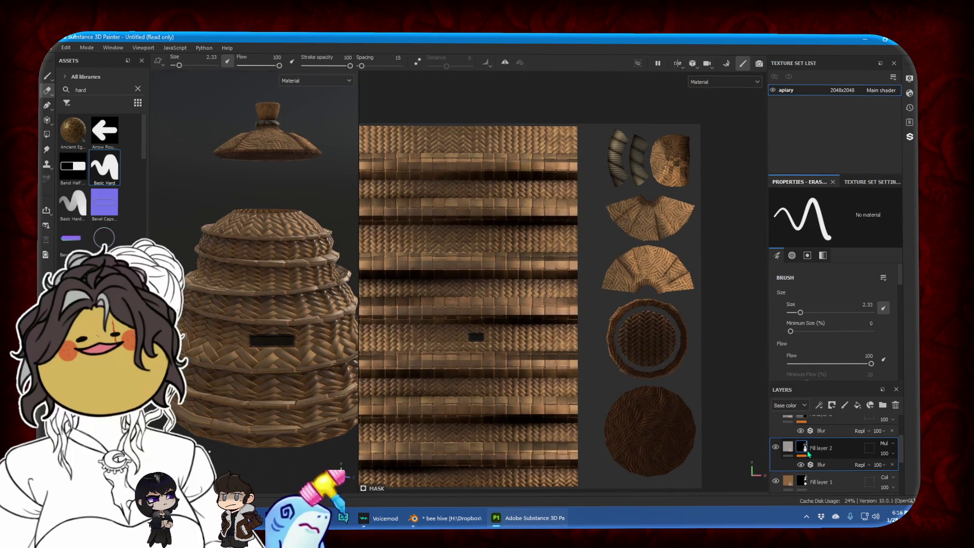
pyautogui.click(46, 134)
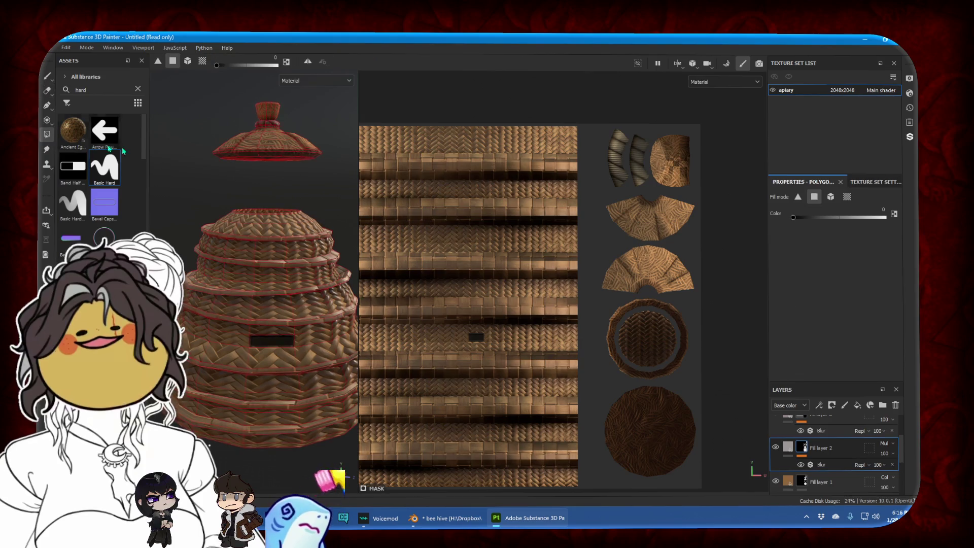
pyautogui.scroll(5, 282, 189)
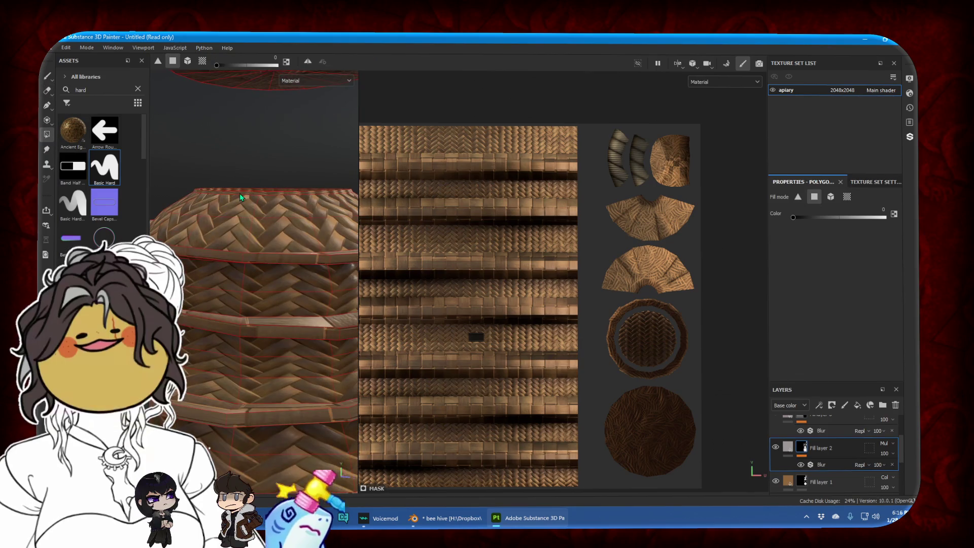
pyautogui.scroll(1, 516, 190)
pyautogui.moveTo(517, 190); pyautogui.dragTo(451, 140, button='middle')
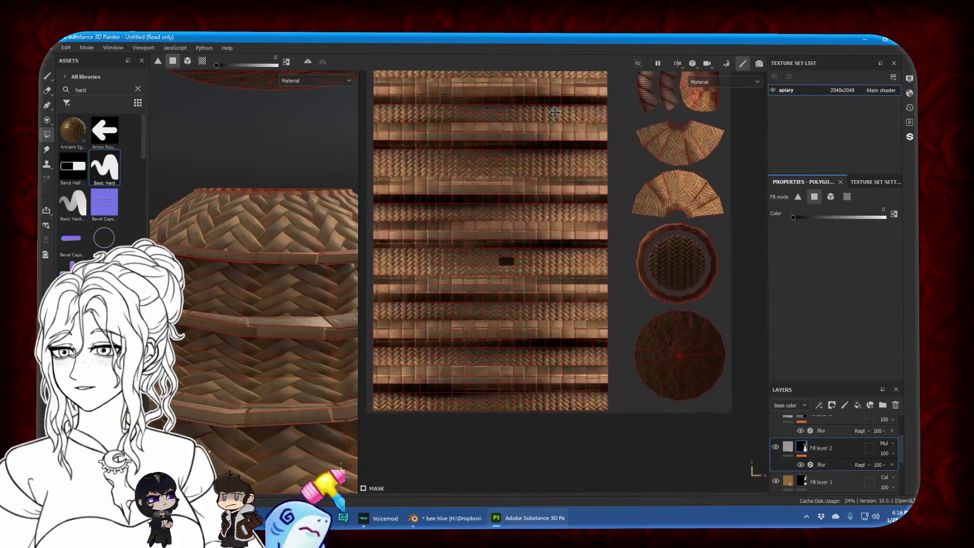
pyautogui.moveTo(221, 64); pyautogui.dragTo(277, 65)
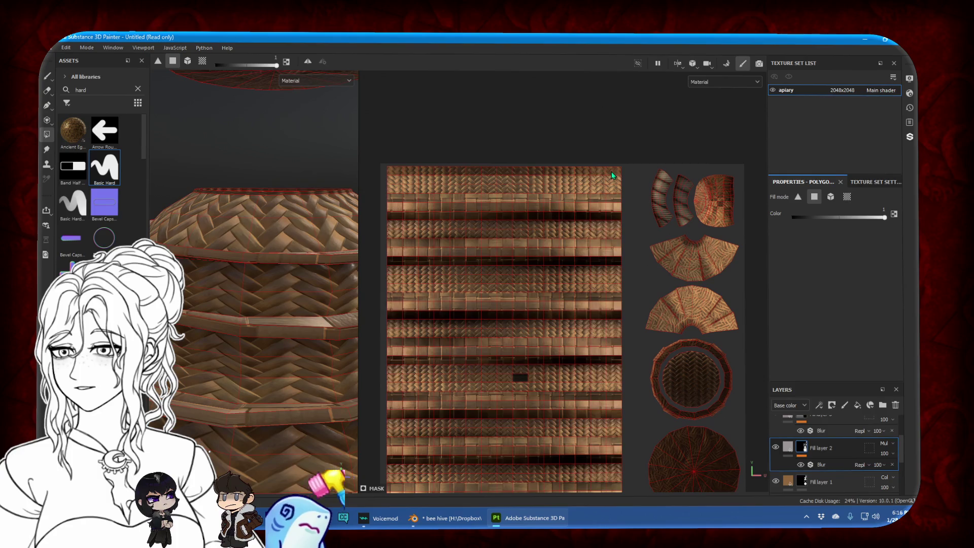
pyautogui.moveTo(391, 179); pyautogui.dragTo(624, 182)
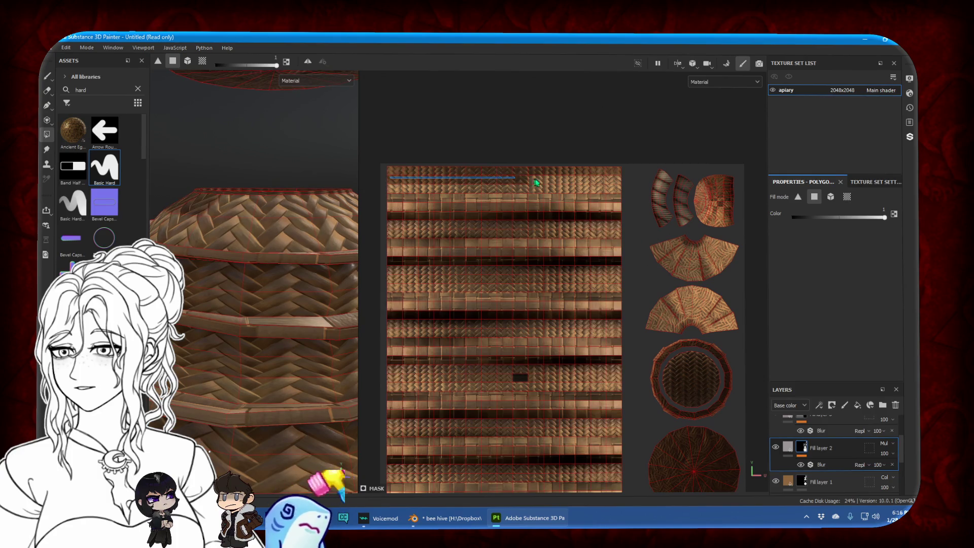
# Widen the 3D view beside the UV view and show only the base colour channel
pyautogui.click(49, 91)
pyautogui.moveTo(359, 176); pyautogui.dragTo(538, 176)
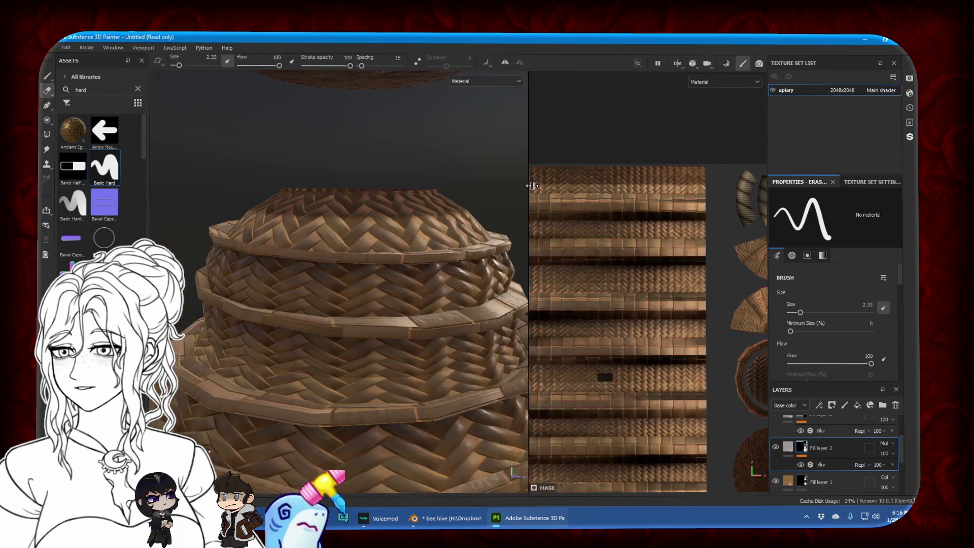
pyautogui.press('c')
pyautogui.click(46, 149)
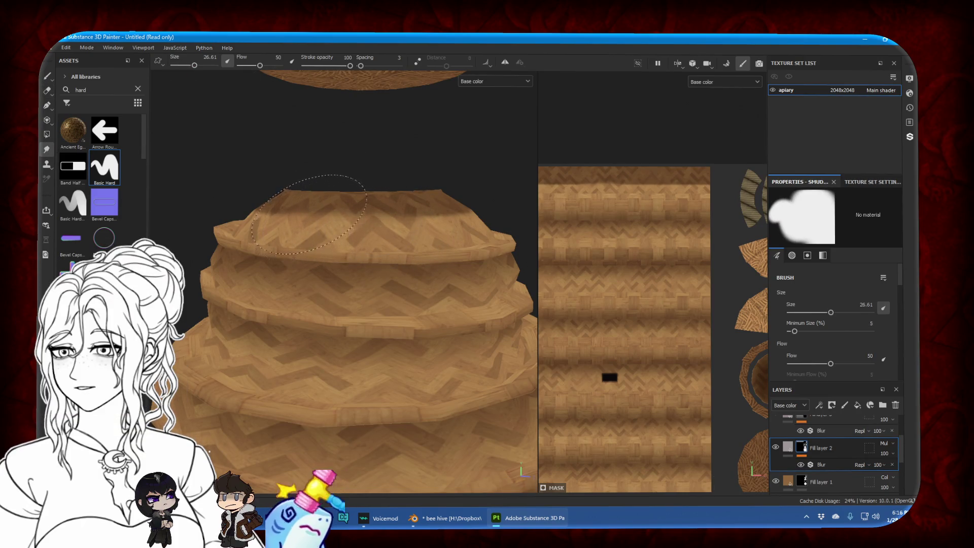
# Orbit, pan and zoom around the hive and lid until the entrance slot faces front
pyautogui.keyDown('alt'); pyautogui.moveTo(457, 251); pyautogui.dragTo(420, 227); pyautogui.keyUp('alt')
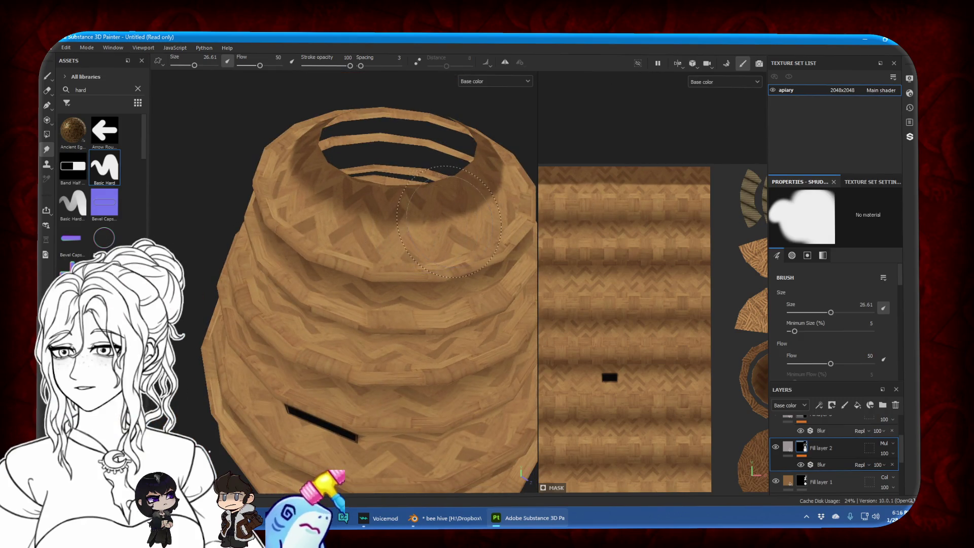
pyautogui.moveTo(449, 222); pyautogui.dragTo(335, 279, button='middle')
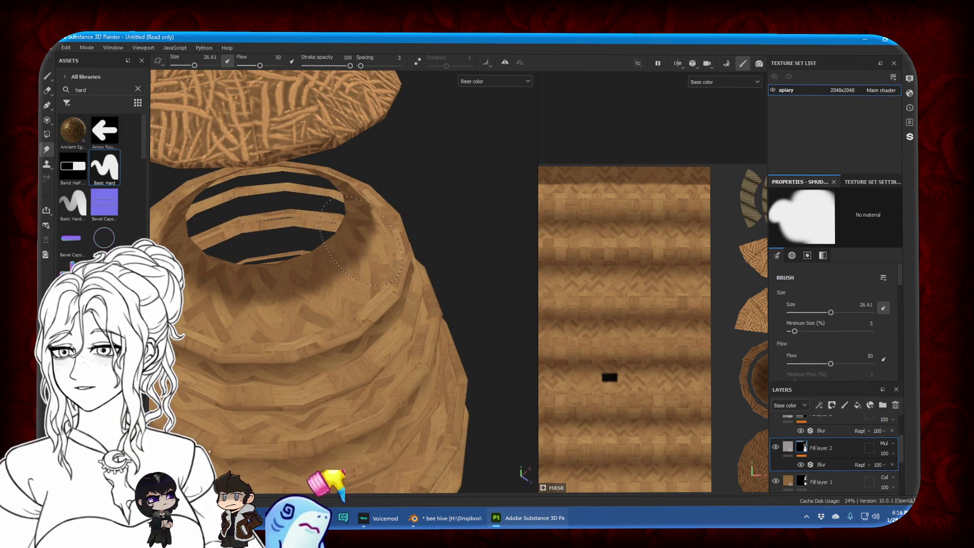
pyautogui.keyDown('alt'); pyautogui.moveTo(362, 242); pyautogui.dragTo(350, 241); pyautogui.keyUp('alt')
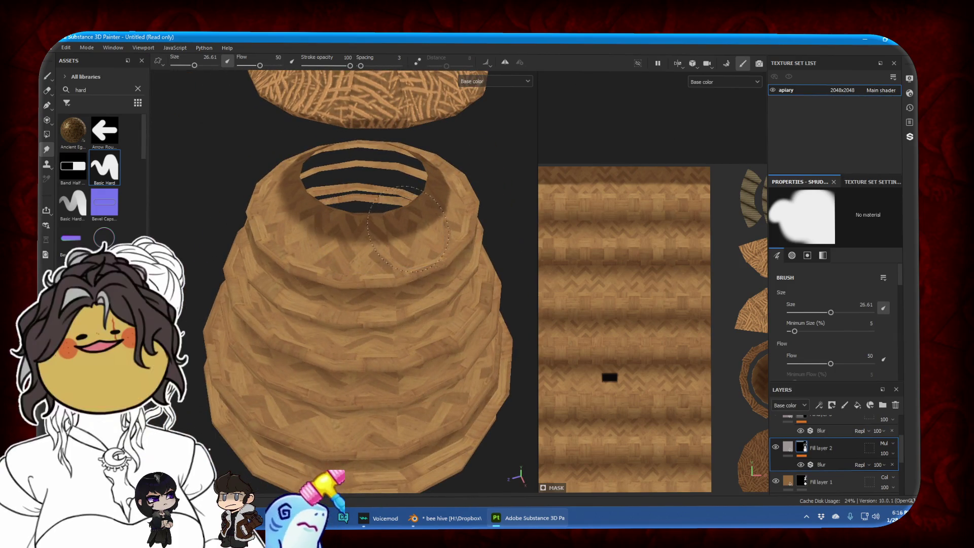
pyautogui.moveTo(350, 238)
pyautogui.keyDown('alt'); pyautogui.mouseDown()
pyautogui.moveTo(348, 270)
pyautogui.moveTo(306, 254)
pyautogui.mouseUp(); pyautogui.keyUp('alt')
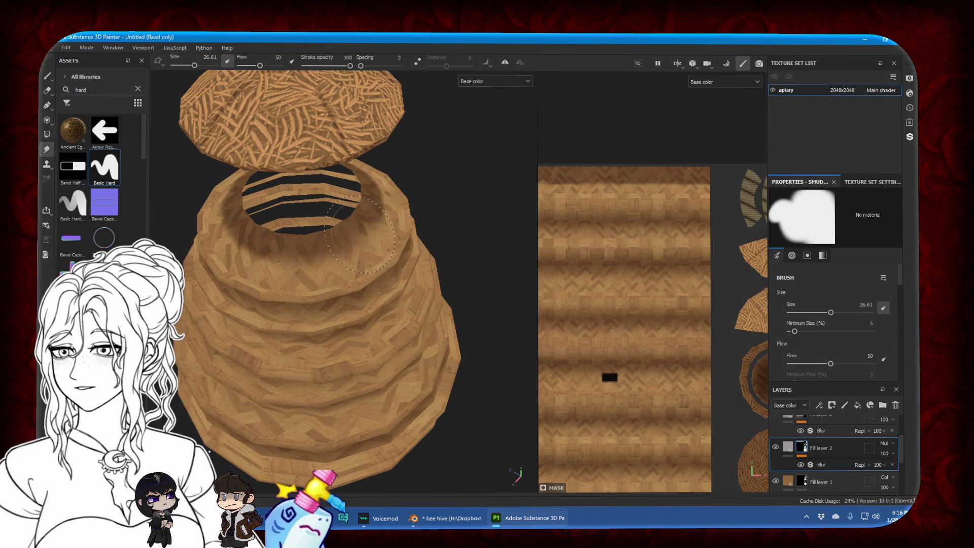
pyautogui.keyDown('alt'); pyautogui.moveTo(360, 235); pyautogui.dragTo(417, 204); pyautogui.keyUp('alt')
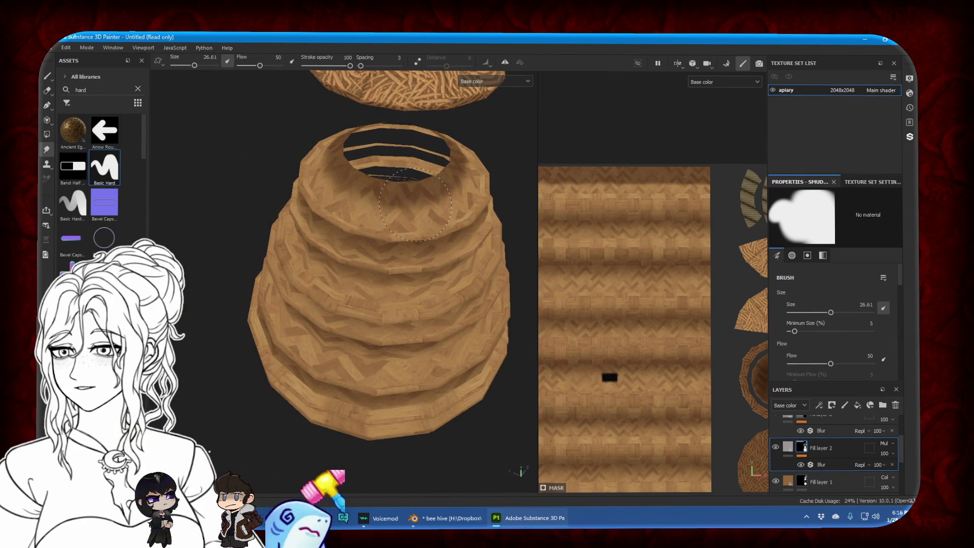
pyautogui.keyDown('alt'); pyautogui.moveTo(256, 229); pyautogui.dragTo(461, 211, button='right'); pyautogui.keyUp('alt')
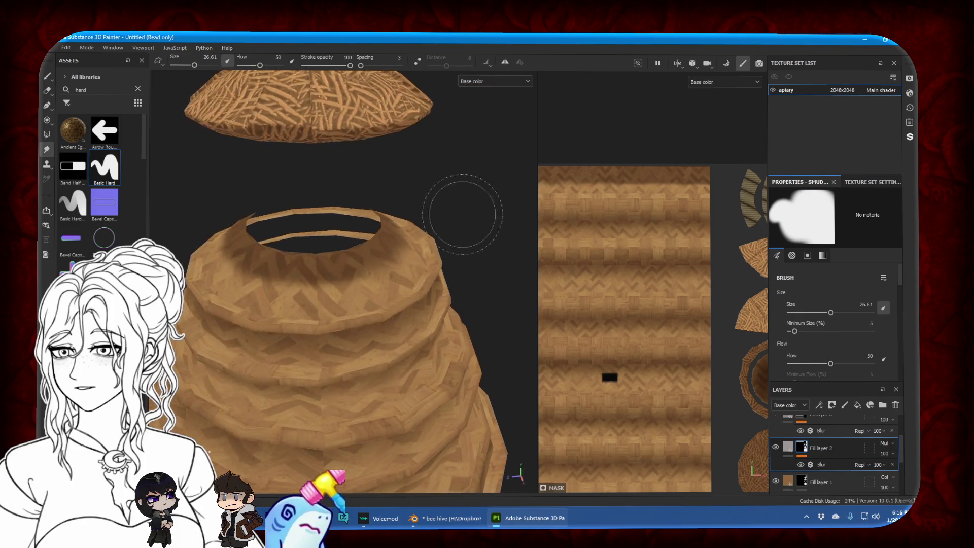
pyautogui.keyDown('alt'); pyautogui.moveTo(301, 287); pyautogui.dragTo(421, 361, button='right'); pyautogui.keyUp('alt')
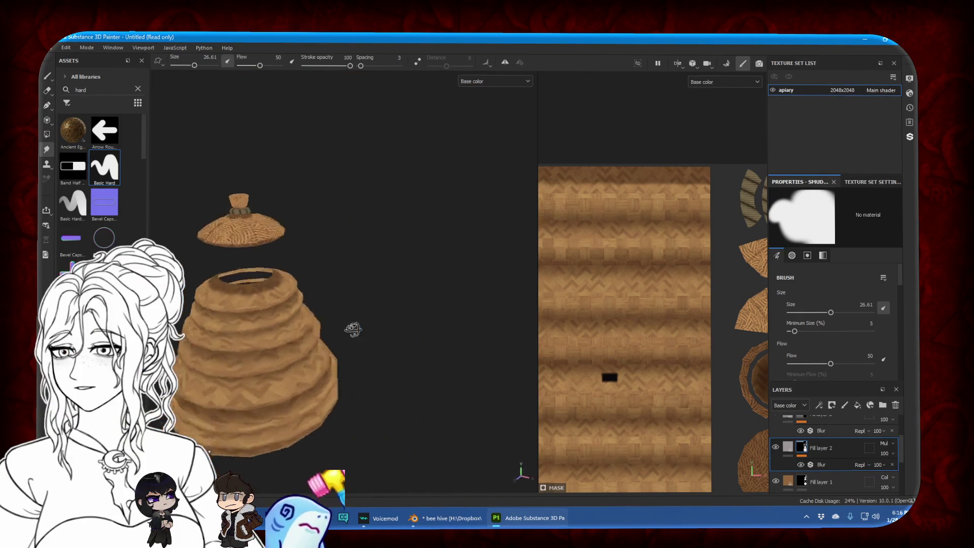
pyautogui.moveTo(420, 362)
pyautogui.keyDown('alt'); pyautogui.mouseDown()
pyautogui.moveTo(409, 277)
pyautogui.moveTo(423, 274)
pyautogui.mouseUp(); pyautogui.keyUp('alt')
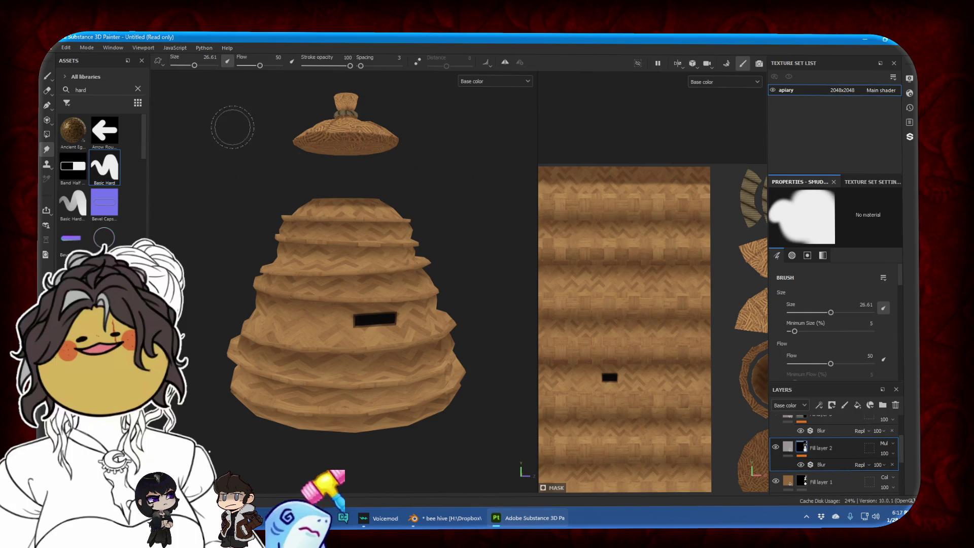
pyautogui.click(56, 47)
# Dismiss the first save dialog, then save the project as 'apiary' with Ctrl+S
pyautogui.click(68, 128)
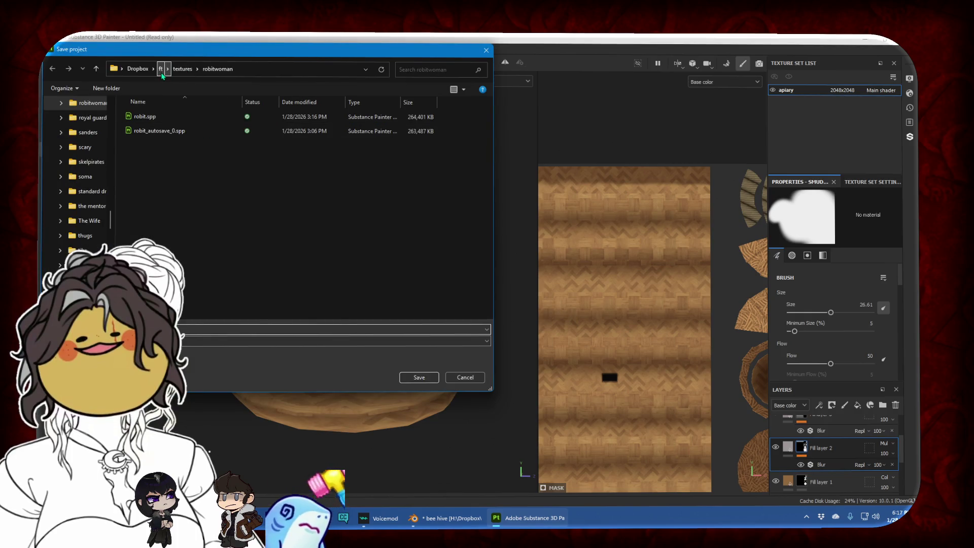
pyautogui.press('Escape')
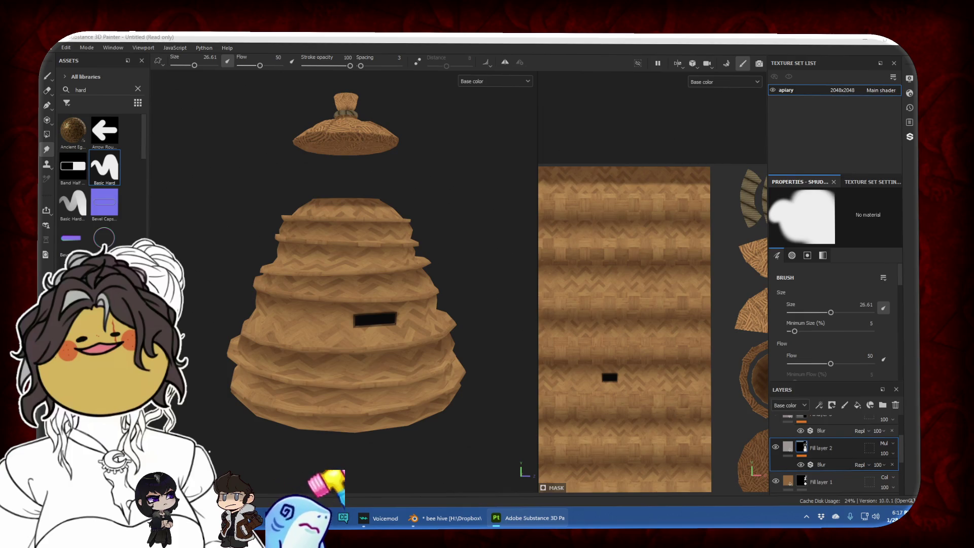
pyautogui.hotkey('ctrl', 's')
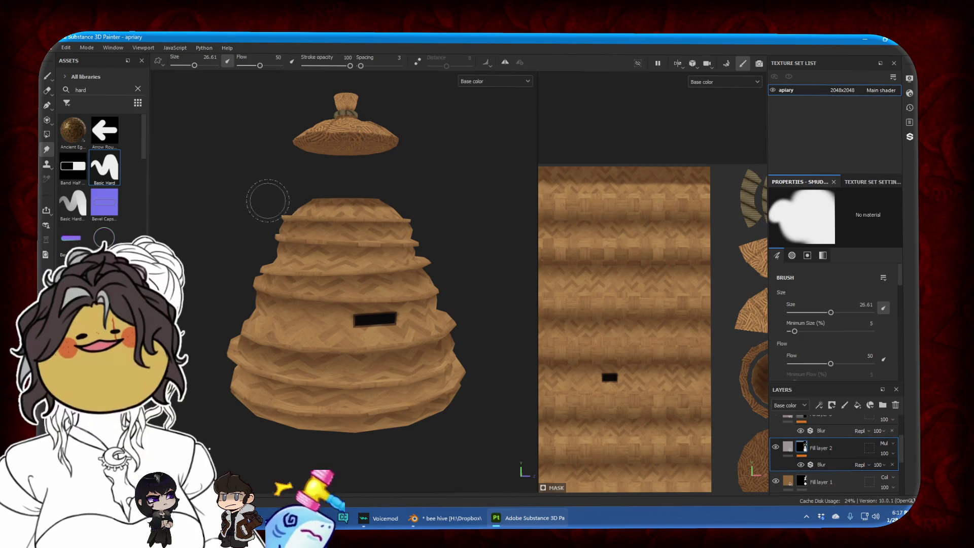
pyautogui.click(52, 47)
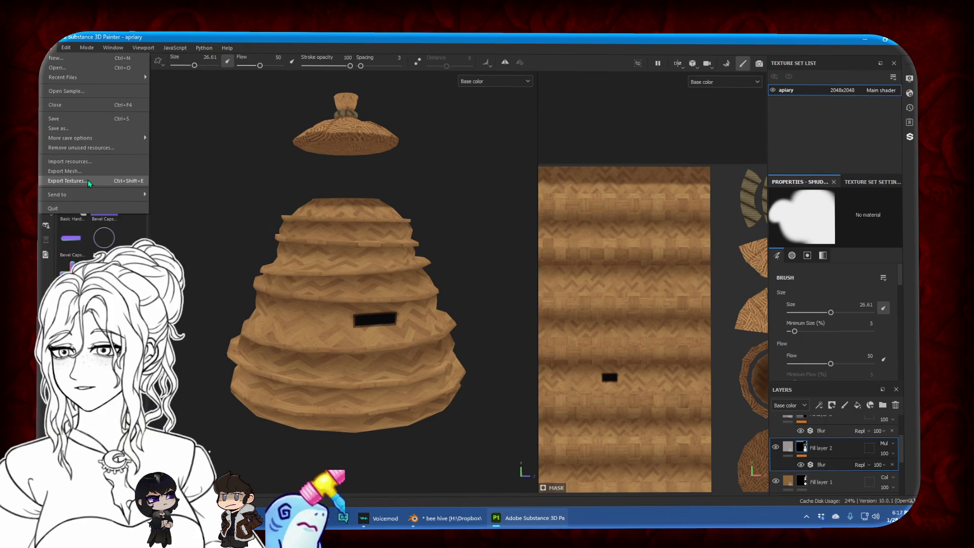
# In Export Textures, choose the AO (With Alpha) template at size 2048
pyautogui.click(90, 180)
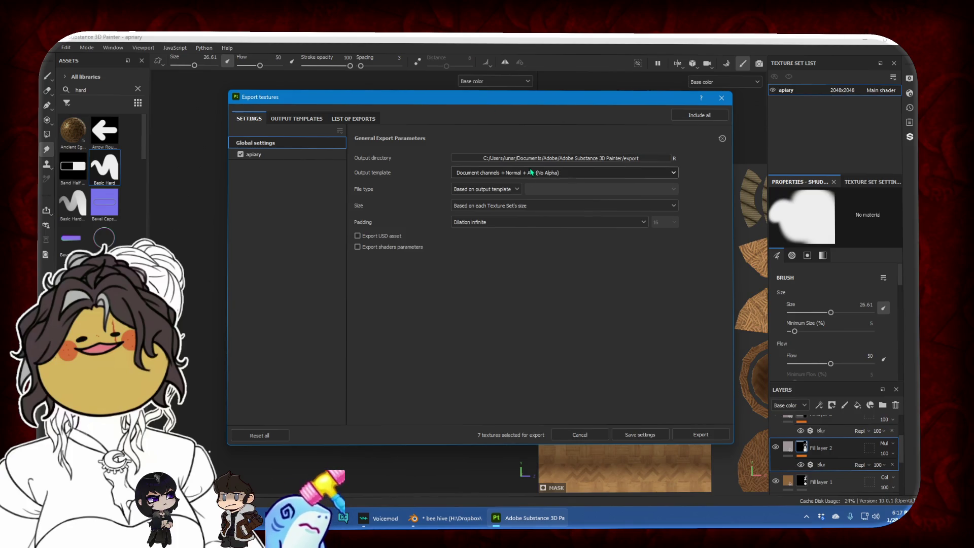
pyautogui.click(531, 173)
pyautogui.click(497, 209)
pyautogui.click(528, 208)
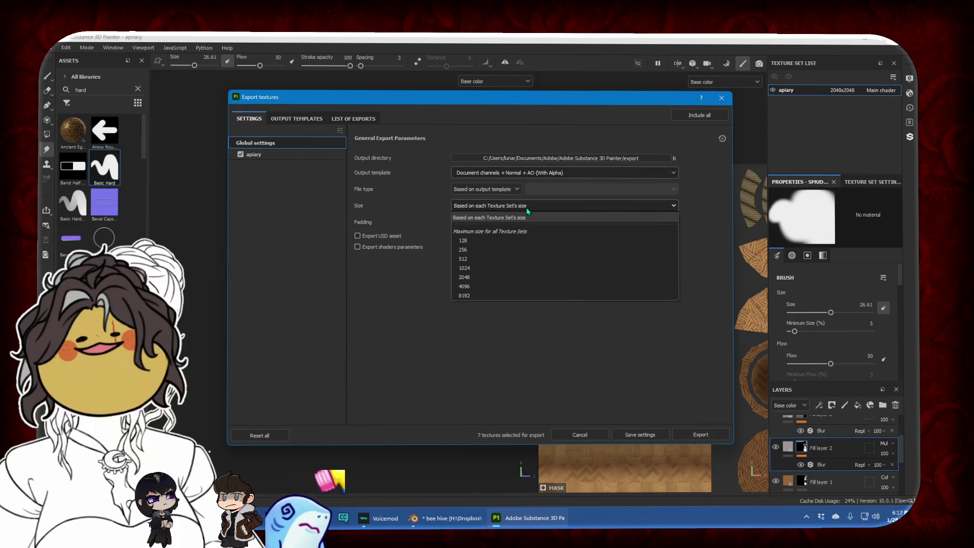
pyautogui.click(494, 284)
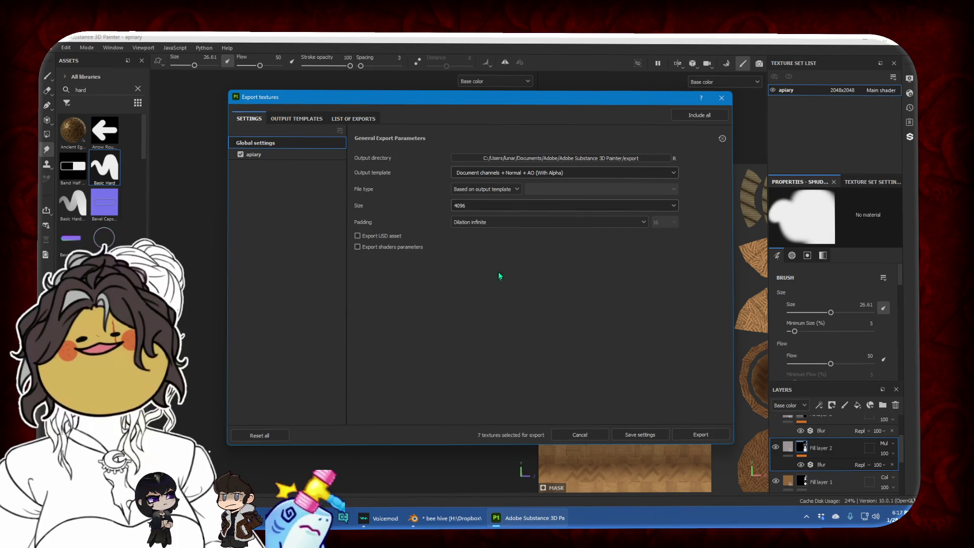
pyautogui.click(505, 206)
pyautogui.click(486, 276)
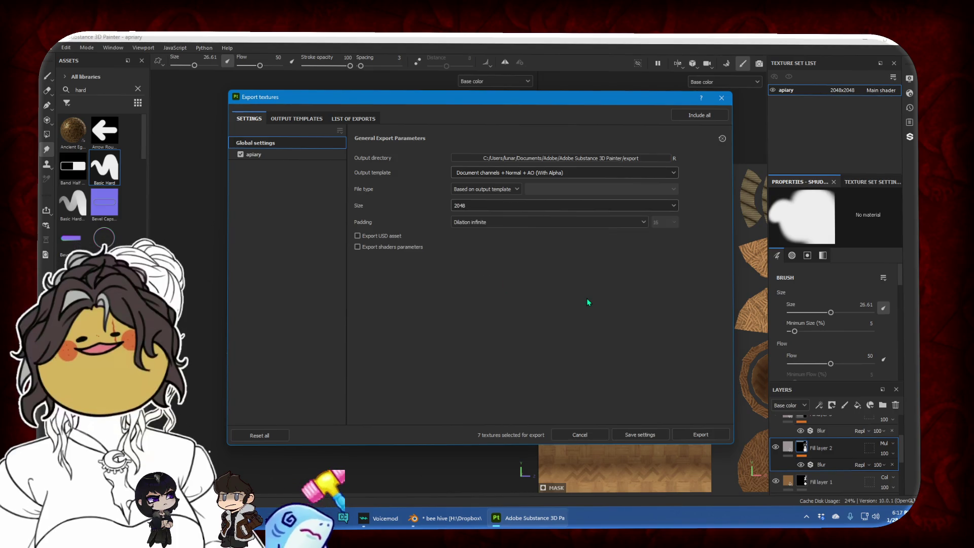
# Exclude the Normal and Height maps, export the PNGs, and check the output folder
pyautogui.click(264, 154)
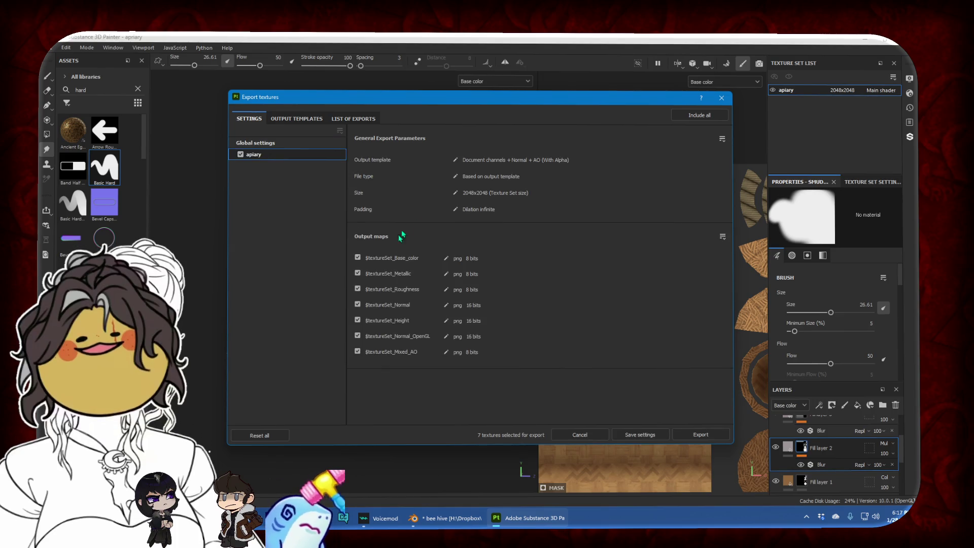
pyautogui.click(358, 305)
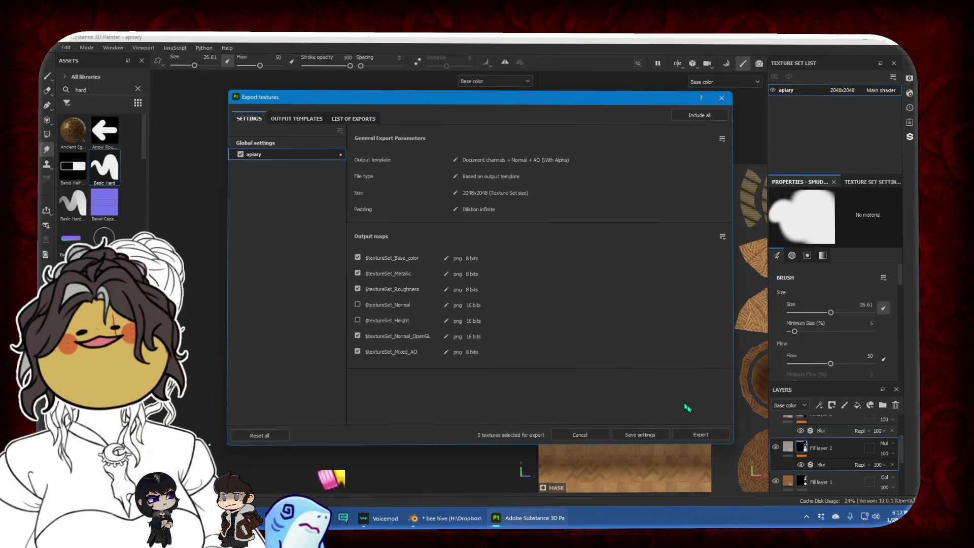
pyautogui.click(700, 435)
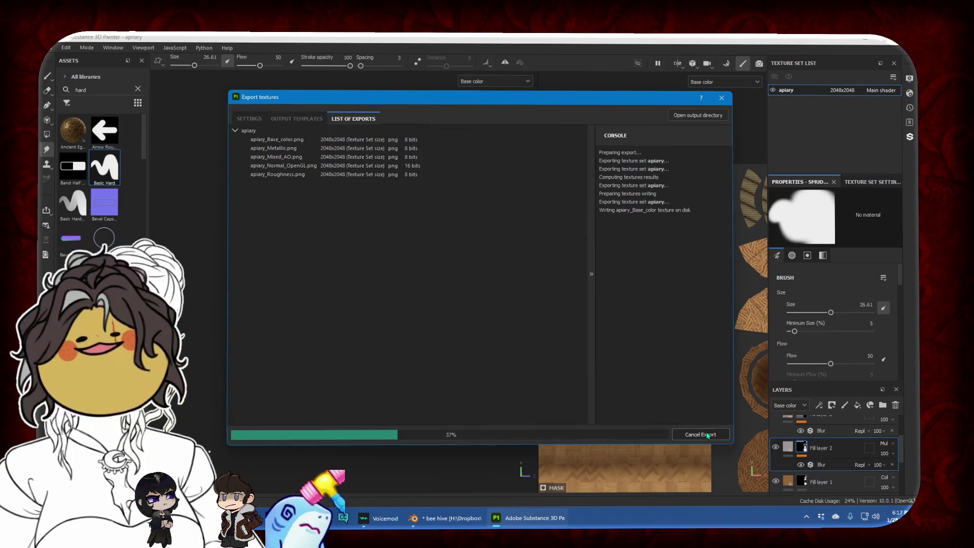
pyautogui.click(695, 115)
pyautogui.hotkey('alt', 'F4')
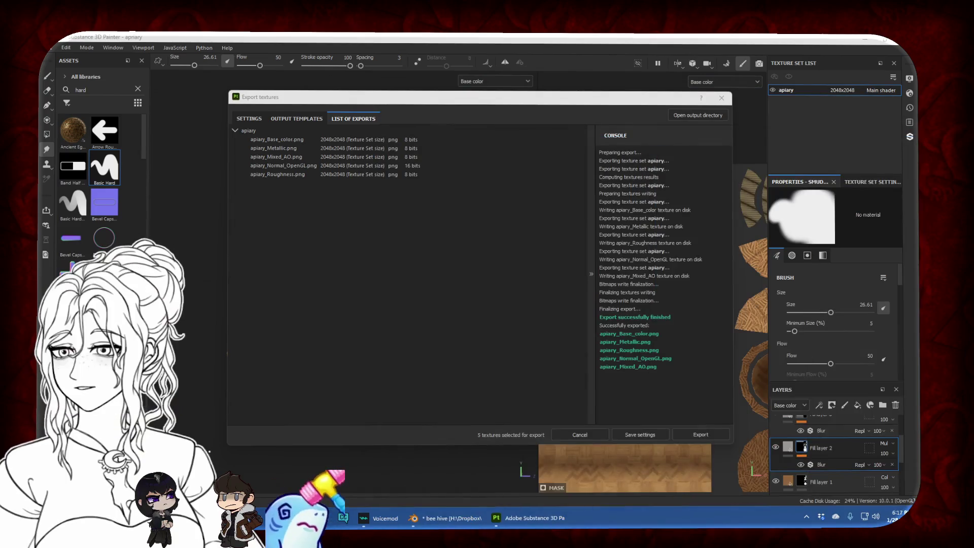
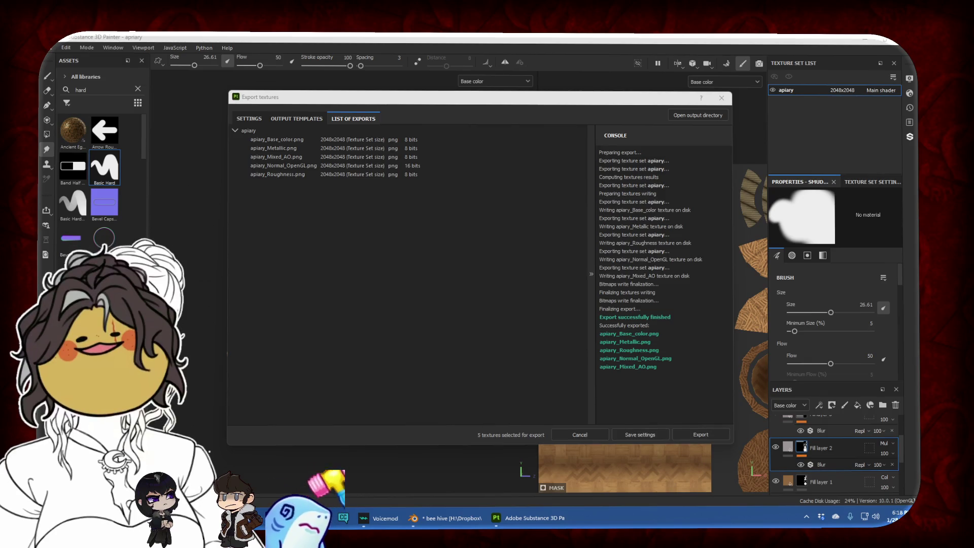
# Close Substance Painter's Export textures dialog and switch back to bee hive.blend in Blender
pyautogui.click(729, 100)
pyautogui.click(53, 47)
pyautogui.click(63, 120)
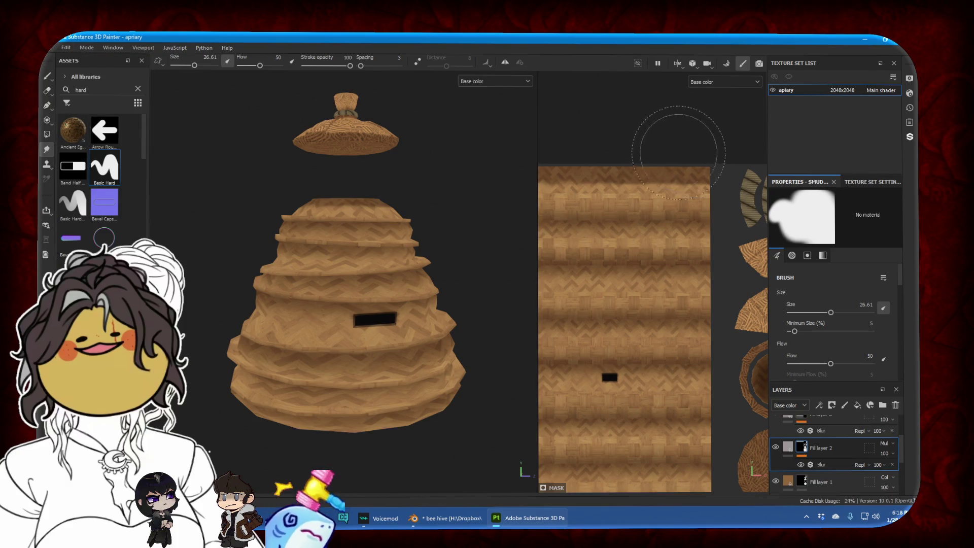
pyautogui.click(447, 518)
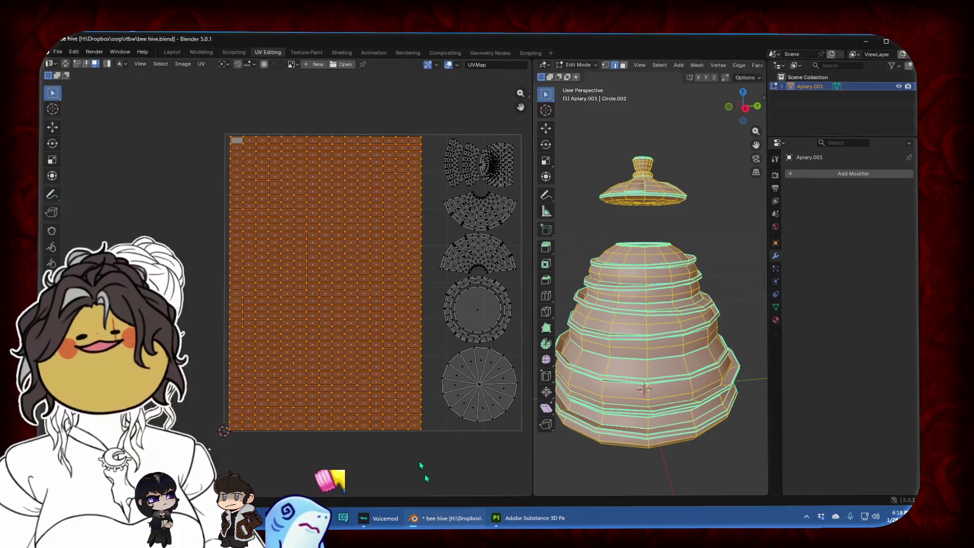
# In the Layout workspace's Edit Mode, move the lid straight down along Z onto the hive body
pyautogui.click(57, 52)
pyautogui.click(79, 108)
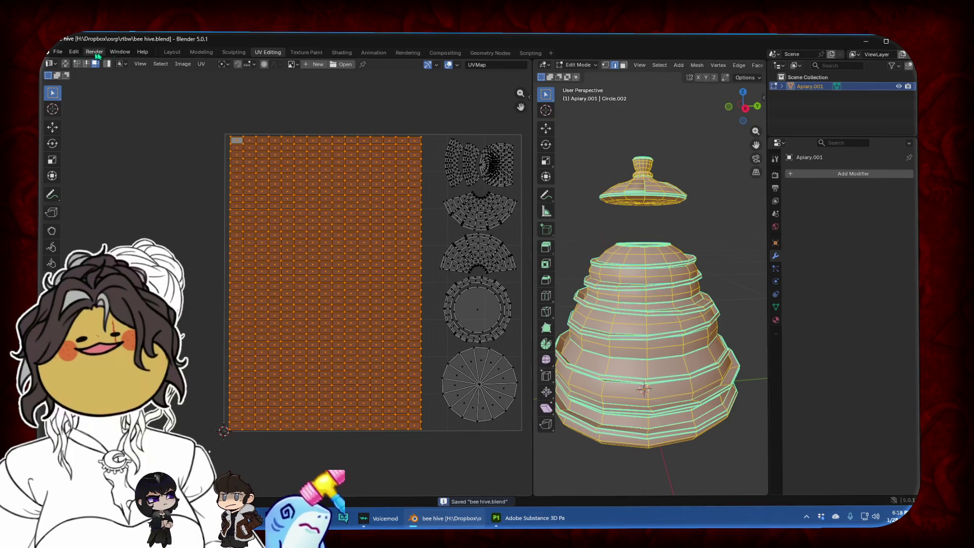
pyautogui.click(172, 52)
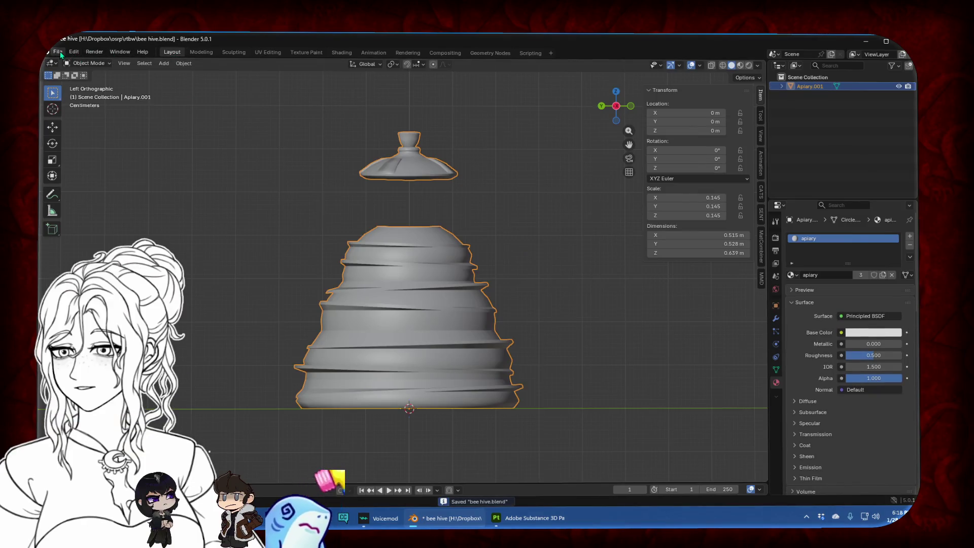
pyautogui.press('Tab')
pyautogui.click(559, 187)
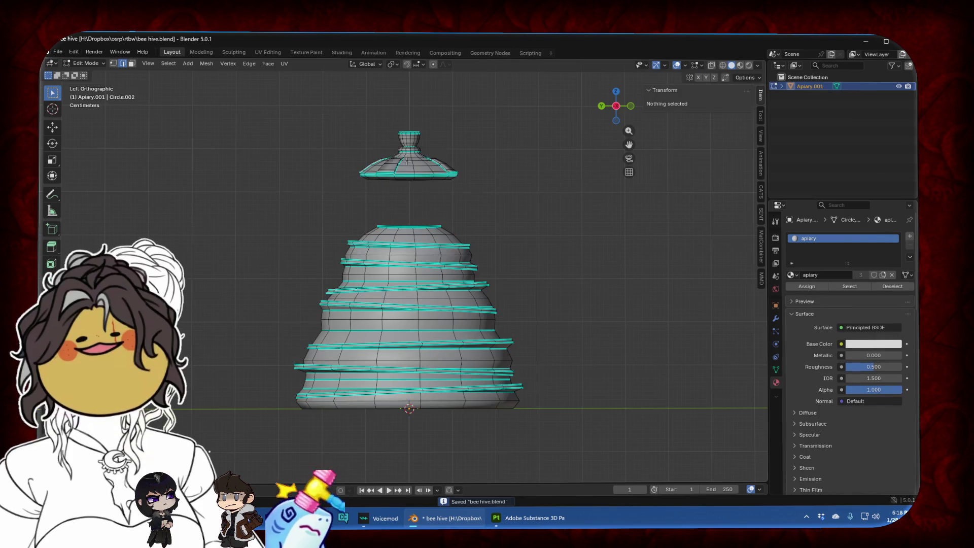
pyautogui.moveTo(350, 190); pyautogui.dragTo(454, 128)
pyautogui.press('g')
pyautogui.press('z')
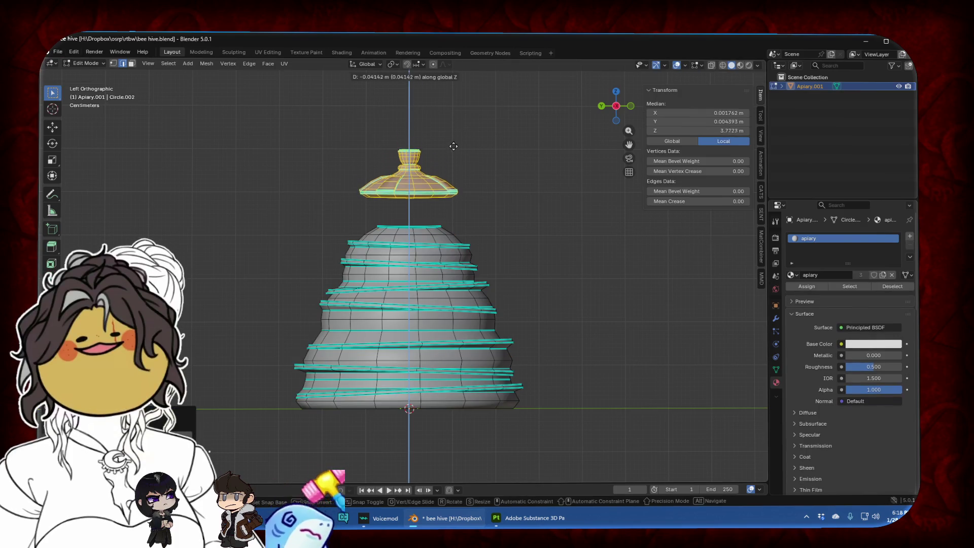
pyautogui.click(456, 180)
# Return to Object Mode and save bee hive.blend
pyautogui.press('Tab')
pyautogui.click(64, 54)
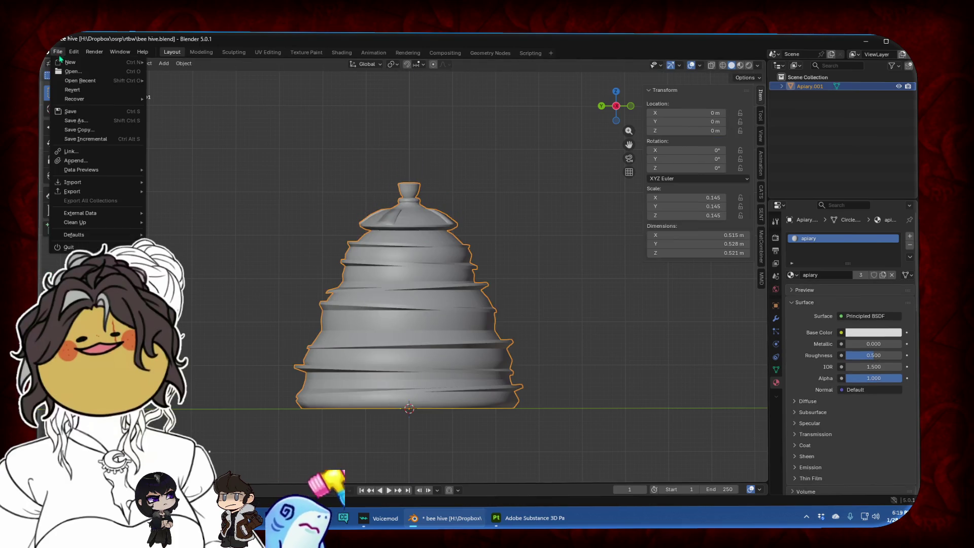
pyautogui.click(81, 111)
pyautogui.click(58, 52)
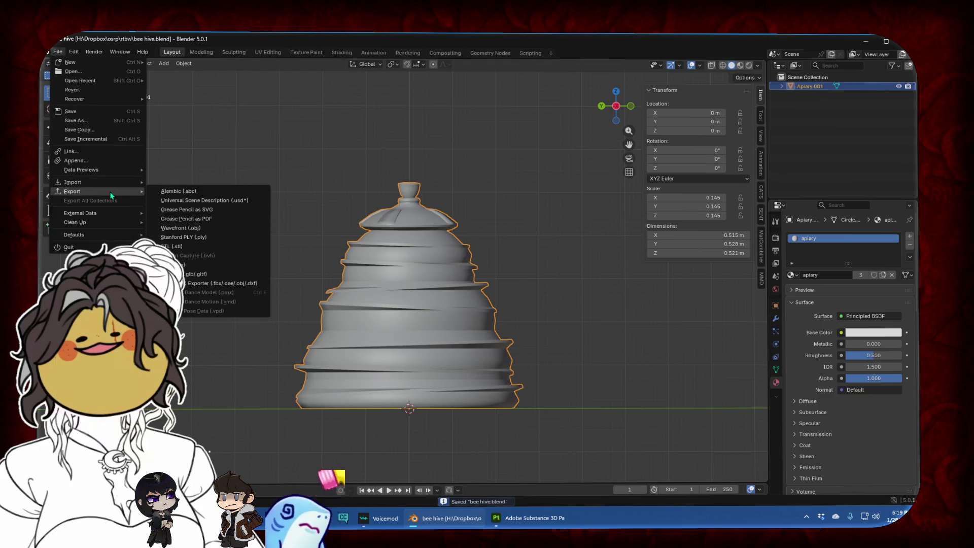
pyautogui.click(191, 267)
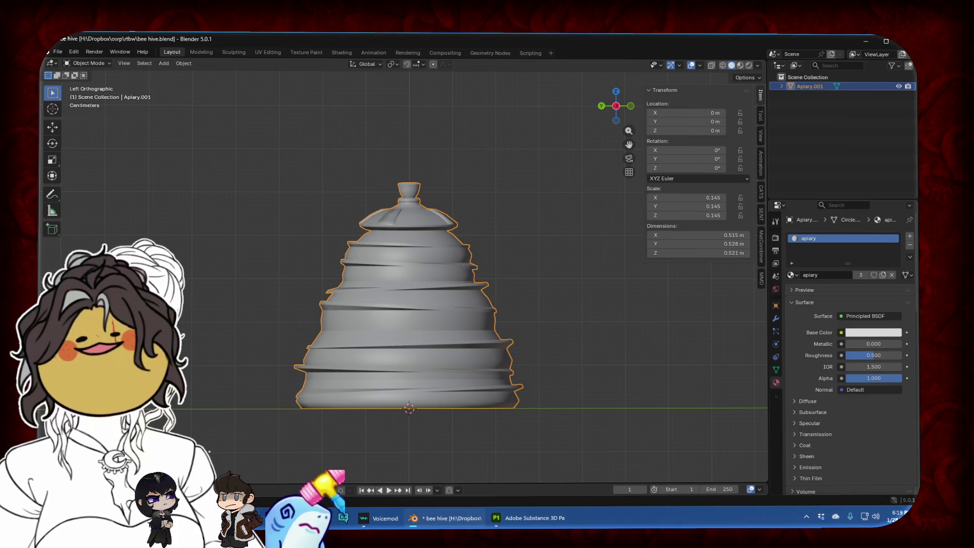
# Drive the hive material's Base Color with an Image Texture loading apiary_Base_color.png
pyautogui.click(757, 65)
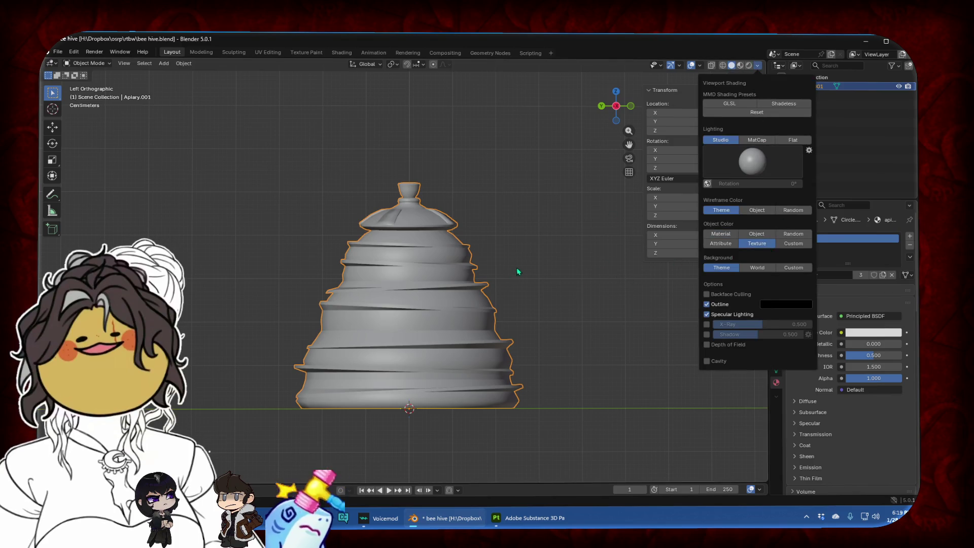
pyautogui.click(841, 333)
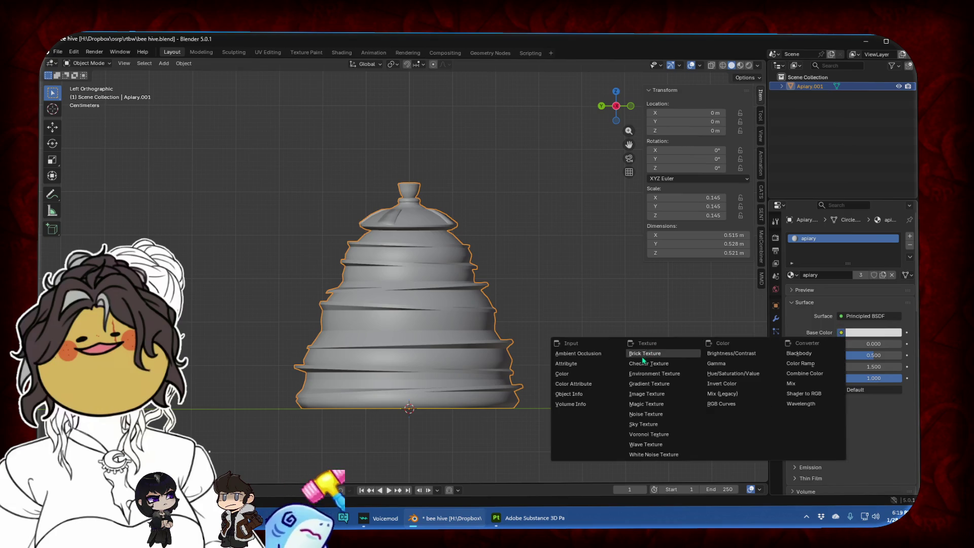
pyautogui.click(647, 395)
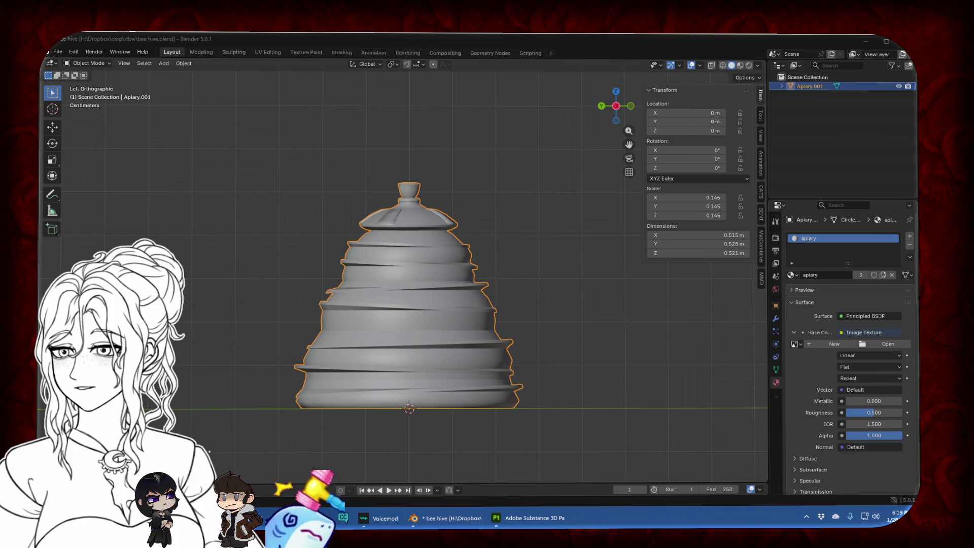
pyautogui.press('Return')
# Turn off Specular Lighting in the viewport shading settings, keeping object outlines on
pyautogui.click(757, 65)
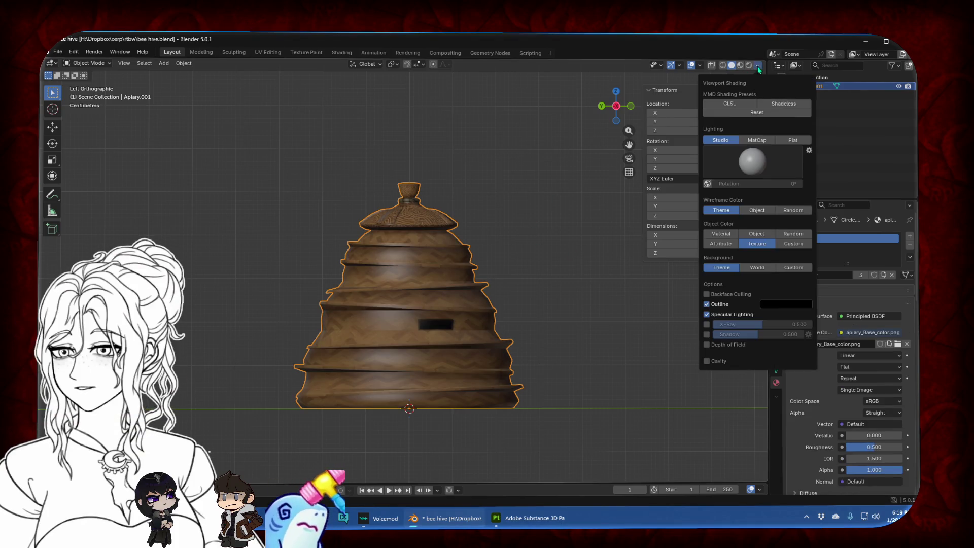
pyautogui.click(712, 305)
pyautogui.click(710, 307)
pyautogui.click(708, 314)
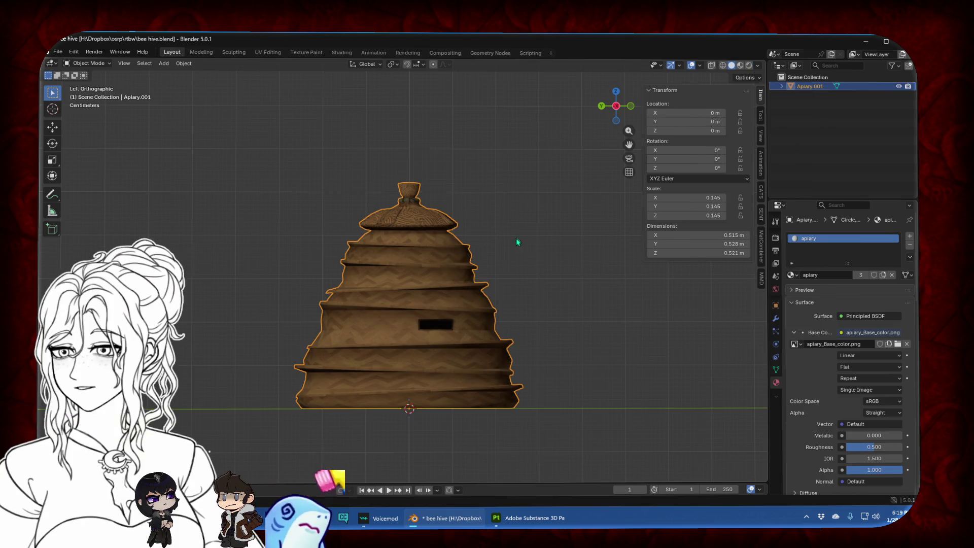
# Hide viewport overlays and frame the textured hive in perspective from slightly above
pyautogui.moveTo(509, 227)
pyautogui.mouseDown(button='middle')
pyautogui.moveTo(334, 231)
pyautogui.moveTo(576, 235)
pyautogui.moveTo(386, 226)
pyautogui.moveTo(555, 241)
pyautogui.moveTo(341, 254)
pyautogui.moveTo(497, 255)
pyautogui.moveTo(480, 291)
pyautogui.moveTo(479, 359)
pyautogui.moveTo(387, 276)
pyautogui.moveTo(339, 256)
pyautogui.moveTo(459, 256)
pyautogui.mouseUp(button='middle')
pyautogui.scroll(4, 444, 185)
pyautogui.moveTo(443, 185)
pyautogui.mouseDown(button='middle')
pyautogui.moveTo(419, 218)
pyautogui.moveTo(392, 227)
pyautogui.moveTo(303, 219)
pyautogui.moveTo(316, 265)
pyautogui.moveTo(439, 254)
pyautogui.moveTo(617, 178)
pyautogui.mouseUp(button='middle')
pyautogui.scroll(-5, 305, 222)
pyautogui.moveTo(630, 145); pyautogui.dragTo(629, 75)
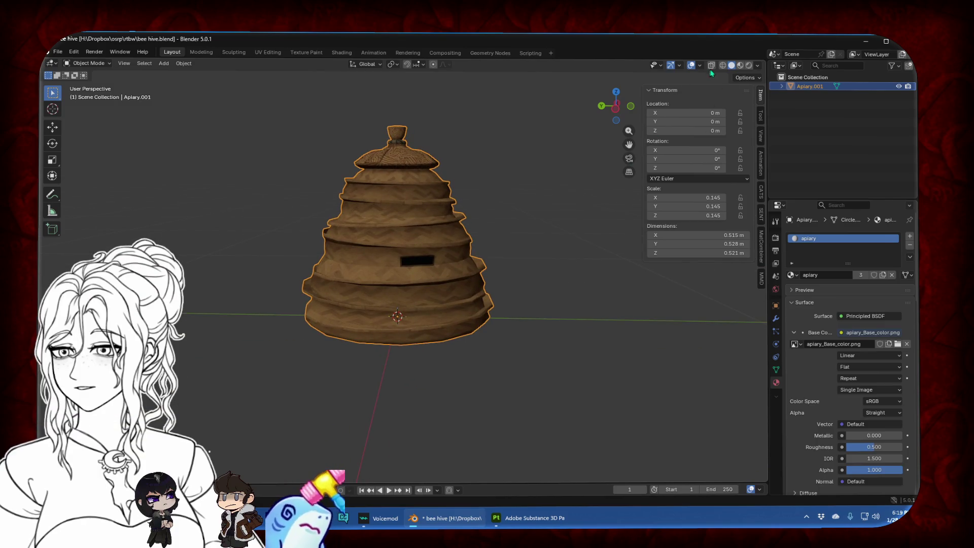
pyautogui.click(692, 66)
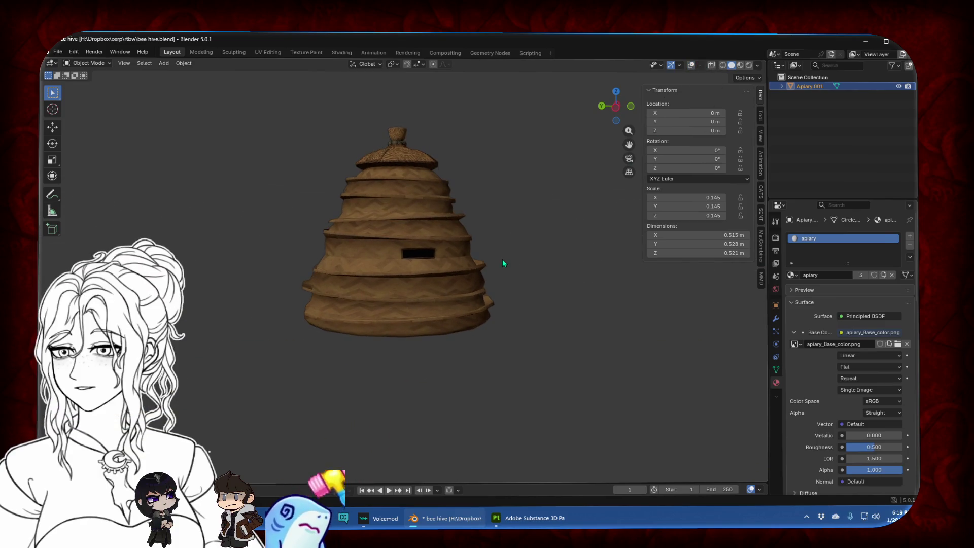
pyautogui.scroll(2, 504, 255)
pyautogui.moveTo(629, 145); pyautogui.dragTo(629, 199)
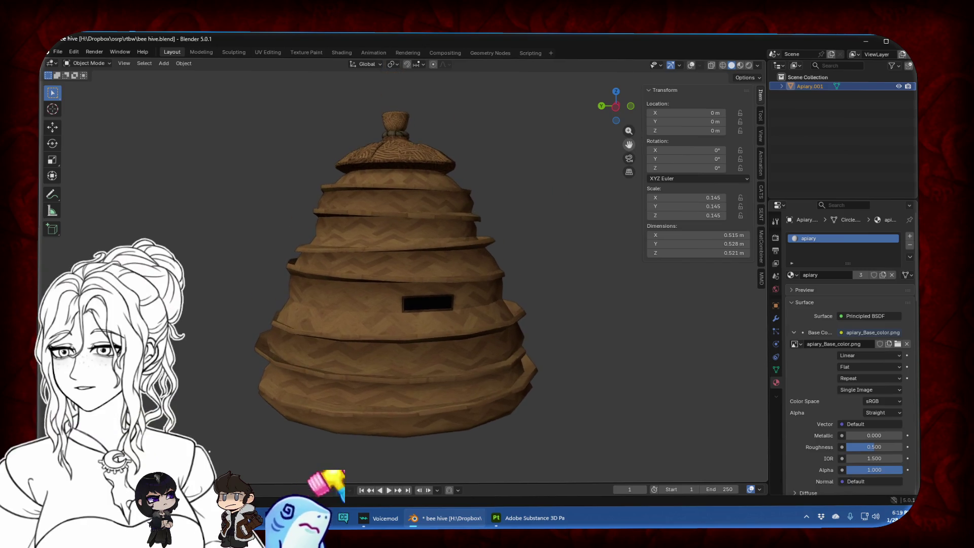
pyautogui.moveTo(566, 185); pyautogui.dragTo(543, 209, button='middle')
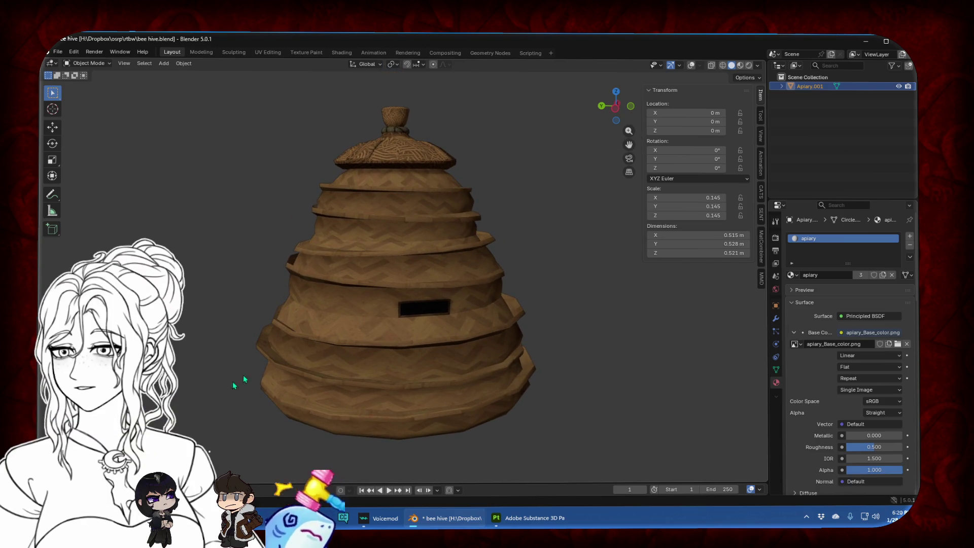
pyautogui.press('super')
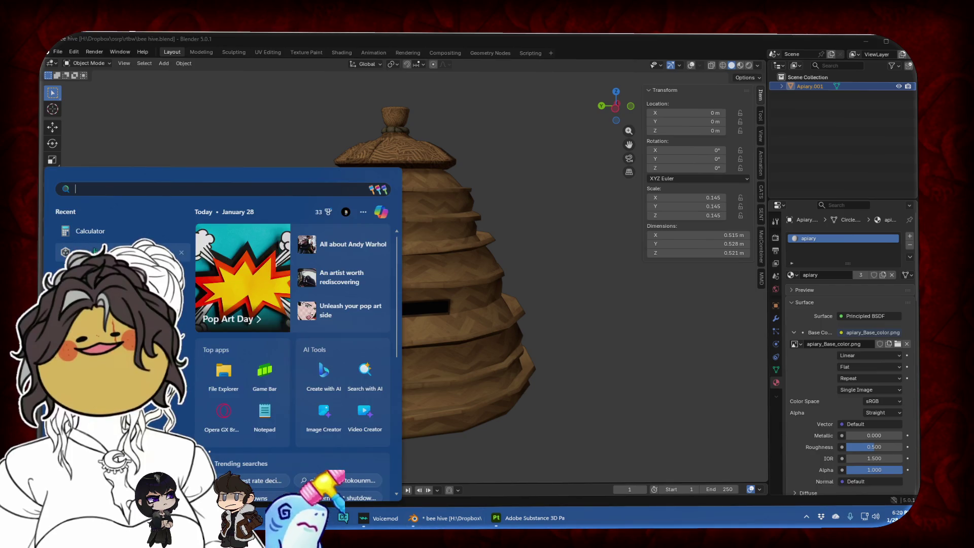
# Launch Snipping Tool with 'snip', capture a rectangle around the textured hive, and close the preview
pyautogui.write('snip')
pyautogui.press('Return')
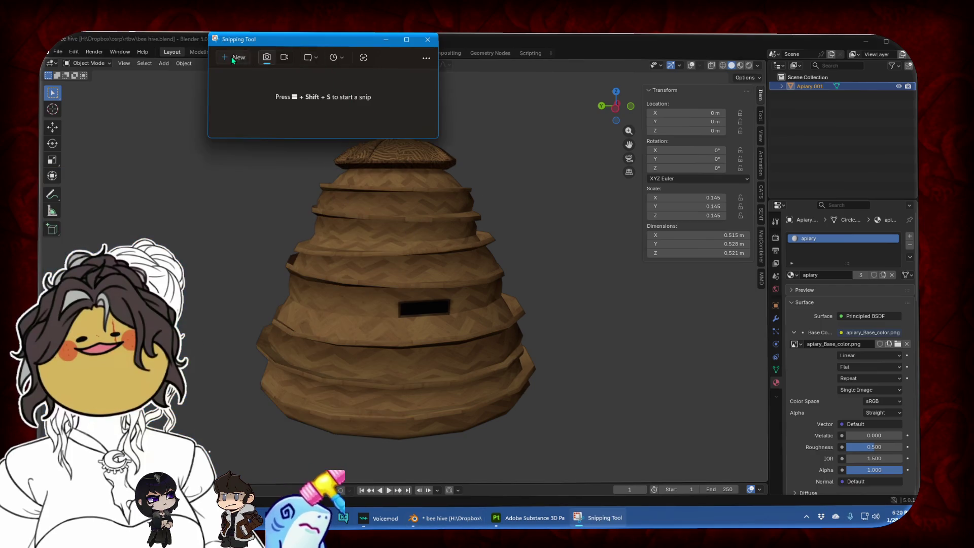
pyautogui.click(233, 57)
pyautogui.moveTo(227, 85); pyautogui.dragTo(569, 456)
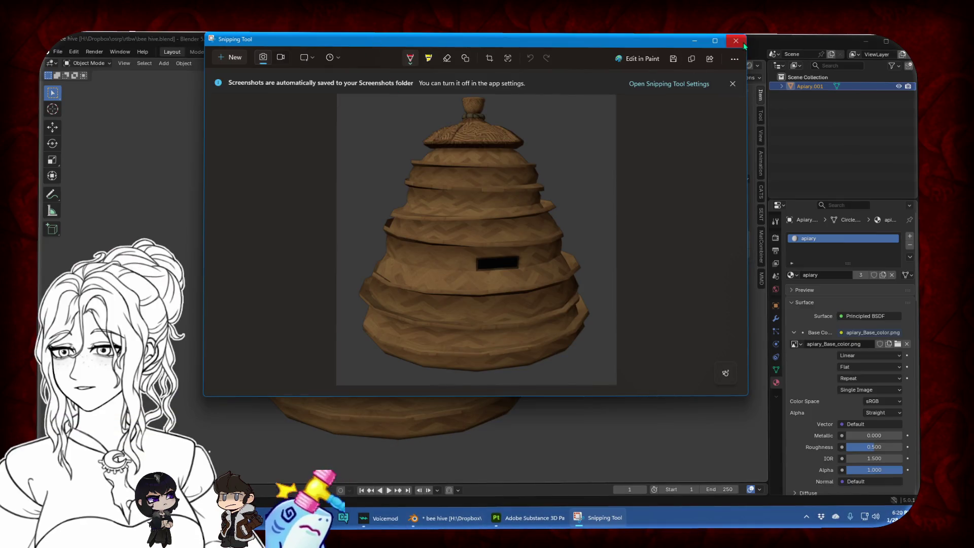
pyautogui.click(742, 44)
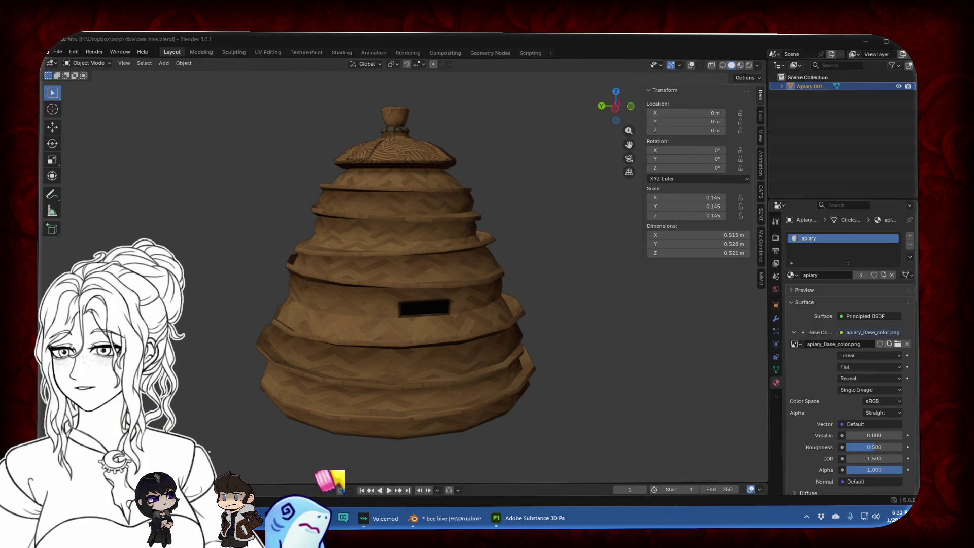
# Turn viewport overlays back on and save bee hive.blend
pyautogui.click(58, 52)
pyautogui.click(90, 113)
pyautogui.click(692, 65)
pyautogui.click(58, 51)
pyautogui.click(71, 110)
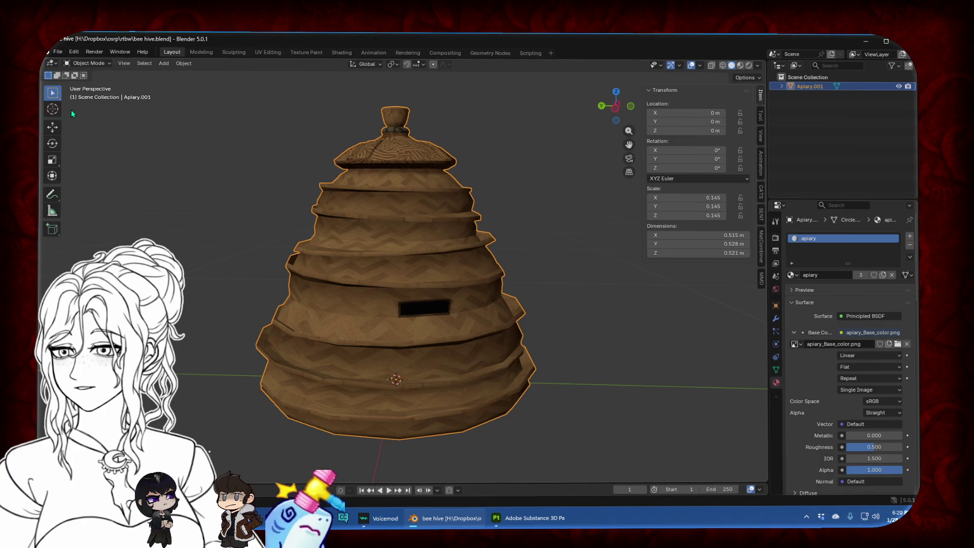
# Start a new General scene and shrink the timeline below the viewport
pyautogui.click(58, 51)
pyautogui.moveTo(71, 64)
pyautogui.click(168, 65)
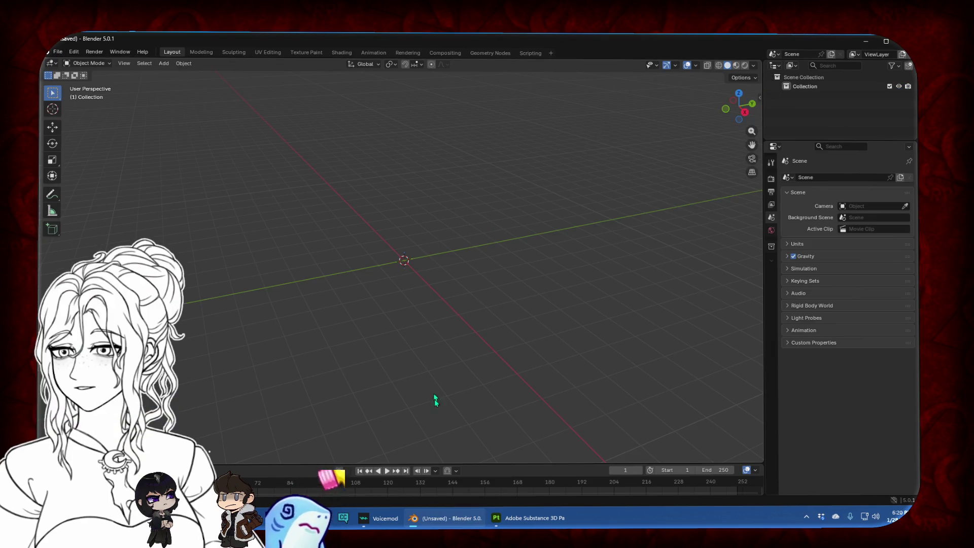
pyautogui.moveTo(474, 471); pyautogui.dragTo(474, 484)
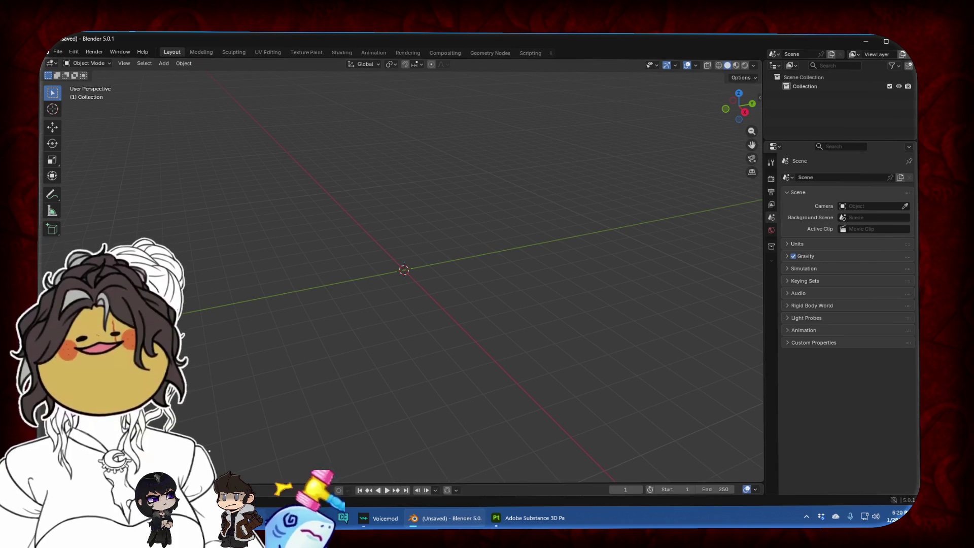
# Delete the UV straightening tip paragraph and the finished Apiary's line from the to-do notes
pyautogui.hotkey('alt', 'Tab')
pyautogui.moveTo(769, 279); pyautogui.dragTo(694, 238)
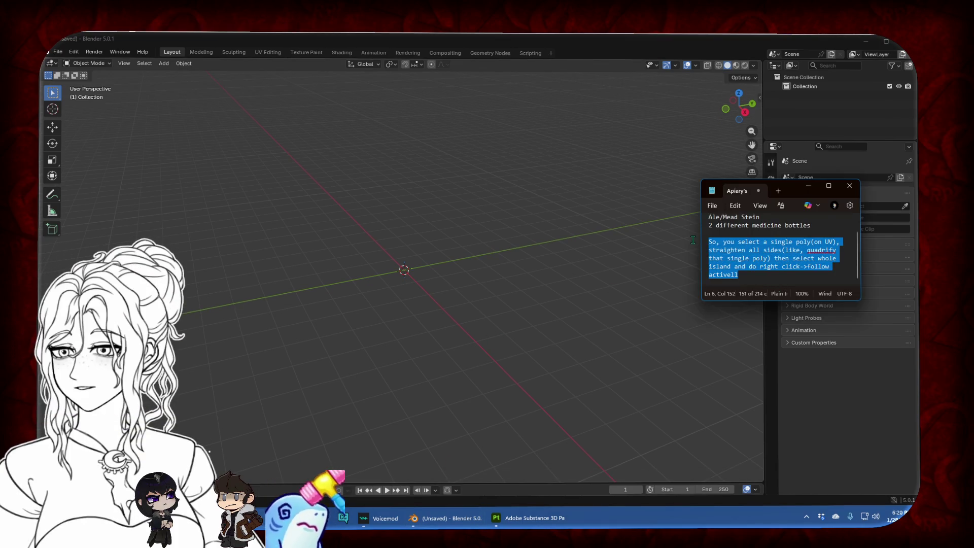
pyautogui.press('BackSpace')
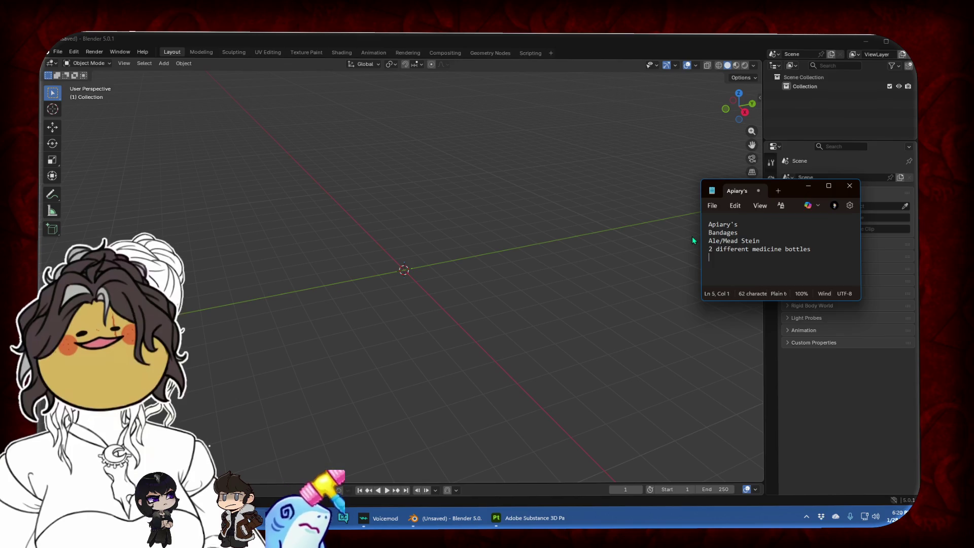
pyautogui.hotkey('ctrl', 'Home')
pyautogui.hotkey('shift', 'End')
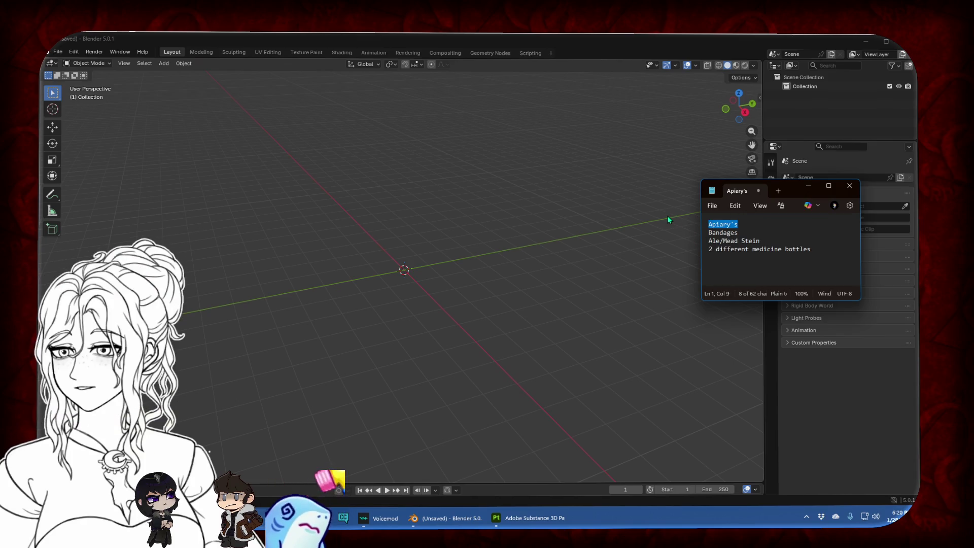
pyautogui.press('BackSpace')
pyautogui.moveTo(367, 180); pyautogui.dragTo(398, 209, button='middle')
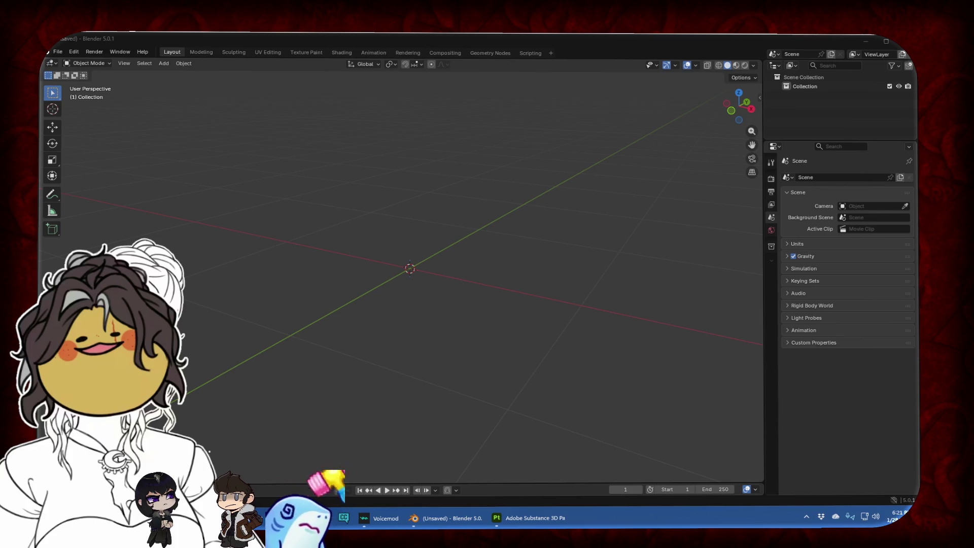
pyautogui.moveTo(357, 303); pyautogui.dragTo(394, 257, button='middle')
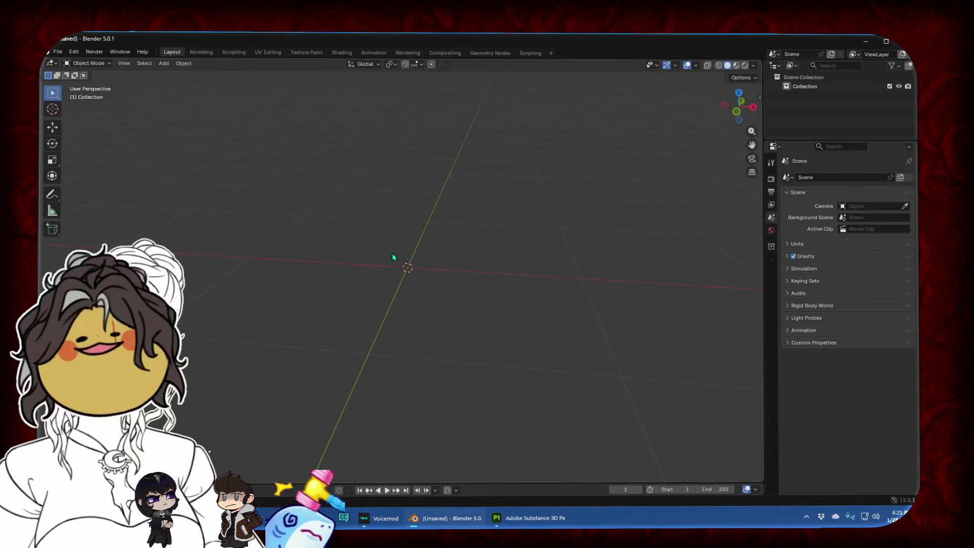
# Add a cylinder mesh to the new scene
pyautogui.click(184, 63)
pyautogui.moveTo(164, 64)
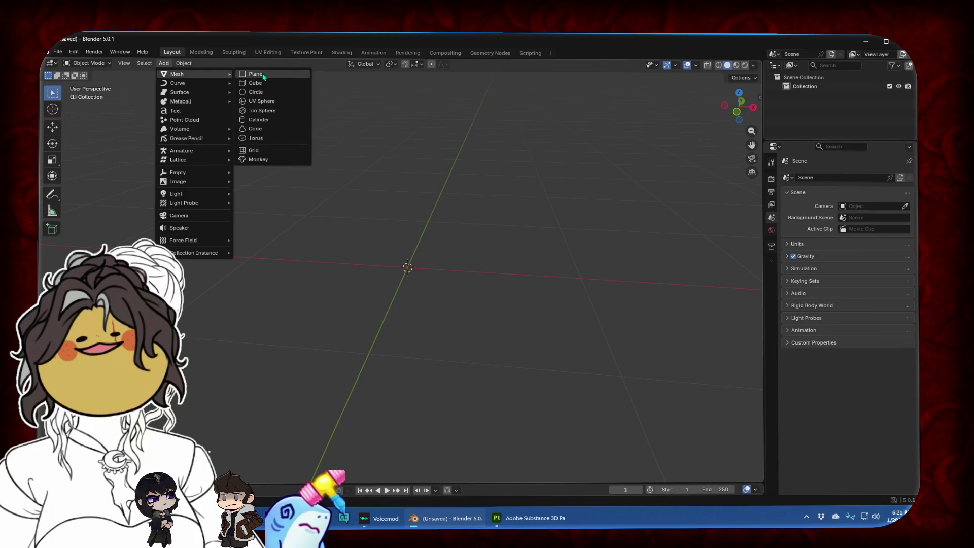
pyautogui.click(272, 120)
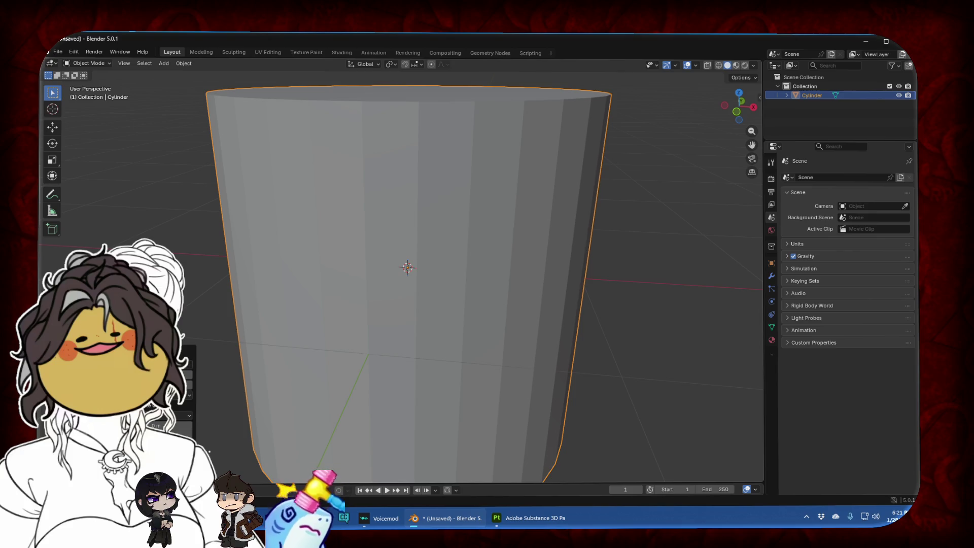
pyautogui.scroll(-3, 348, 229)
pyautogui.moveTo(348, 228); pyautogui.dragTo(383, 254, button='middle')
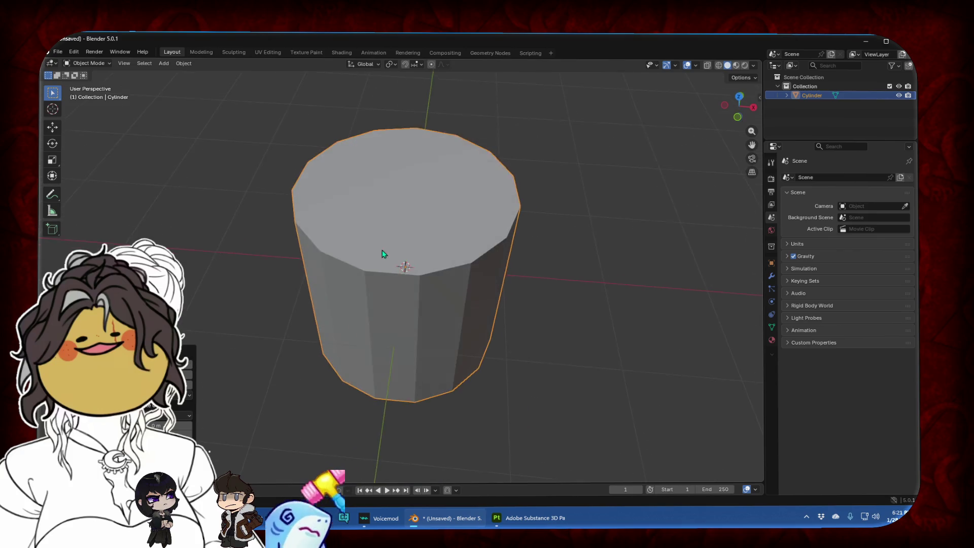
# Scale the cylinder down uniformly, viewed from the front orthographic view
pyautogui.press('s')
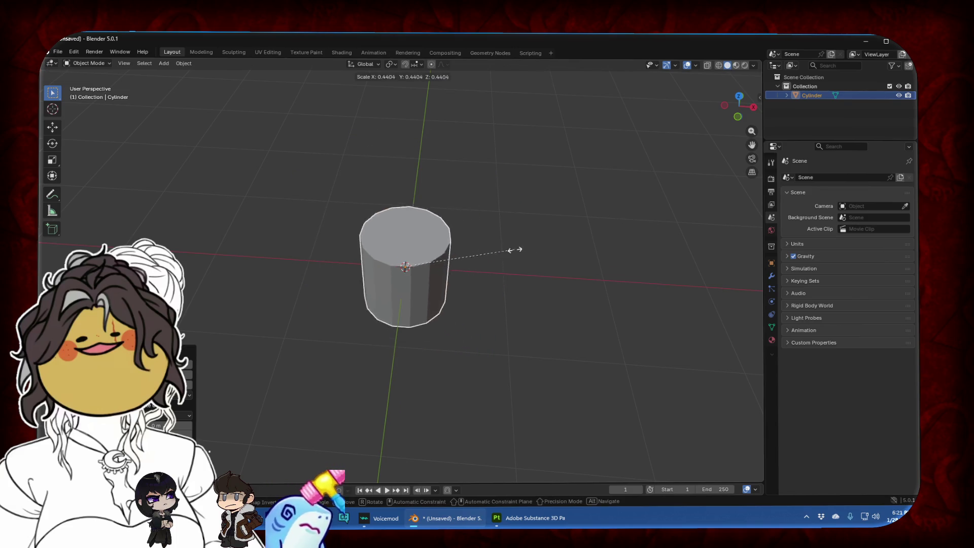
pyautogui.click(420, 268)
pyautogui.click(739, 106)
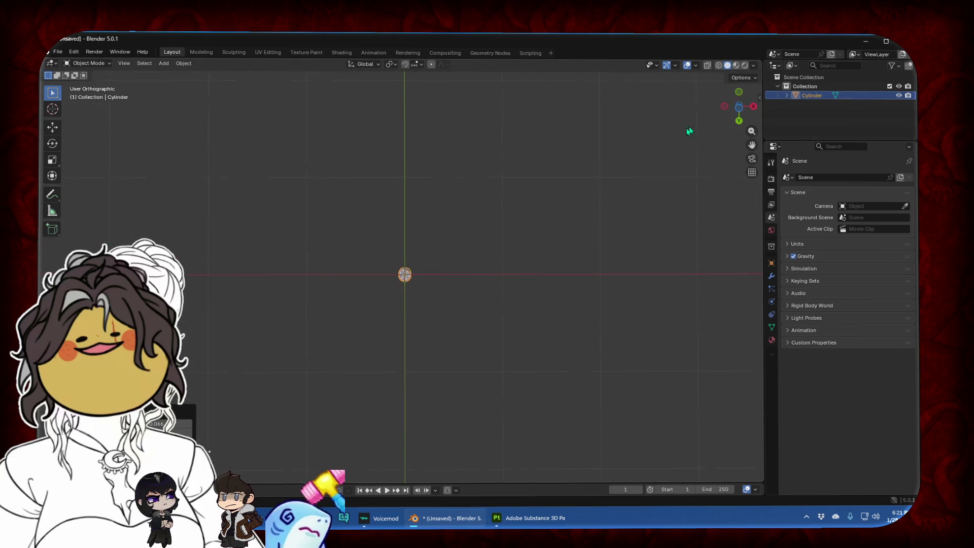
pyautogui.click(740, 101)
pyautogui.scroll(10, 510, 248)
pyautogui.press('s')
pyautogui.press('x')
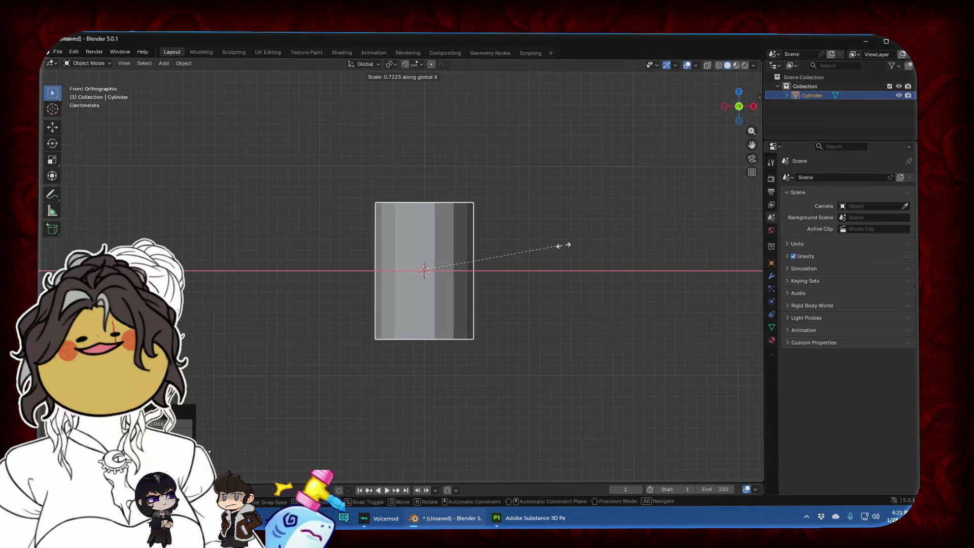
pyautogui.rightClick(563, 249)
pyautogui.press('s')
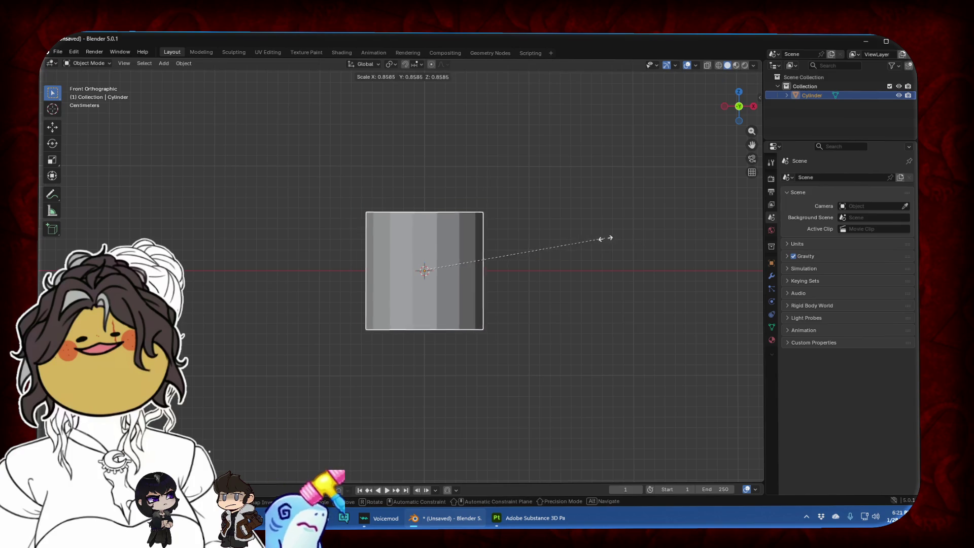
pyautogui.click(519, 251)
# Stretch the cylinder tall along Z and raise it so its base rests on the ground
pyautogui.press('s')
pyautogui.press('z')
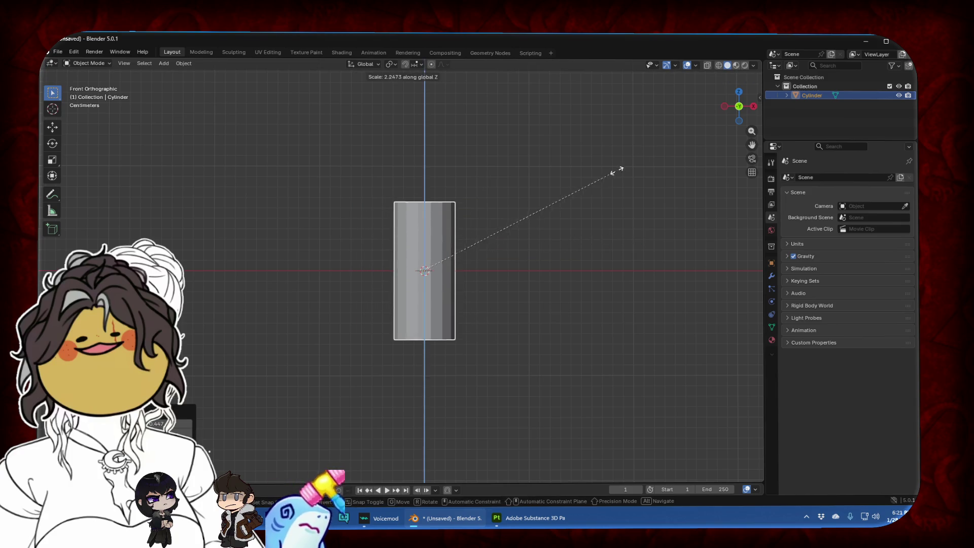
pyautogui.click(573, 199)
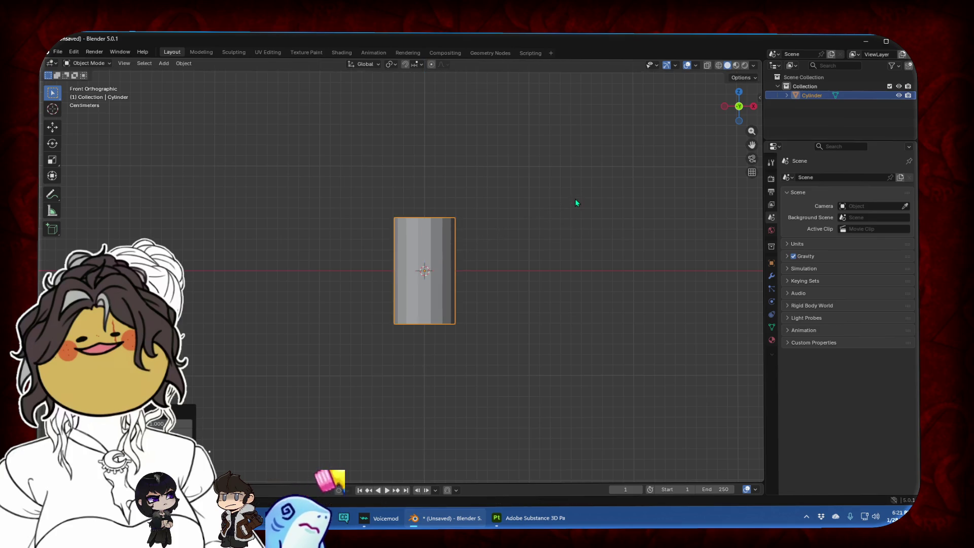
pyautogui.press('g')
pyautogui.press('z')
pyautogui.click(505, 239)
# Switch to the front view and enter Edit Mode with all vertices deselected
pyautogui.moveTo(505, 239)
pyautogui.mouseDown(button='middle')
pyautogui.moveTo(555, 247)
pyautogui.moveTo(546, 287)
pyautogui.moveTo(505, 215)
pyautogui.mouseUp(button='middle')
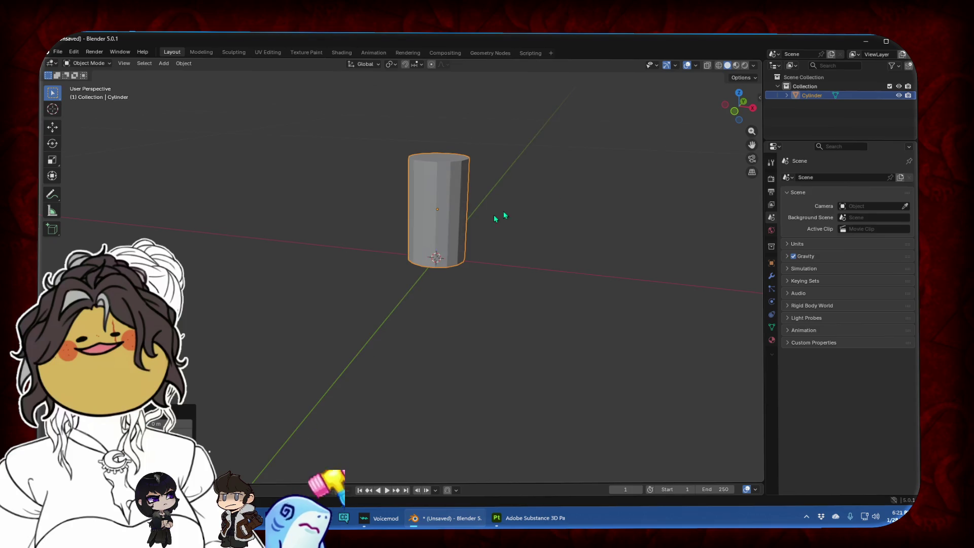
pyautogui.click(733, 112)
pyautogui.scroll(5, 516, 173)
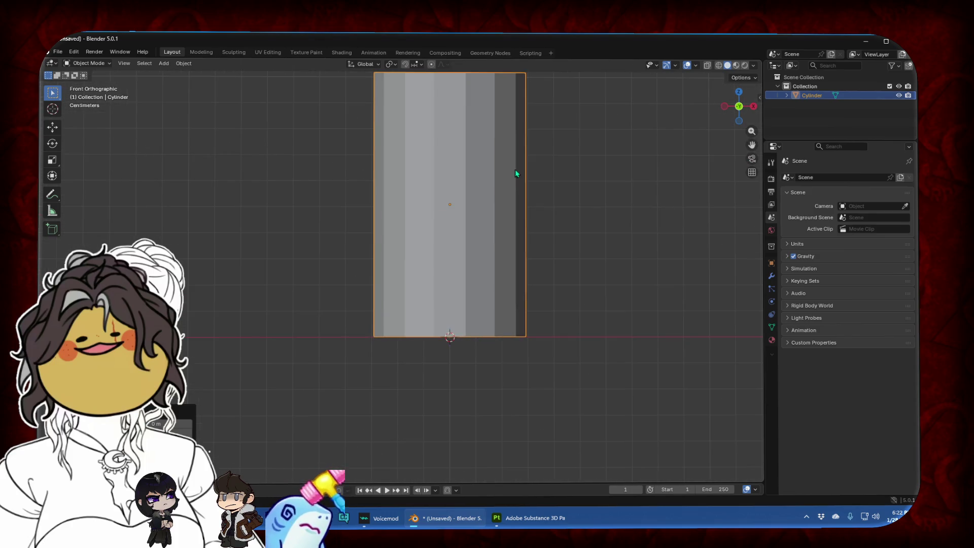
pyautogui.press('Tab')
pyautogui.click(205, 181)
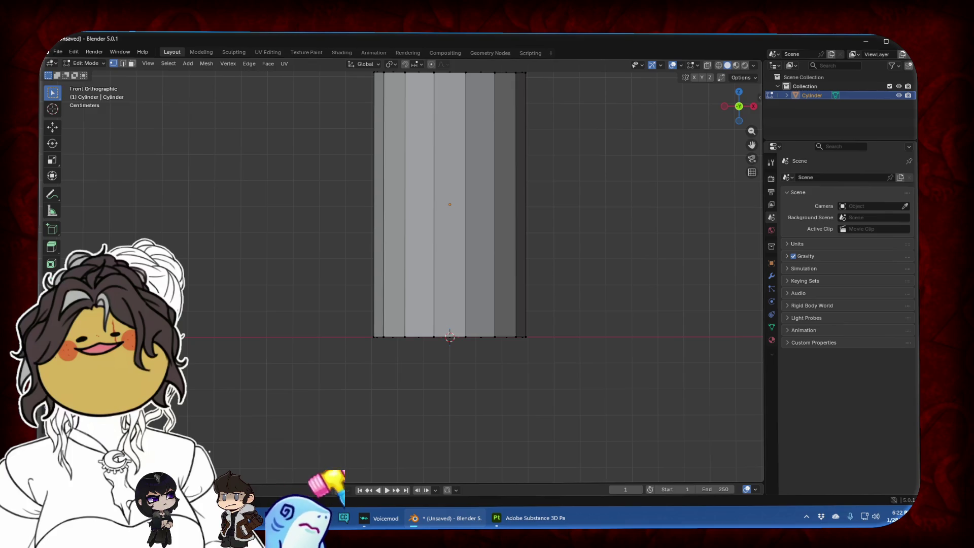
# Cut three horizontal edge loops into the cylinder
pyautogui.click(51, 280)
pyautogui.click(466, 213)
pyautogui.click(475, 284)
pyautogui.click(436, 165)
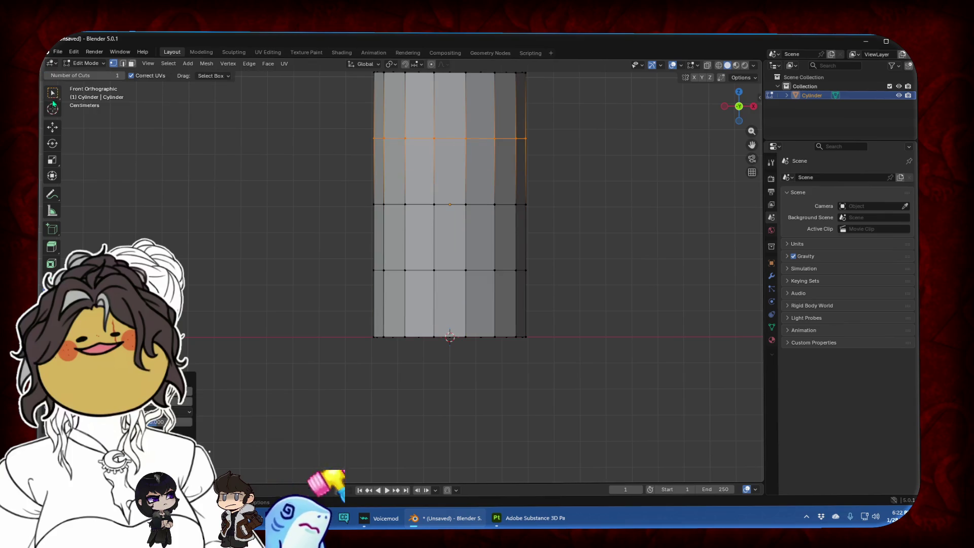
pyautogui.click(715, 191)
pyautogui.moveTo(752, 155); pyautogui.dragTo(572, 248)
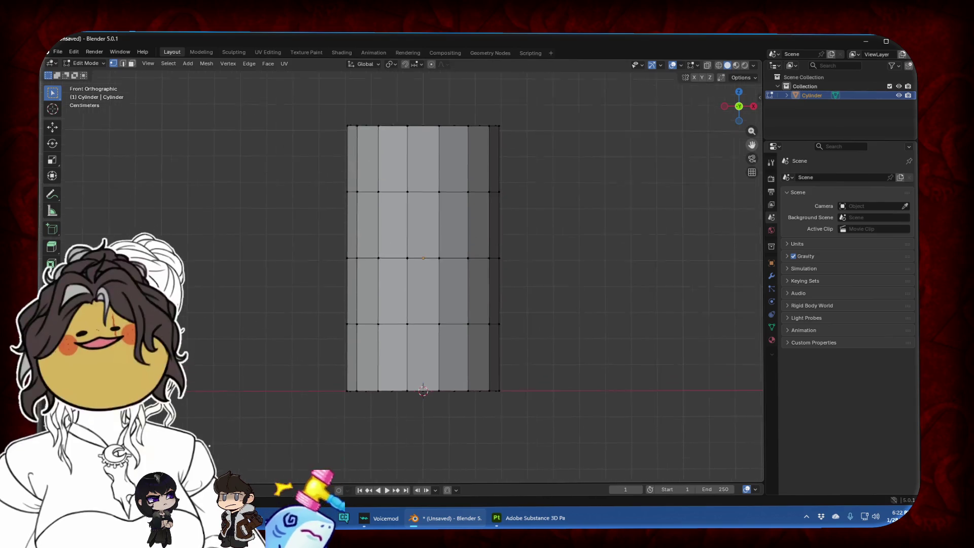
# Scale the middle edge loop slightly inward to pinch the cylinder's waist
pyautogui.keyDown('alt'); pyautogui.click(523, 284); pyautogui.keyUp('alt')
pyautogui.press('s')
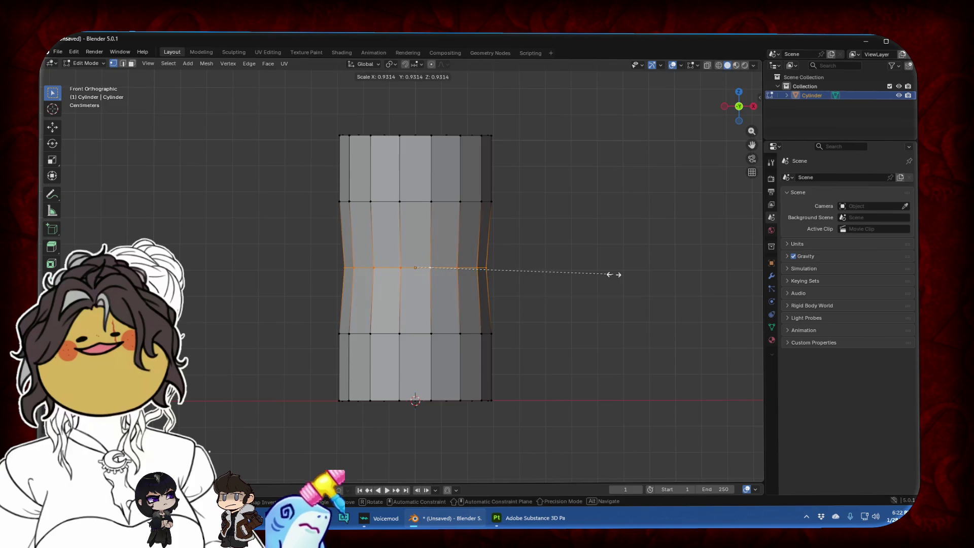
pyautogui.press('Escape')
pyautogui.press('s')
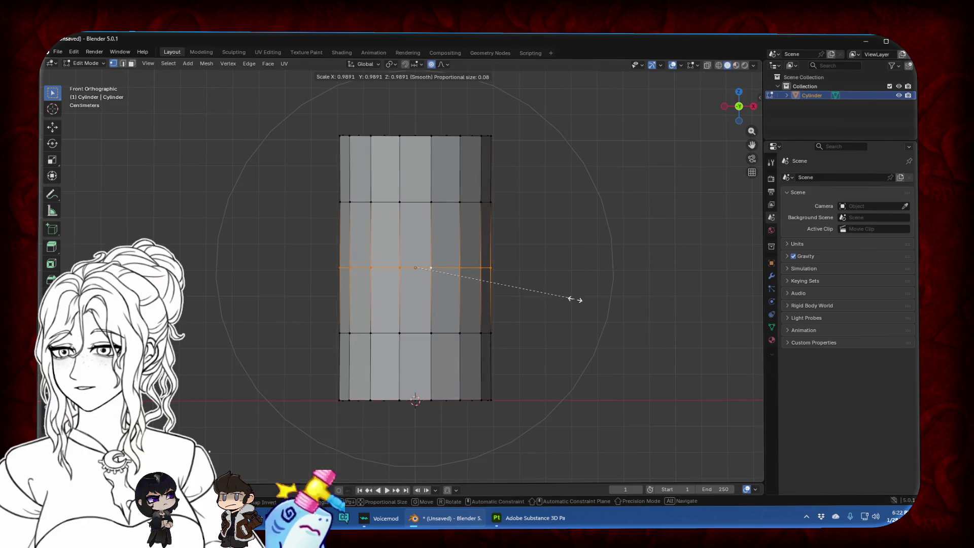
pyautogui.click(566, 296)
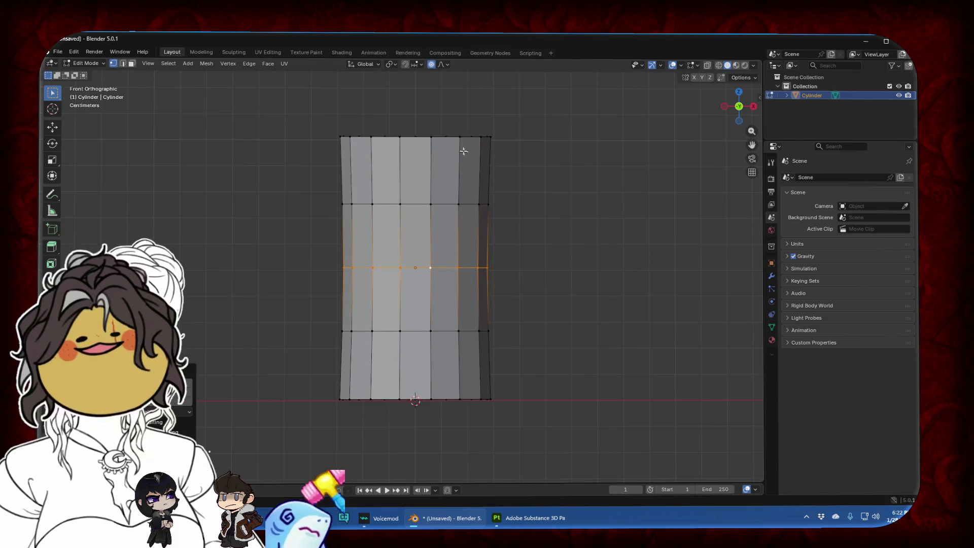
# Extrude the top and bottom edge loops into thin rim bands
pyautogui.keyDown('alt'); pyautogui.click(449, 137); pyautogui.keyUp('alt')
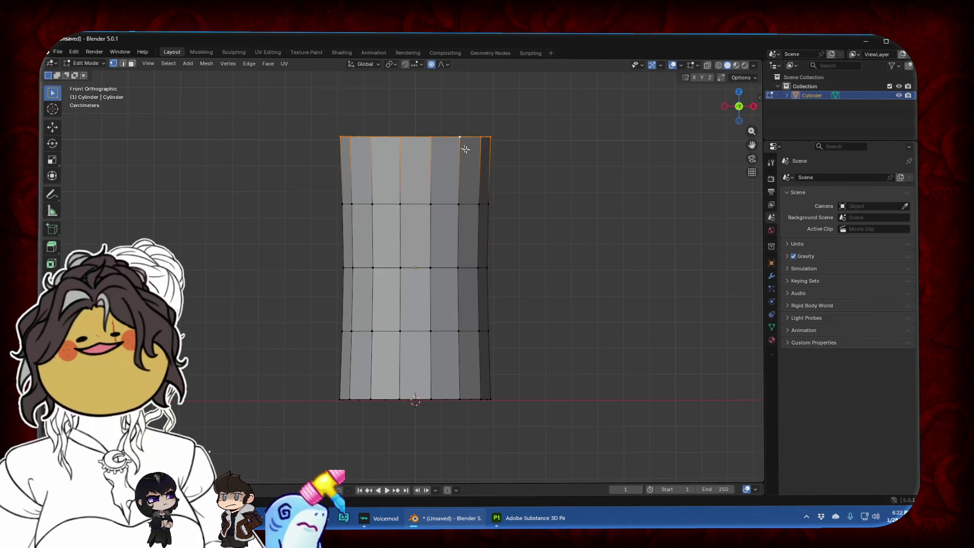
pyautogui.press('e')
pyautogui.click(537, 202)
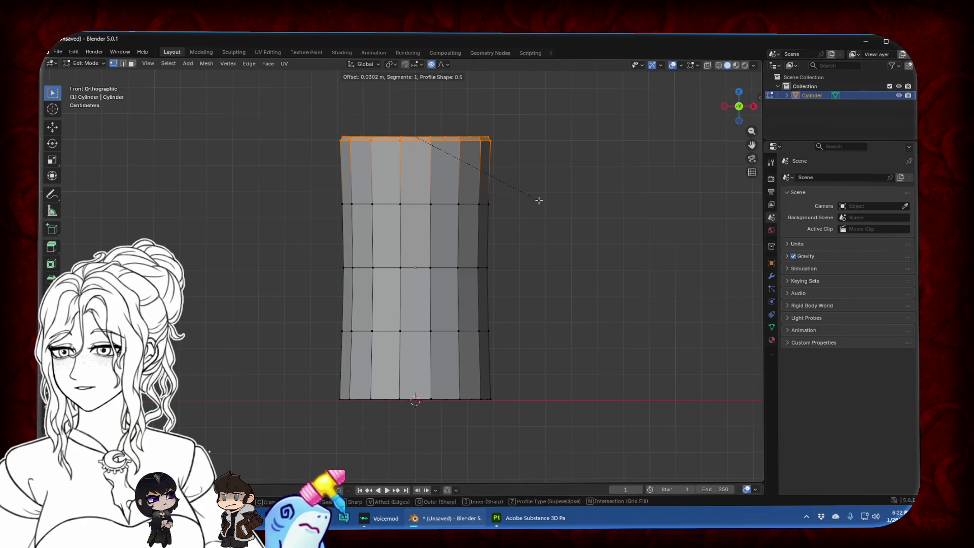
pyautogui.keyDown('alt'); pyautogui.click(439, 399); pyautogui.keyUp('alt')
pyautogui.press('e')
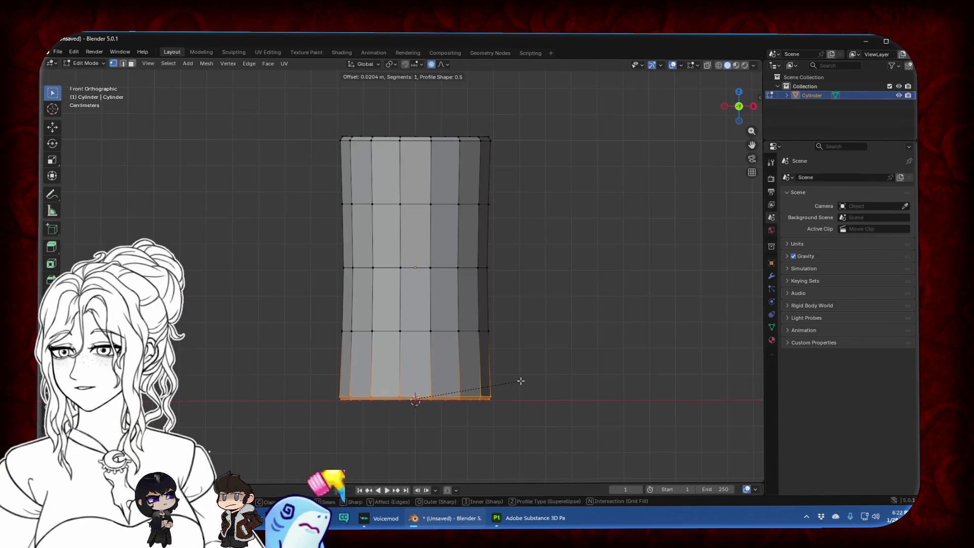
pyautogui.click(518, 383)
pyautogui.scroll(-2, 575, 310)
pyautogui.moveTo(575, 310)
pyautogui.mouseDown(button='middle')
pyautogui.moveTo(574, 387)
pyautogui.moveTo(473, 323)
pyautogui.moveTo(583, 374)
pyautogui.mouseUp(button='middle')
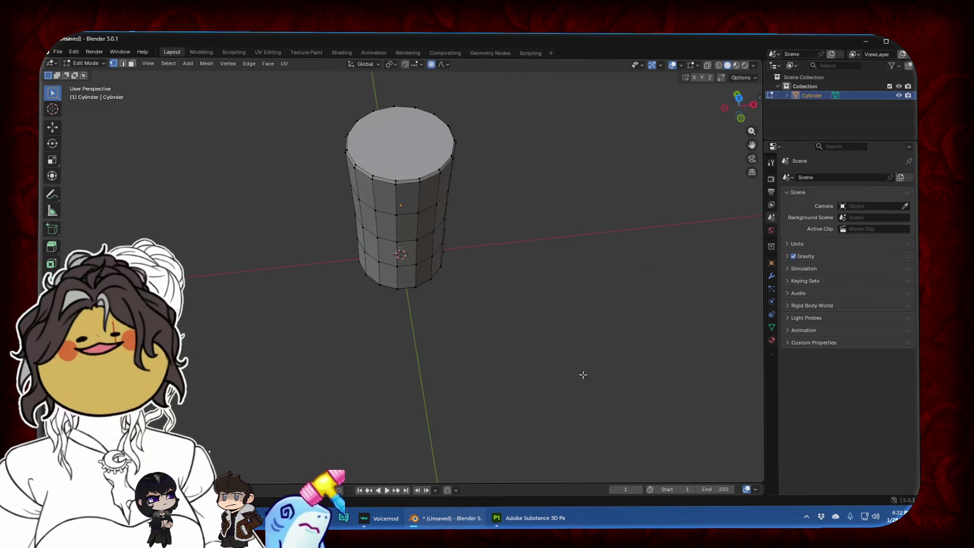
# Extrude the top face in place, then delete the selected top face
pyautogui.keyDown('shift'); pyautogui.moveTo(518, 114); pyautogui.dragTo(517, 211, button='middle'); pyautogui.keyUp('shift')
pyautogui.scroll(3, 425, 333)
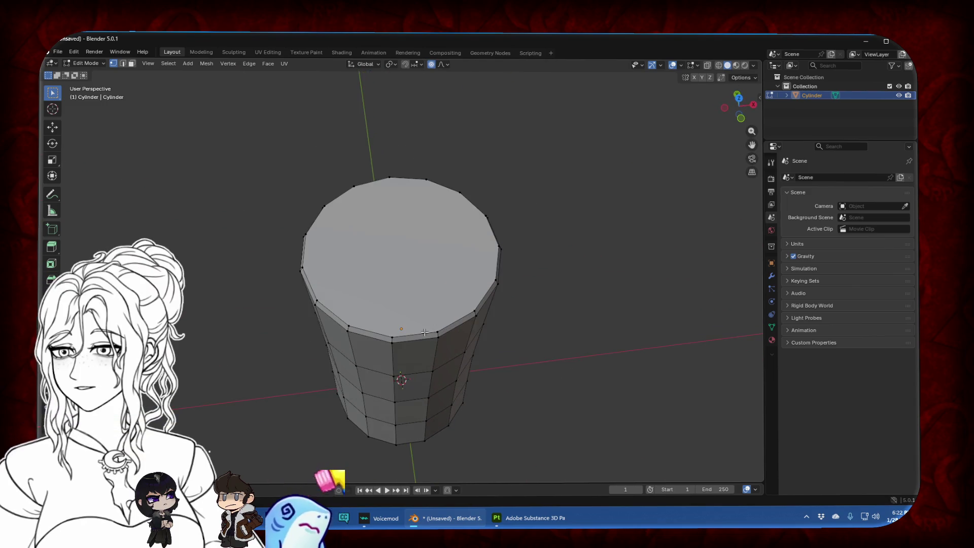
pyautogui.press('e')
pyautogui.rightClick(455, 368)
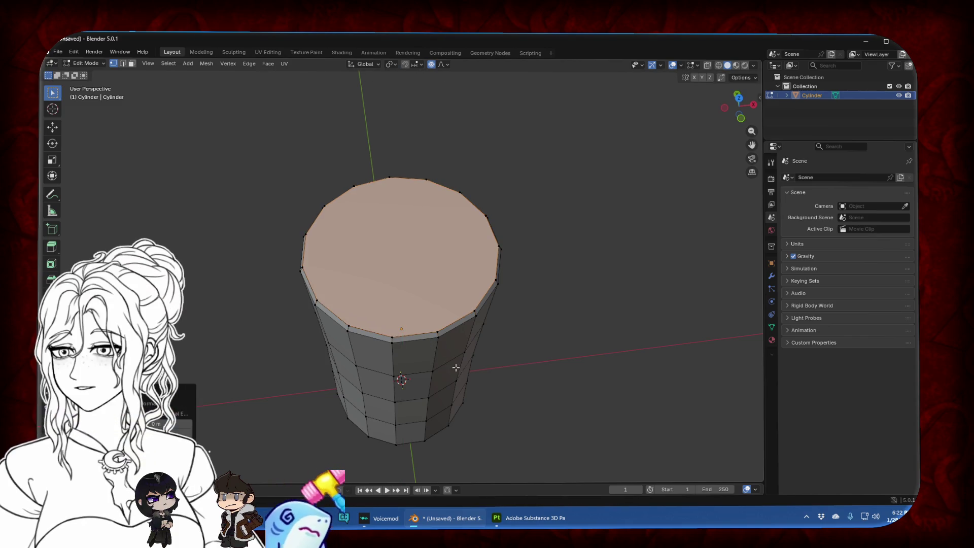
pyautogui.press('x')
pyautogui.click(455, 367)
# Delete the remaining inner top face so the cylinder is open at the top
pyautogui.moveTo(456, 368); pyautogui.dragTo(410, 264, button='middle')
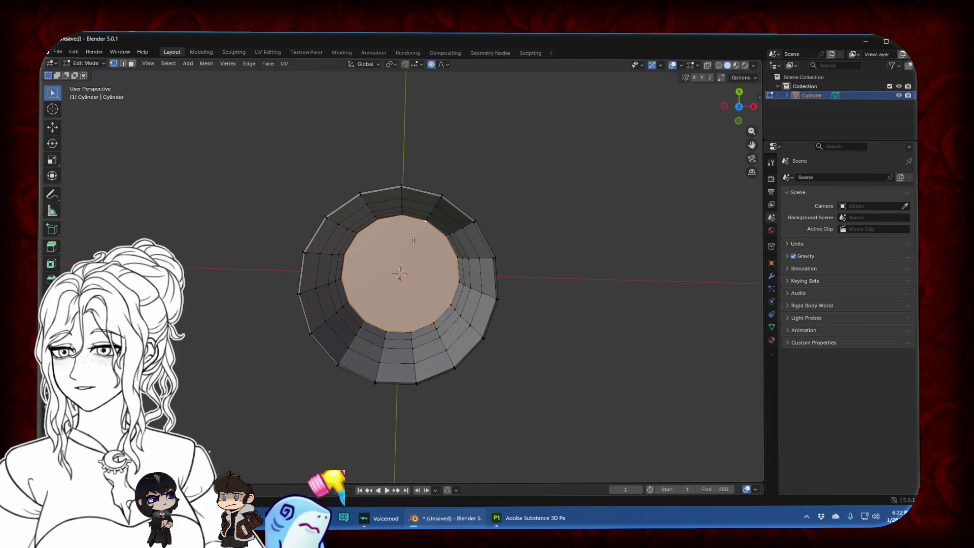
pyautogui.press('x')
pyautogui.click(418, 242)
pyautogui.moveTo(417, 242); pyautogui.dragTo(457, 203, button='middle')
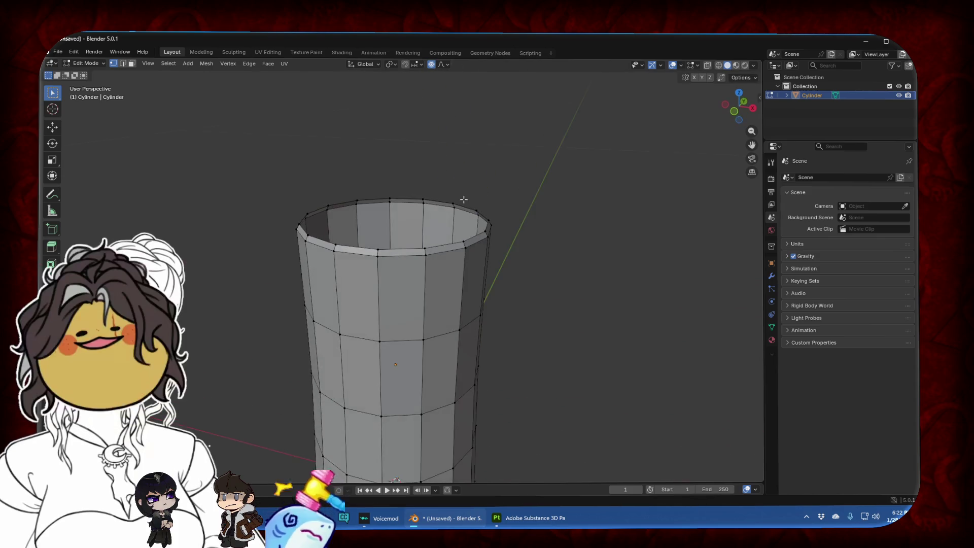
pyautogui.click(735, 112)
pyautogui.scroll(-3, 632, 264)
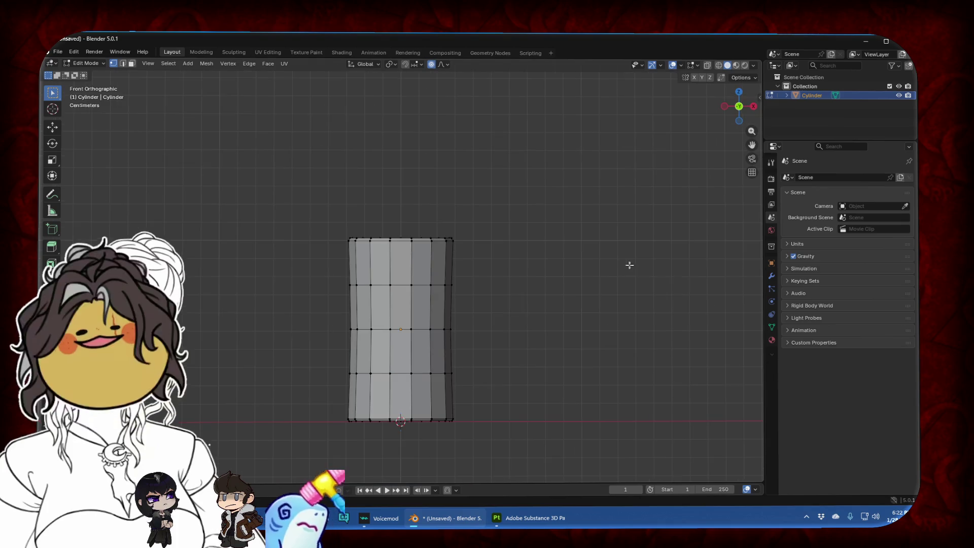
pyautogui.moveTo(502, 278); pyautogui.dragTo(391, 284, button='middle')
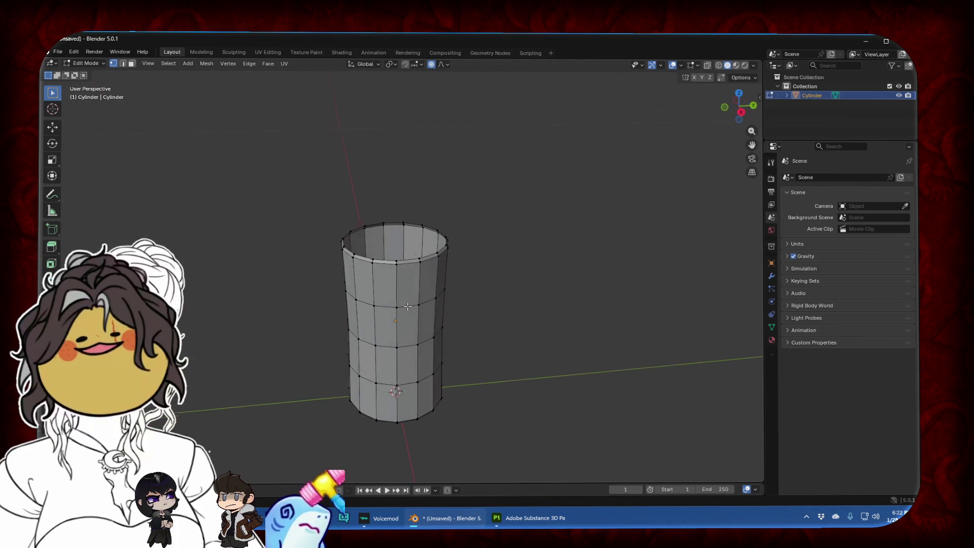
# Add a second vertical edge loop to the strip and shift it along X with proportional editing off
pyautogui.keyDown('alt'); pyautogui.keyDown('shift'); pyautogui.click(406, 281); pyautogui.keyUp('shift'); pyautogui.keyUp('alt')
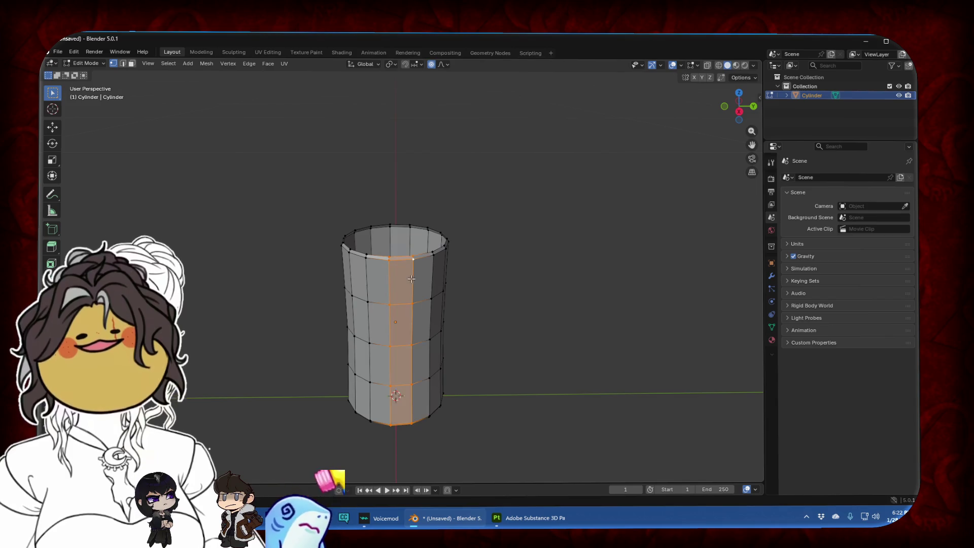
pyautogui.moveTo(506, 296); pyautogui.dragTo(473, 371, button='middle')
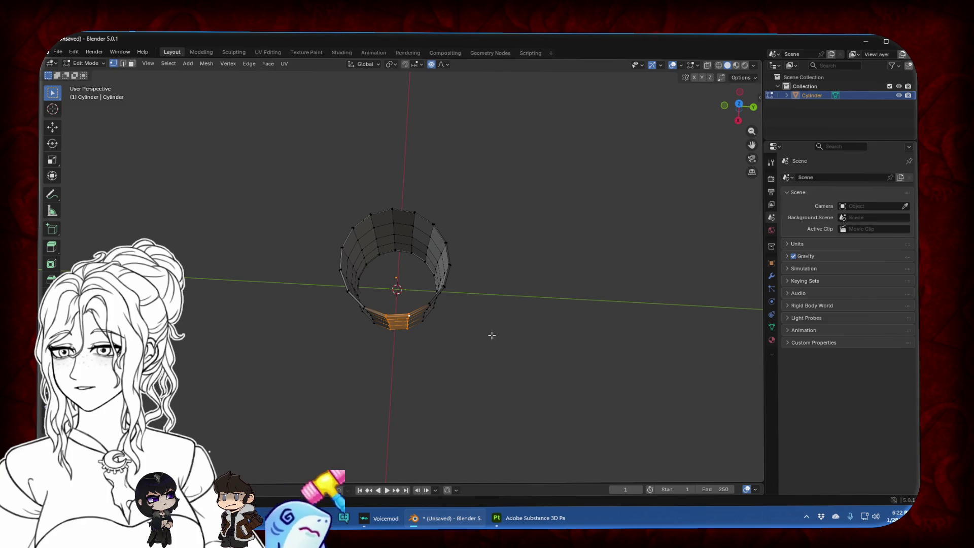
pyautogui.moveTo(477, 339)
pyautogui.mouseDown(button='middle')
pyautogui.moveTo(450, 352)
pyautogui.moveTo(482, 349)
pyautogui.mouseUp(button='middle')
pyautogui.press('g')
pyautogui.press('x')
pyautogui.press('Escape')
pyautogui.press('o')
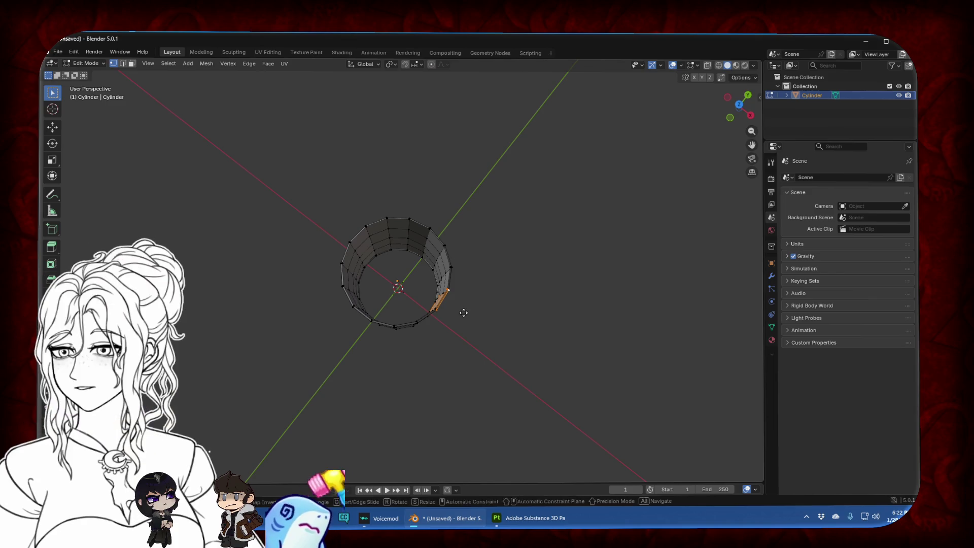
pyautogui.press('g')
pyautogui.press('x')
pyautogui.press('Escape')
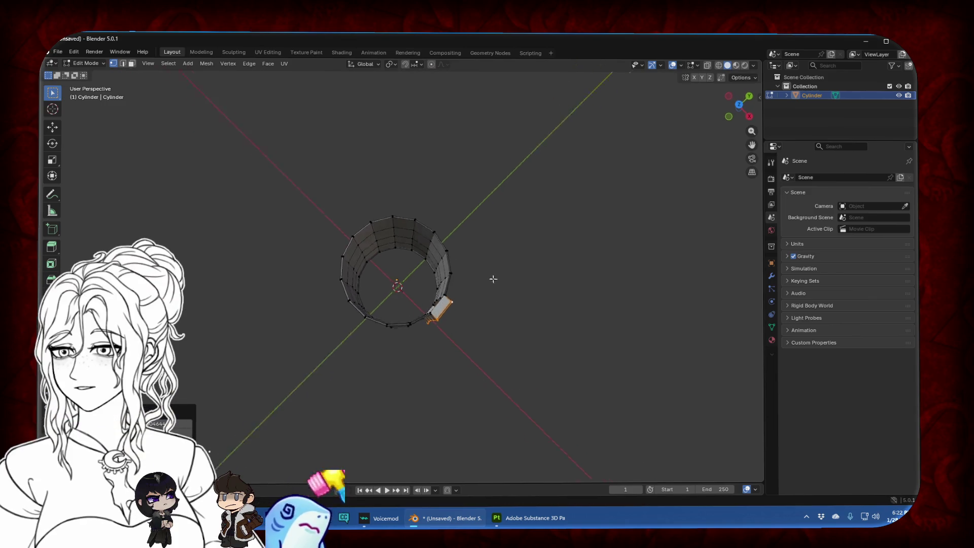
# Narrow the strip faces along Y and rotate them, checking in Top view
pyautogui.moveTo(494, 276); pyautogui.dragTo(448, 248, button='middle')
pyautogui.press('s')
pyautogui.press('y')
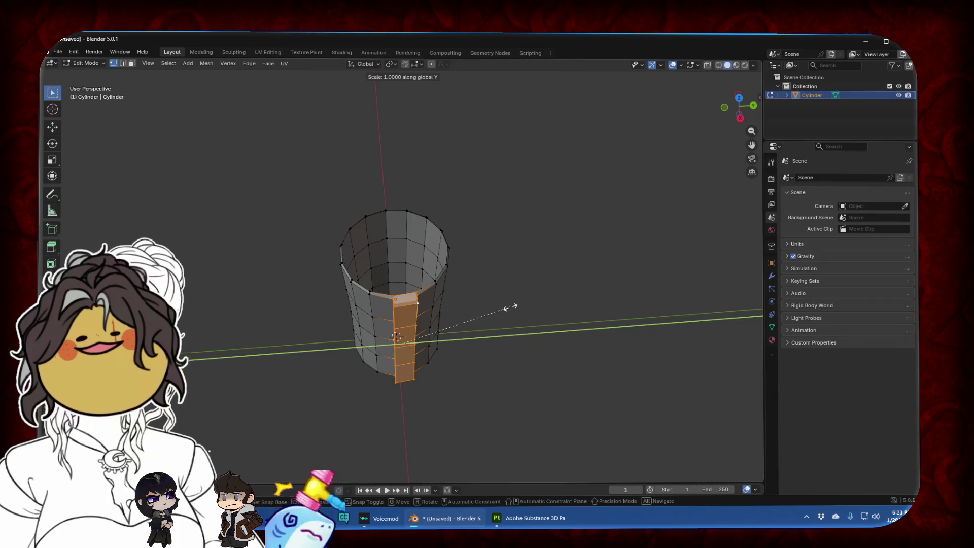
pyautogui.press('Escape')
pyautogui.moveTo(450, 322)
pyautogui.mouseDown(button='middle')
pyautogui.moveTo(550, 365)
pyautogui.moveTo(561, 254)
pyautogui.mouseUp(button='middle')
pyautogui.press('r')
pyautogui.click(551, 258)
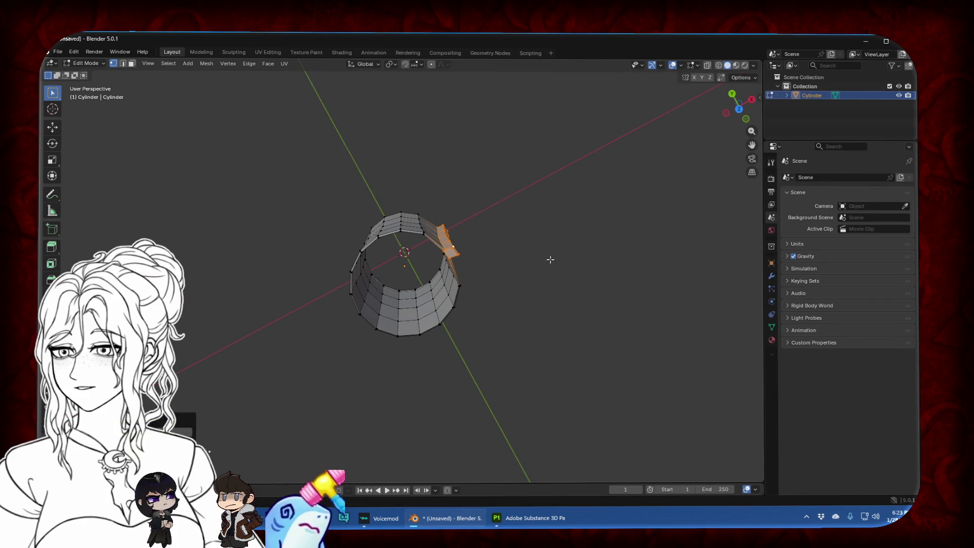
pyautogui.click(748, 105)
pyautogui.press('r')
pyautogui.press('Escape')
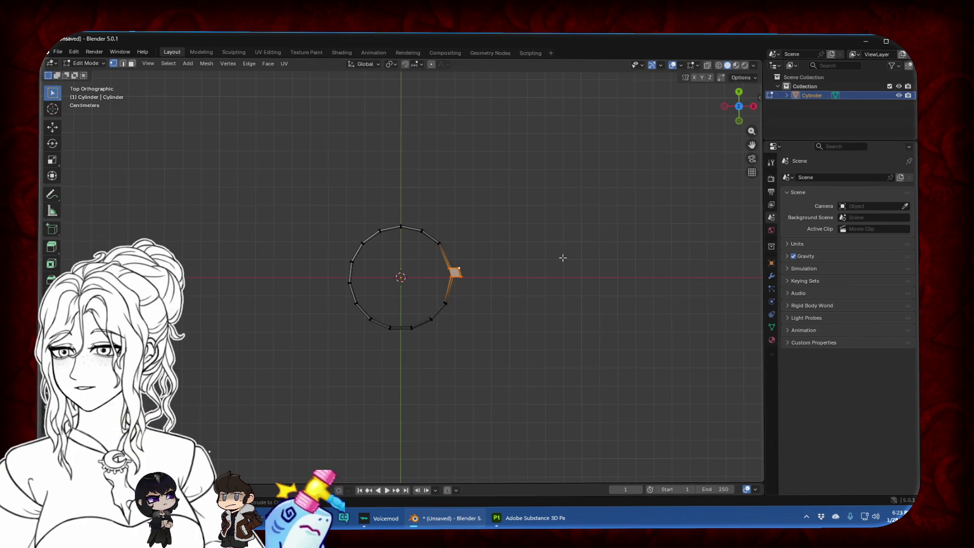
pyautogui.moveTo(563, 258)
pyautogui.mouseDown(button='middle')
pyautogui.moveTo(485, 285)
pyautogui.moveTo(435, 237)
pyautogui.moveTo(436, 268)
pyautogui.mouseUp(button='middle')
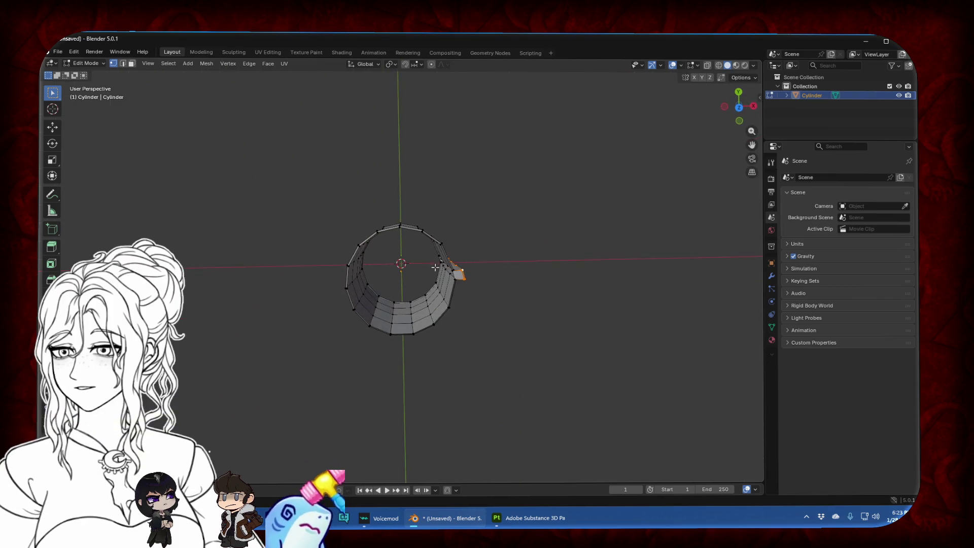
pyautogui.click(739, 107)
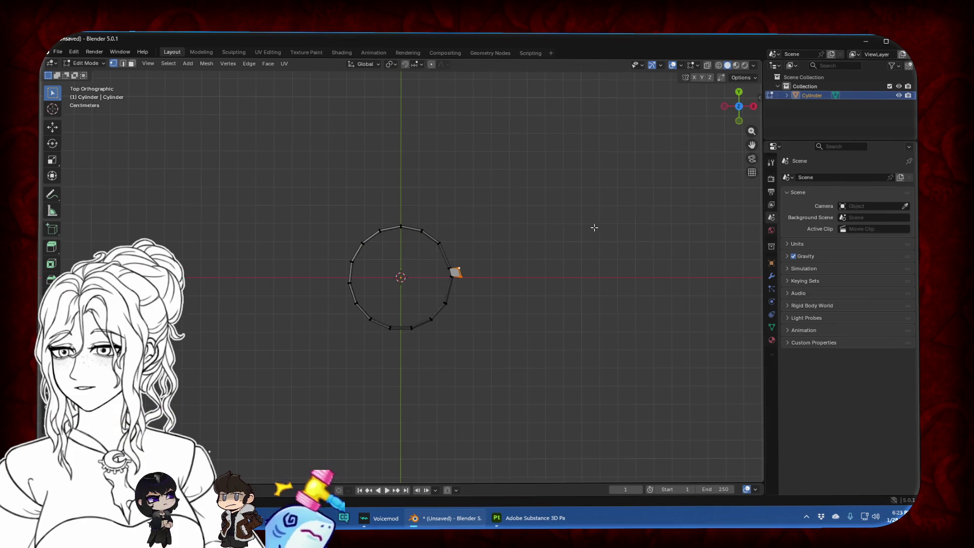
# Move the strip's outer edge, then extrude it outward three times into a trailing flap
pyautogui.press('g')
pyautogui.click(541, 262)
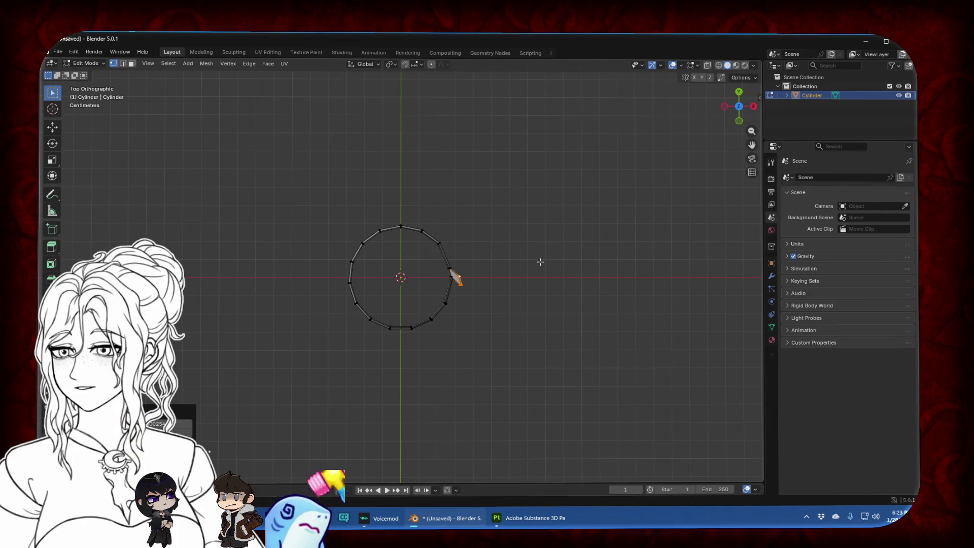
pyautogui.press('e')
pyautogui.click(510, 278)
pyautogui.press('e')
pyautogui.click(517, 283)
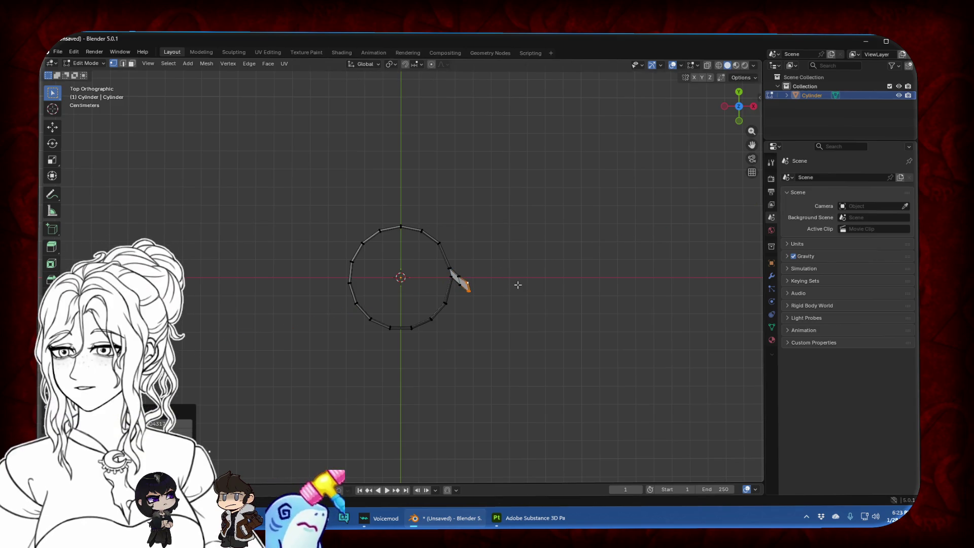
pyautogui.press('e')
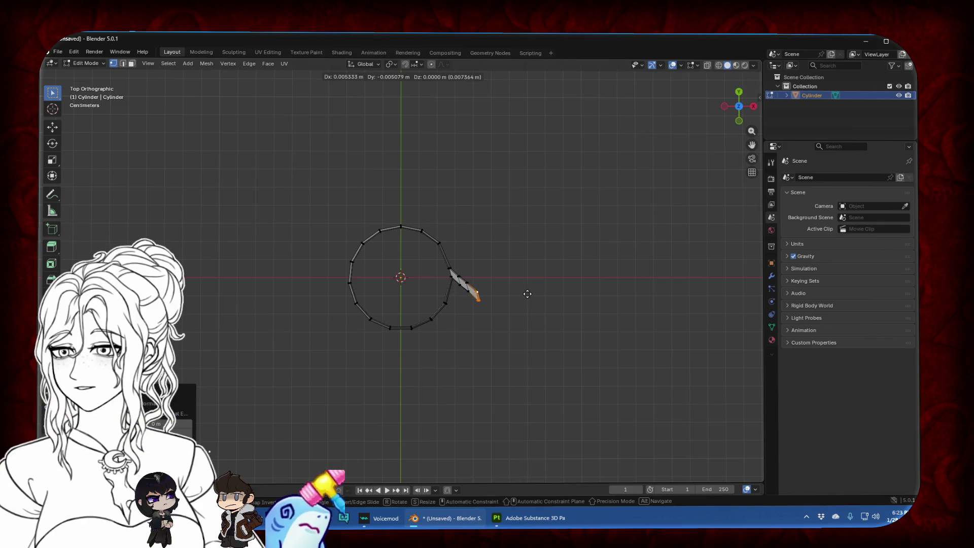
pyautogui.click(528, 294)
# Select the cylinder's top rim loop and inspect it from the front
pyautogui.moveTo(525, 306)
pyautogui.mouseDown(button='middle')
pyautogui.moveTo(358, 269)
pyautogui.moveTo(483, 276)
pyautogui.moveTo(410, 313)
pyautogui.mouseUp(button='middle')
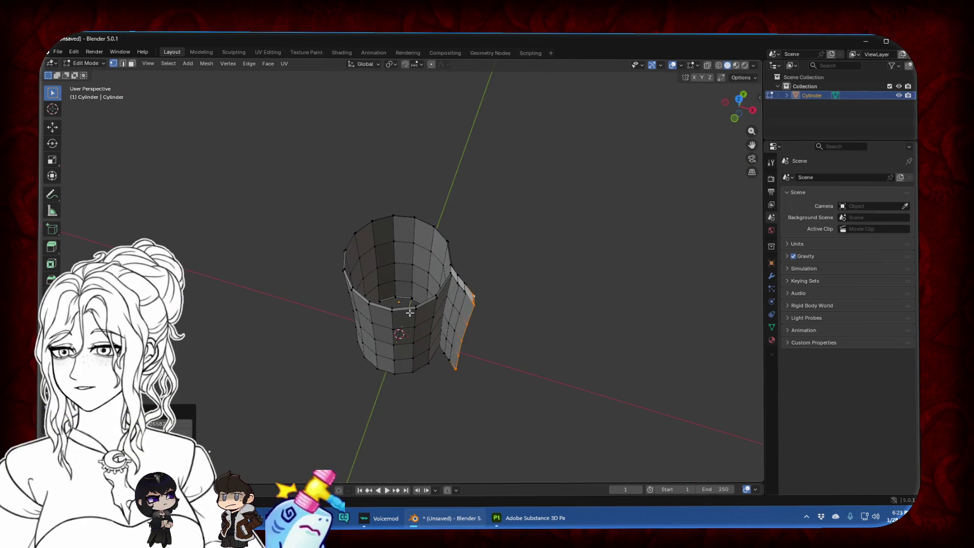
pyautogui.keyDown('alt'); pyautogui.click(420, 305); pyautogui.keyUp('alt')
pyautogui.click(735, 119)
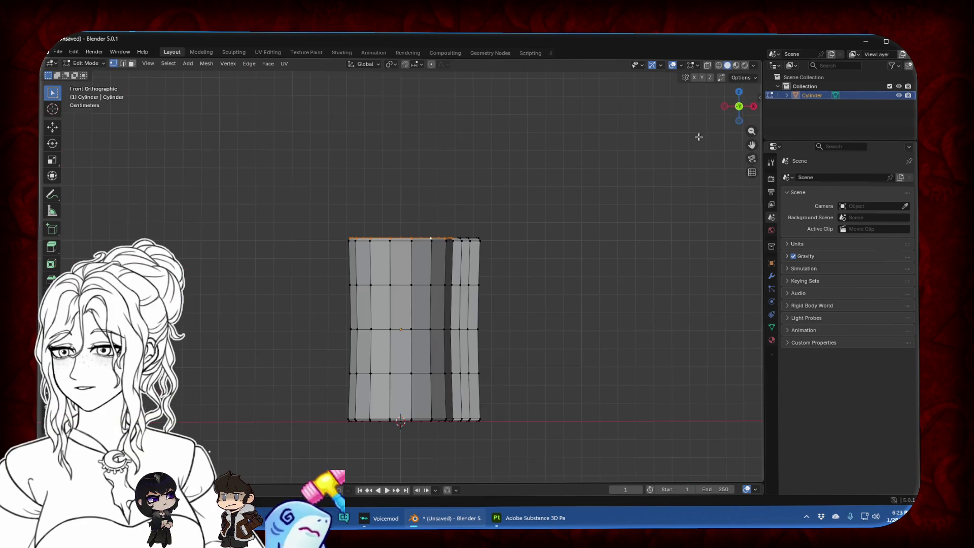
pyautogui.scroll(5, 510, 169)
pyautogui.moveTo(509, 169); pyautogui.dragTo(600, 188, button='middle')
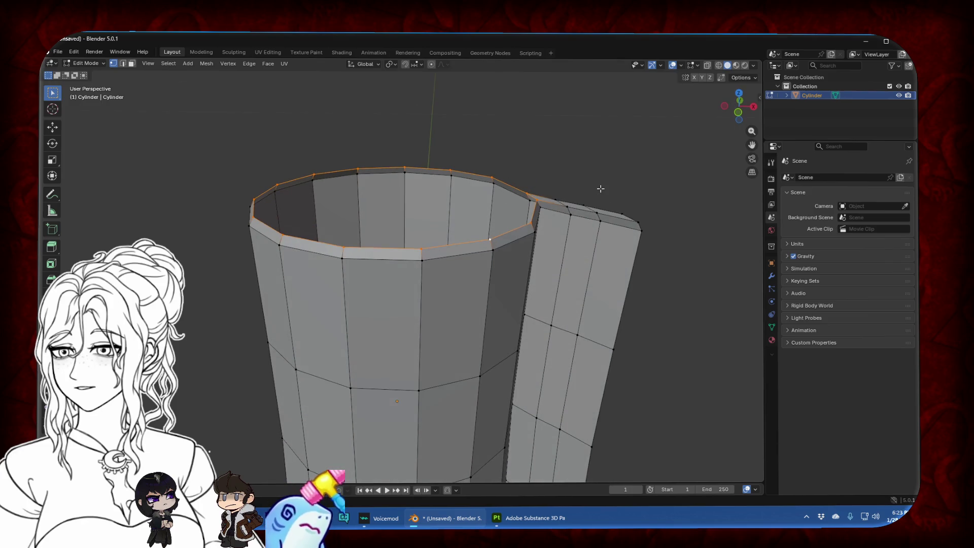
# Inset the top rim into a smaller ring and scale the loop inward
pyautogui.press('i')
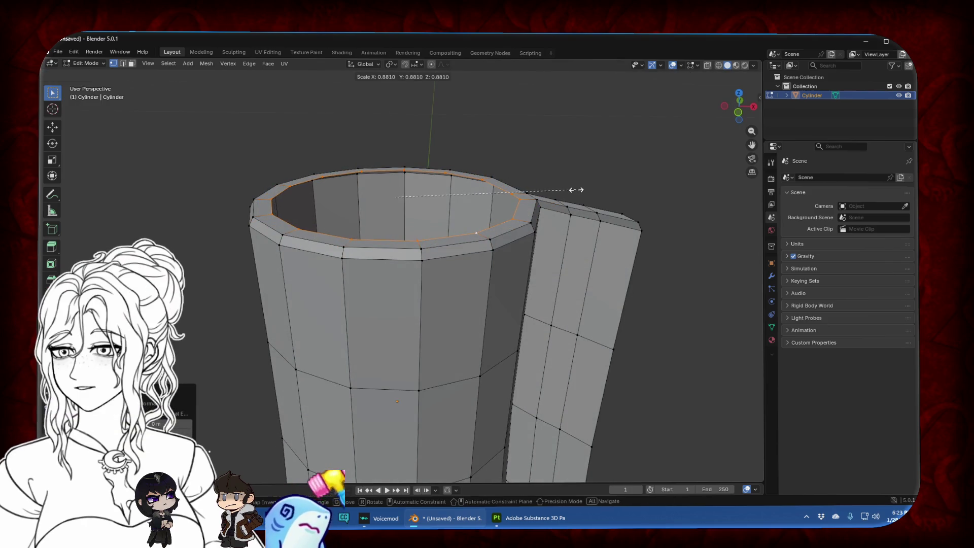
pyautogui.click(577, 190)
pyautogui.press('i')
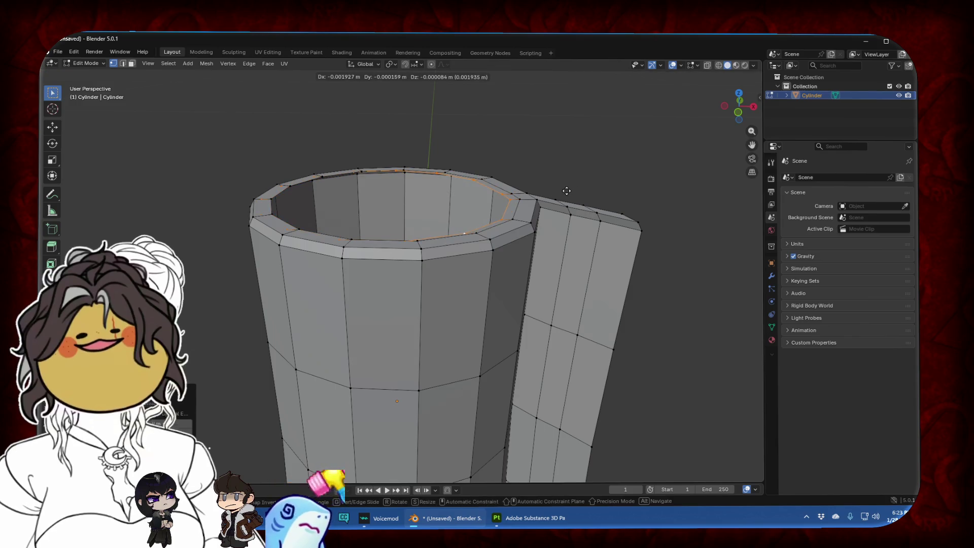
pyautogui.rightClick(572, 191)
pyautogui.press('s')
pyautogui.click(602, 200)
pyautogui.press('g')
pyautogui.press('z')
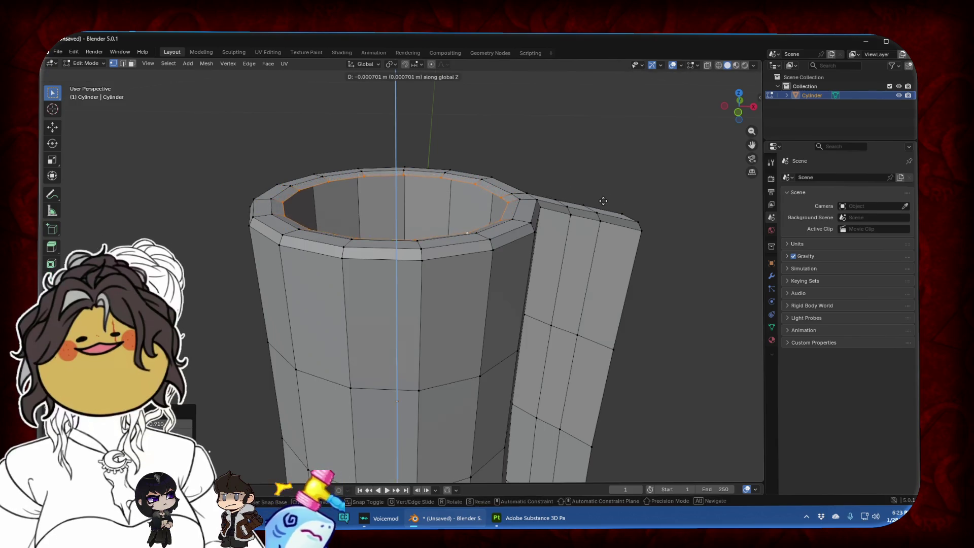
pyautogui.rightClick(603, 204)
pyautogui.moveTo(739, 108); pyautogui.dragTo(742, 123)
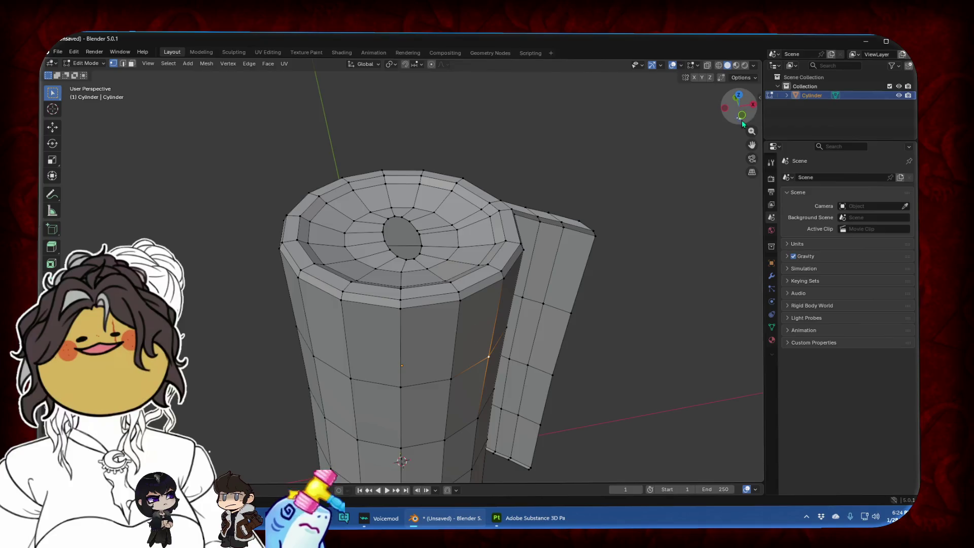
pyautogui.click(742, 116)
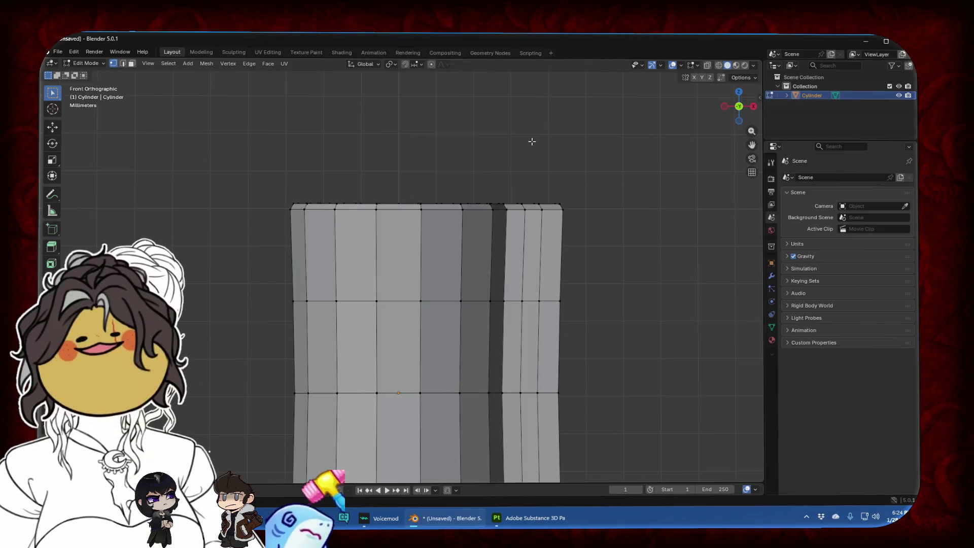
pyautogui.hotkey('ctrl', 'z')
# Extrude the rim faces downward along Z
pyautogui.moveTo(532, 141); pyautogui.dragTo(530, 180, button='middle')
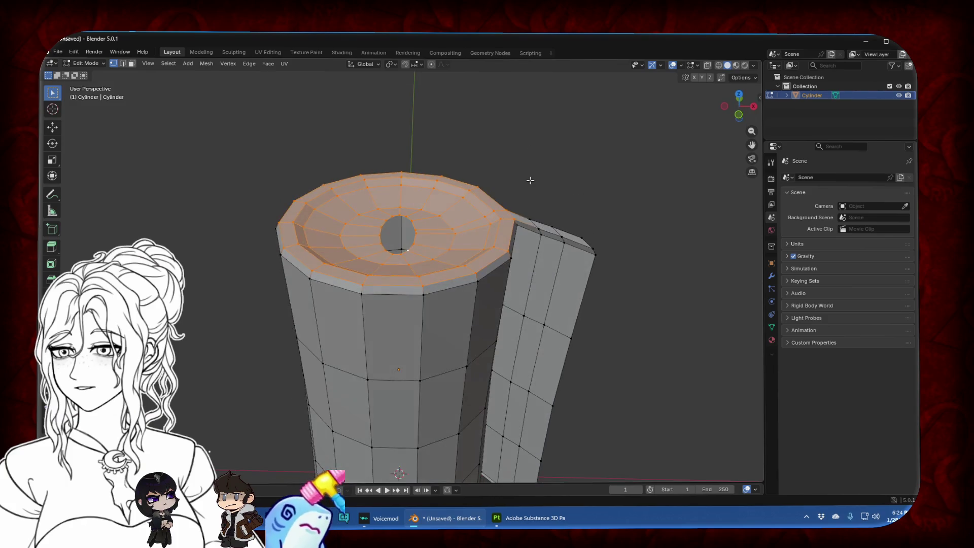
pyautogui.press('g')
pyautogui.press('z')
pyautogui.press('Escape')
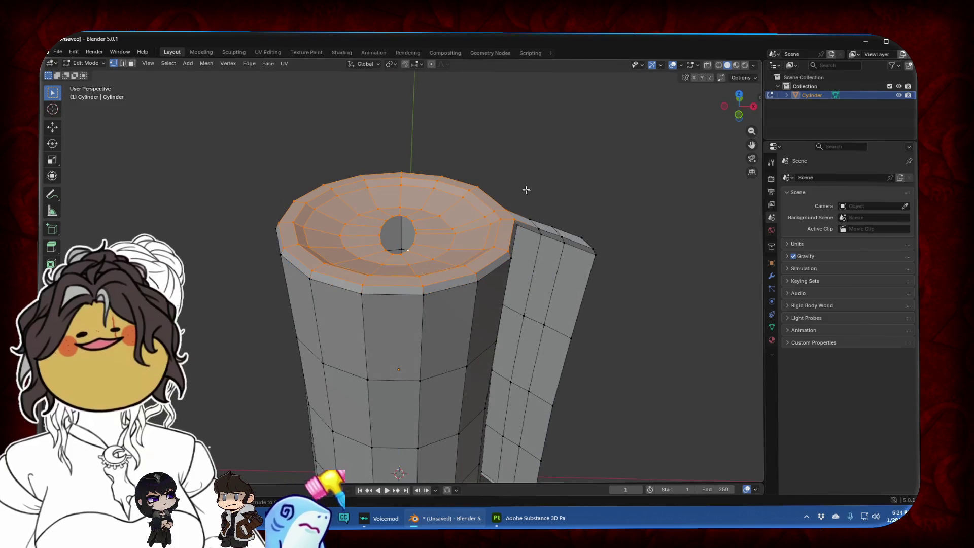
pyautogui.press('e')
pyautogui.rightClick(515, 180)
pyautogui.press('e')
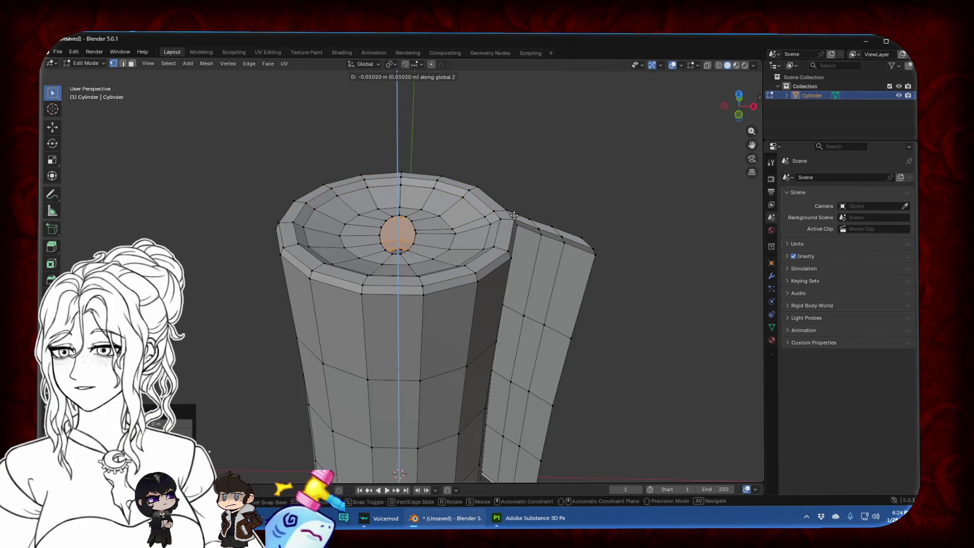
pyautogui.click(515, 233)
# Extrude the faces further down below the cylinder in Left view
pyautogui.click(737, 119)
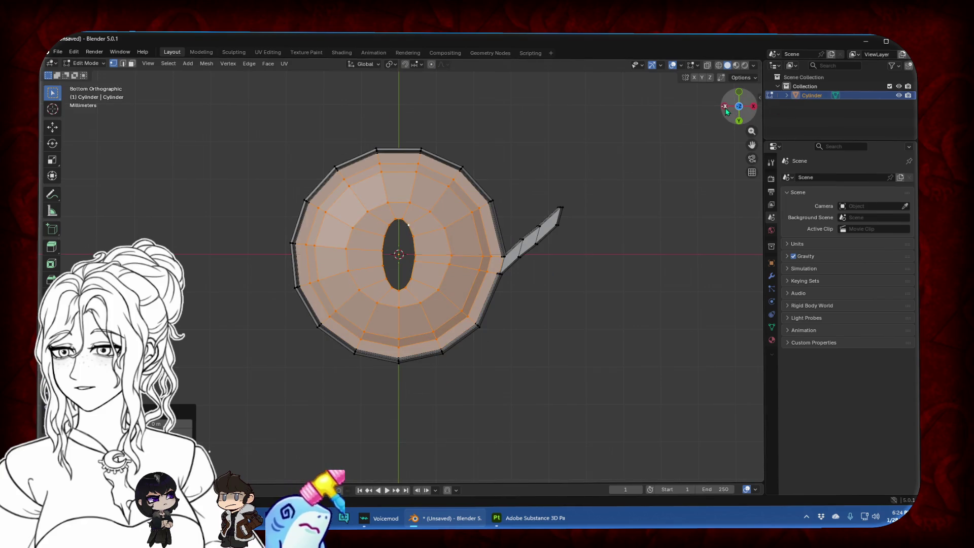
pyautogui.click(726, 107)
pyautogui.press('e')
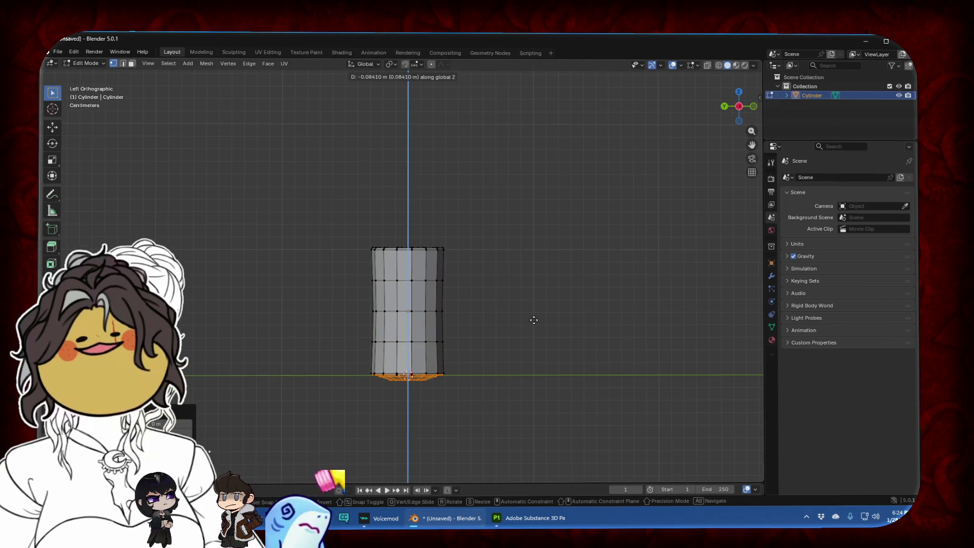
pyautogui.click(536, 320)
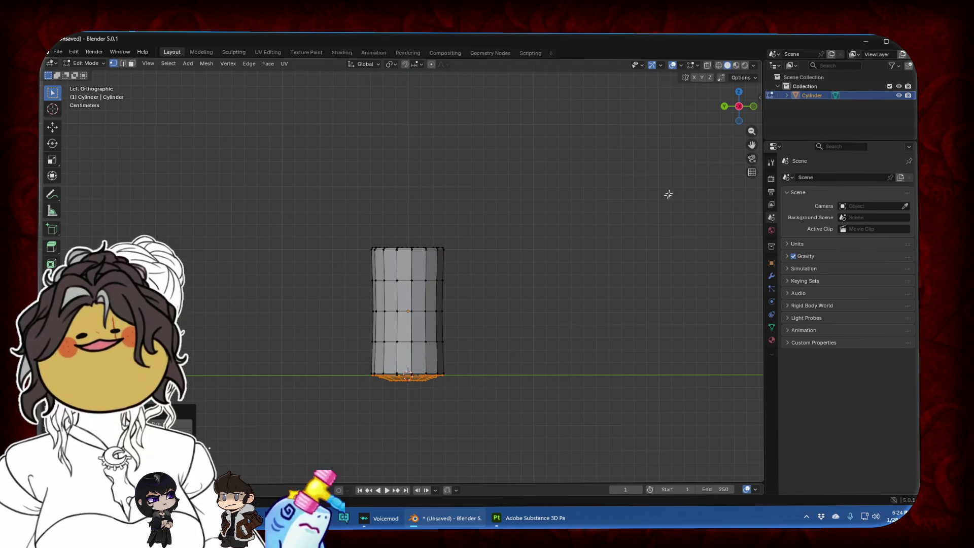
pyautogui.moveTo(752, 145); pyautogui.dragTo(753, 51)
pyautogui.scroll(4, 463, 184)
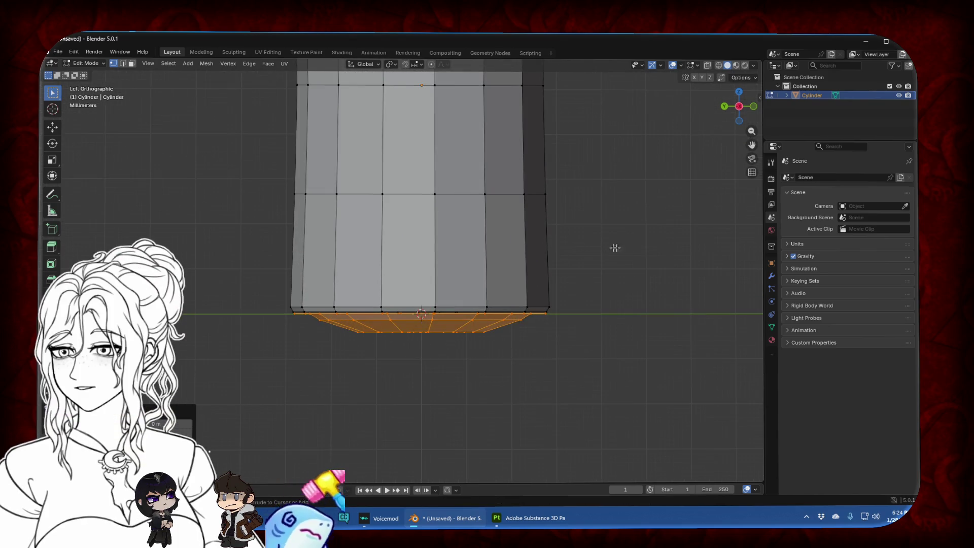
# Rotate the bottom ring faces flat, set their height along Z, and rotate them into place
pyautogui.press('r')
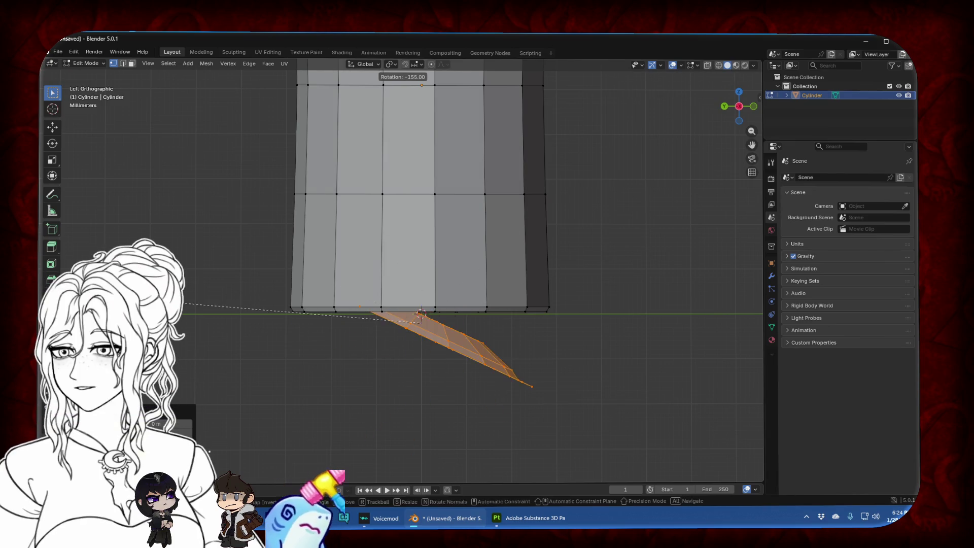
pyautogui.press('Return')
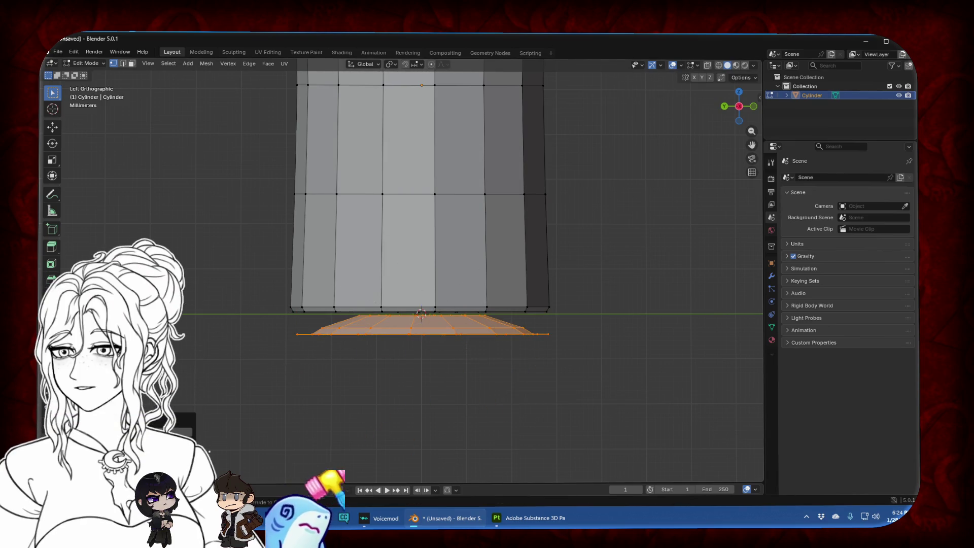
pyautogui.moveTo(434, 373); pyautogui.dragTo(426, 356, button='middle')
pyautogui.press('g')
pyautogui.press('z')
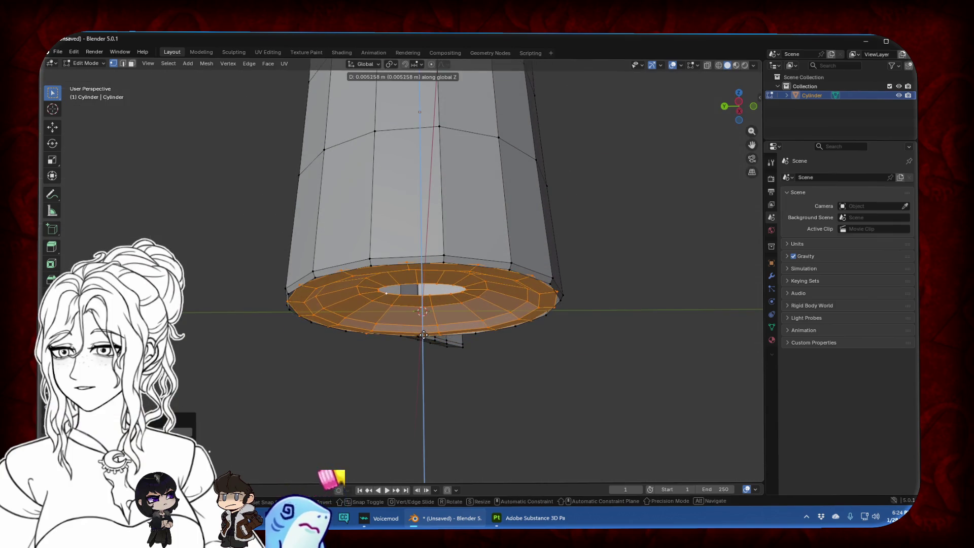
pyautogui.click(422, 336)
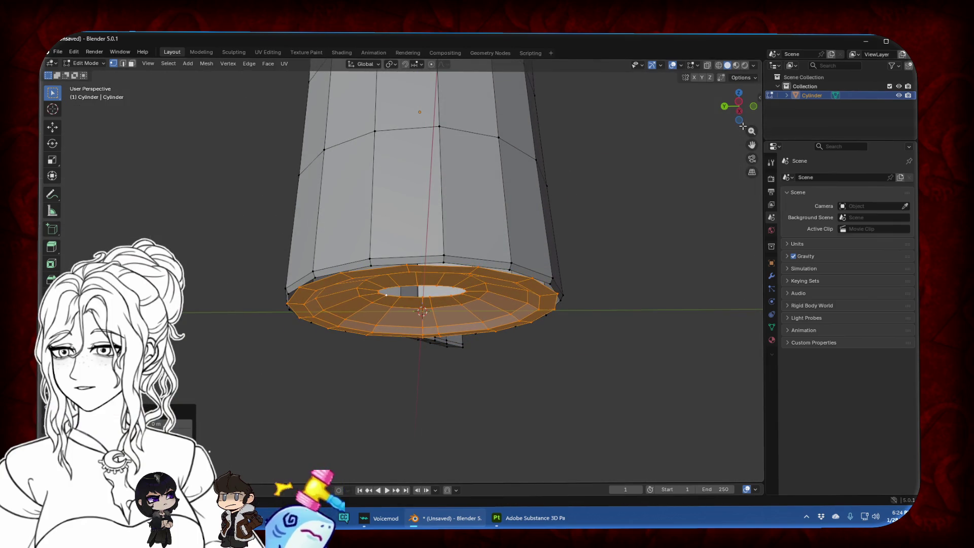
pyautogui.click(740, 122)
pyautogui.press('r')
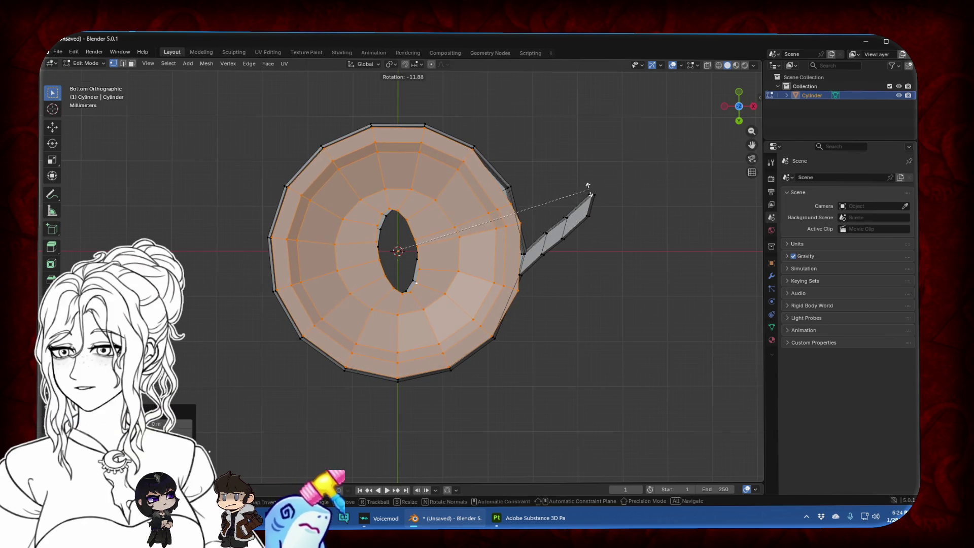
pyautogui.click(588, 191)
pyautogui.moveTo(589, 190)
pyautogui.mouseDown(button='middle')
pyautogui.moveTo(478, 259)
pyautogui.moveTo(431, 183)
pyautogui.mouseUp(button='middle')
pyautogui.scroll(2, 432, 182)
# Delete the inner base loop and its border loop to widen the central hole
pyautogui.keyDown('alt'); pyautogui.click(432, 183); pyautogui.keyUp('alt')
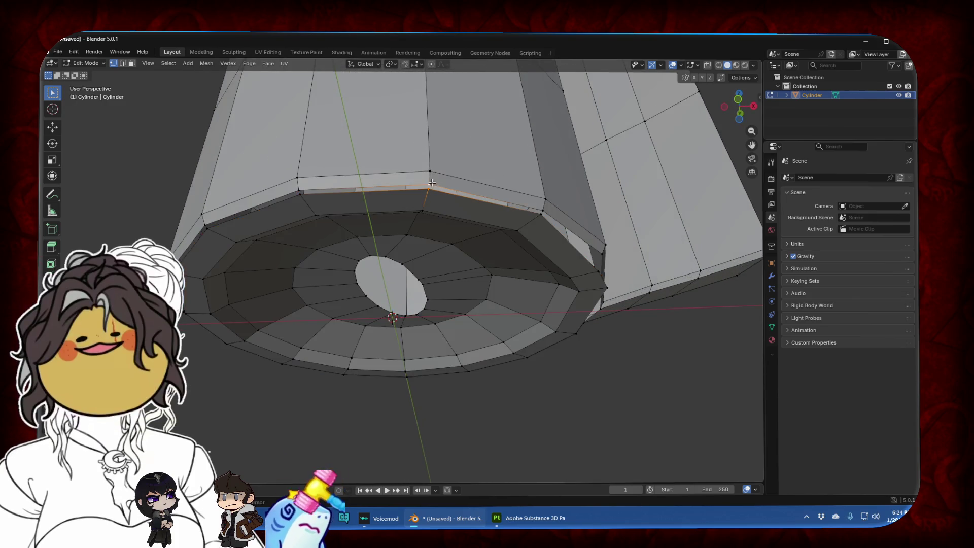
pyautogui.press('m')
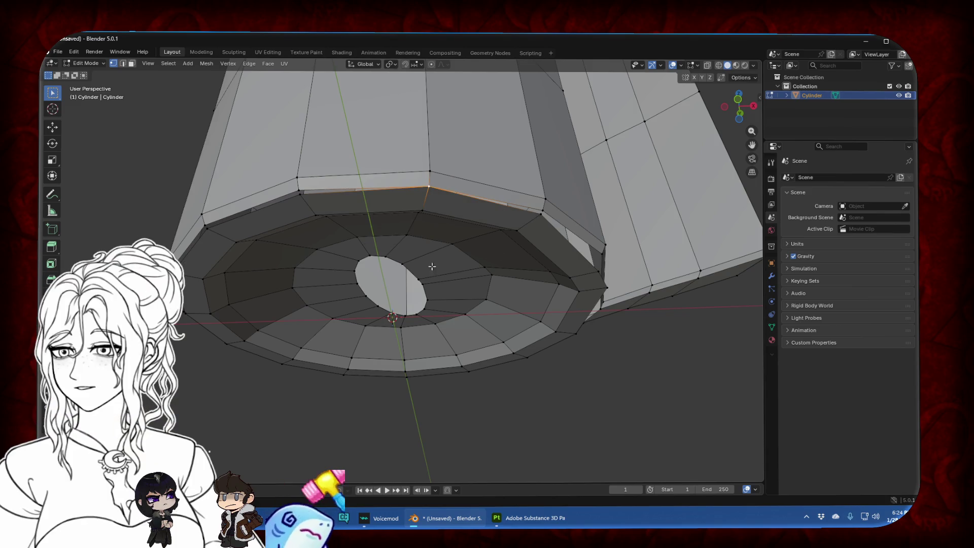
pyautogui.press('x')
pyautogui.click(414, 269)
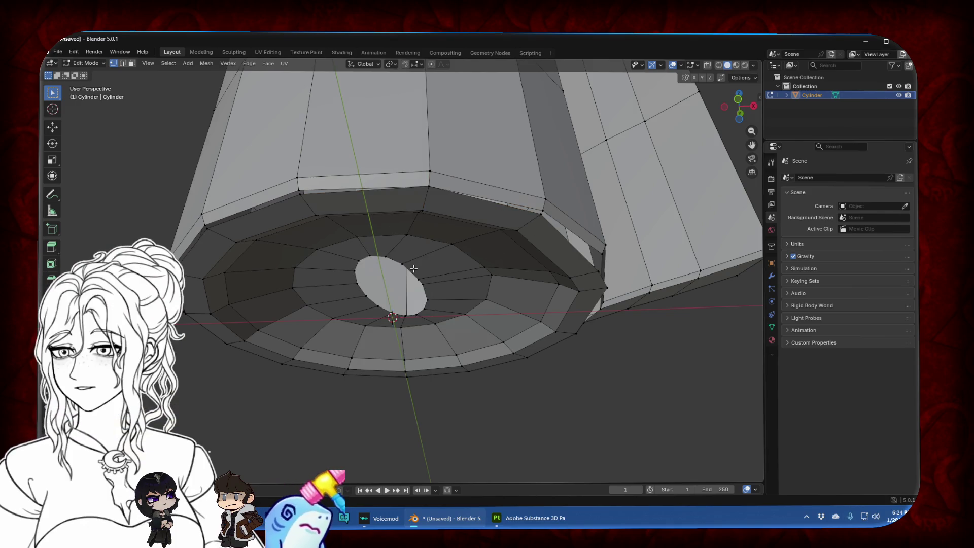
pyautogui.keyDown('alt'); pyautogui.click(416, 274); pyautogui.keyUp('alt')
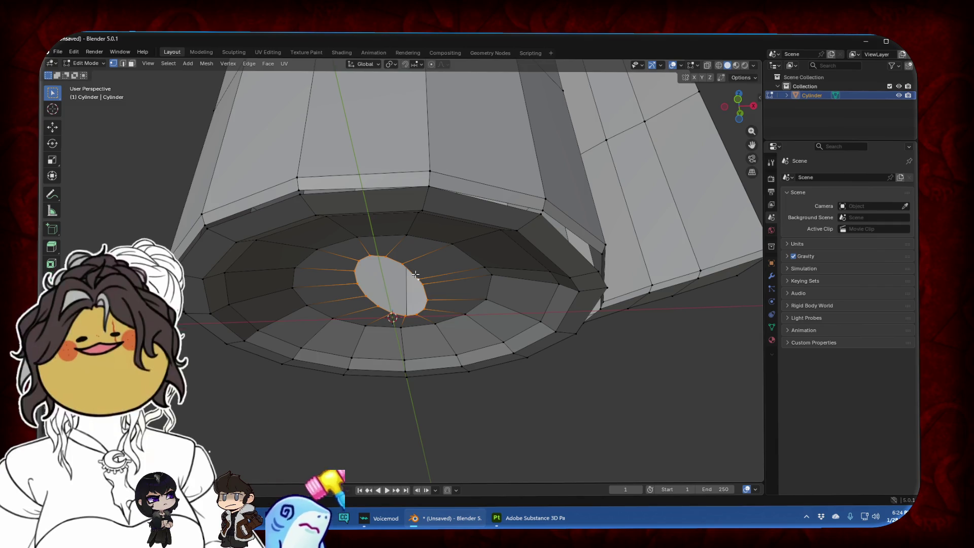
pyautogui.press('x')
pyautogui.click(416, 275)
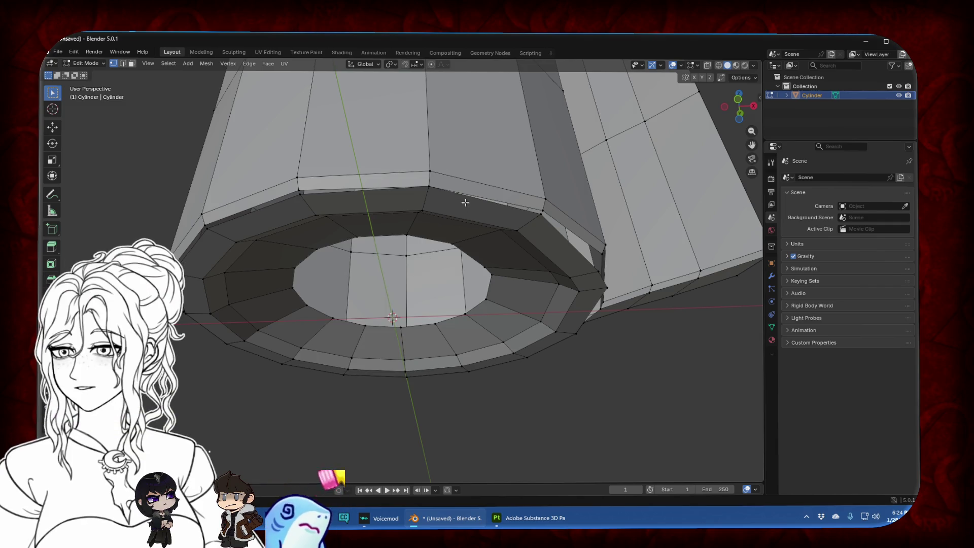
# Select the bottom rim loop and try a knife cut across the rim
pyautogui.moveTo(466, 203); pyautogui.dragTo(331, 210, button='middle')
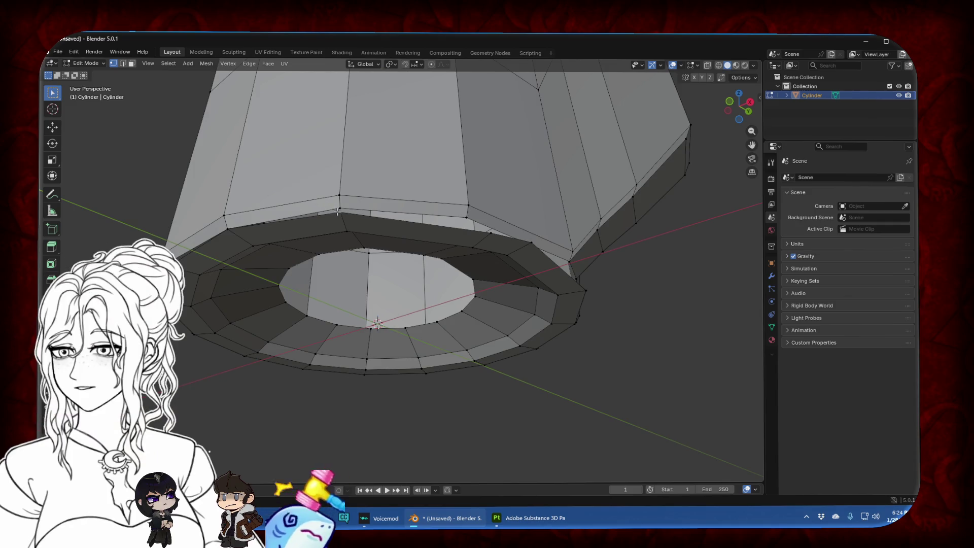
pyautogui.keyDown('alt'); pyautogui.click(338, 210); pyautogui.keyUp('alt')
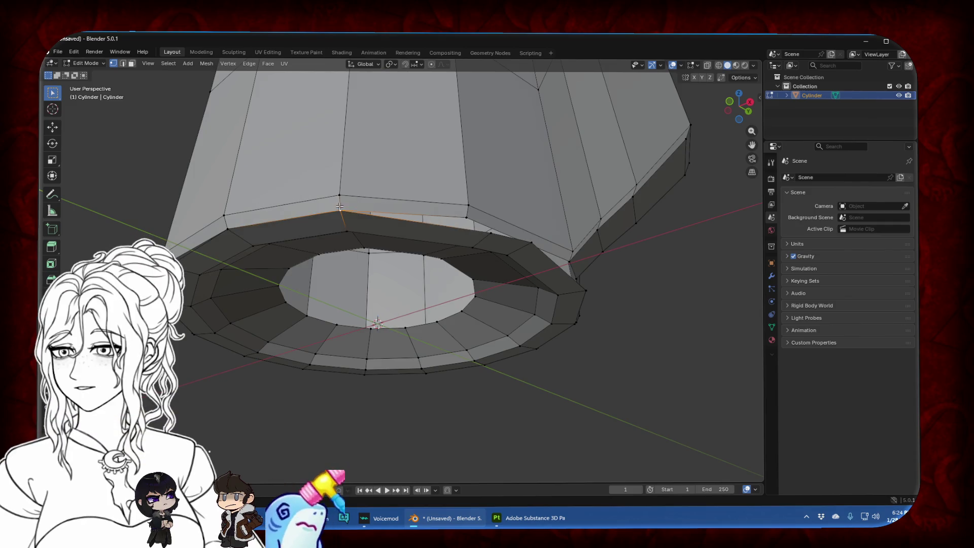
pyautogui.moveTo(339, 207)
pyautogui.mouseDown(button='middle')
pyautogui.moveTo(434, 232)
pyautogui.moveTo(398, 172)
pyautogui.mouseUp(button='middle')
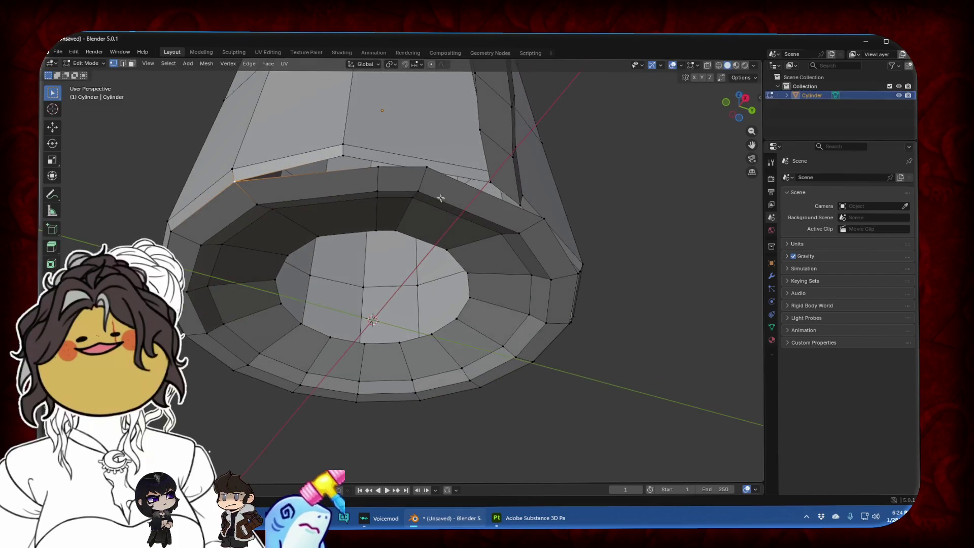
pyautogui.keyDown('alt'); pyautogui.click(382, 169); pyautogui.keyUp('alt')
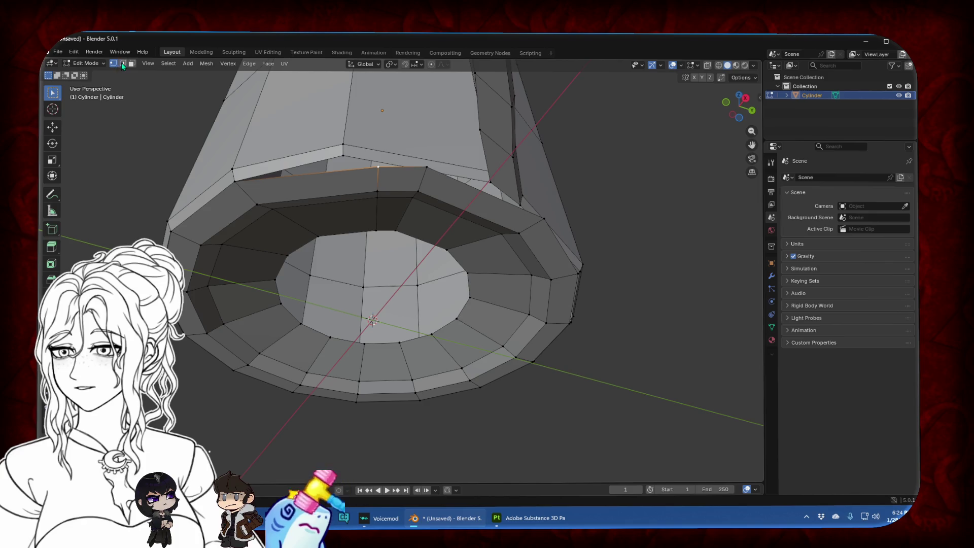
pyautogui.click(377, 192)
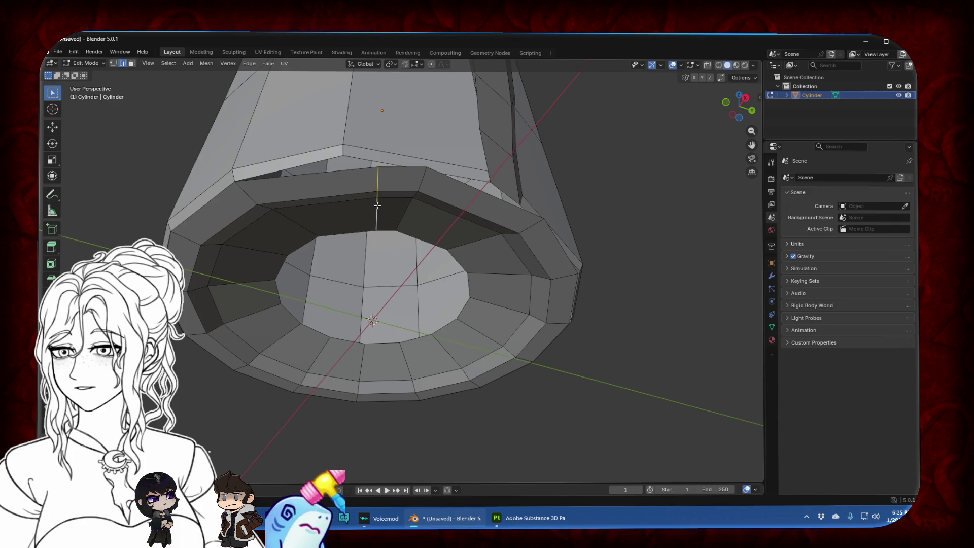
pyautogui.rightClick(378, 206)
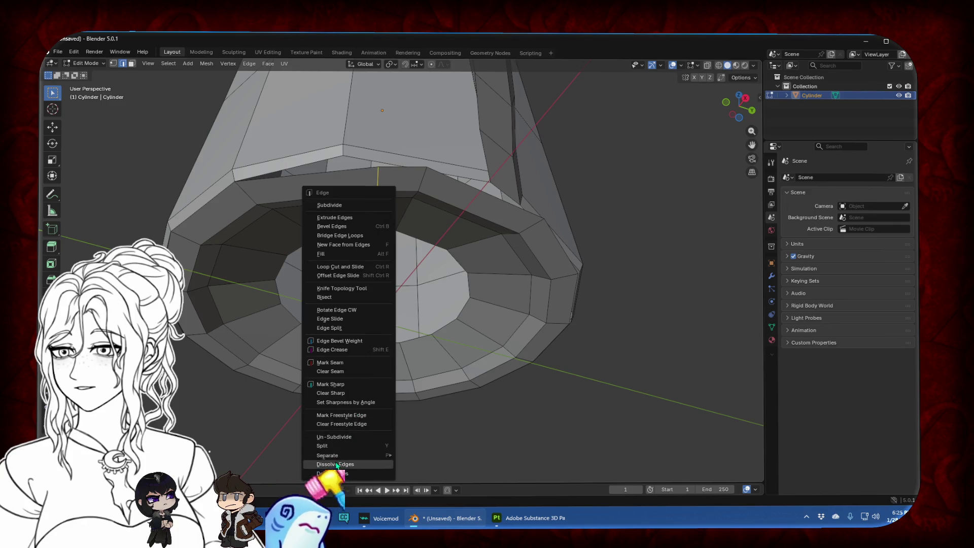
# Switch to vertex select, add the inner rim's lower loop, then undo three times
pyautogui.press('1')
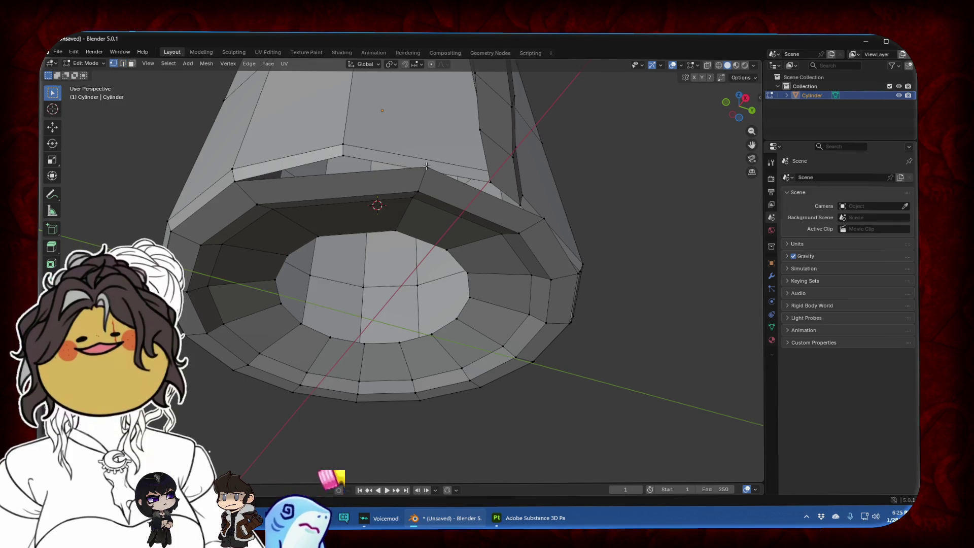
pyautogui.keyDown('alt'); pyautogui.keyDown('shift'); pyautogui.click(441, 196); pyautogui.keyUp('shift'); pyautogui.keyUp('alt')
pyautogui.hotkey('ctrl', 'z')
pyautogui.hotkey('ctrl', 'z')
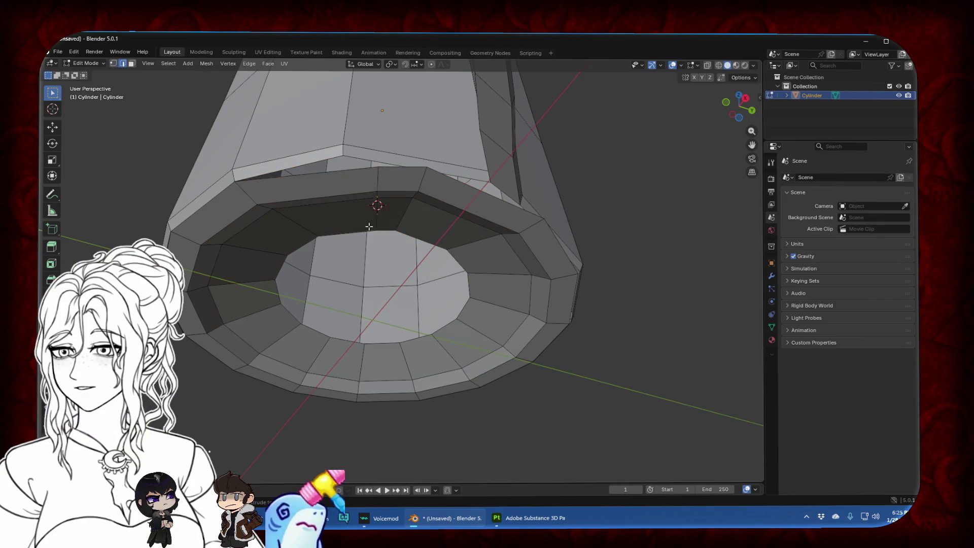
pyautogui.hotkey('ctrl', 'z')
pyautogui.hotkey('ctrl', 'z')
pyautogui.hotkey('ctrl', 'z')
pyautogui.hotkey('ctrl', 'z')
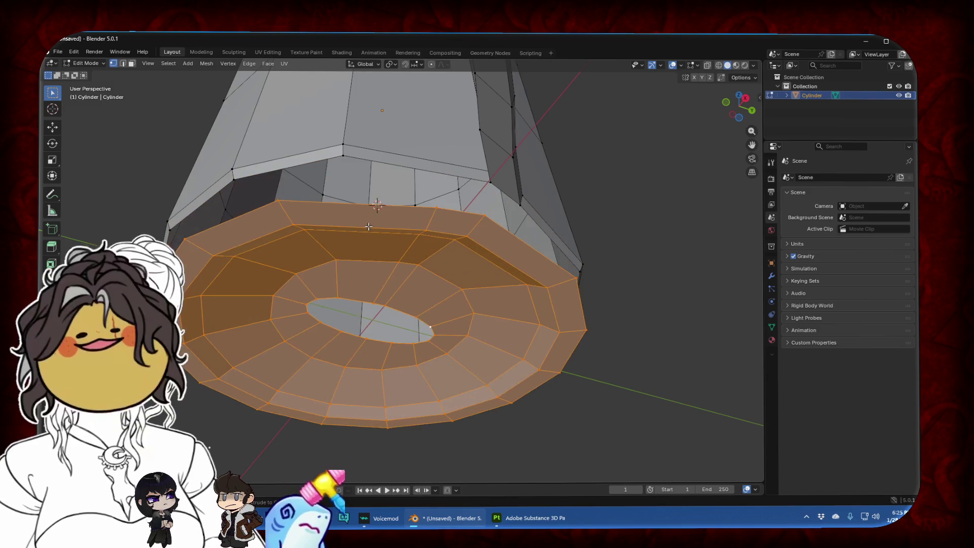
pyautogui.hotkey('ctrl', 'z')
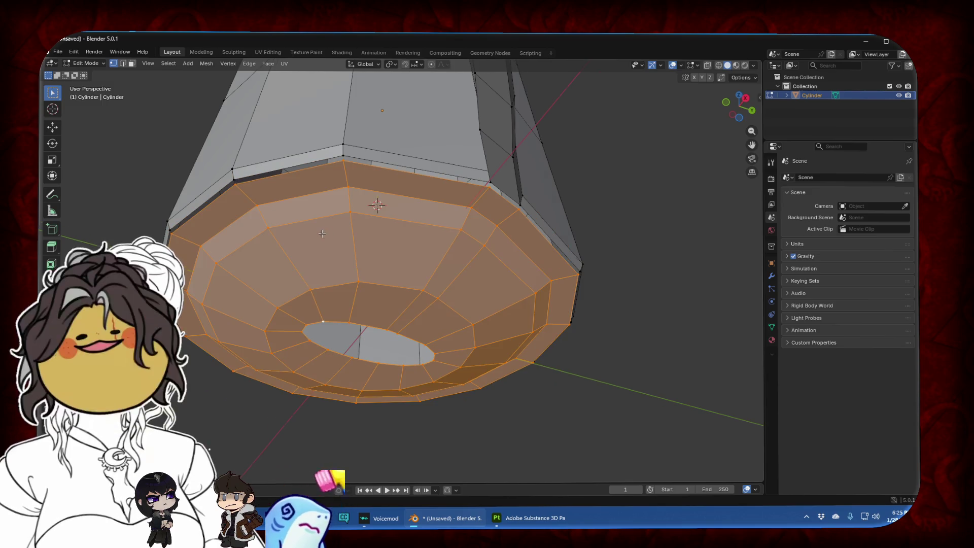
# In Front Orthographic view, rotate the selected base ring -180°
pyautogui.moveTo(369, 227); pyautogui.dragTo(399, 222, button='middle')
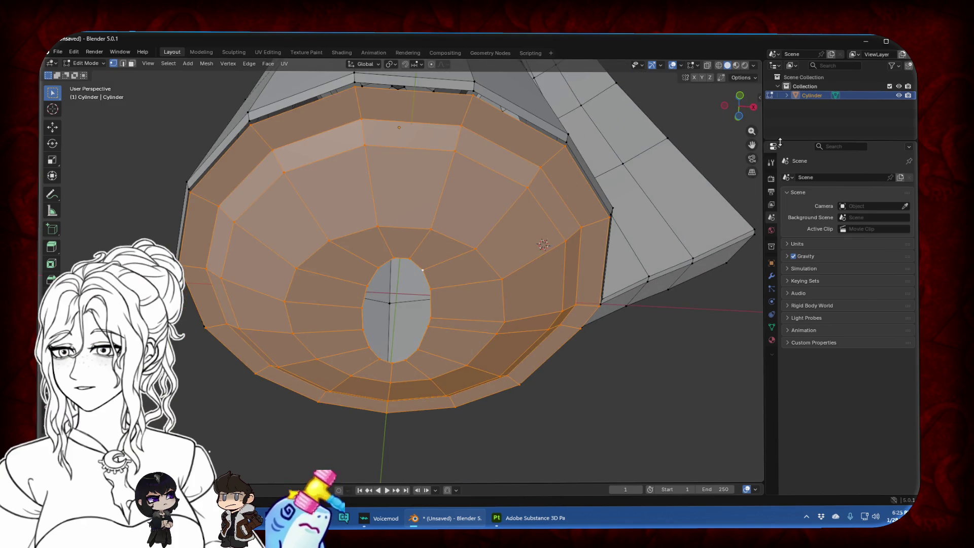
pyautogui.click(738, 116)
pyautogui.hotkey('ctrl', 'z')
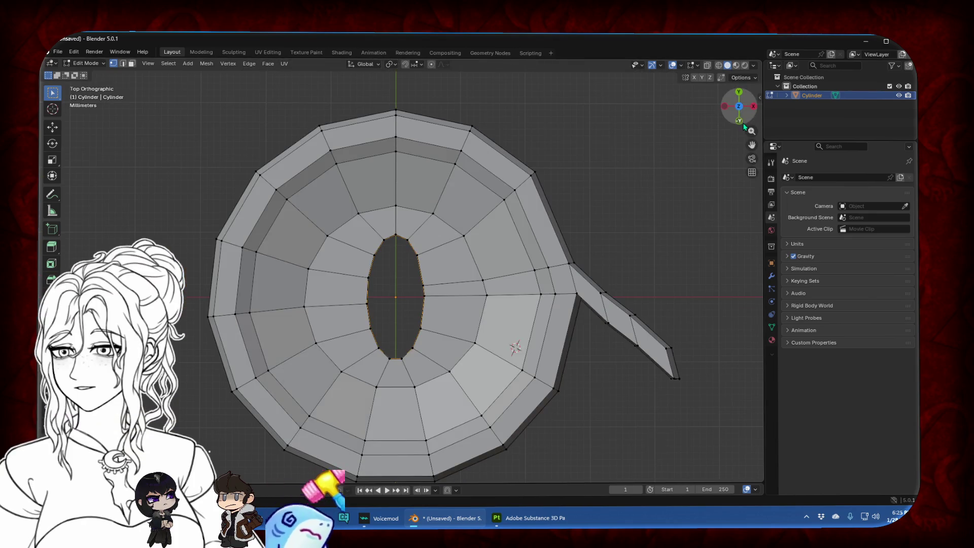
pyautogui.click(744, 125)
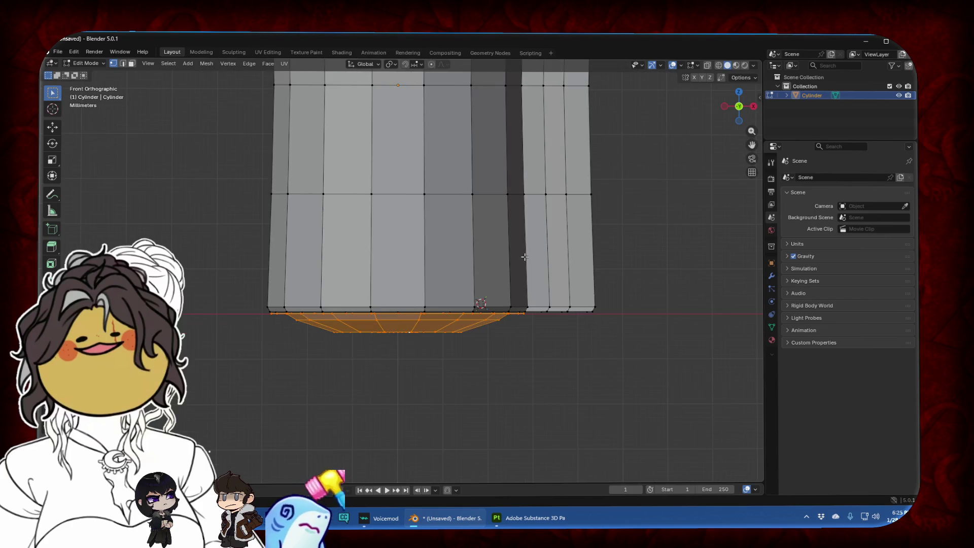
pyautogui.hotkey('ctrl', 'r')
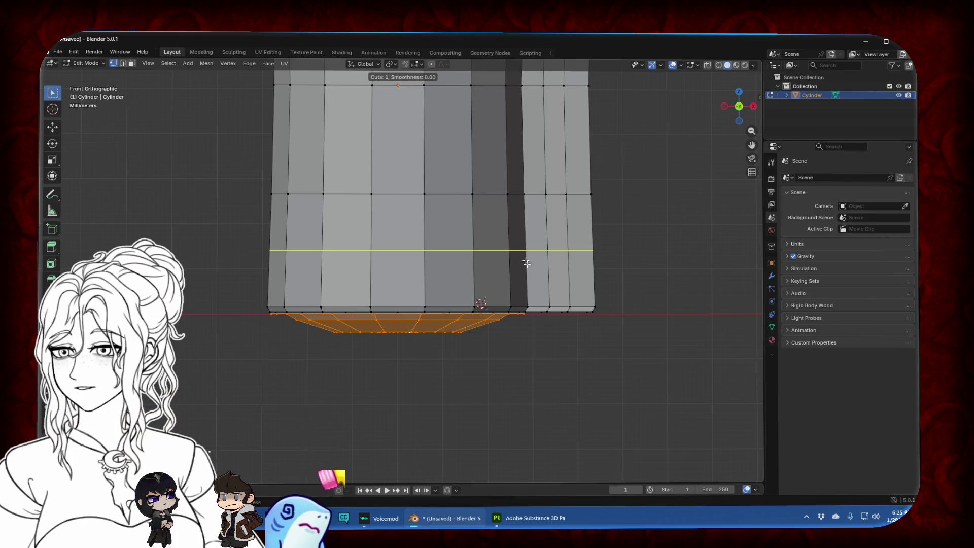
pyautogui.press('Escape')
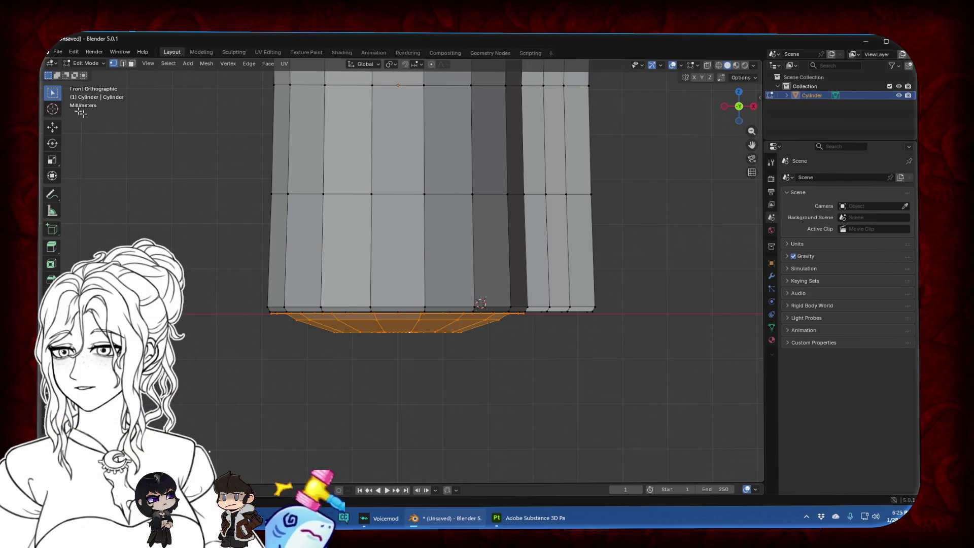
pyautogui.press('r')
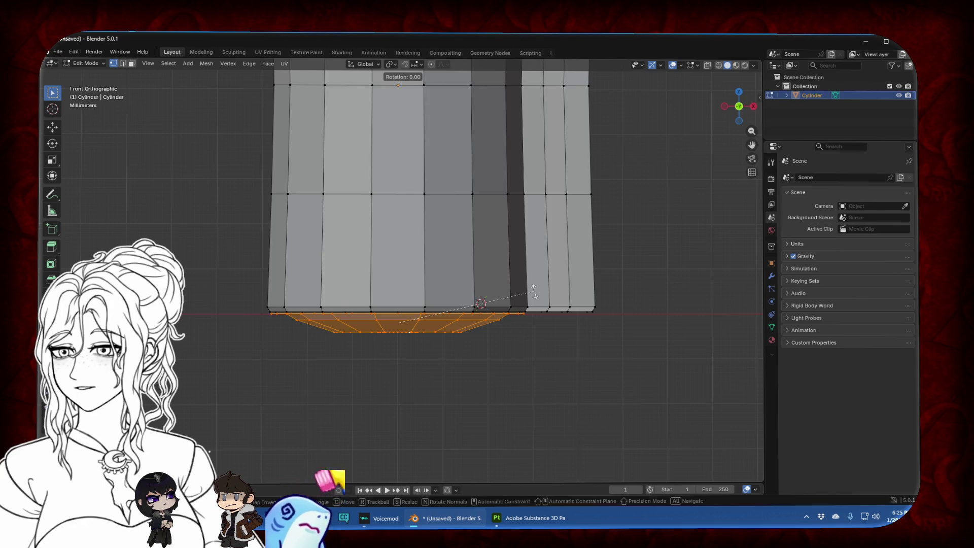
pyautogui.click(263, 357)
# From Bottom view, twist the base ring about 4.8° to align it under the cylinder
pyautogui.click(739, 120)
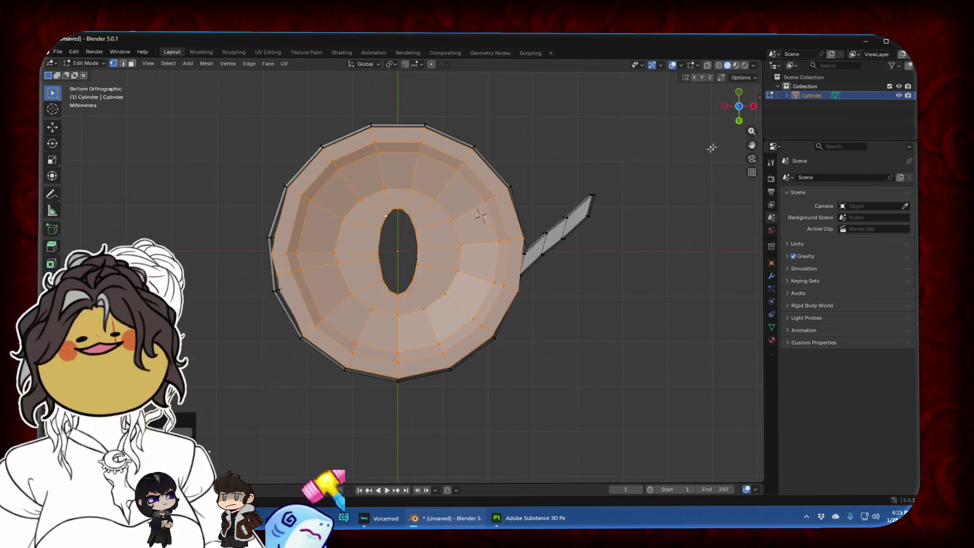
pyautogui.press('r')
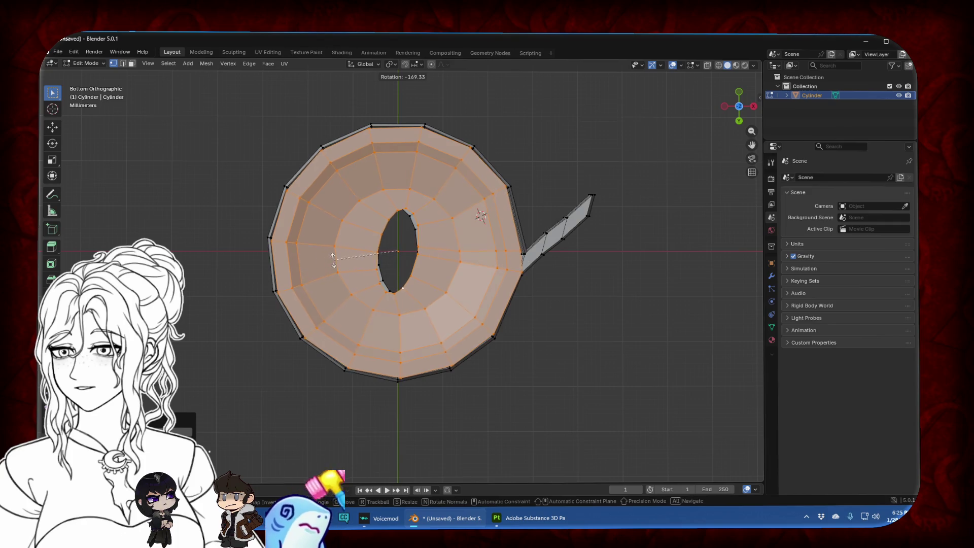
pyautogui.click(518, 175)
pyautogui.moveTo(518, 175)
pyautogui.mouseDown(button='middle')
pyautogui.moveTo(471, 229)
pyautogui.moveTo(402, 125)
pyautogui.moveTo(474, 173)
pyautogui.moveTo(381, 157)
pyautogui.mouseUp(button='middle')
pyautogui.scroll(3, 401, 126)
pyautogui.keyDown('alt'); pyautogui.click(381, 156); pyautogui.keyUp('alt')
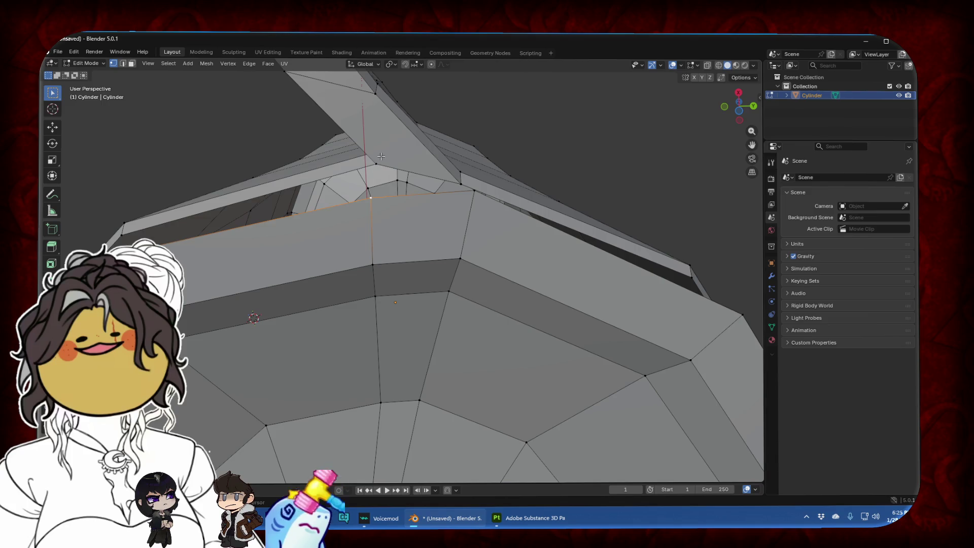
# Raise the lower base section straight up in two vertical moves until it meets the cylinder
pyautogui.moveTo(374, 171); pyautogui.dragTo(734, 98, button='middle')
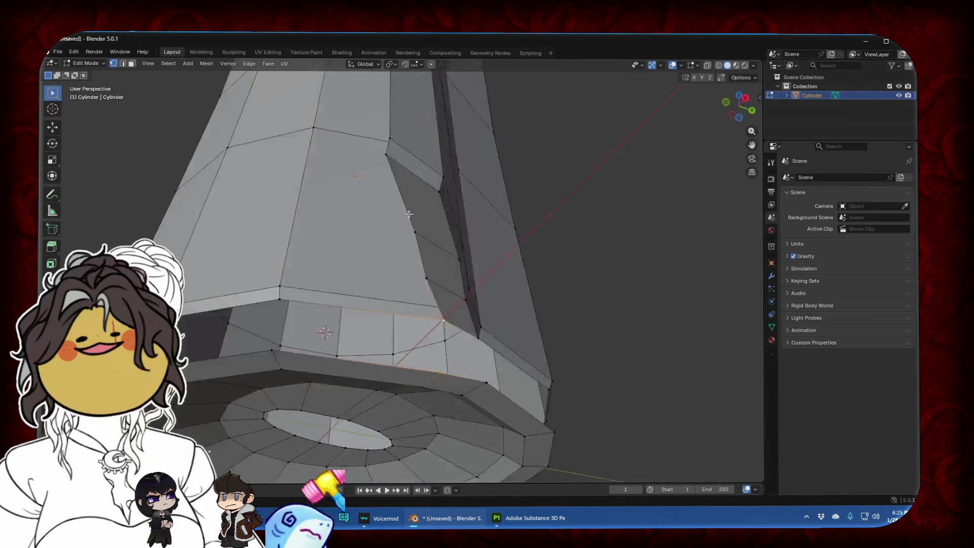
pyautogui.click(732, 100)
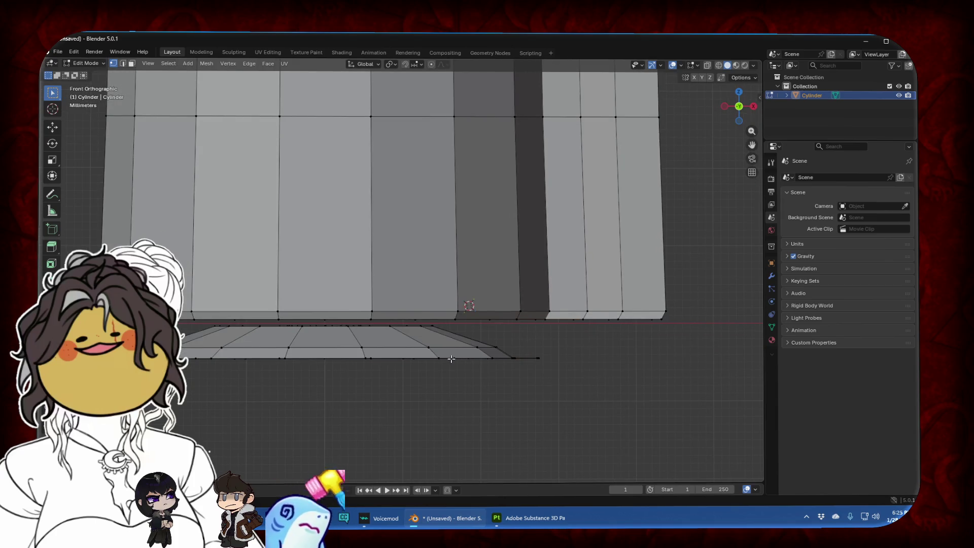
pyautogui.press('l')
pyautogui.press('g')
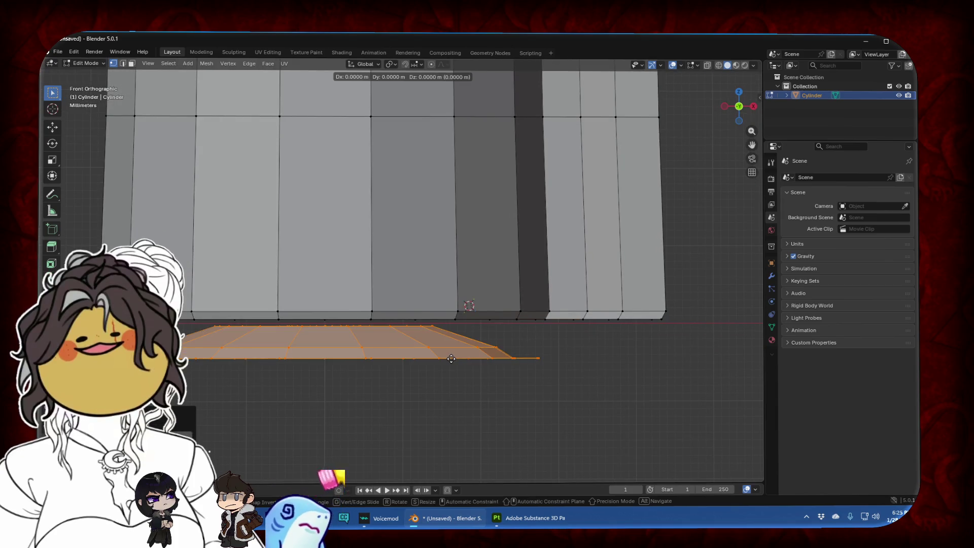
pyautogui.press('z')
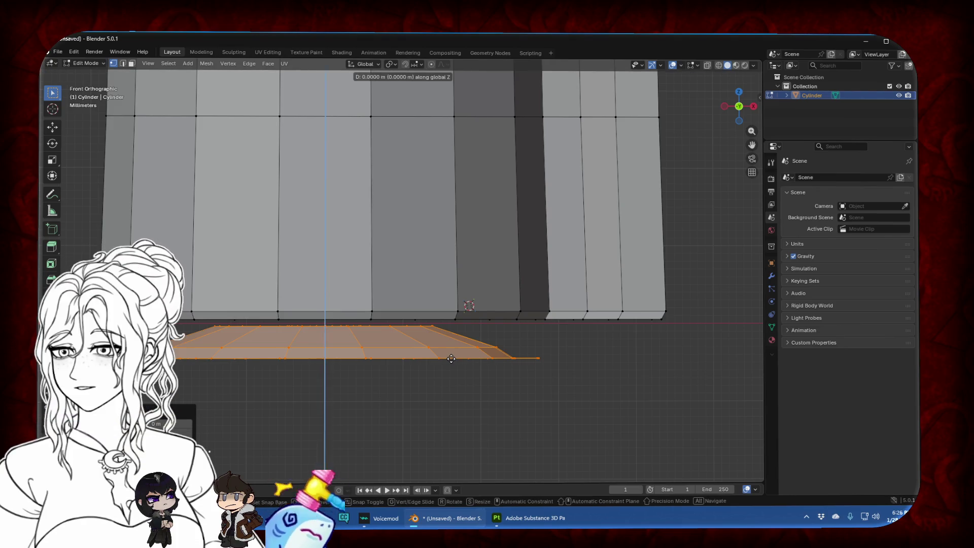
pyautogui.click(453, 320)
pyautogui.moveTo(437, 339)
pyautogui.mouseDown(button='middle')
pyautogui.moveTo(589, 208)
pyautogui.moveTo(408, 236)
pyautogui.mouseUp(button='middle')
pyautogui.press('g')
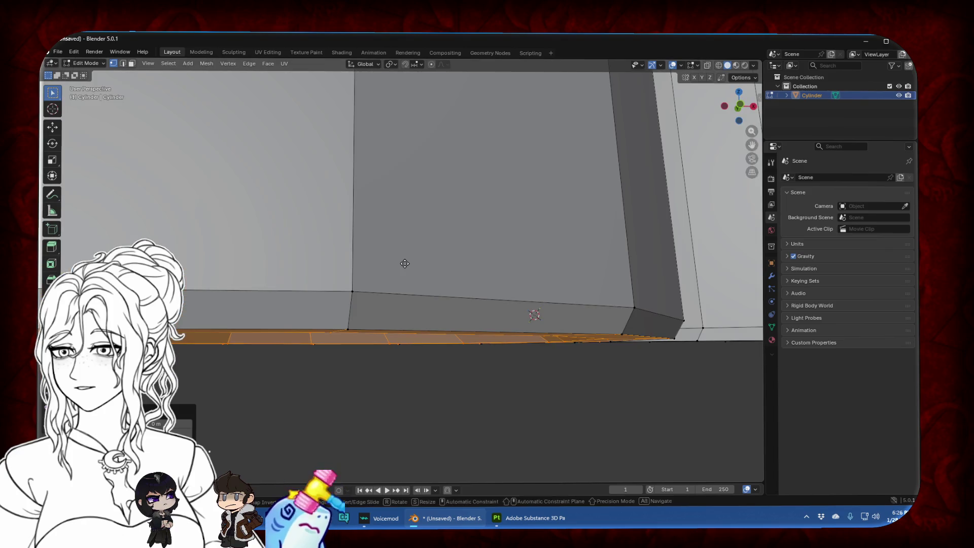
pyautogui.press('z')
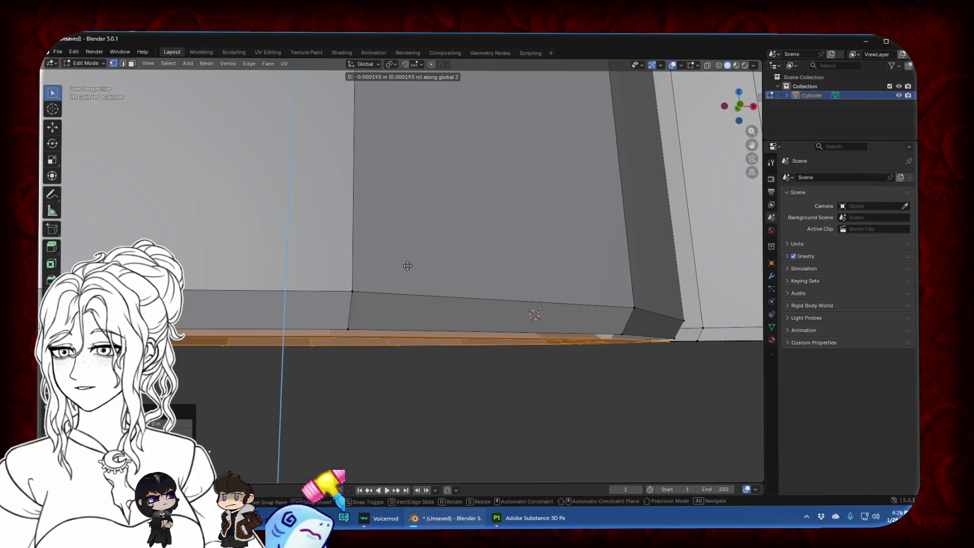
pyautogui.click(409, 264)
pyautogui.moveTo(409, 263); pyautogui.dragTo(373, 263, button='middle')
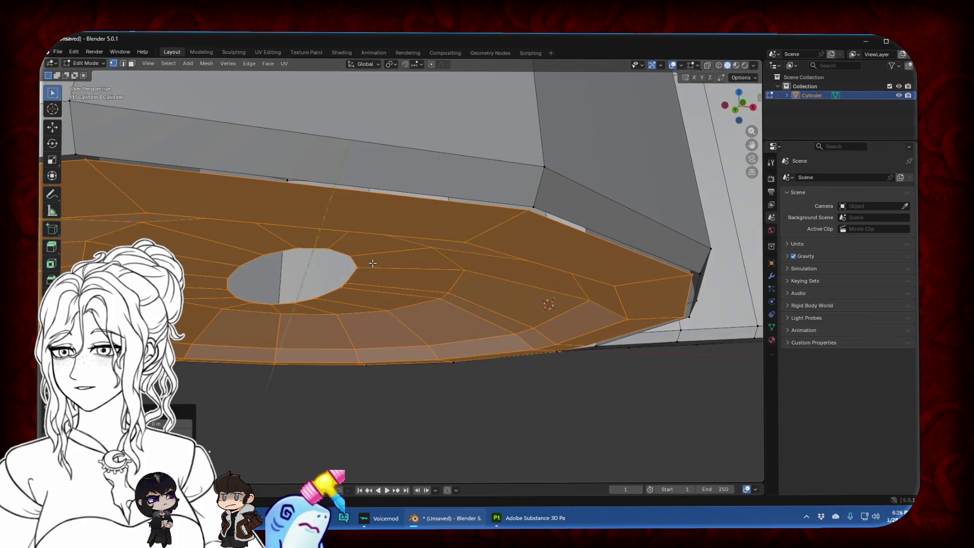
# Merge the first stray rim vertex and the corner vertex at their centre
pyautogui.click(533, 208)
pyautogui.press('m')
pyautogui.click(533, 207)
pyautogui.moveTo(533, 208); pyautogui.dragTo(600, 234, button='middle')
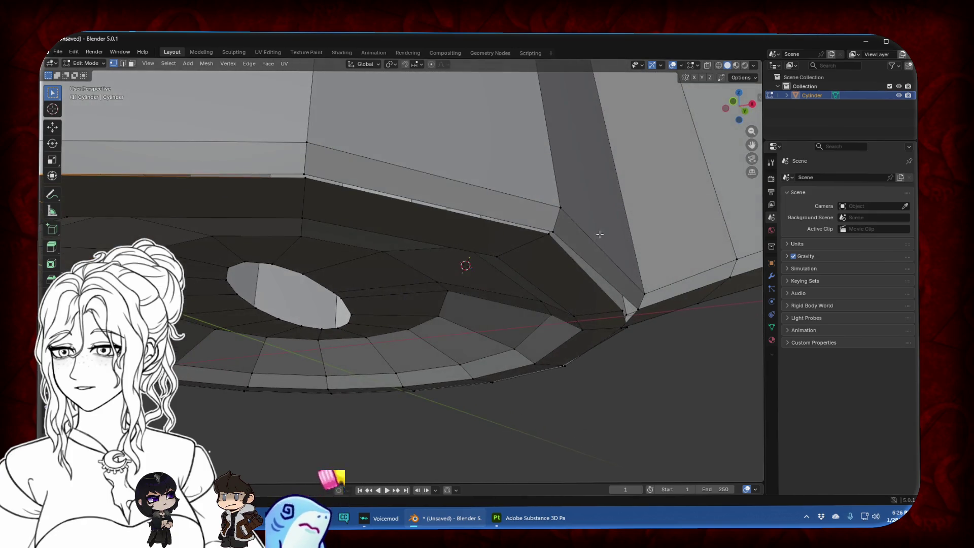
pyautogui.click(308, 174)
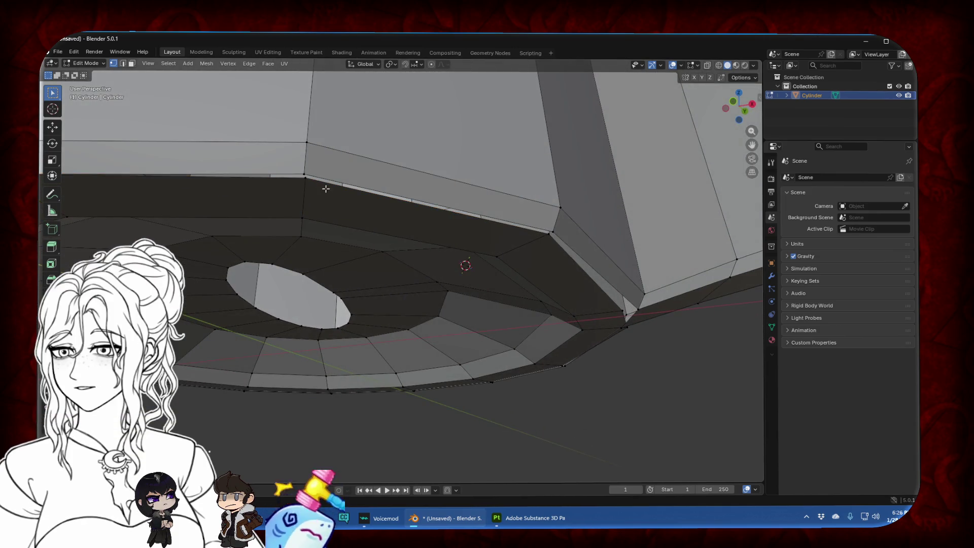
pyautogui.press('m')
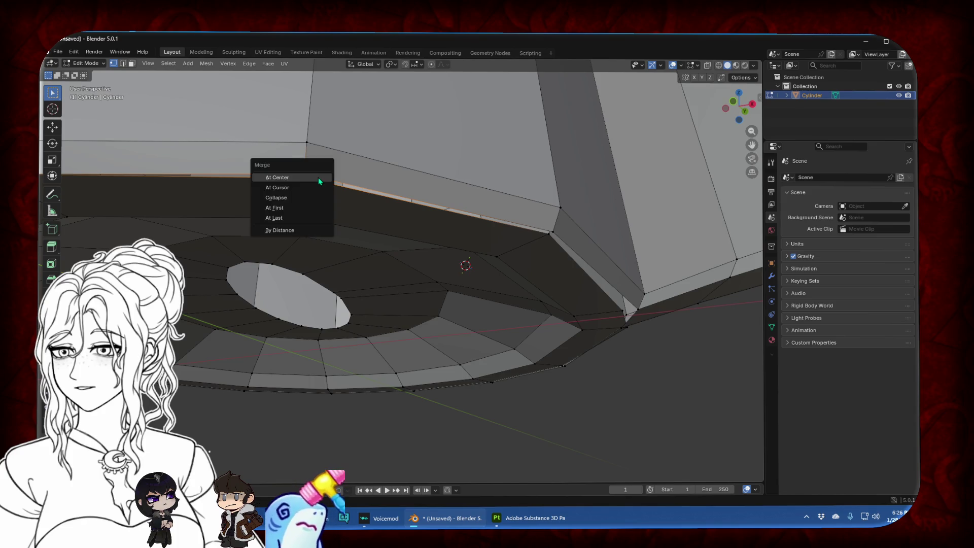
pyautogui.click(319, 179)
pyautogui.moveTo(318, 178); pyautogui.dragTo(348, 210, button='middle')
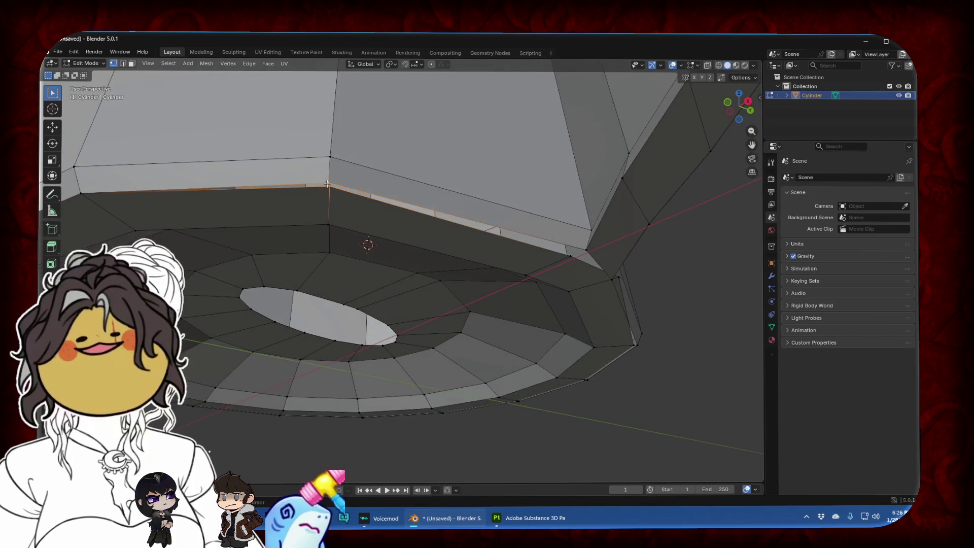
# Weld a pair of vertices on the upper rim together
pyautogui.keyDown('shift'); pyautogui.click(327, 184); pyautogui.keyUp('shift')
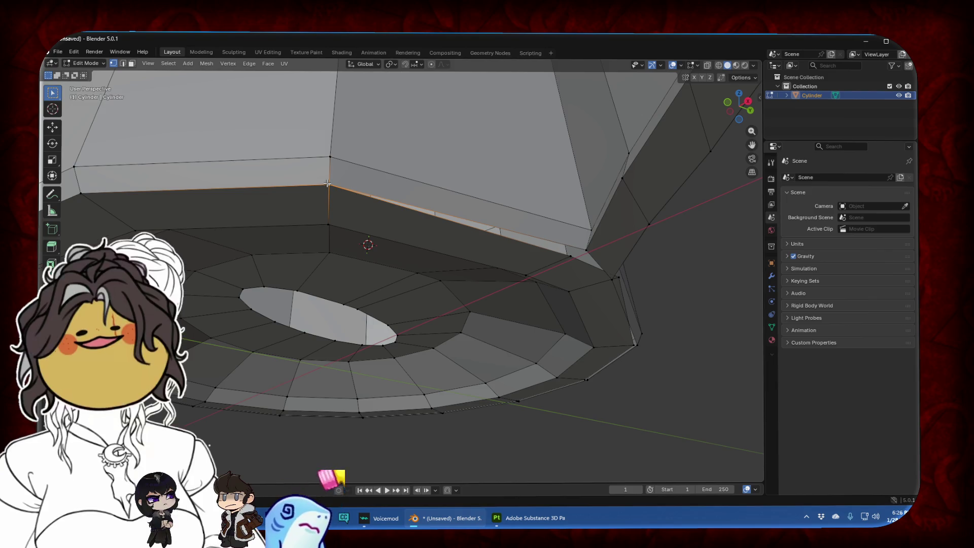
pyautogui.moveTo(327, 183); pyautogui.dragTo(484, 180, button='middle')
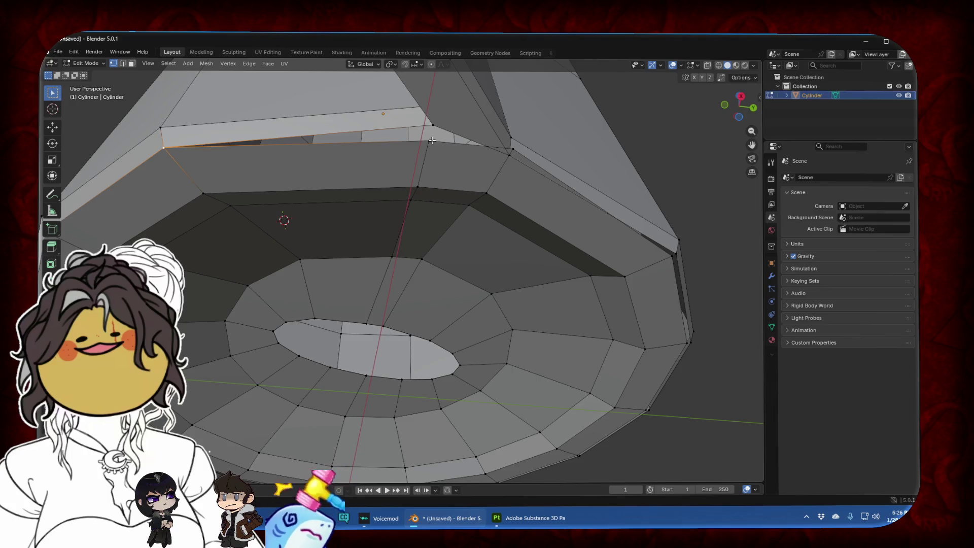
pyautogui.click(432, 140)
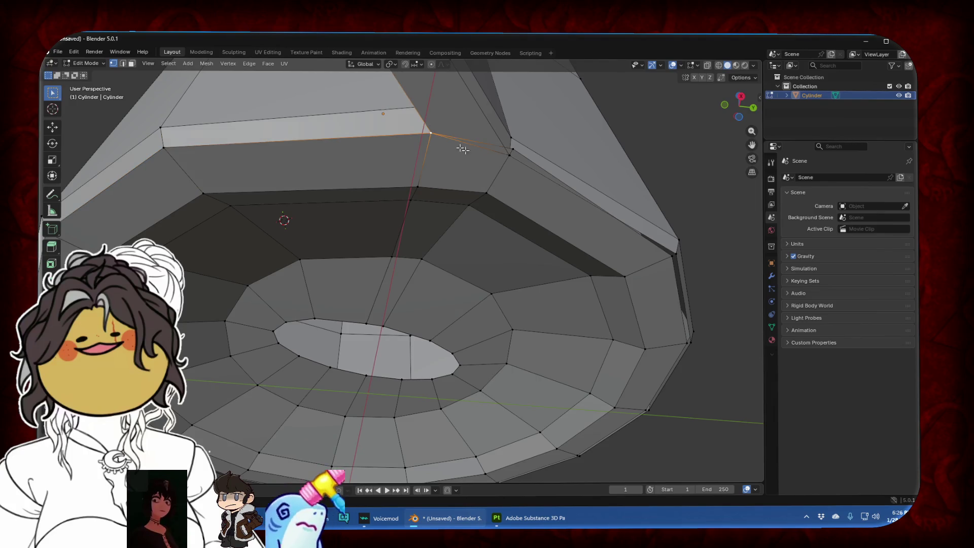
pyautogui.moveTo(463, 149); pyautogui.dragTo(483, 155, button='middle')
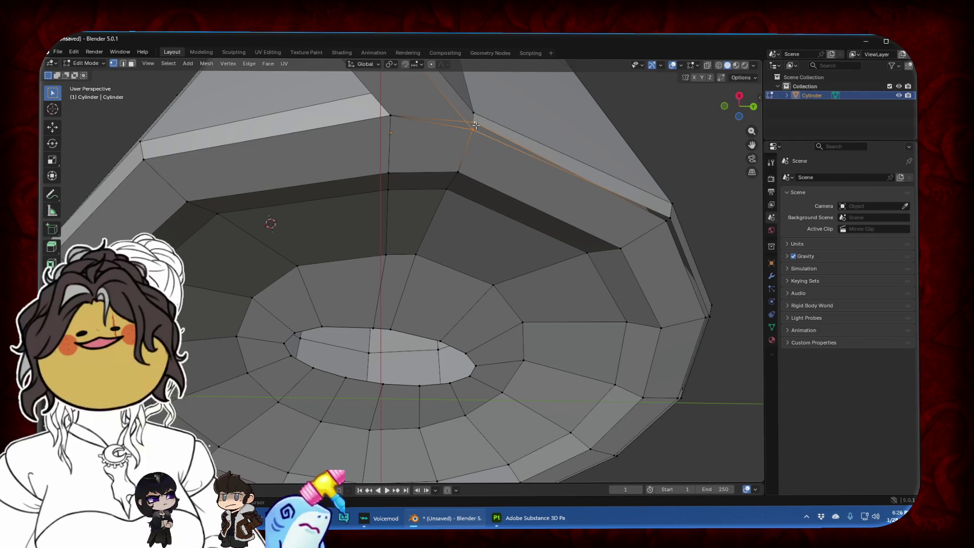
pyautogui.hotkey('shift', 'g')
pyautogui.click(503, 153)
# Merge the next pair of rim vertices across a gap into one
pyautogui.moveTo(502, 152); pyautogui.dragTo(511, 82, button='middle')
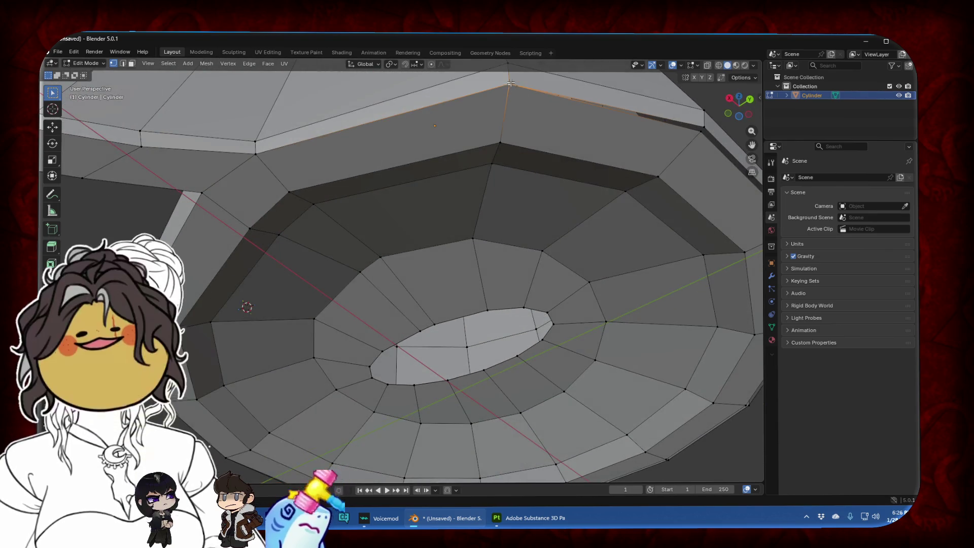
pyautogui.moveTo(710, 153); pyautogui.dragTo(658, 165, button='middle')
pyautogui.keyDown('shift'); pyautogui.click(562, 147); pyautogui.keyUp('shift')
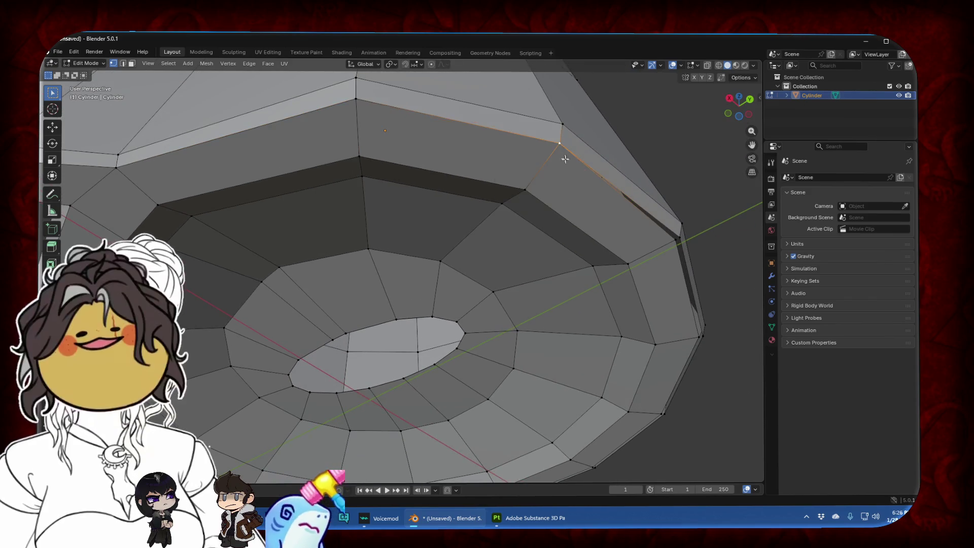
pyautogui.moveTo(562, 157); pyautogui.dragTo(527, 78, button='middle')
pyautogui.press('m')
pyautogui.click(525, 81)
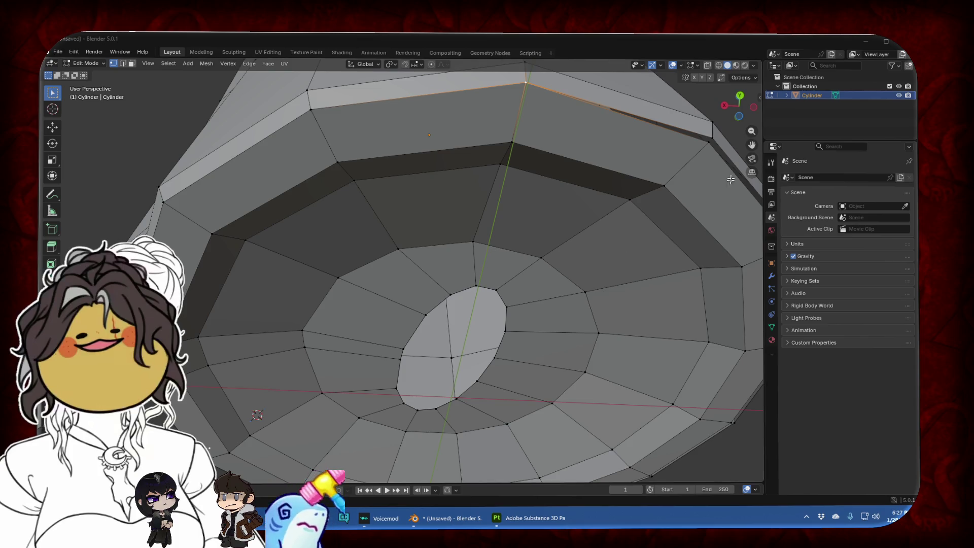
# Merge the next rim gap and the top ridge vertex pair at their centre
pyautogui.moveTo(518, 239)
pyautogui.mouseDown(button='middle')
pyautogui.moveTo(437, 259)
pyautogui.moveTo(422, 174)
pyautogui.moveTo(477, 147)
pyautogui.mouseUp(button='middle')
pyautogui.press('m')
pyautogui.click(422, 177)
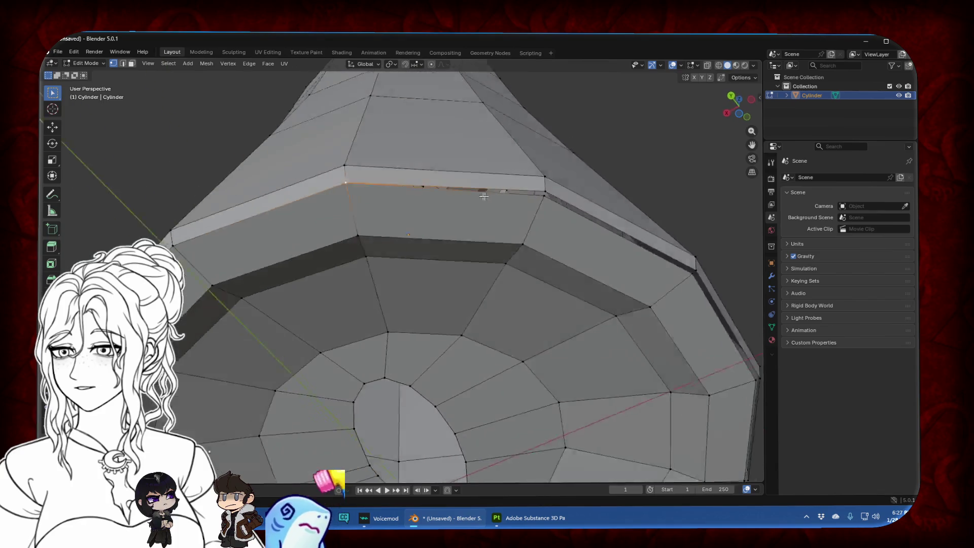
pyautogui.click(611, 163)
pyautogui.moveTo(755, 144); pyautogui.dragTo(543, 172, button='middle')
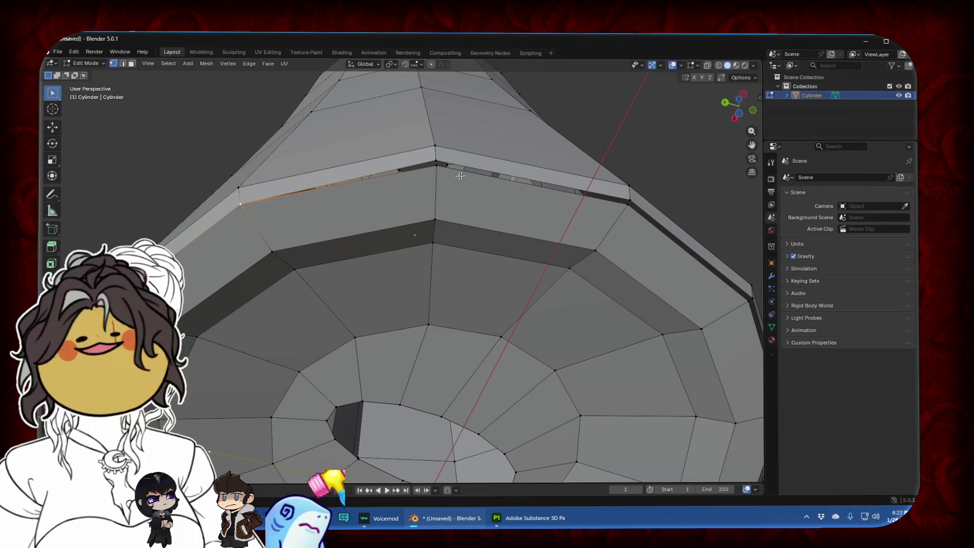
pyautogui.keyDown('shift'); pyautogui.click(436, 165); pyautogui.keyUp('shift')
pyautogui.press('m')
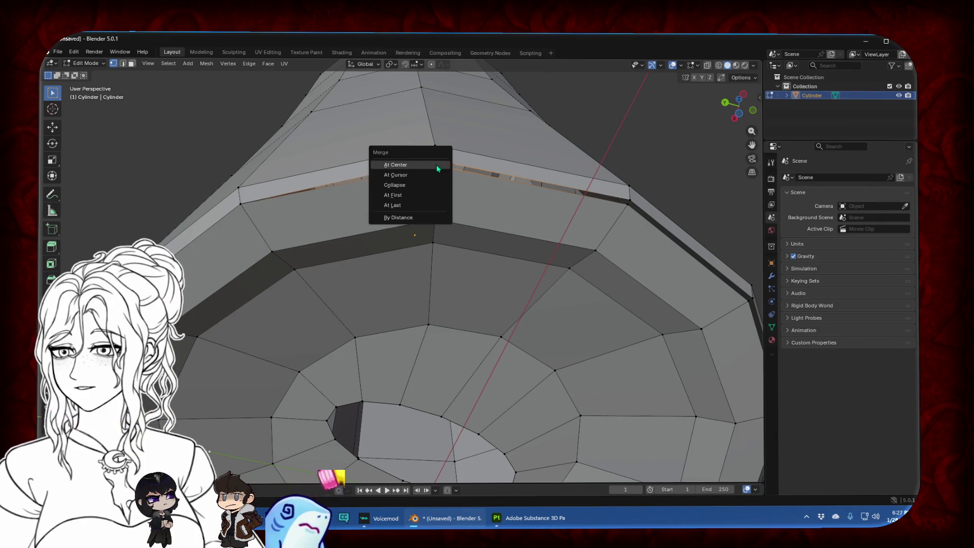
pyautogui.click(436, 165)
# Collapse the remaining edge-loop vertices into one and select the top edge ring
pyautogui.moveTo(437, 165); pyautogui.dragTo(573, 147, button='middle')
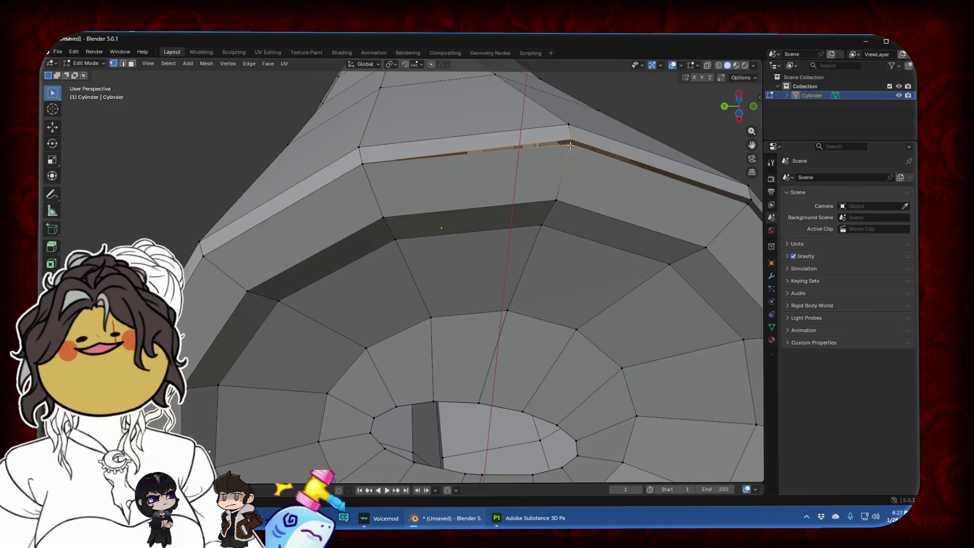
pyautogui.press('m')
pyautogui.click(570, 146)
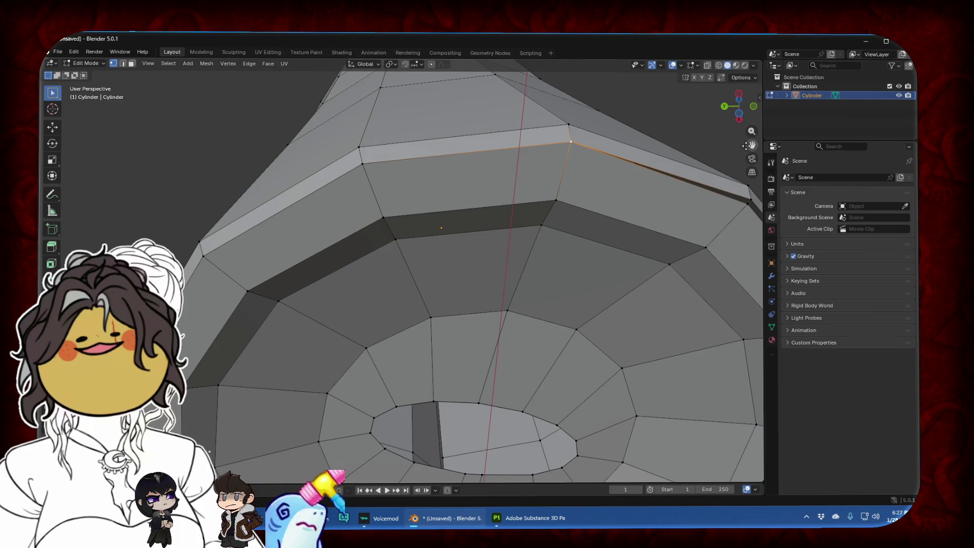
pyautogui.moveTo(746, 146); pyautogui.dragTo(500, 195, button='middle')
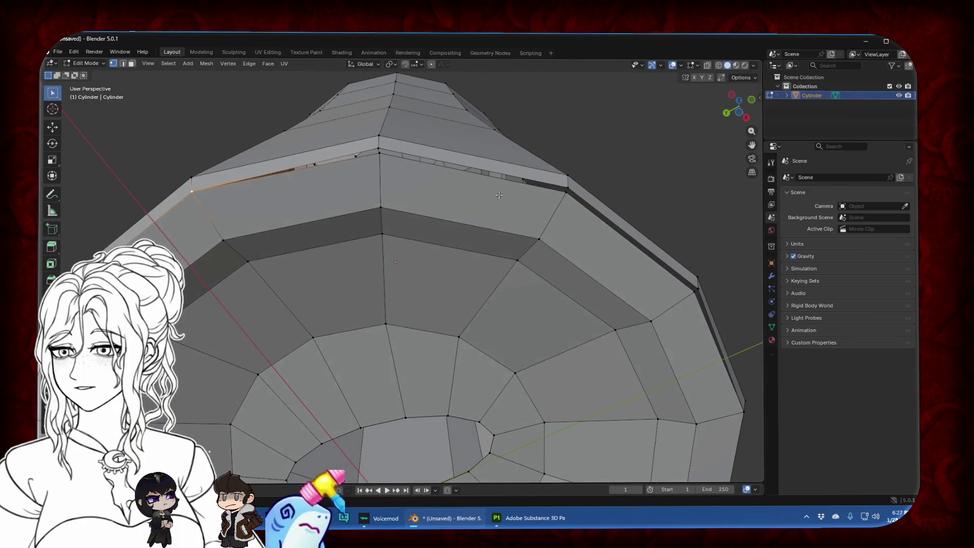
pyautogui.keyDown('alt'); pyautogui.click(381, 152); pyautogui.keyUp('alt')
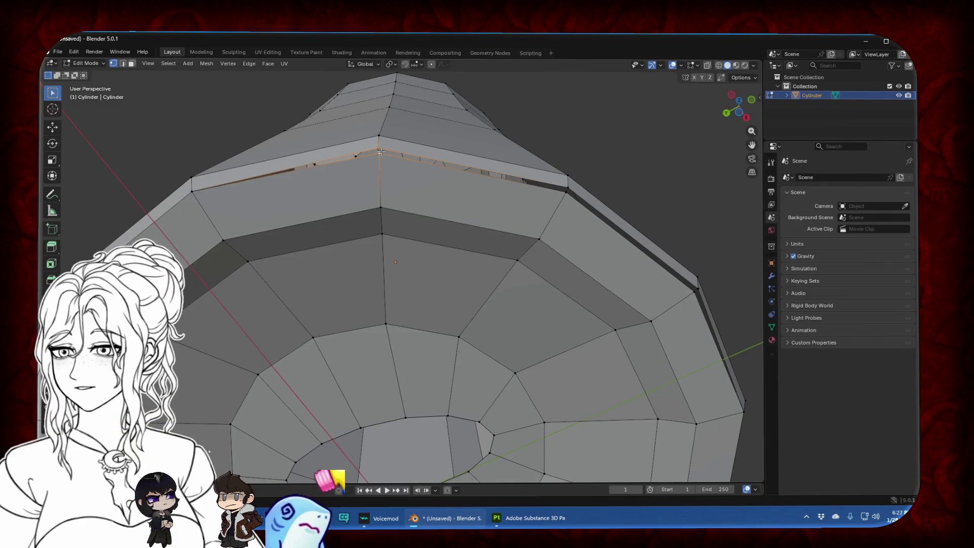
pyautogui.moveTo(381, 151)
pyautogui.mouseDown(button='middle')
pyautogui.moveTo(497, 127)
pyautogui.moveTo(602, 76)
pyautogui.mouseUp(button='middle')
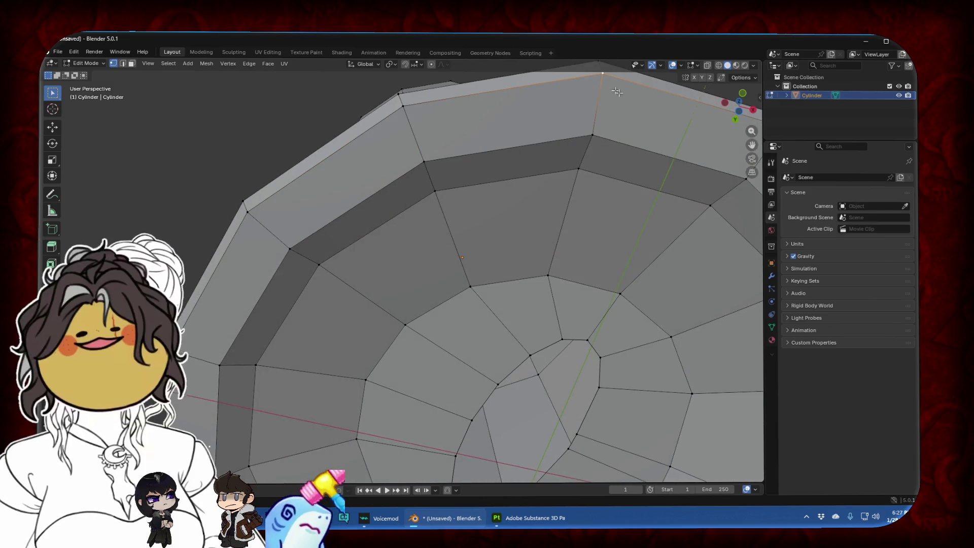
pyautogui.moveTo(600, 75)
pyautogui.mouseDown(button='middle')
pyautogui.moveTo(577, 197)
pyautogui.moveTo(552, 163)
pyautogui.mouseUp(button='middle')
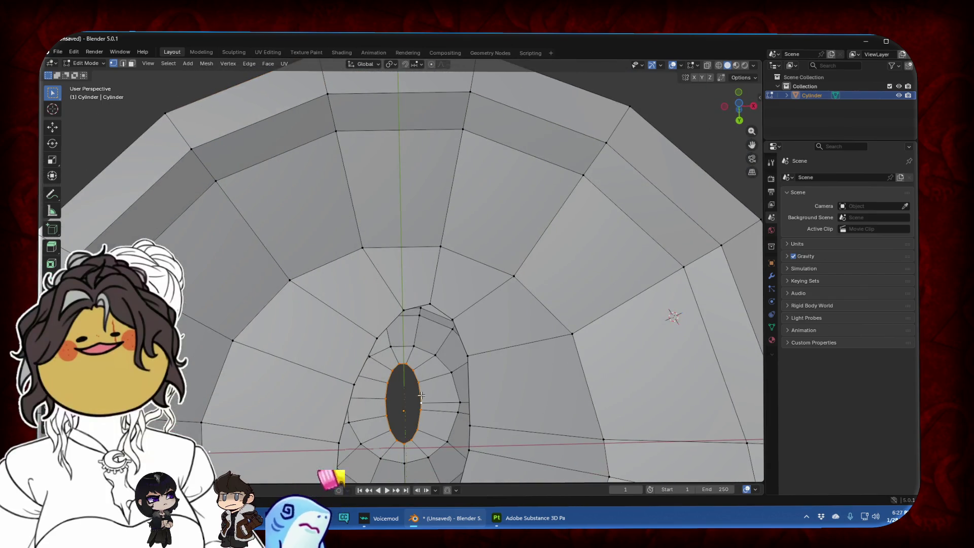
# Shrink the loops around the base hole, then squash them vertically in X-ray front view
pyautogui.keyDown('alt'); pyautogui.keyDown('shift'); pyautogui.click(471, 378); pyautogui.keyUp('shift'); pyautogui.keyUp('alt')
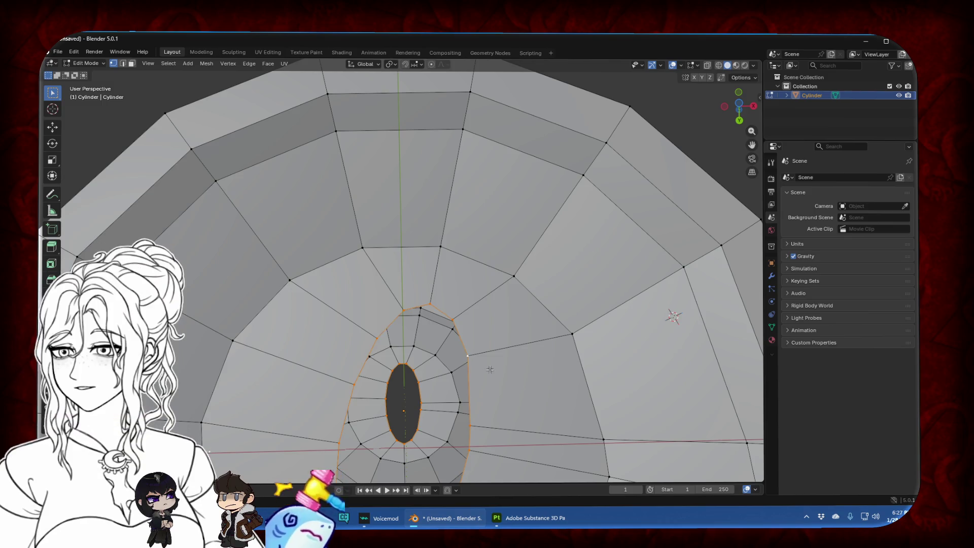
pyautogui.press('s')
pyautogui.click(491, 401)
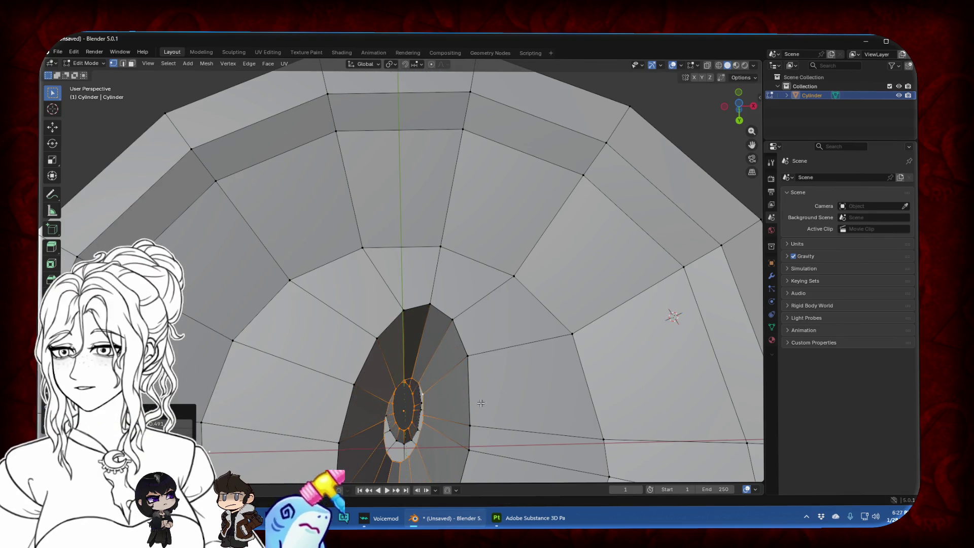
pyautogui.moveTo(740, 111); pyautogui.dragTo(733, 104)
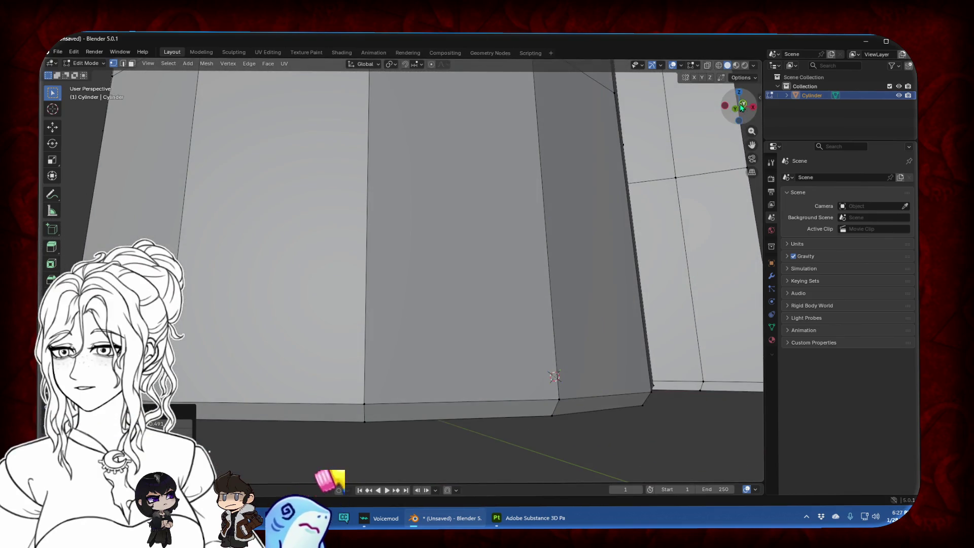
pyautogui.press('KP_1')
pyautogui.hotkey('alt', 'z')
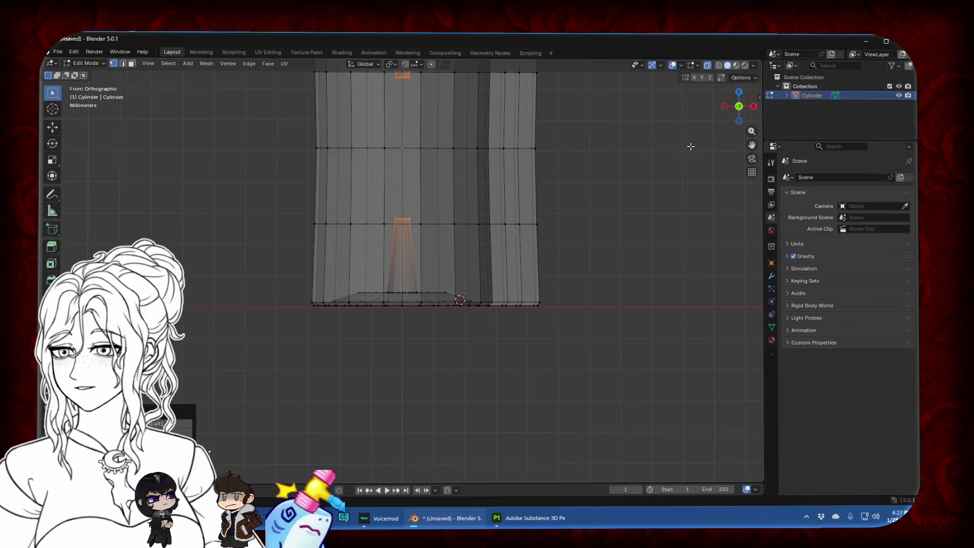
pyautogui.scroll(-1, 691, 146)
pyautogui.moveTo(752, 145); pyautogui.dragTo(682, 148)
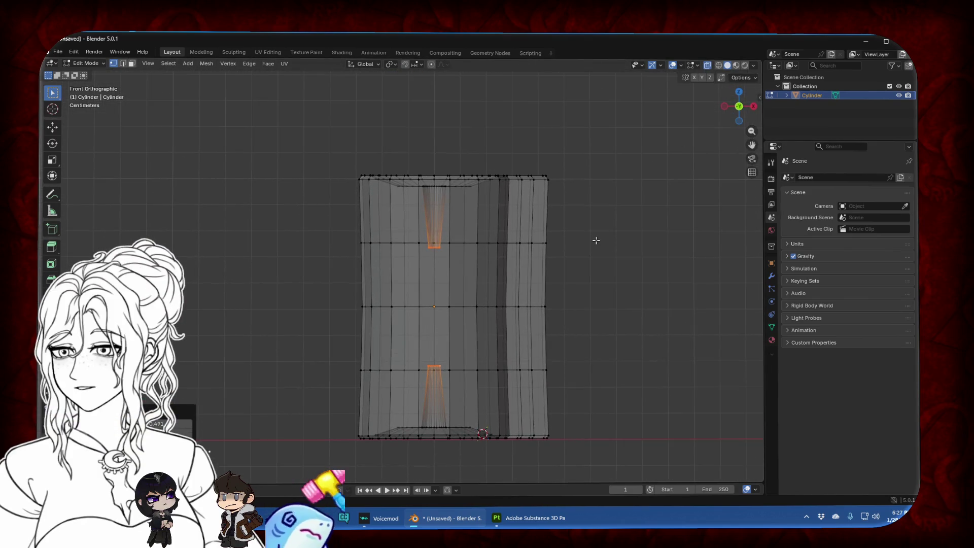
pyautogui.press('s')
pyautogui.press('z')
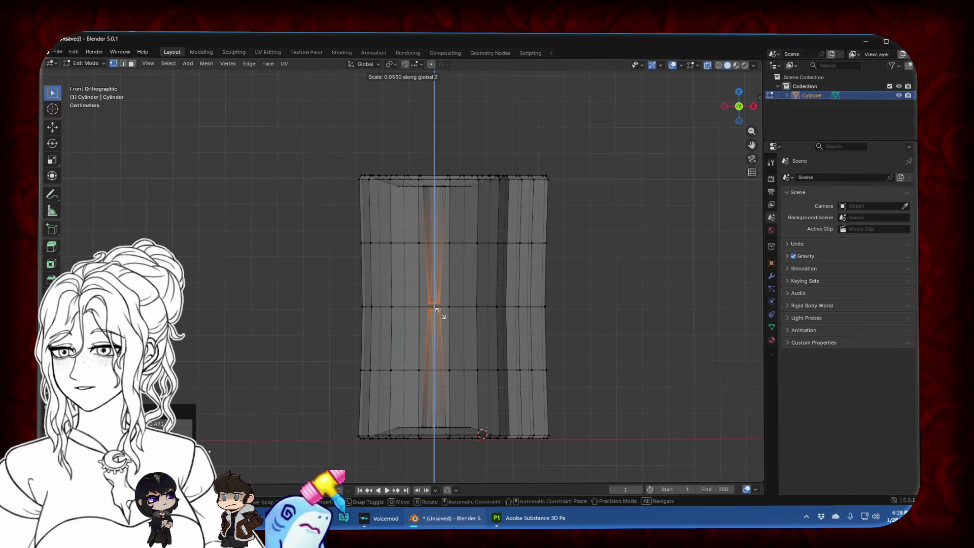
pyautogui.click(437, 310)
# Squash the hole loops vertically again until they lie on one line
pyautogui.scroll(6, 677, 172)
pyautogui.moveTo(759, 150); pyautogui.dragTo(669, 192)
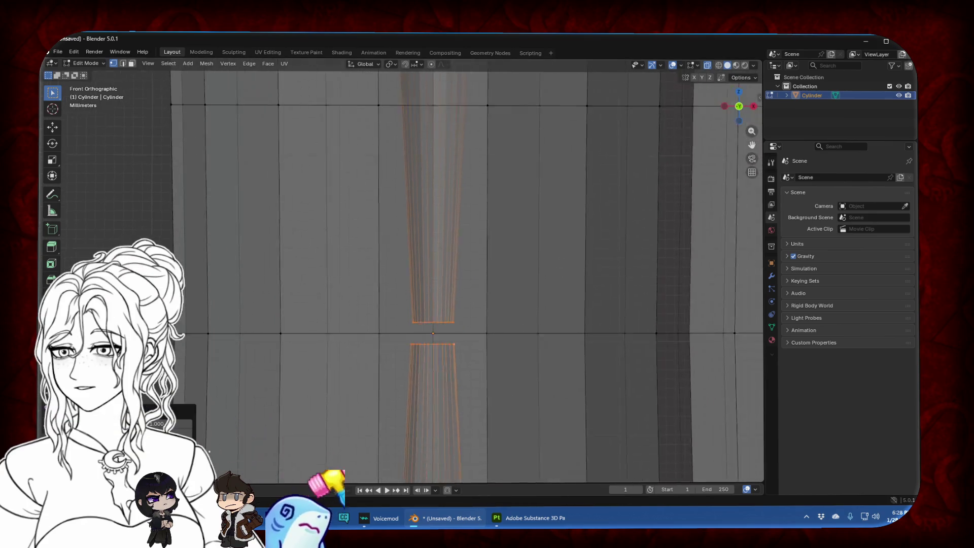
pyautogui.scroll(5, 587, 305)
pyautogui.press('s')
pyautogui.press('z')
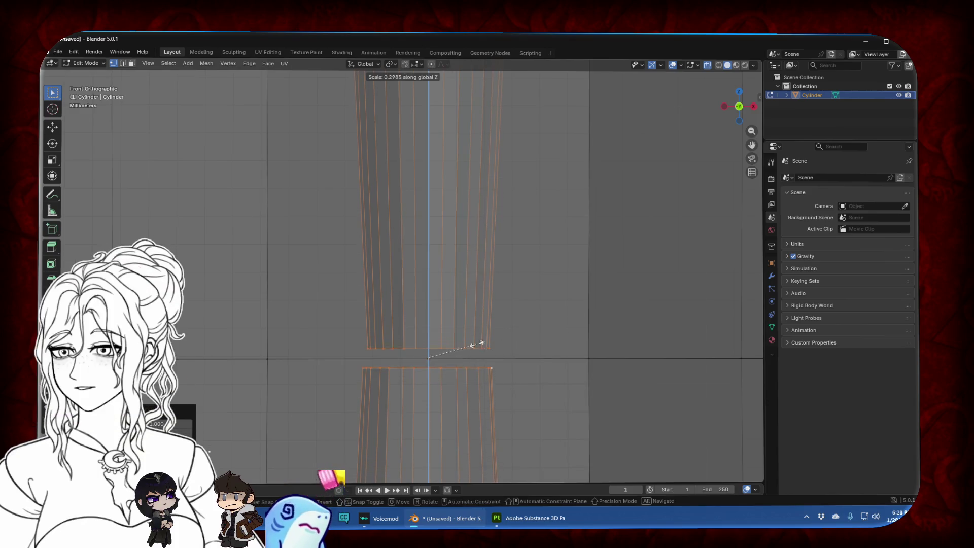
pyautogui.click(425, 355)
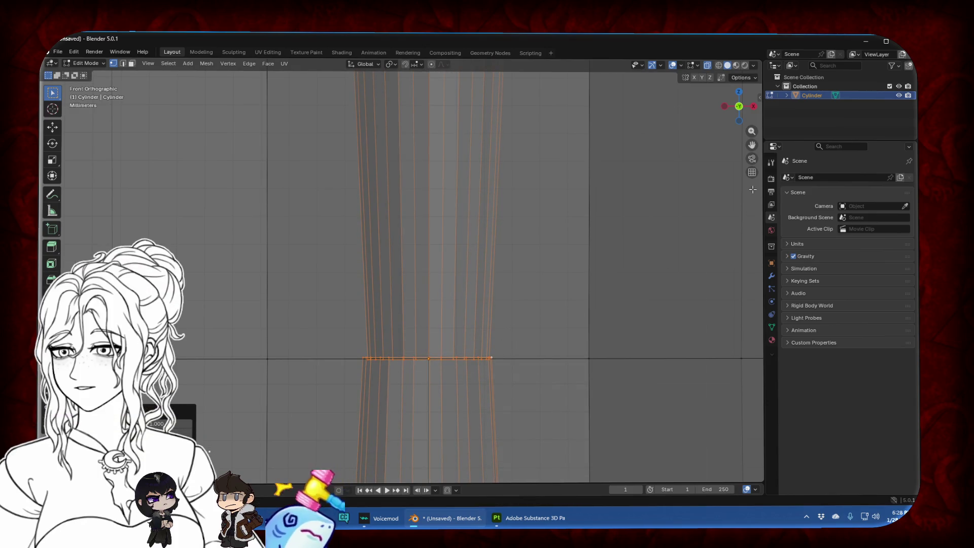
pyautogui.keyDown('shift'); pyautogui.moveTo(425, 355); pyautogui.dragTo(456, 259, button='middle'); pyautogui.keyUp('shift')
pyautogui.scroll(4, 499, 244)
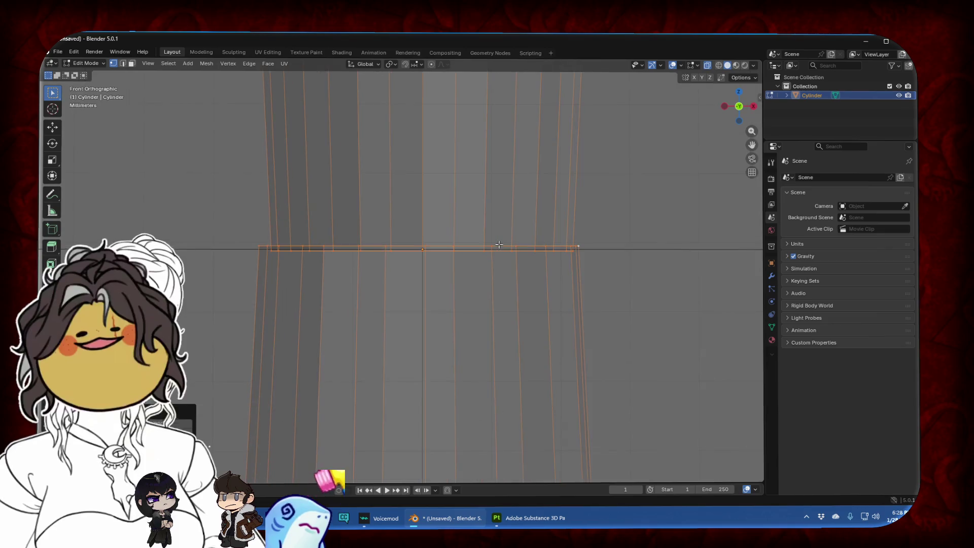
# Scale the horizontal middle edge loop down slightly, to about 0.974
pyautogui.keyDown('alt'); pyautogui.click(449, 257); pyautogui.keyUp('alt')
pyautogui.hotkey('ctrl', 'z')
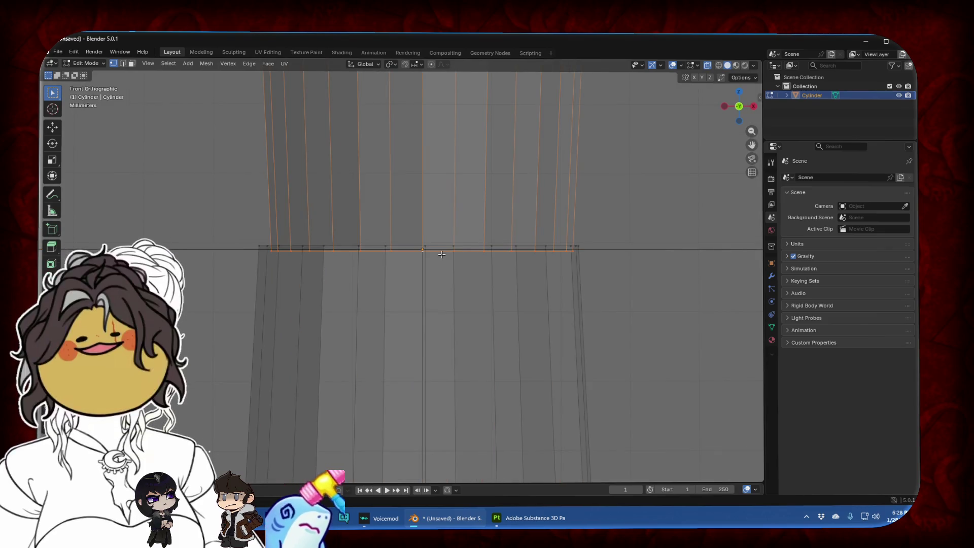
pyautogui.press('s')
pyautogui.press('x')
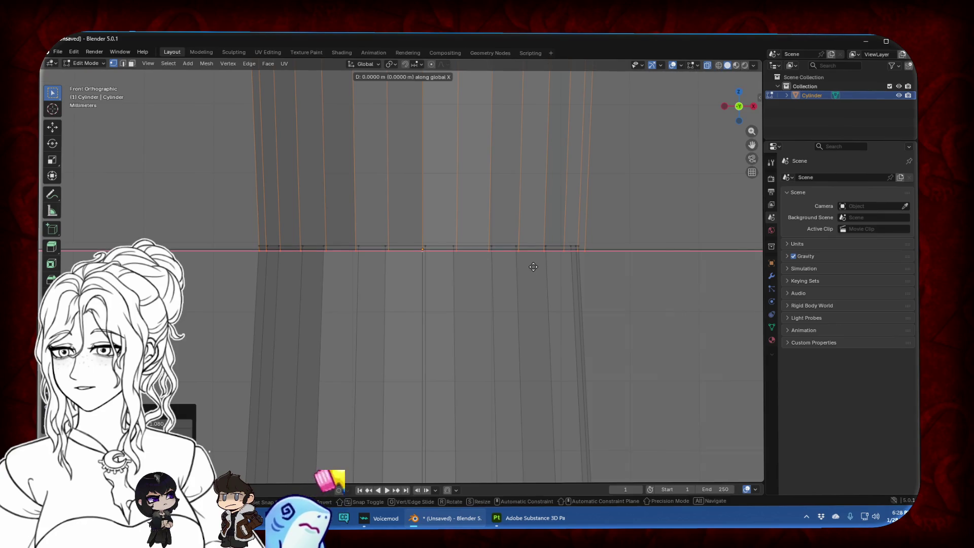
pyautogui.press('x')
pyautogui.click(605, 264)
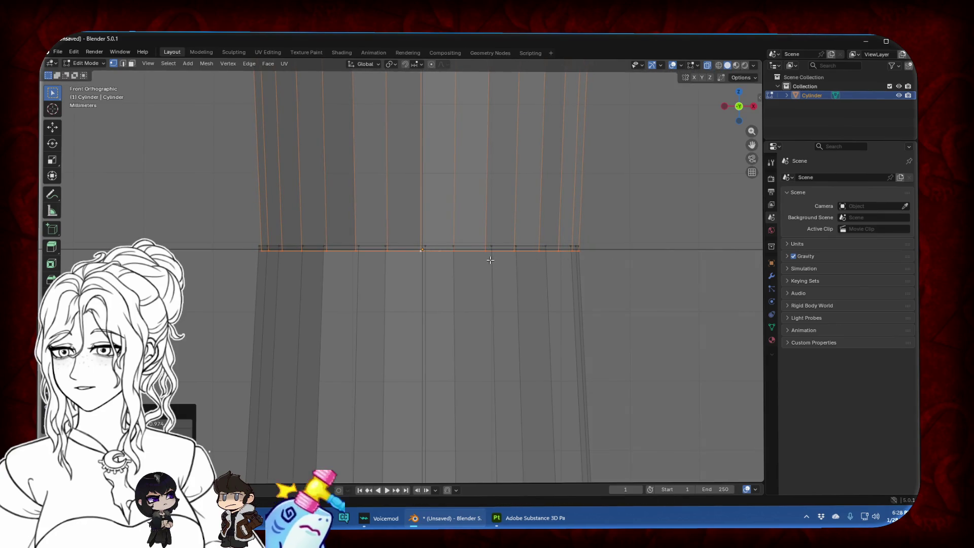
# Select the whole connected top section with Ctrl+L from two top-ring vertices
pyautogui.moveTo(491, 260); pyautogui.dragTo(496, 290, button='middle')
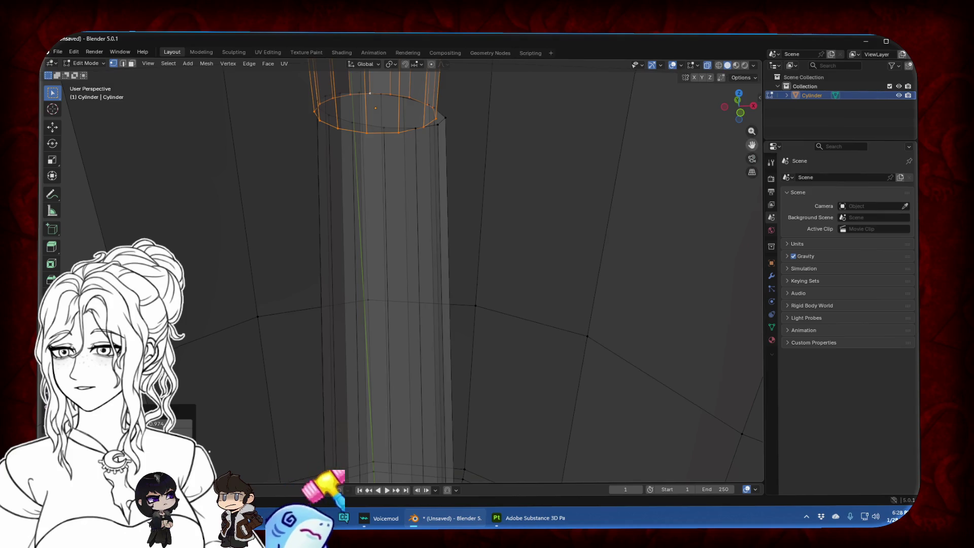
pyautogui.scroll(3, 544, 258)
pyautogui.scroll(1, 544, 259)
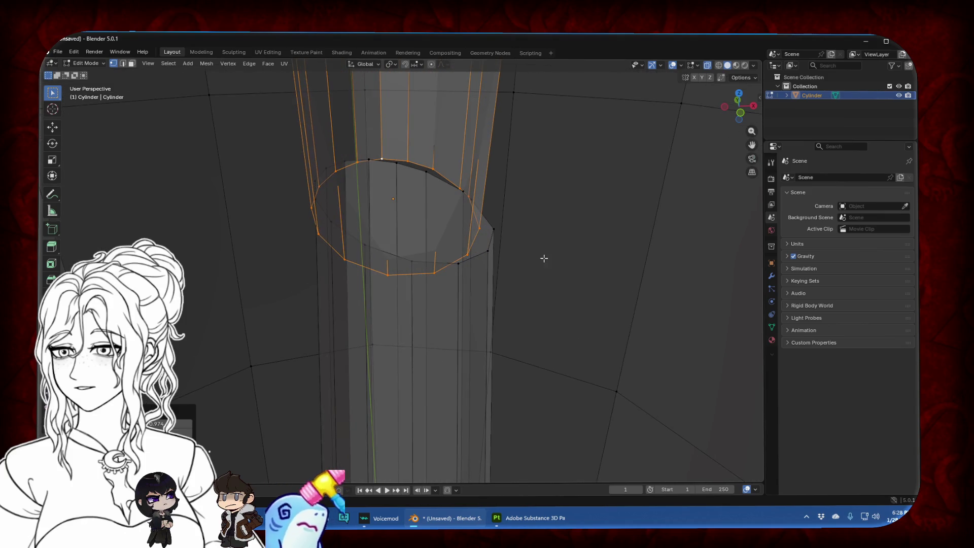
pyautogui.click(434, 271)
pyautogui.keyDown('shift'); pyautogui.click(458, 264); pyautogui.keyUp('shift')
pyautogui.hotkey('ctrl', 'l')
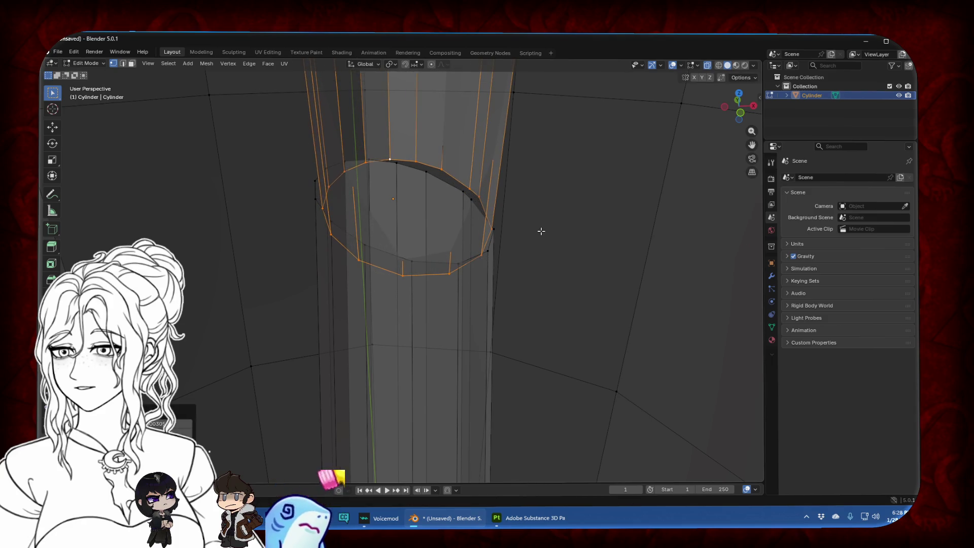
pyautogui.moveTo(539, 231); pyautogui.dragTo(518, 246, button='middle')
pyautogui.click(739, 93)
# Extrude the inner ring around the base hole
pyautogui.scroll(-5, 537, 178)
pyautogui.press('e')
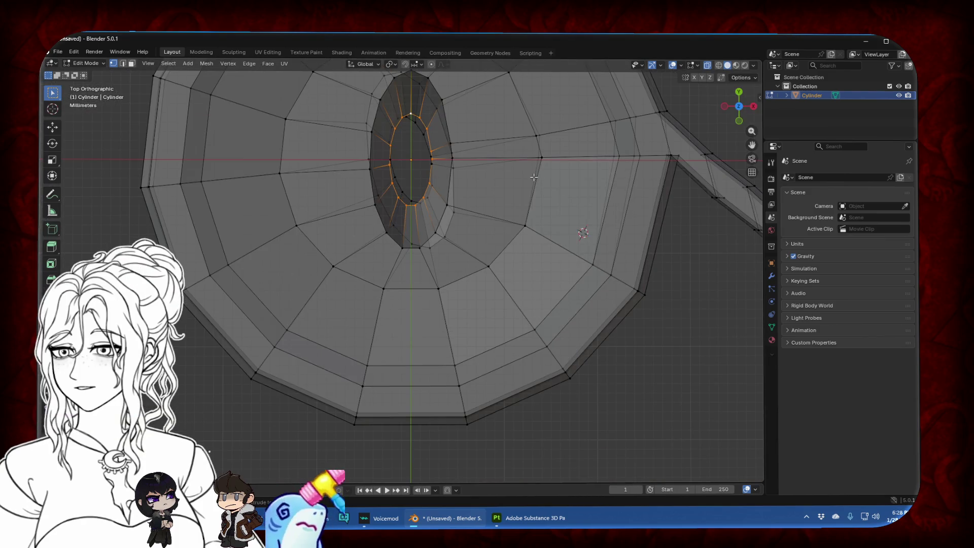
pyautogui.hotkey('ctrl', 'z')
pyautogui.hotkey('ctrl', 'z')
pyautogui.hotkey('ctrl', 'shift', 'z')
pyautogui.hotkey('ctrl', 'shift', 'z')
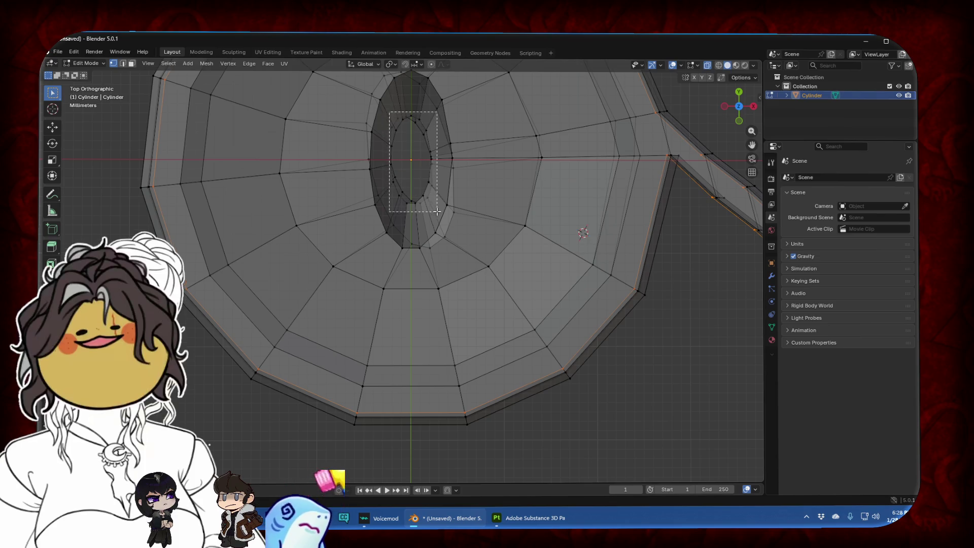
pyautogui.scroll(2, 568, 165)
pyautogui.scroll(3, 559, 169)
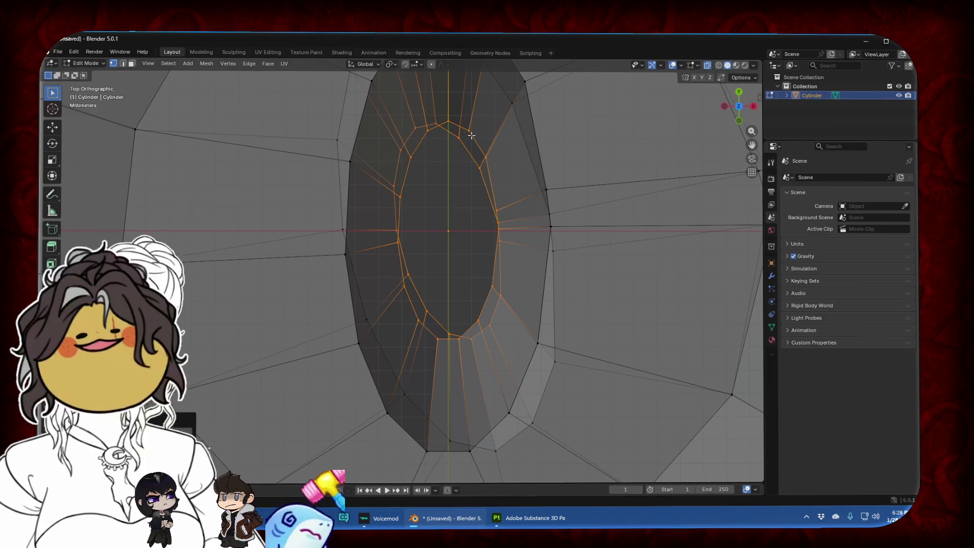
pyautogui.press('r')
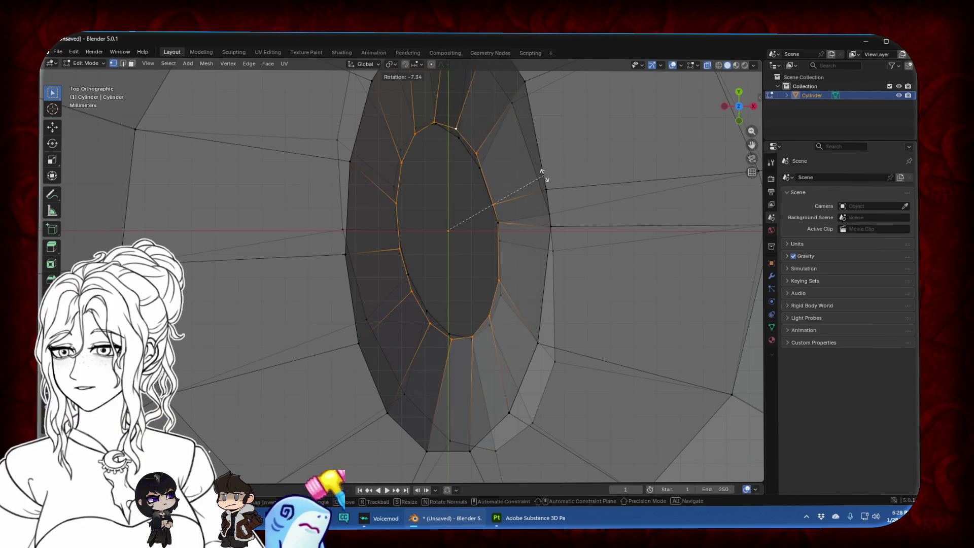
pyautogui.press('Escape')
# Delete the inner ring vertices to open up the hole
pyautogui.scroll(-1, 521, 170)
pyautogui.scroll(-1, 520, 170)
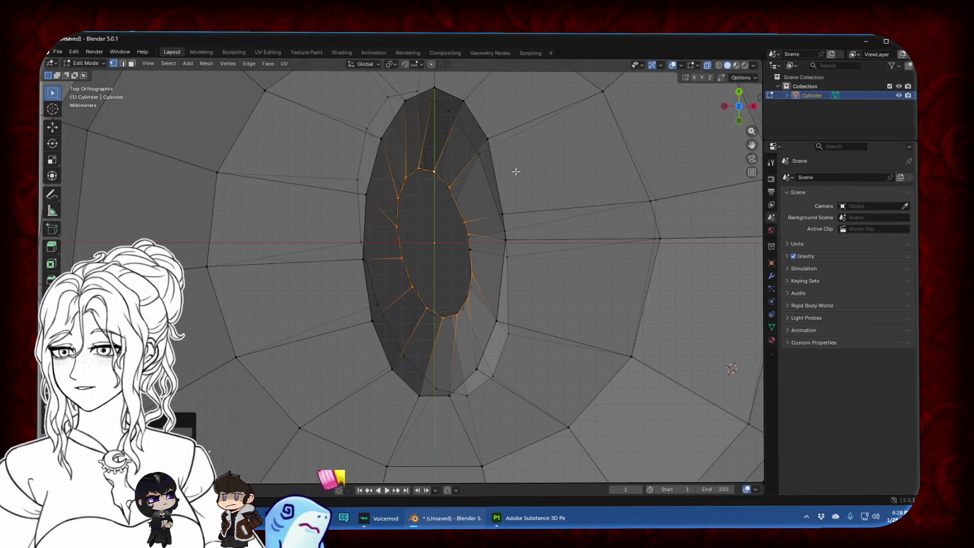
pyautogui.press('x')
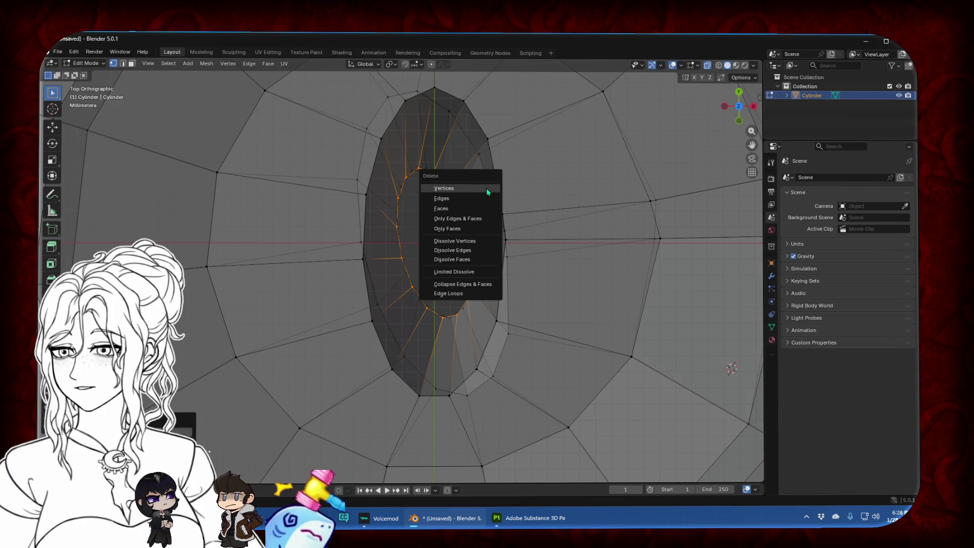
pyautogui.click(487, 192)
pyautogui.press('x')
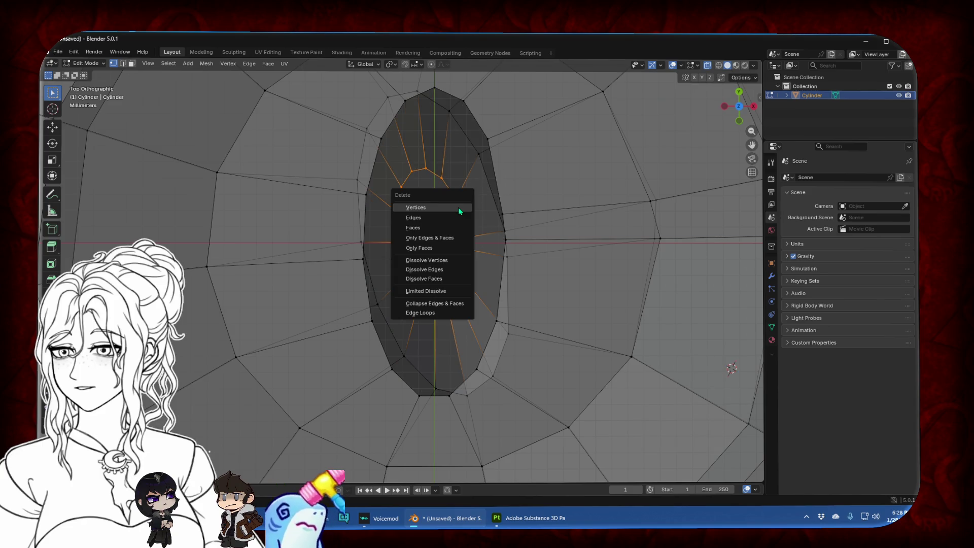
pyautogui.click(458, 207)
# Rotate the hole's boundary edge loop, then delete it
pyautogui.keyDown('alt'); pyautogui.click(478, 161); pyautogui.keyUp('alt')
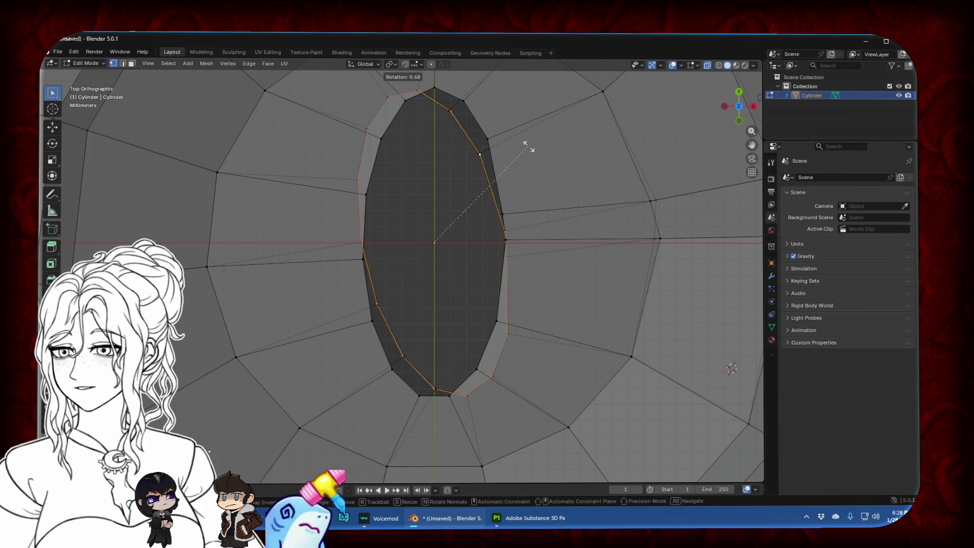
pyautogui.press('f')
pyautogui.hotkey('ctrl', 'z')
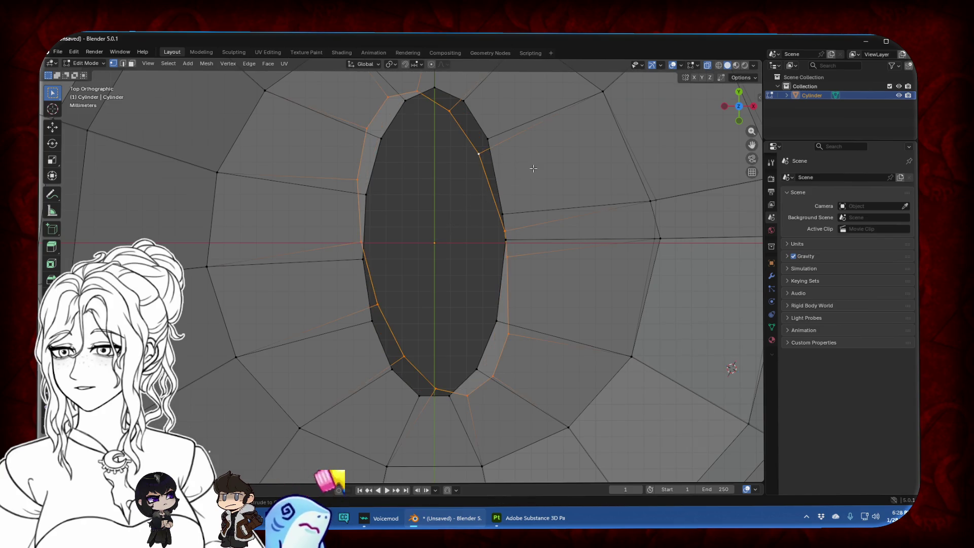
pyautogui.press('r')
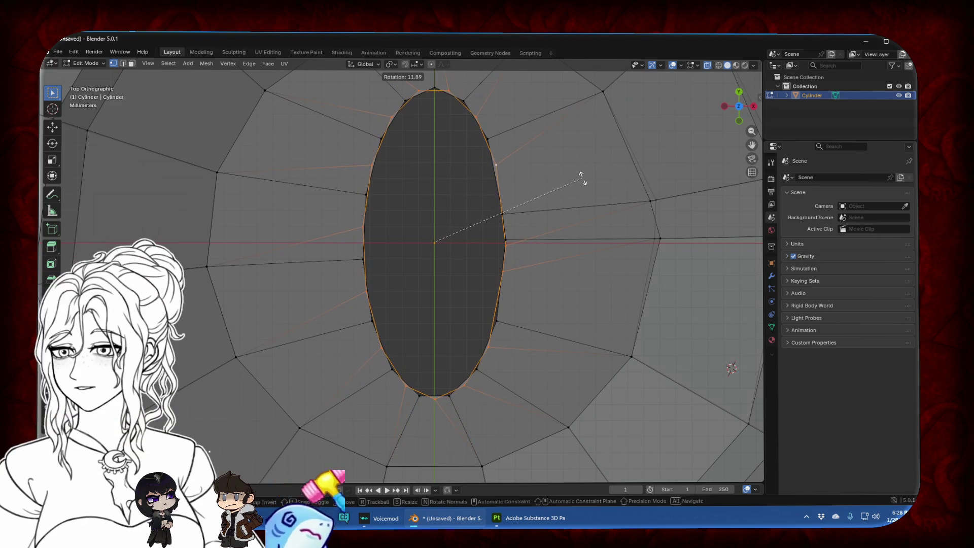
pyautogui.click(583, 178)
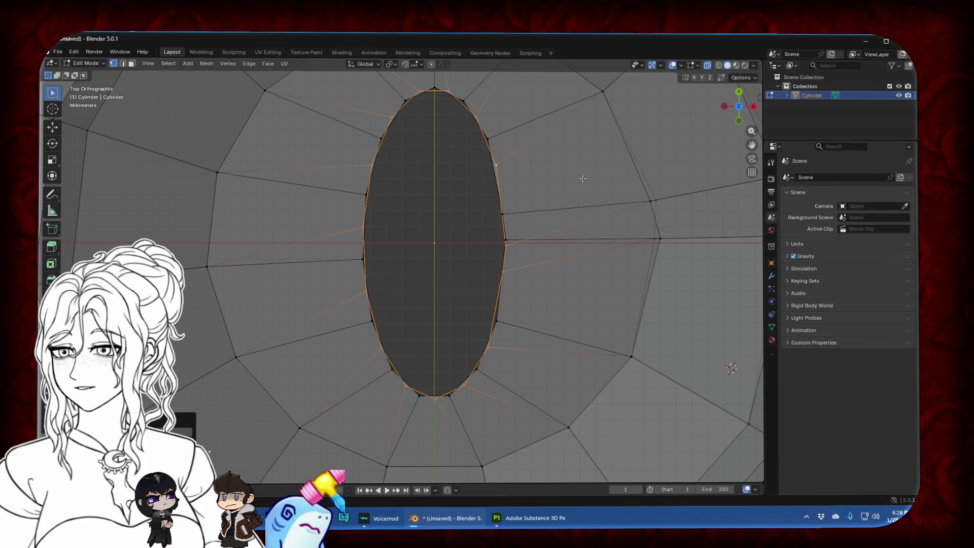
pyautogui.scroll(-3, 583, 179)
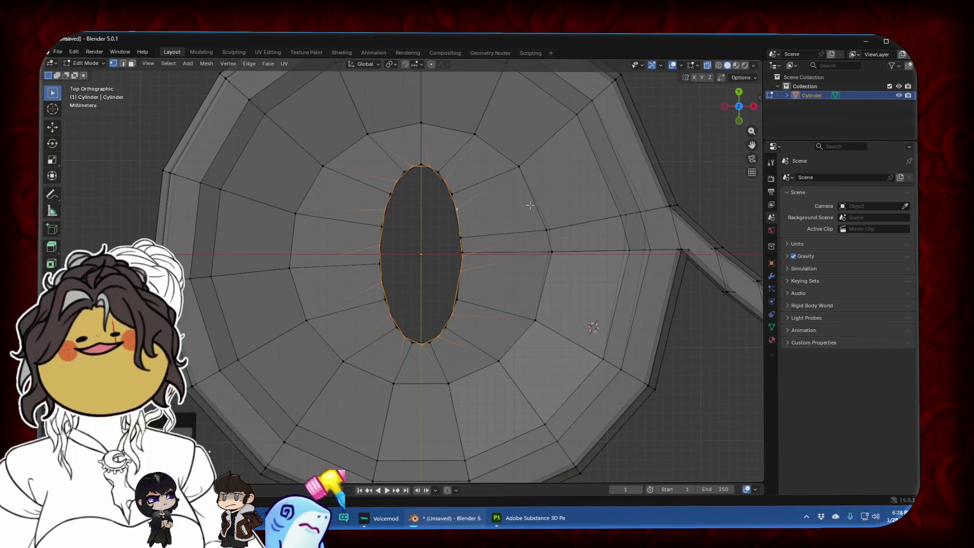
pyautogui.press('x')
pyautogui.click(530, 205)
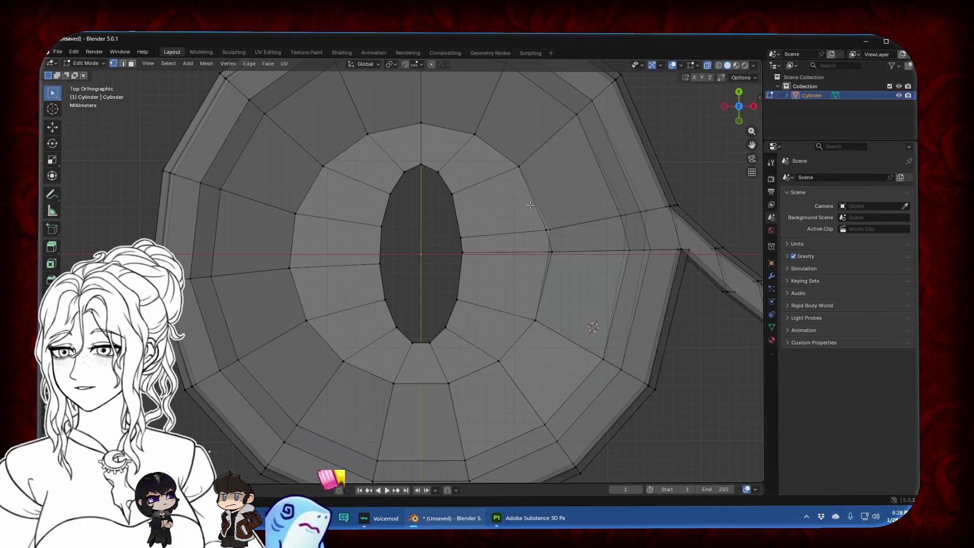
# Select the inner circular edge loop around the hole from a top-down view
pyautogui.moveTo(531, 205)
pyautogui.mouseDown(button='middle')
pyautogui.moveTo(497, 189)
pyautogui.moveTo(486, 218)
pyautogui.mouseUp(button='middle')
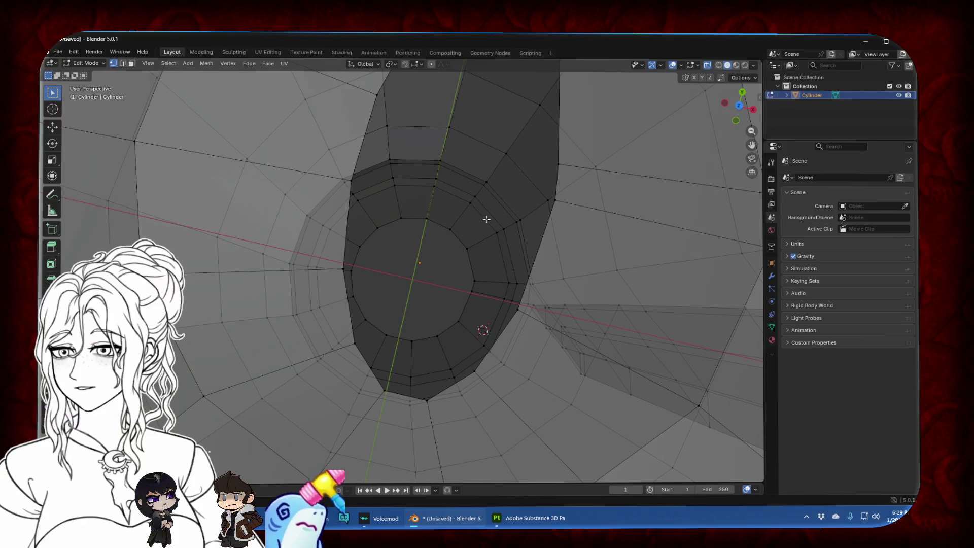
pyautogui.keyDown('alt'); pyautogui.click(461, 236); pyautogui.keyUp('alt')
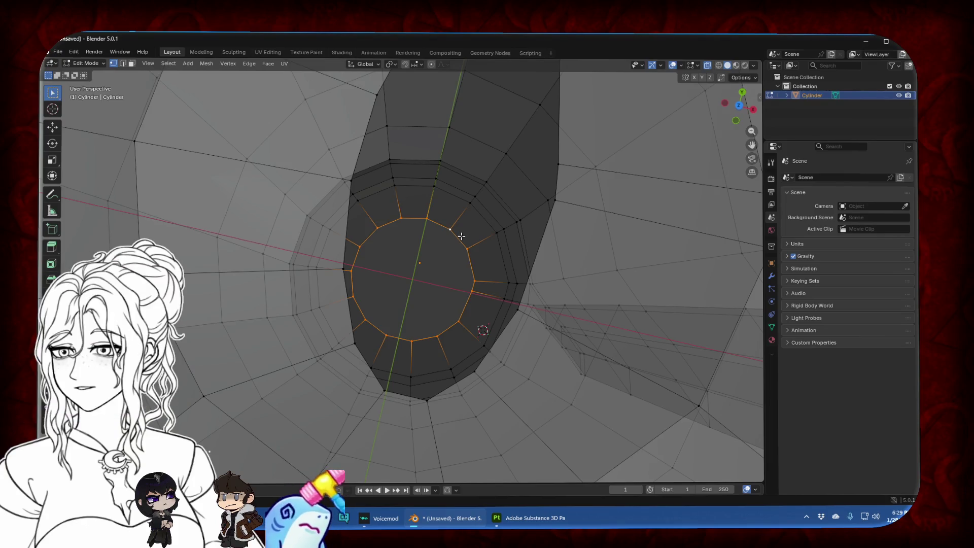
pyautogui.click(739, 107)
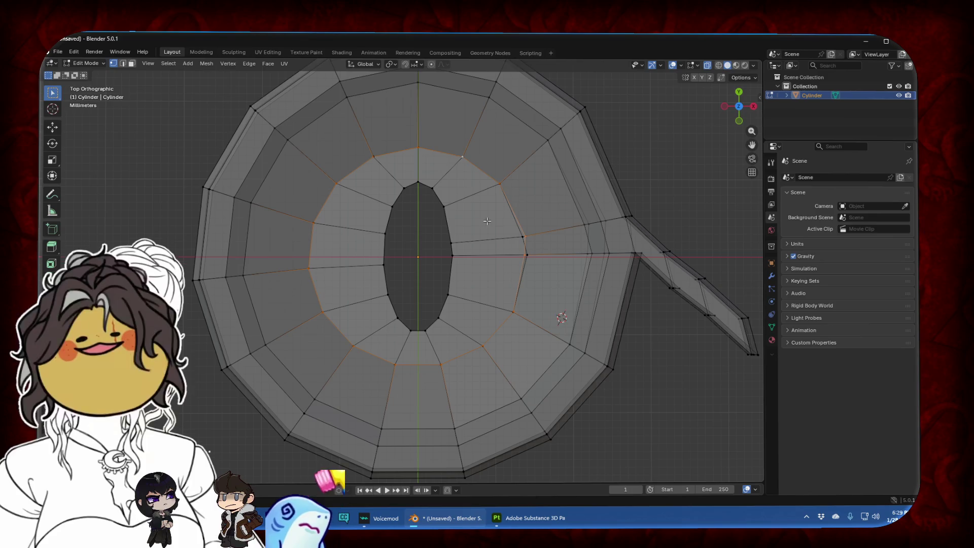
pyautogui.moveTo(529, 235); pyautogui.dragTo(531, 250)
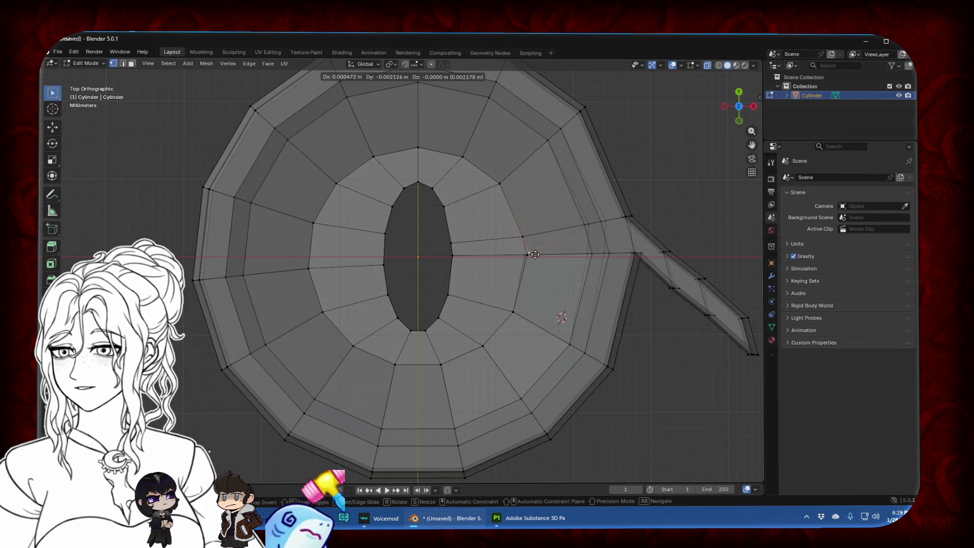
pyautogui.rightClick(534, 255)
pyautogui.press('r')
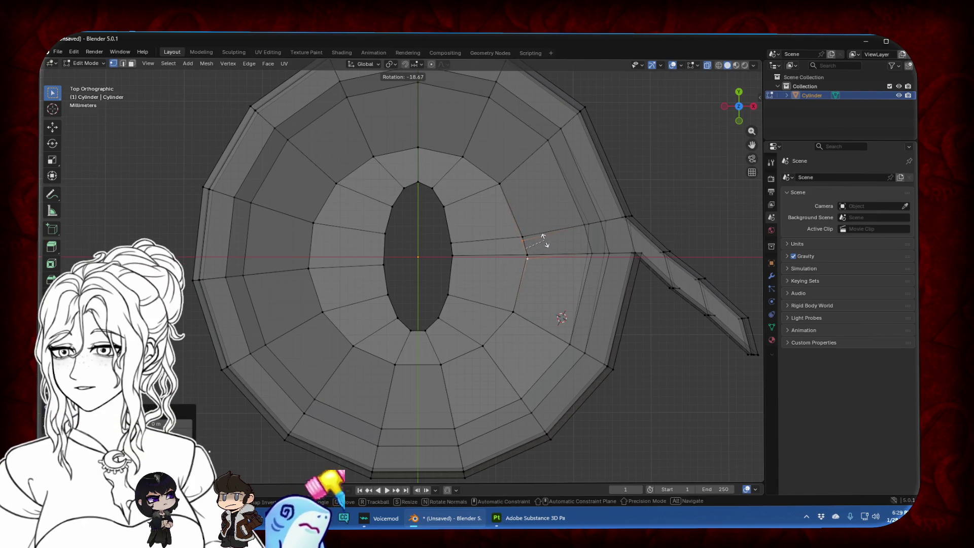
pyautogui.press('g')
pyautogui.rightClick(544, 236)
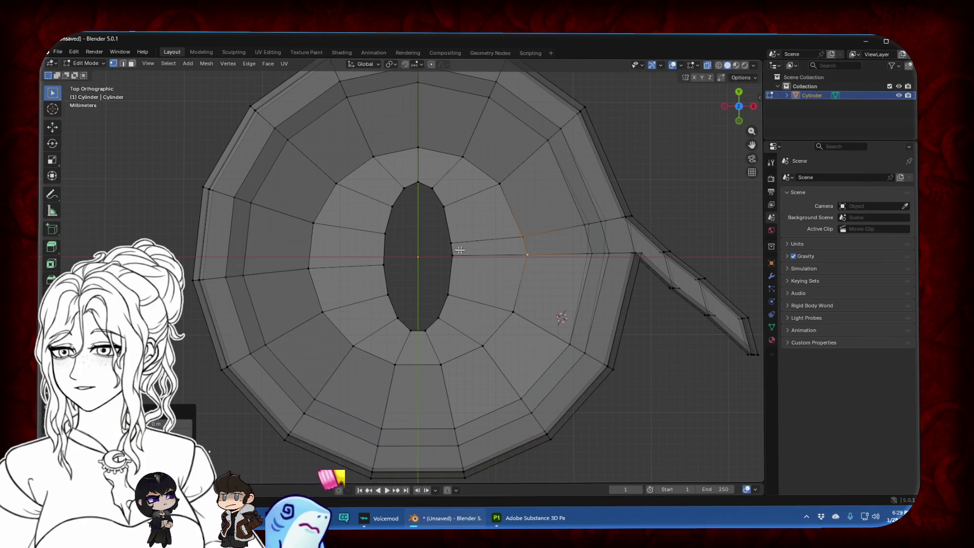
# Scale the vertices around the hole along X into a narrow tall oval
pyautogui.moveTo(376, 178); pyautogui.dragTo(468, 342)
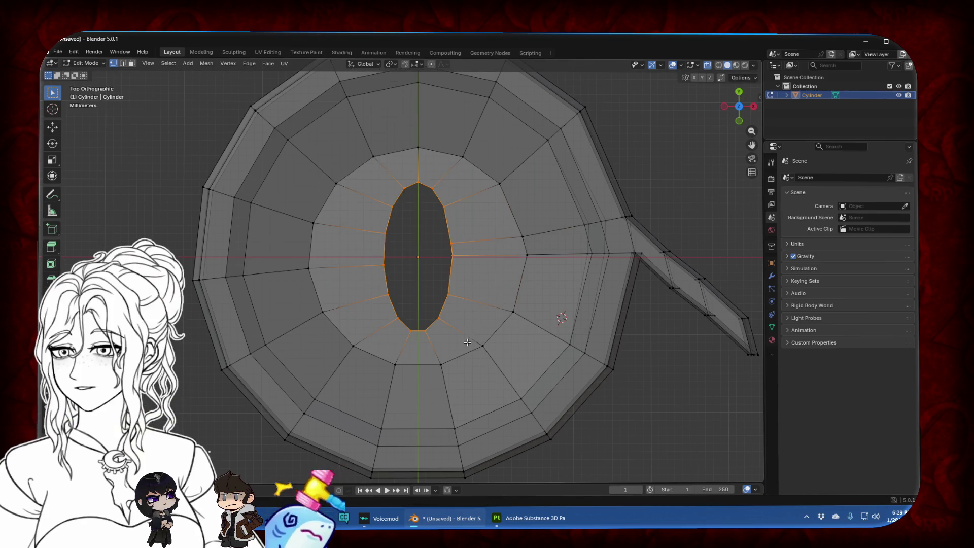
pyautogui.moveTo(426, 282); pyautogui.dragTo(418, 274, button='middle')
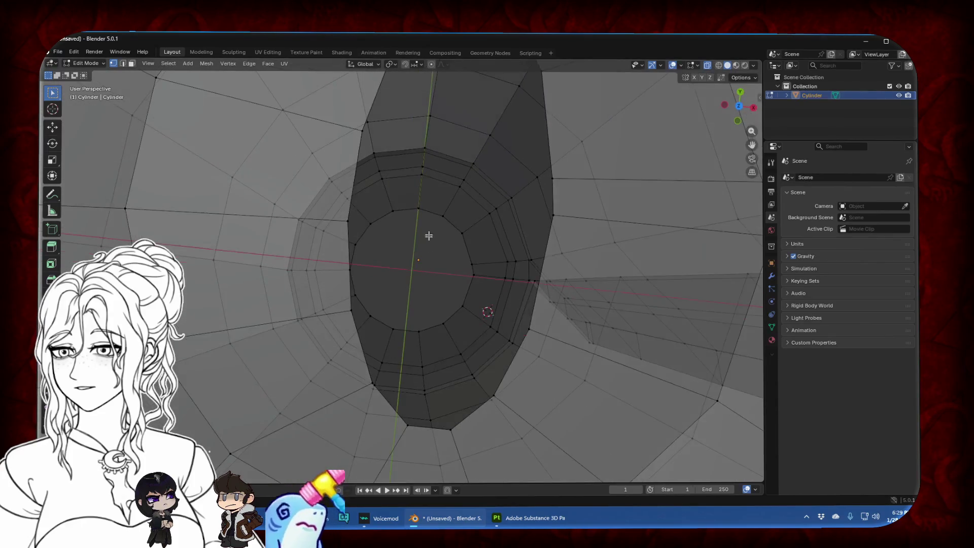
pyautogui.click(740, 106)
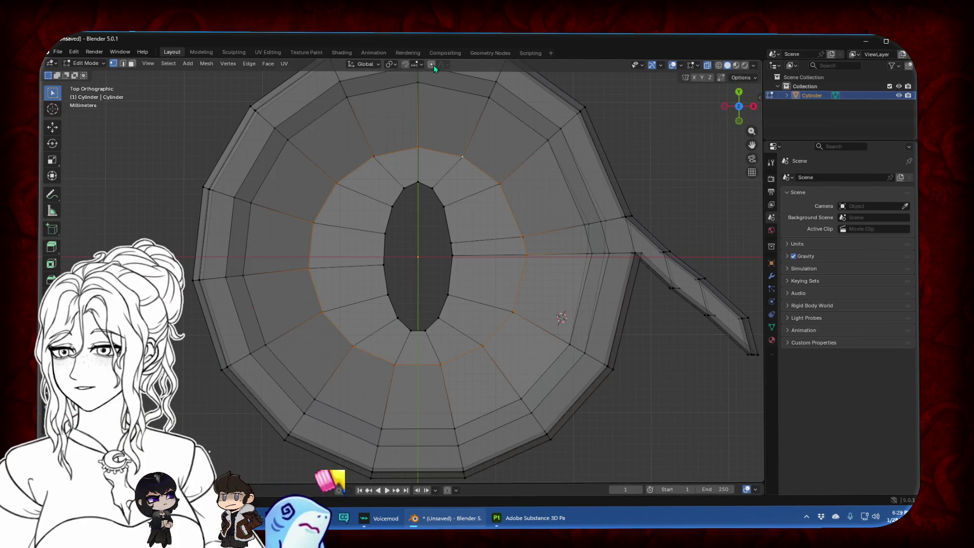
pyautogui.press('s')
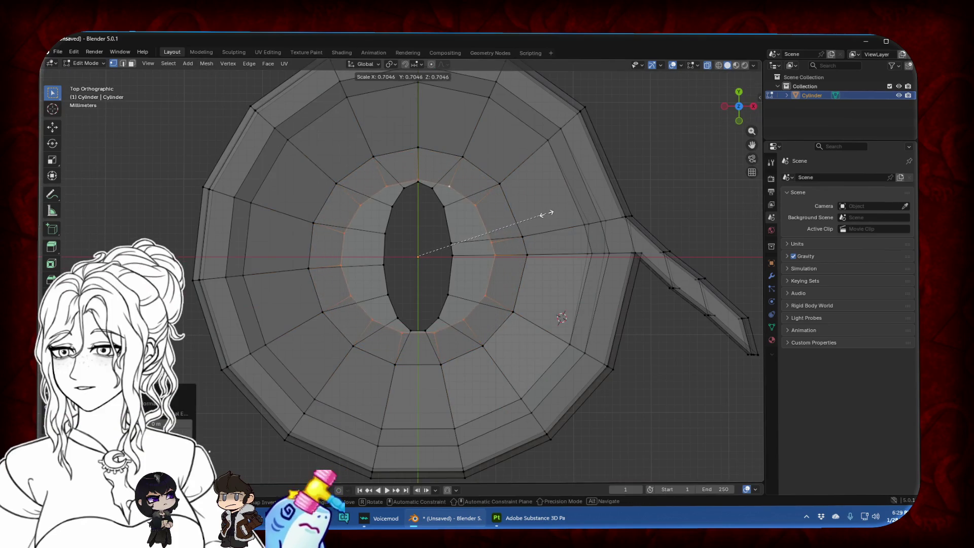
pyautogui.press('x')
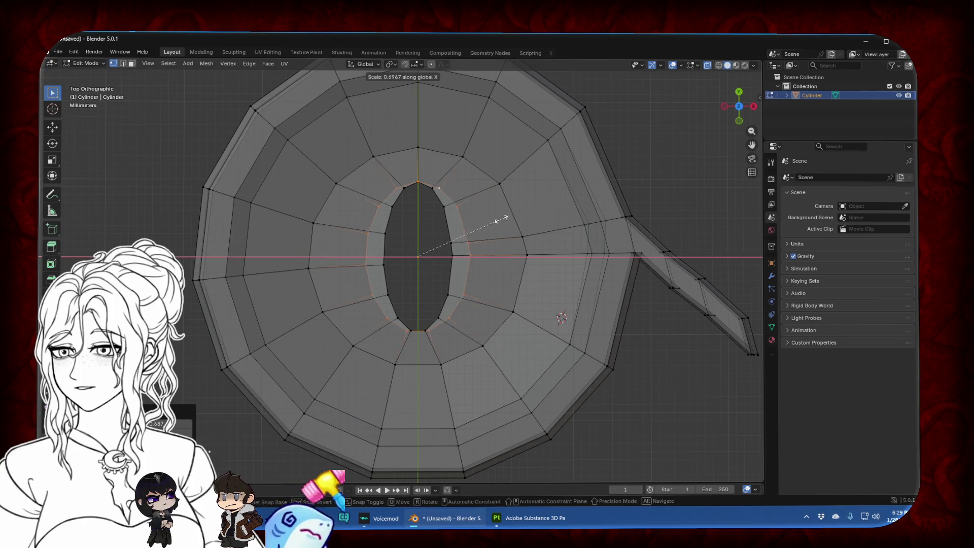
pyautogui.click(470, 224)
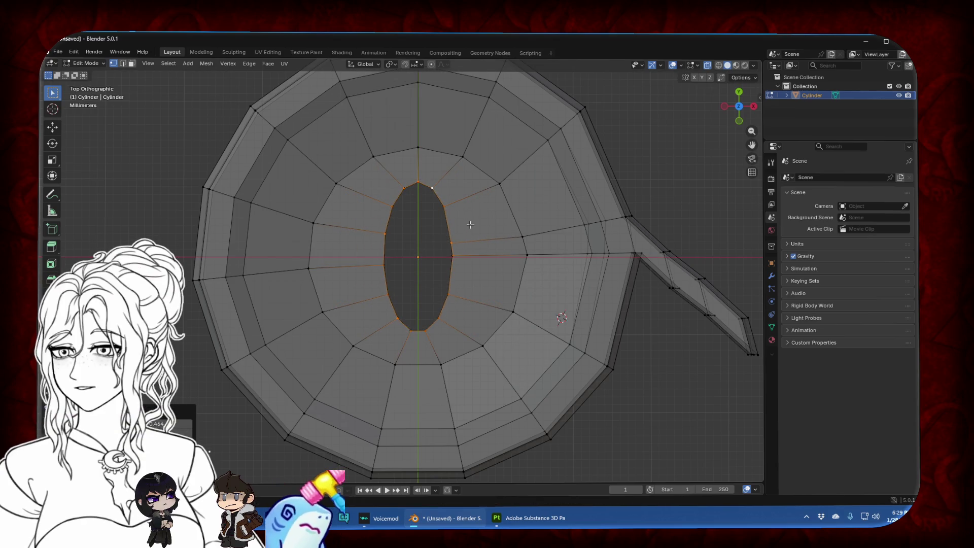
# Box-select the hole's rim loop and extrude it in place
pyautogui.moveTo(363, 176); pyautogui.dragTo(457, 348)
pyautogui.press('e')
pyautogui.rightClick(485, 270)
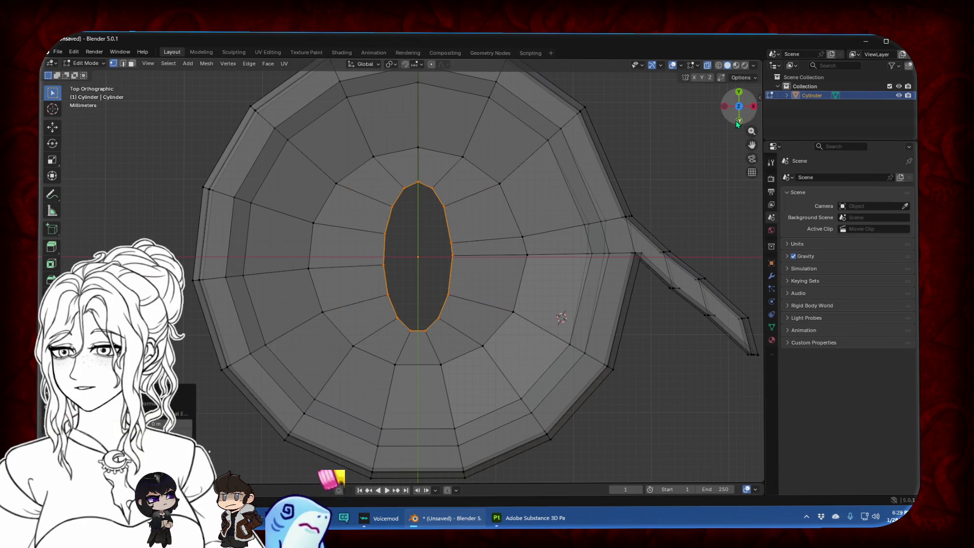
pyautogui.click(739, 122)
pyautogui.scroll(-5, 578, 206)
# Flatten the extruded hole loops together with two vertical Z-axis scales
pyautogui.press('s')
pyautogui.press('z')
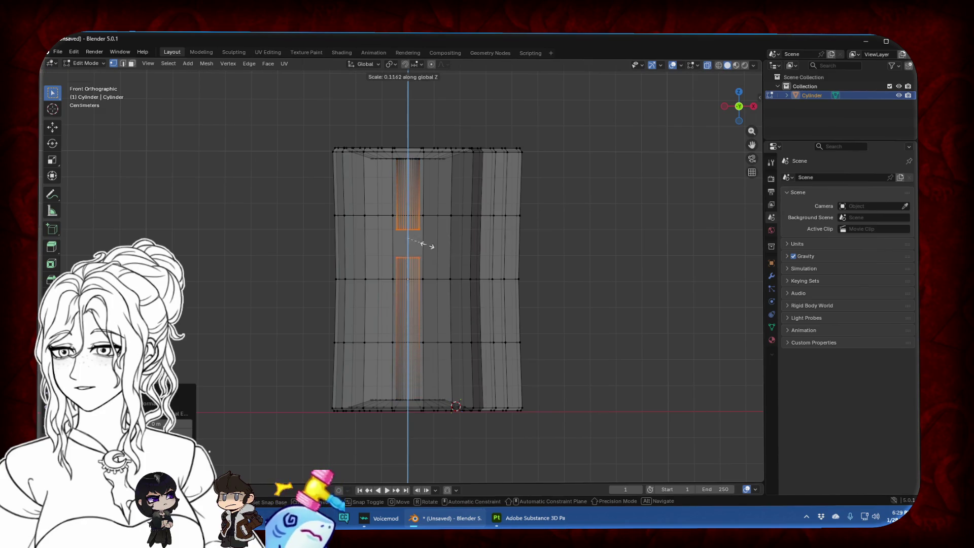
pyautogui.scroll(6, 412, 225)
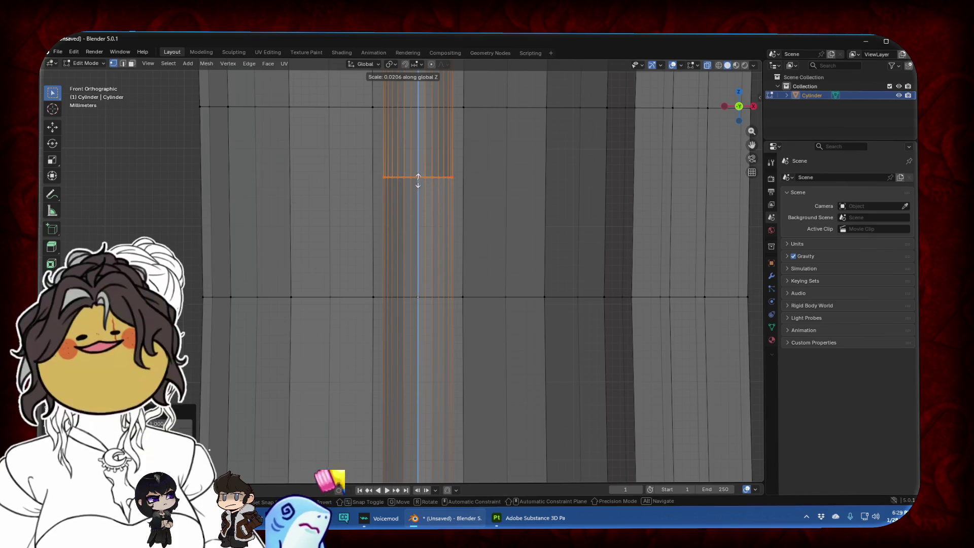
pyautogui.click(418, 181)
pyautogui.scroll(6, 428, 133)
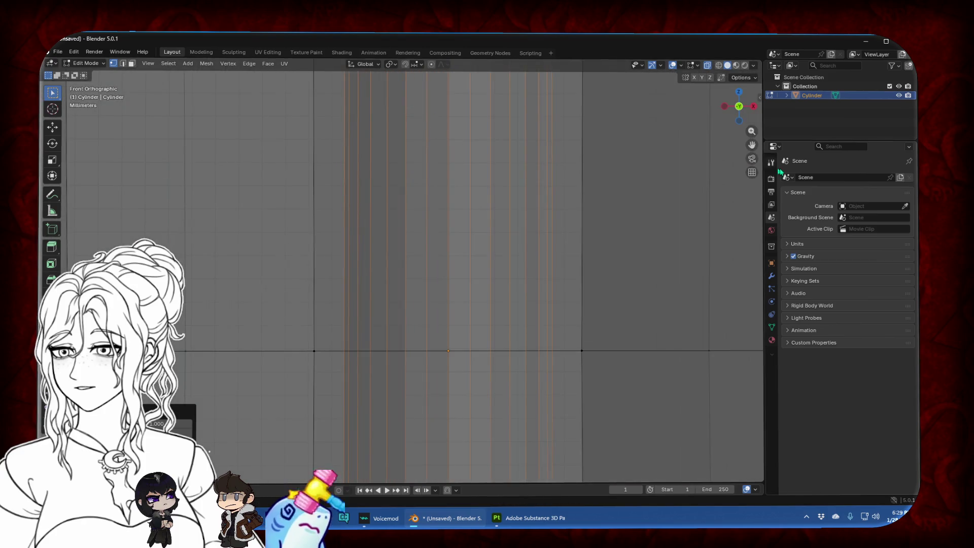
pyautogui.moveTo(755, 150); pyautogui.dragTo(546, 279)
pyautogui.scroll(3, 568, 228)
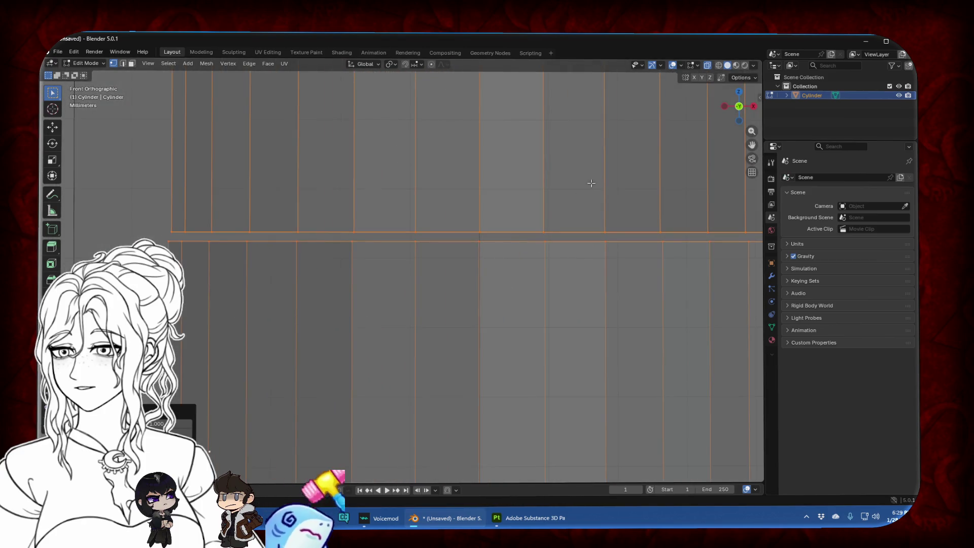
pyautogui.press('s')
pyautogui.press('z')
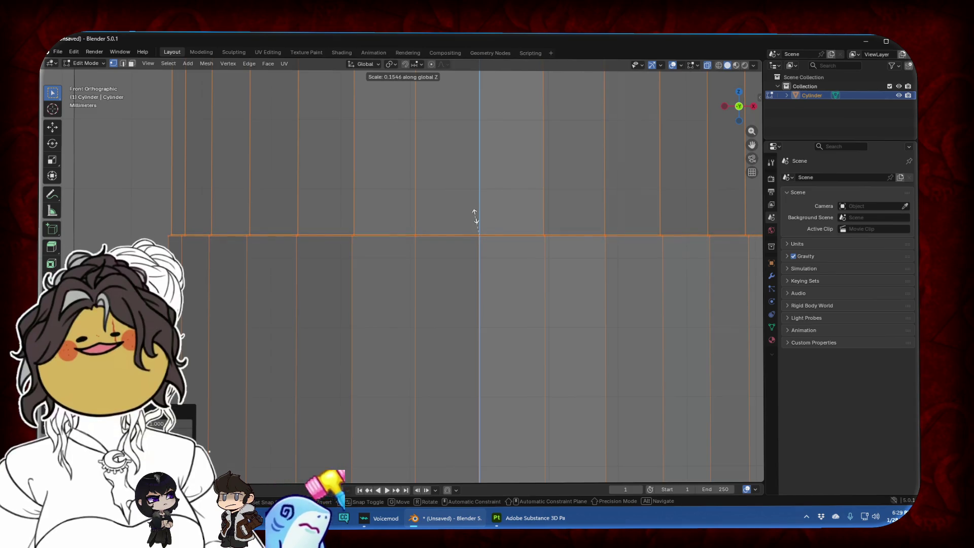
pyautogui.click(476, 217)
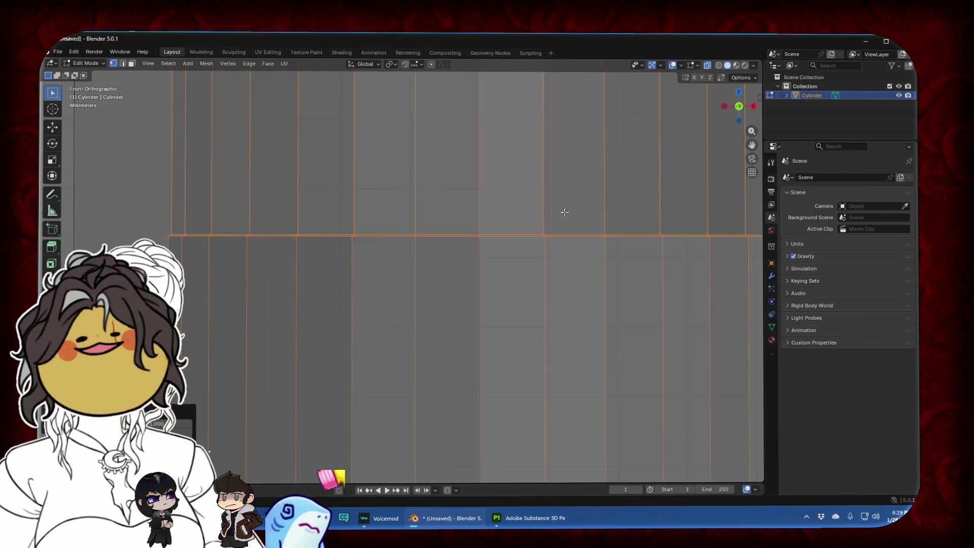
# Merge the overlapping vertices by distance, removing 15 duplicates
pyautogui.press('m')
pyautogui.click(496, 249)
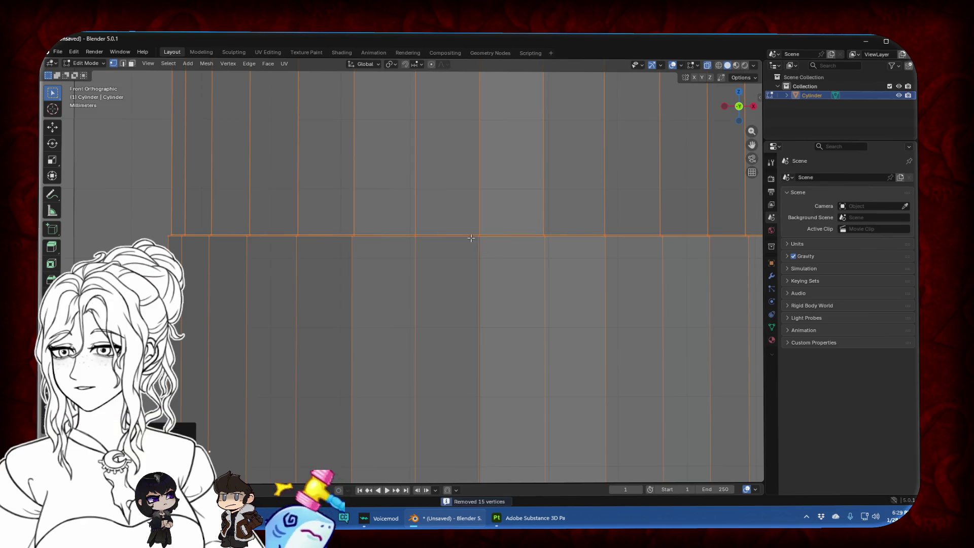
pyautogui.moveTo(477, 237); pyautogui.dragTo(481, 247, button='middle')
pyautogui.keyDown('alt'); pyautogui.click(459, 222); pyautogui.keyUp('alt')
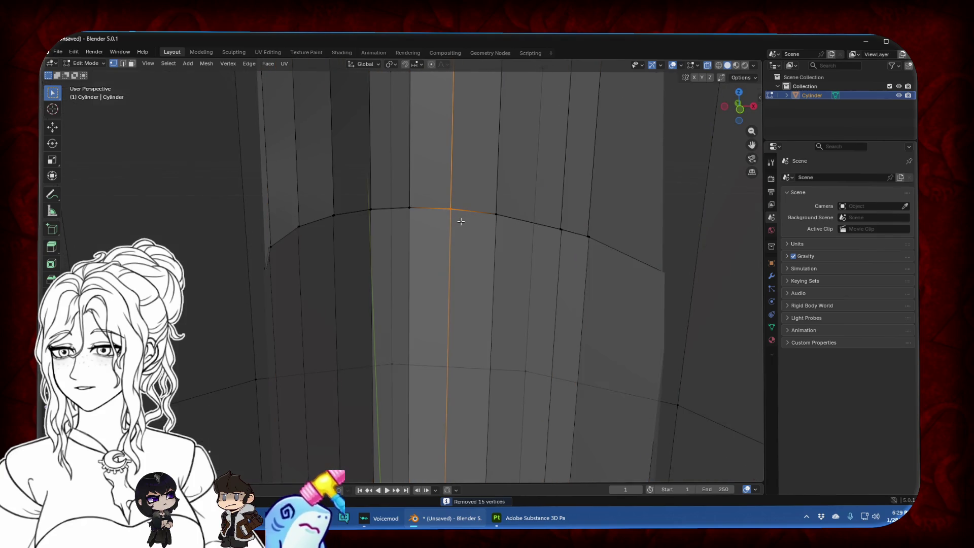
pyautogui.press('m')
pyautogui.click(445, 195)
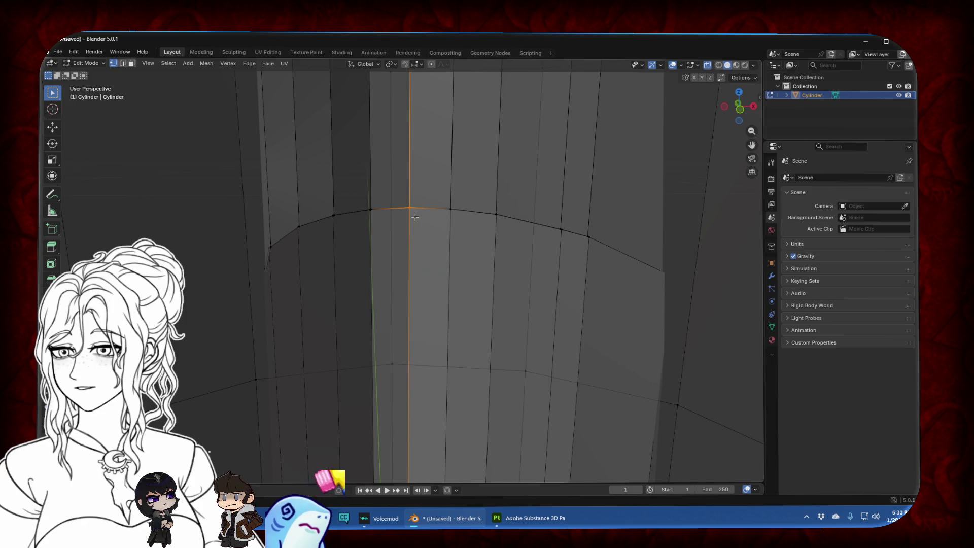
pyautogui.keyDown('alt'); pyautogui.click(370, 221); pyautogui.keyUp('alt')
pyautogui.keyDown('alt'); pyautogui.click(336, 223); pyautogui.keyUp('alt')
pyautogui.keyDown('alt'); pyautogui.click(301, 224); pyautogui.keyUp('alt')
pyautogui.keyDown('alt'); pyautogui.click(495, 215); pyautogui.keyUp('alt')
pyautogui.press('m')
pyautogui.press('Escape')
pyautogui.keyDown('alt'); pyautogui.click(456, 216); pyautogui.keyUp('alt')
pyautogui.press('m')
pyautogui.press('Escape')
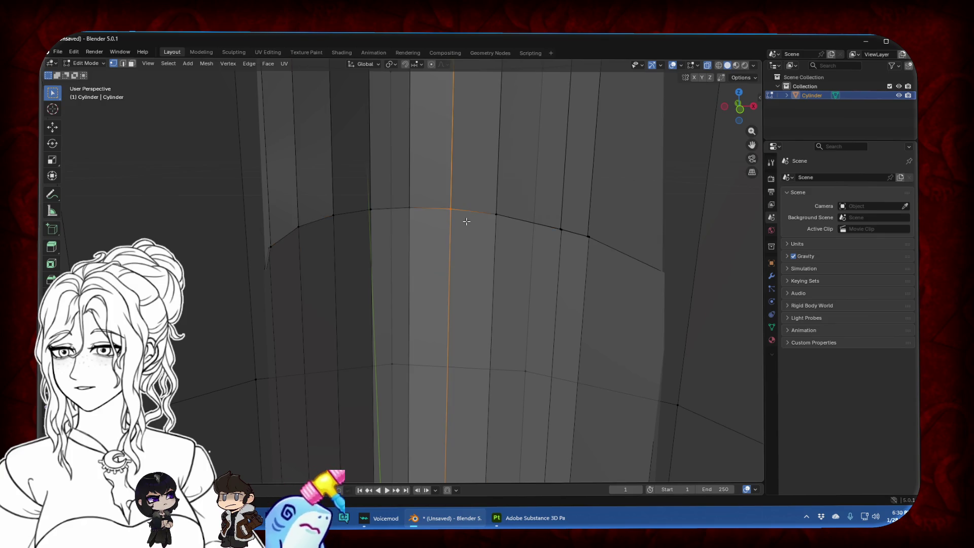
pyautogui.keyDown('alt'); pyautogui.click(559, 231); pyautogui.keyUp('alt')
pyautogui.press('m')
pyautogui.press('Escape')
pyautogui.keyDown('alt'); pyautogui.click(586, 235); pyautogui.keyUp('alt')
pyautogui.press('m')
pyautogui.press('Escape')
pyautogui.keyDown('alt'); pyautogui.click(271, 252); pyautogui.keyUp('alt')
pyautogui.moveTo(272, 255)
pyautogui.mouseDown(button='middle')
pyautogui.moveTo(381, 261)
pyautogui.moveTo(401, 240)
pyautogui.moveTo(365, 233)
pyautogui.moveTo(360, 219)
pyautogui.mouseUp(button='middle')
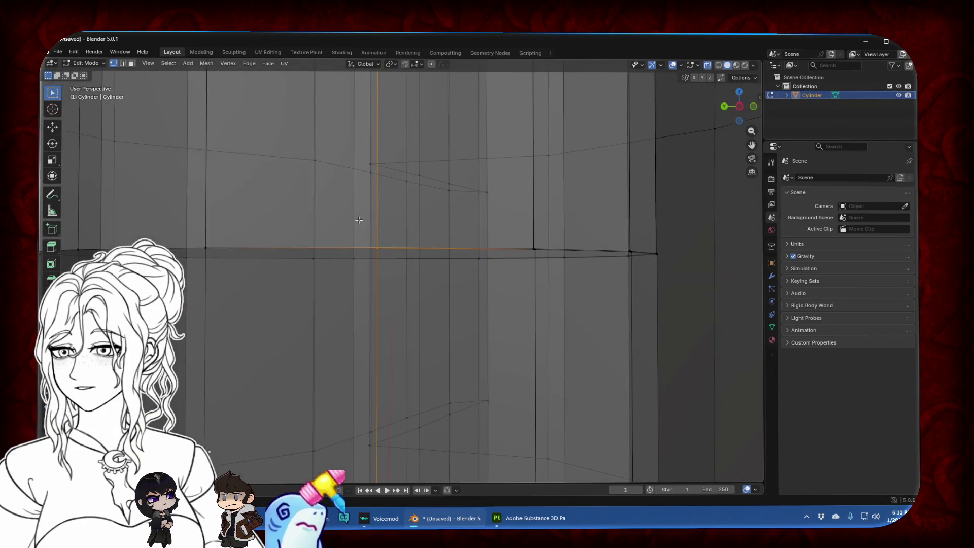
pyautogui.keyDown('alt'); pyautogui.click(200, 239); pyautogui.keyUp('alt')
pyautogui.moveTo(331, 261)
pyautogui.mouseDown(button='middle')
pyautogui.moveTo(347, 269)
pyautogui.moveTo(299, 243)
pyautogui.mouseUp(button='middle')
pyautogui.keyDown('alt'); pyautogui.click(306, 248); pyautogui.keyUp('alt')
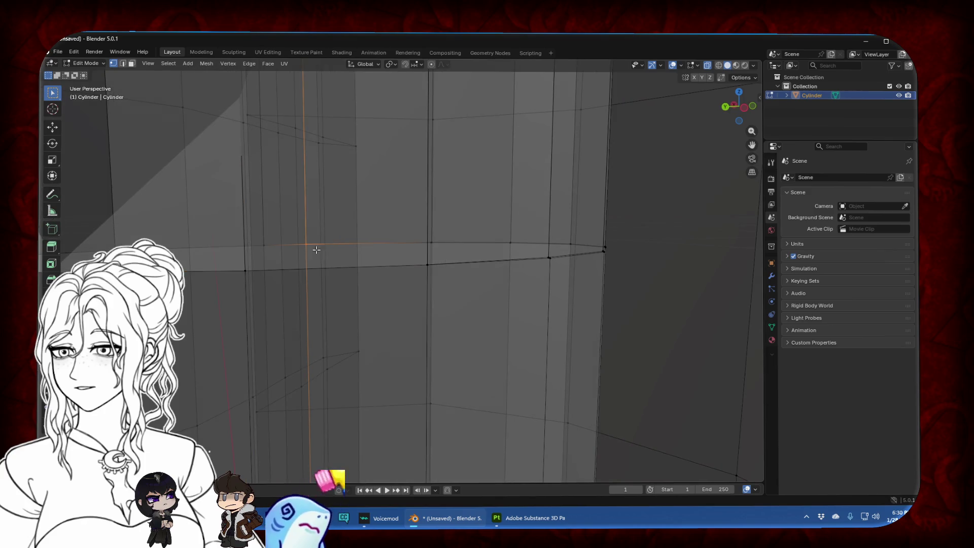
pyautogui.keyDown('alt'); pyautogui.click(431, 238); pyautogui.keyUp('alt')
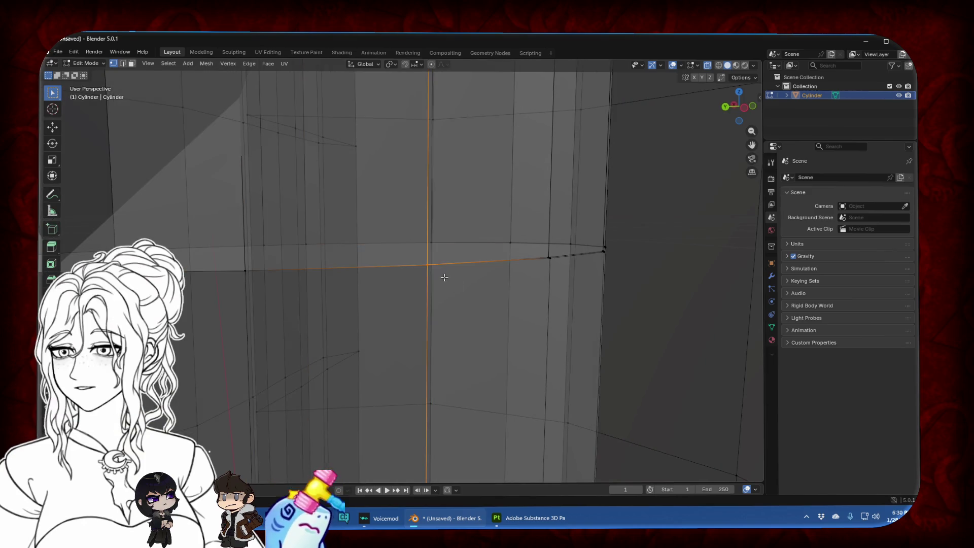
pyautogui.keyDown('alt'); pyautogui.click(517, 262); pyautogui.keyUp('alt')
pyautogui.keyDown('alt'); pyautogui.click(560, 268); pyautogui.keyUp('alt')
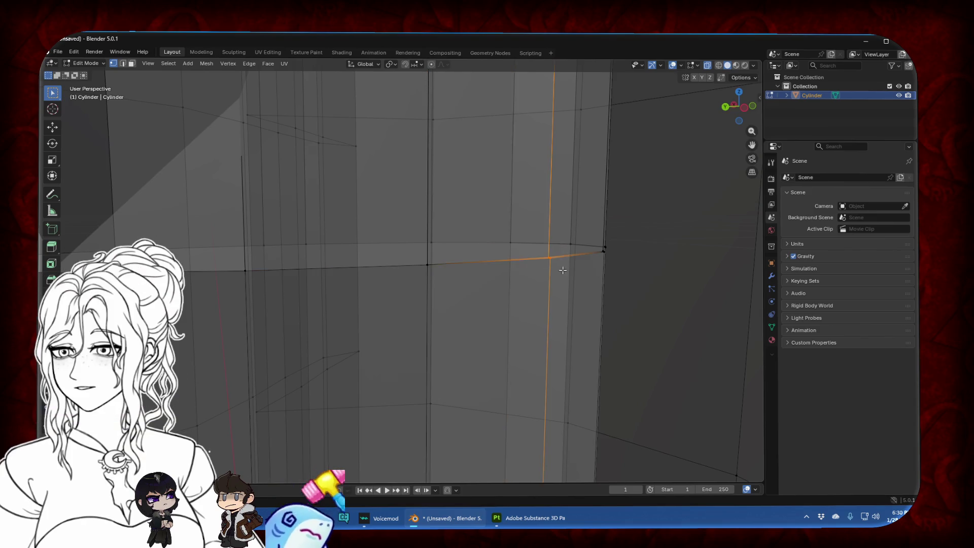
pyautogui.keyDown('alt'); pyautogui.click(580, 252); pyautogui.keyUp('alt')
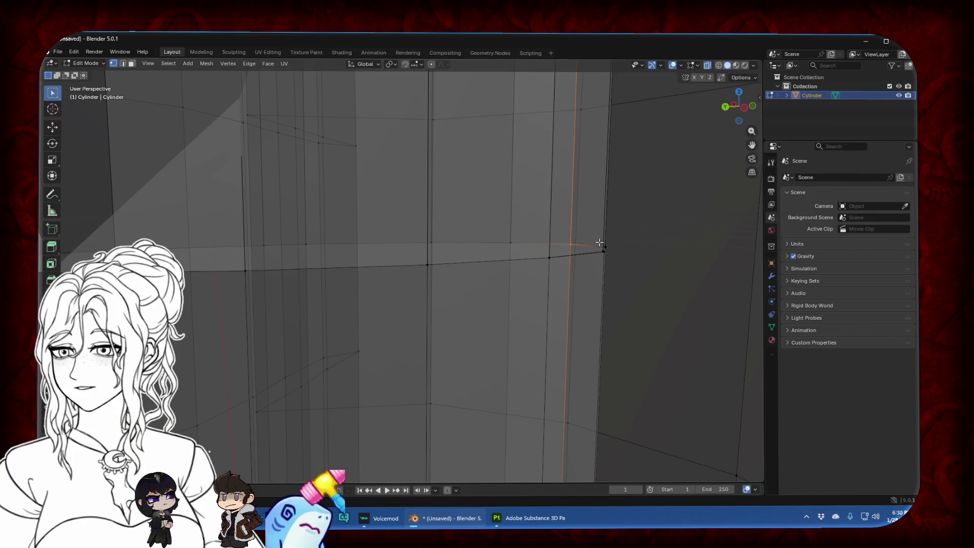
pyautogui.keyDown('alt'); pyautogui.click(606, 248); pyautogui.keyUp('alt')
pyautogui.press('m')
pyautogui.press('Escape')
pyautogui.press('m')
pyautogui.press('Escape')
pyautogui.scroll(-2, 514, 259)
pyautogui.keyDown('alt'); pyautogui.click(453, 264); pyautogui.keyUp('alt')
pyautogui.scroll(-6, 457, 265)
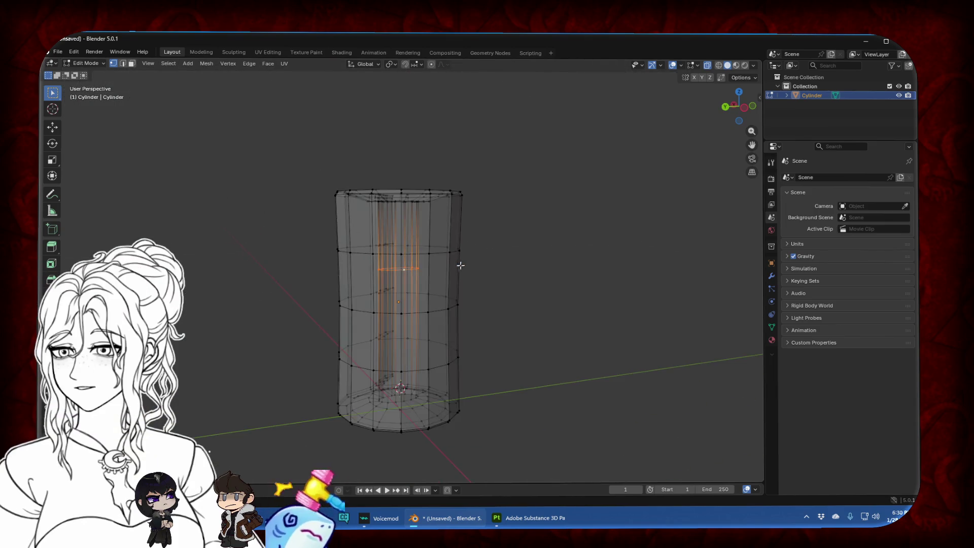
# In edge mode with X-ray on, select the whole inner core tube with L and view it from Front
pyautogui.click(744, 108)
pyautogui.click(123, 64)
pyautogui.hotkey('ctrl', 'e')
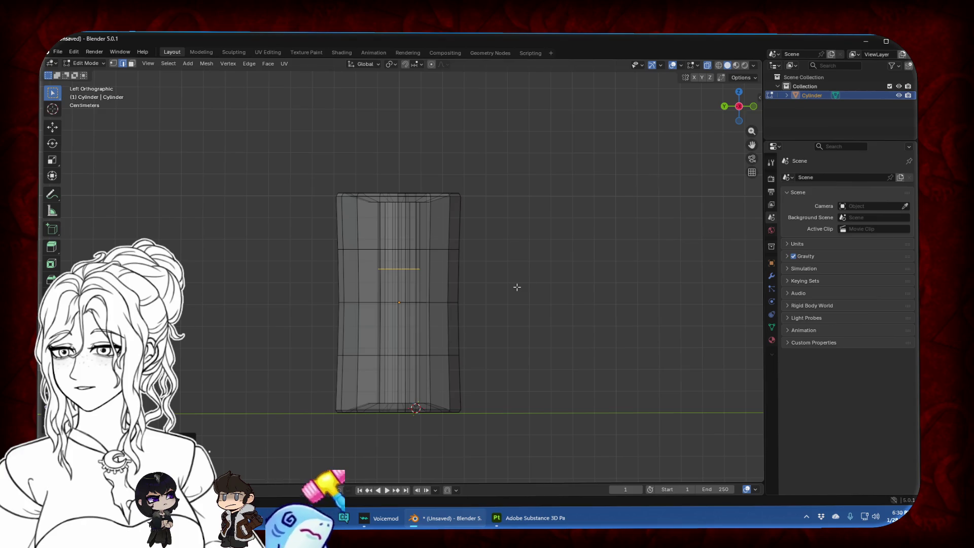
pyautogui.click(706, 66)
pyautogui.moveTo(448, 234)
pyautogui.mouseDown(button='middle')
pyautogui.moveTo(441, 330)
pyautogui.moveTo(393, 283)
pyautogui.moveTo(364, 280)
pyautogui.mouseUp(button='middle')
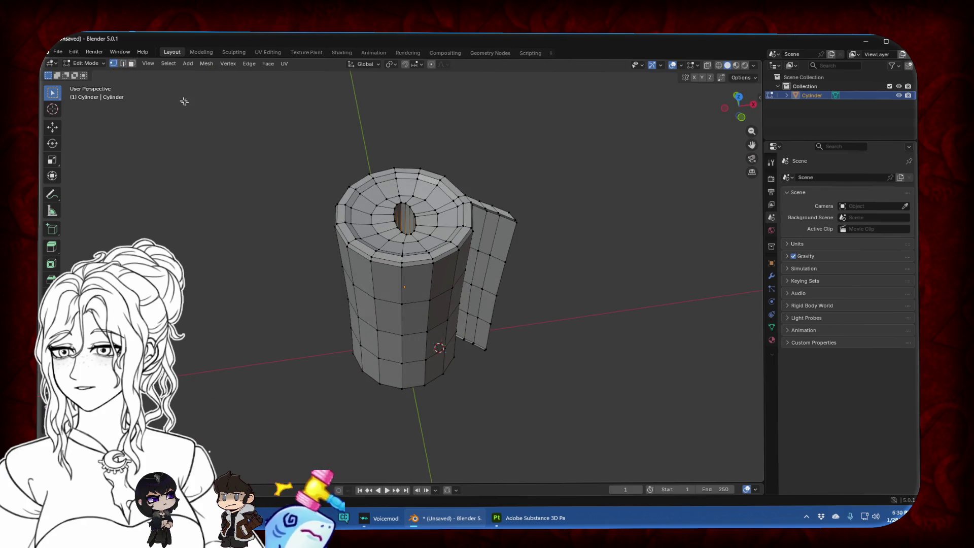
pyautogui.click(741, 117)
pyautogui.click(708, 65)
pyautogui.moveTo(599, 304)
pyautogui.mouseDown(button='middle')
pyautogui.moveTo(559, 311)
pyautogui.moveTo(488, 347)
pyautogui.mouseUp(button='middle')
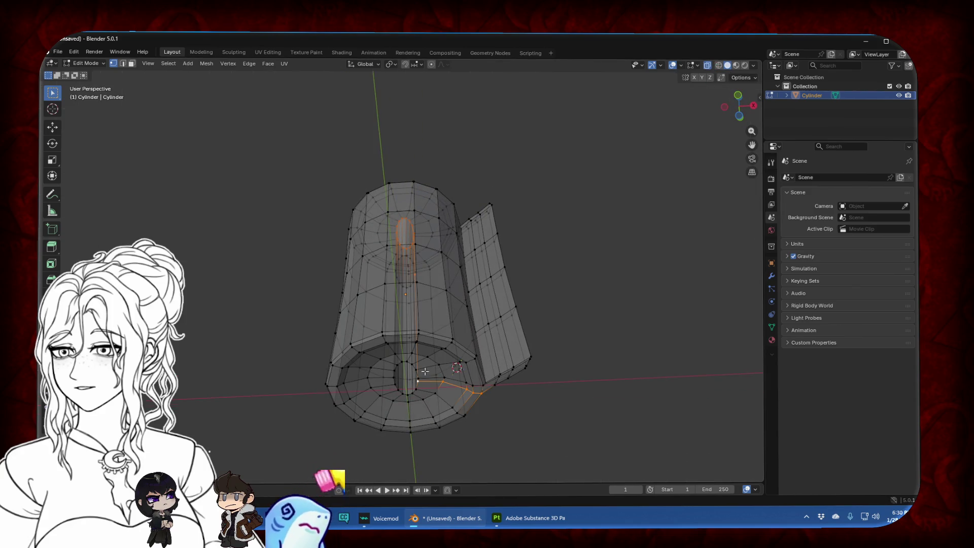
pyautogui.press('l')
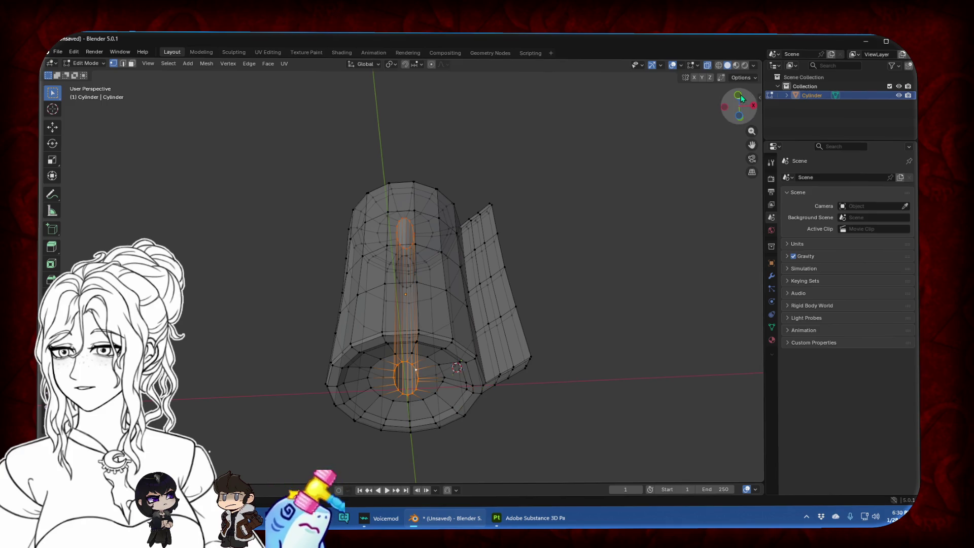
pyautogui.click(740, 96)
pyautogui.click(740, 93)
pyautogui.click(739, 123)
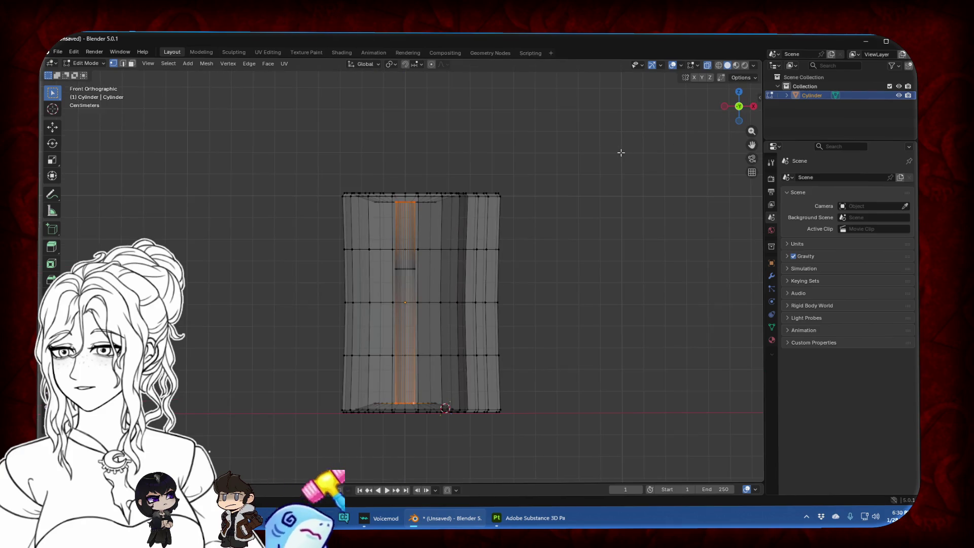
# Try scaling the inner tube along Z twice, cancelling both attempts
pyautogui.press('s')
pyautogui.press('z')
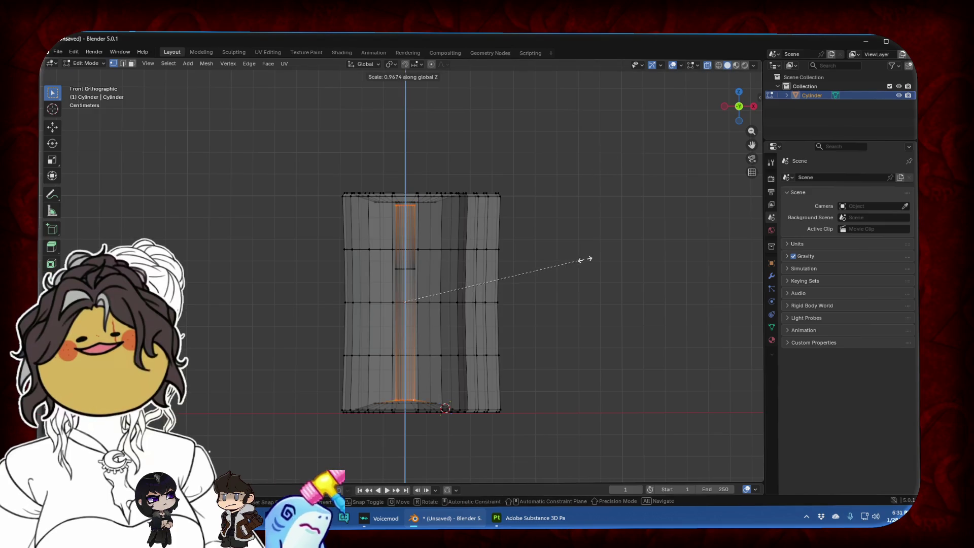
pyautogui.rightClick(511, 153)
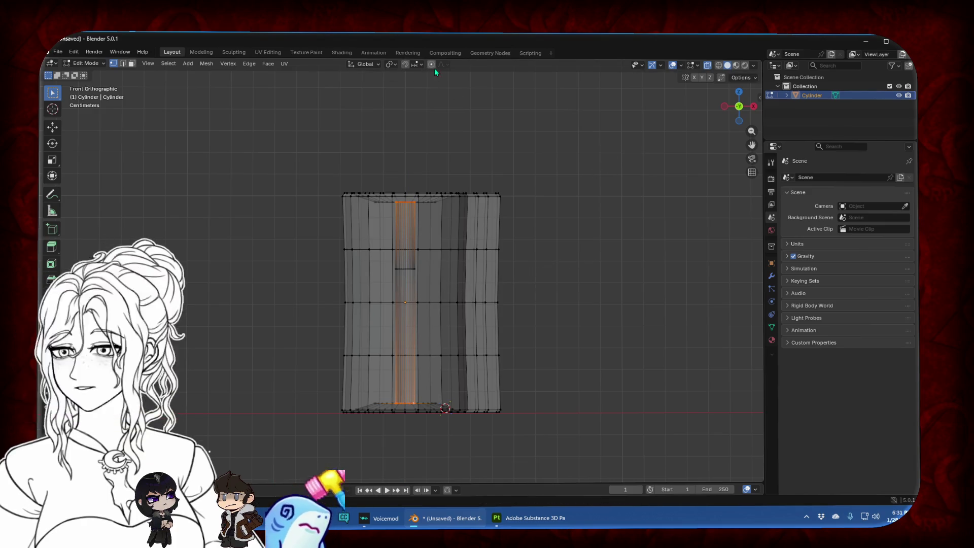
pyautogui.press('s')
pyautogui.press('z')
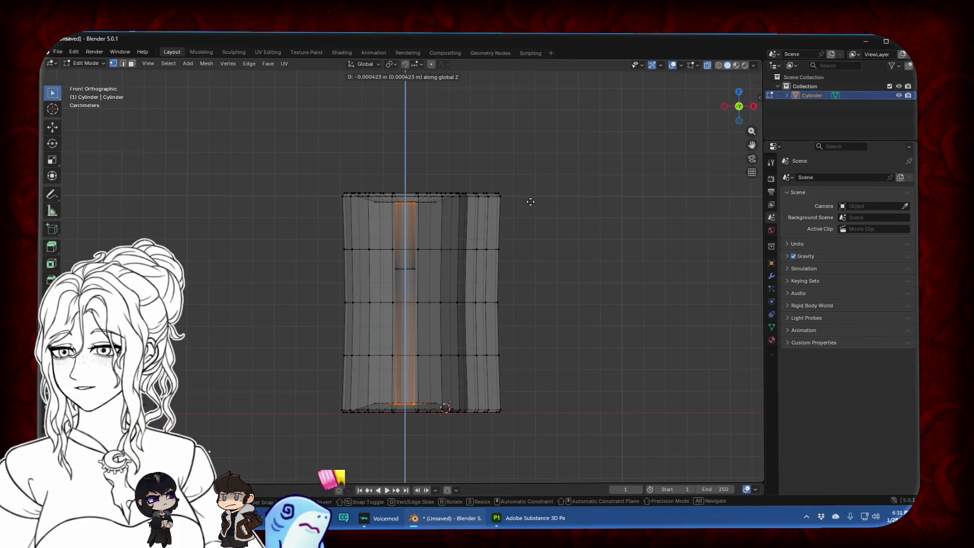
pyautogui.rightClick(503, 176)
pyautogui.moveTo(503, 176); pyautogui.dragTo(435, 205, button='middle')
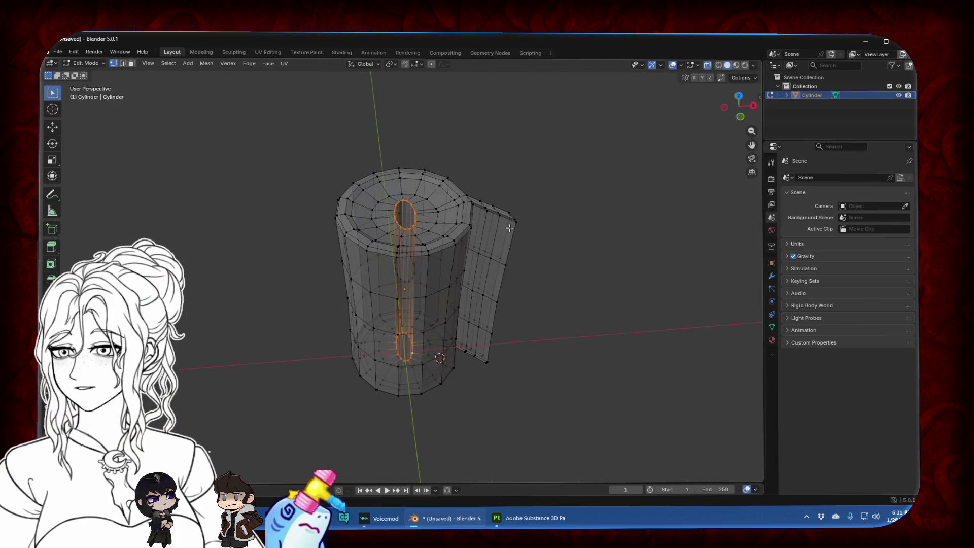
# Select the rim loop around the central hole and scale it up to widen the hole
pyautogui.keyDown('alt'); pyautogui.click(414, 207); pyautogui.keyUp('alt')
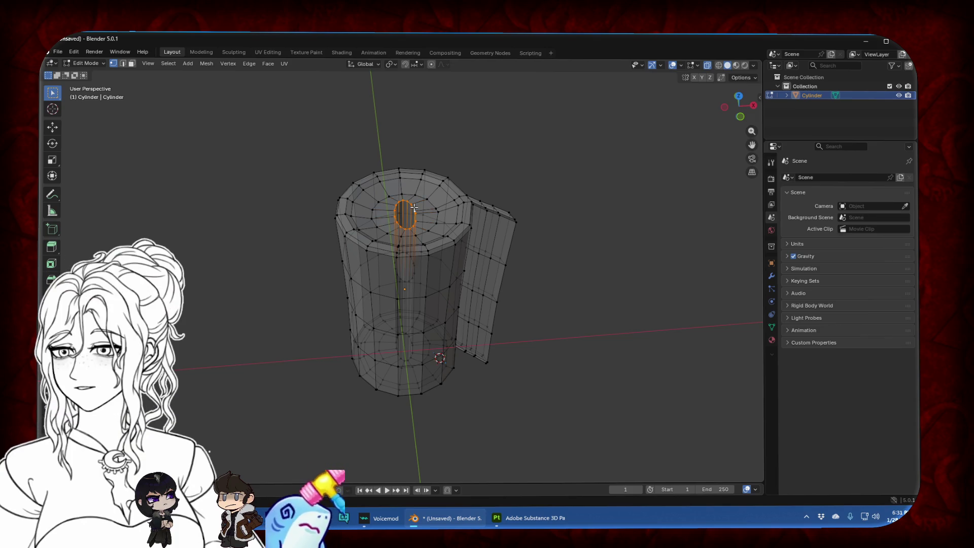
pyautogui.moveTo(414, 207)
pyautogui.mouseDown(button='middle')
pyautogui.moveTo(414, 243)
pyautogui.moveTo(415, 193)
pyautogui.mouseUp(button='middle')
pyautogui.scroll(5, 414, 243)
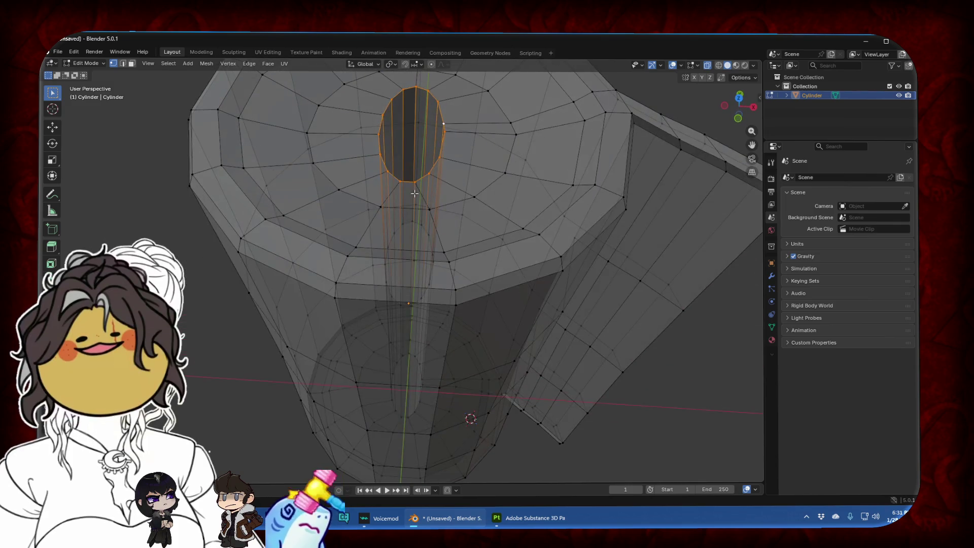
pyautogui.keyDown('alt'); pyautogui.click(415, 194); pyautogui.keyUp('alt')
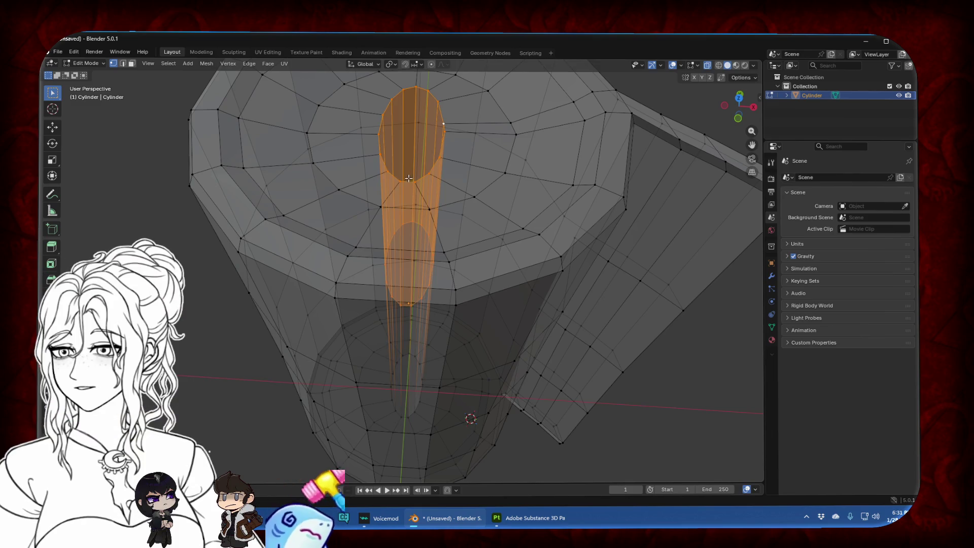
pyautogui.keyDown('alt'); pyautogui.click(408, 181); pyautogui.keyUp('alt')
pyautogui.press('s')
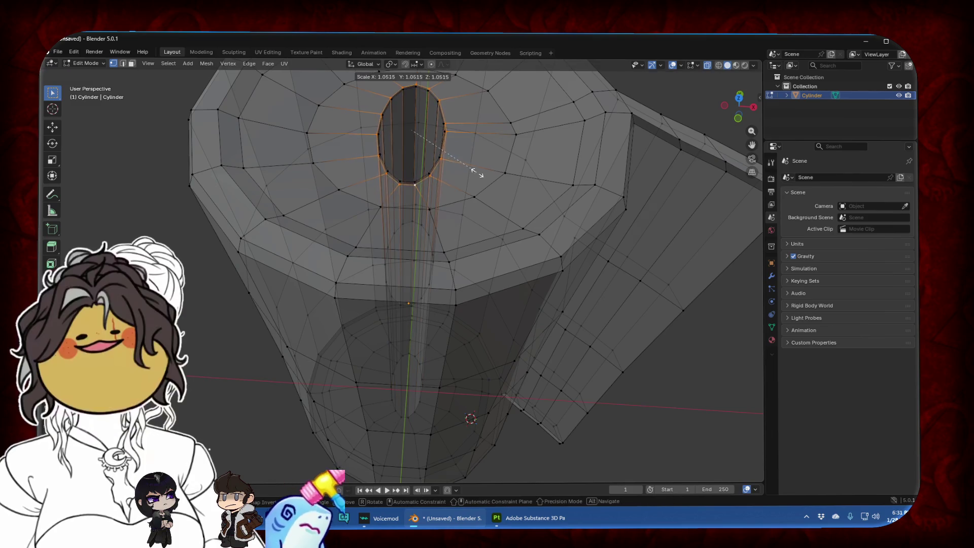
pyautogui.click(488, 173)
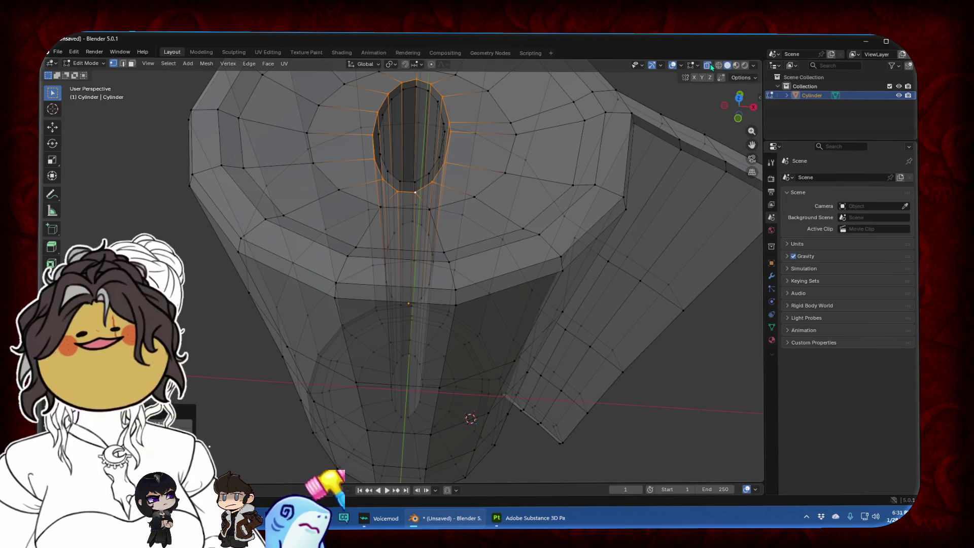
# With X-ray off, dissolve the extra inner edge loop, reselect the hole's rim, and view from Top
pyautogui.hotkey('alt', 'z')
pyautogui.moveTo(706, 118); pyautogui.dragTo(493, 224, button='middle')
pyautogui.press('KP_Decimal')
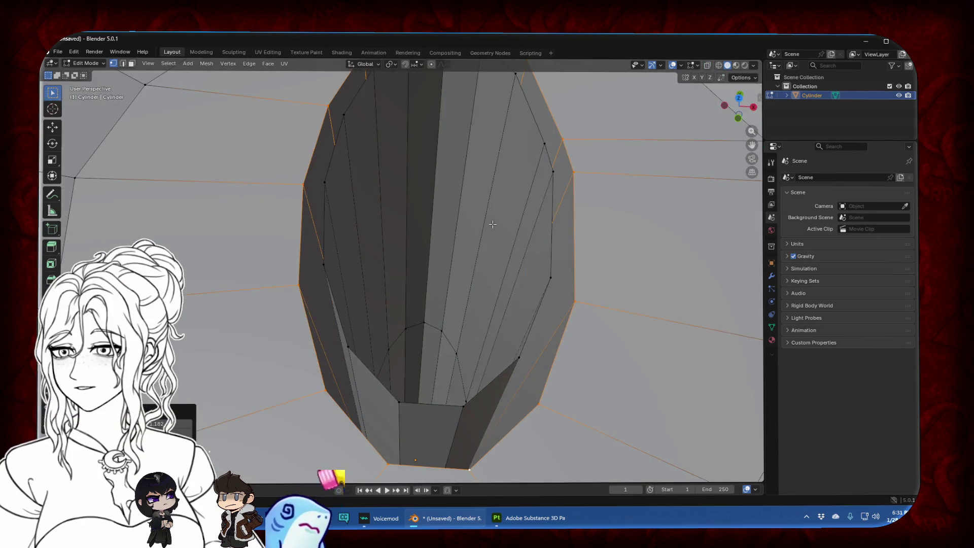
pyautogui.scroll(-2, 493, 225)
pyautogui.scroll(-1, 425, 352)
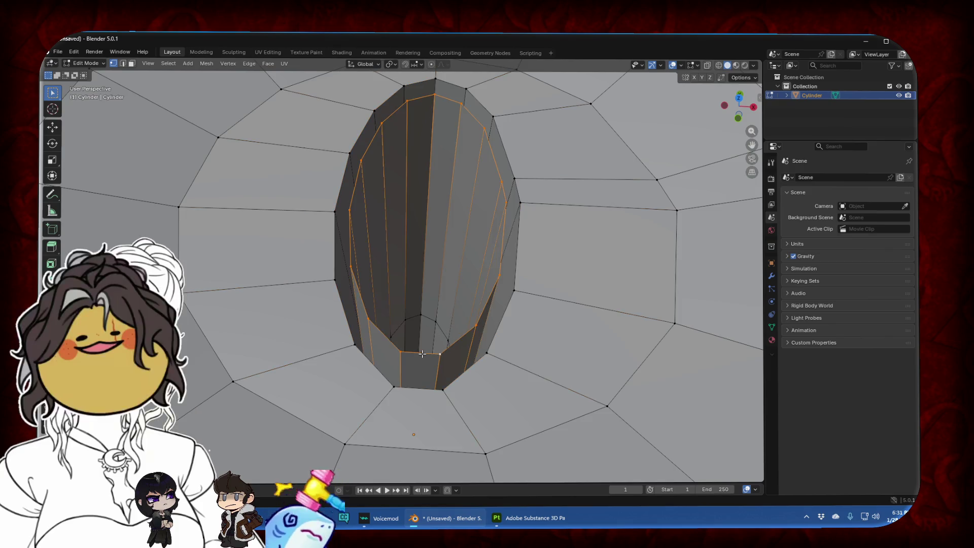
pyautogui.scroll(-1, 424, 352)
pyautogui.moveTo(425, 352); pyautogui.dragTo(423, 234, button='middle')
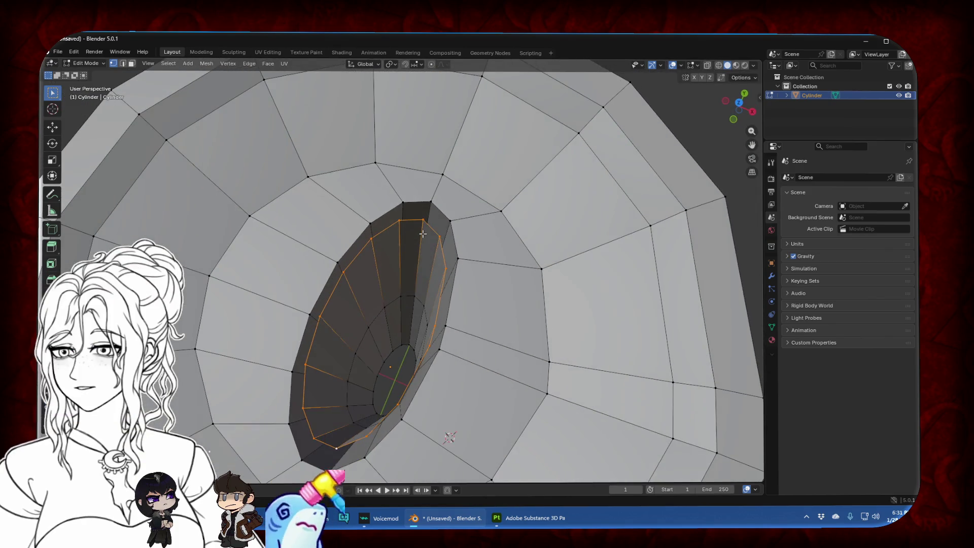
pyautogui.press('x')
pyautogui.click(423, 234)
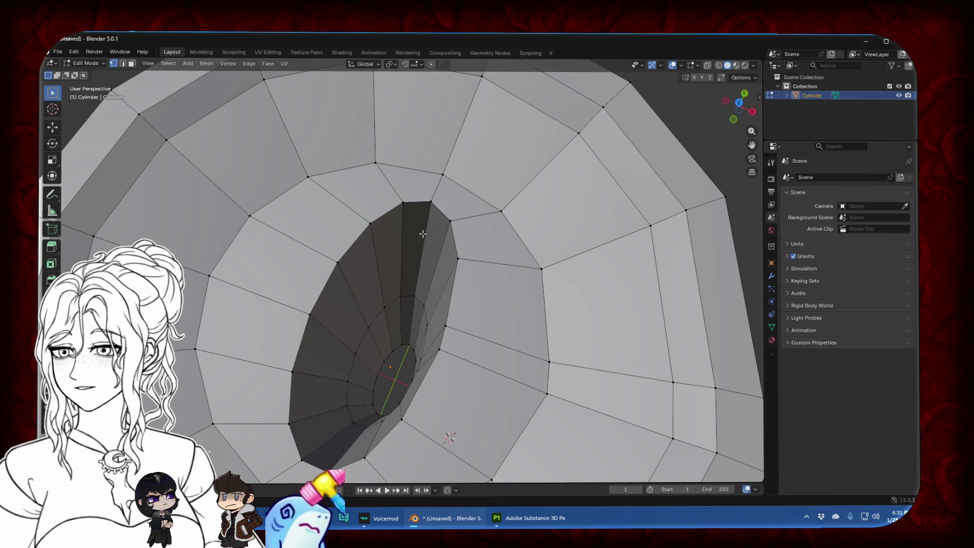
pyautogui.keyDown('alt'); pyautogui.click(452, 301); pyautogui.keyUp('alt')
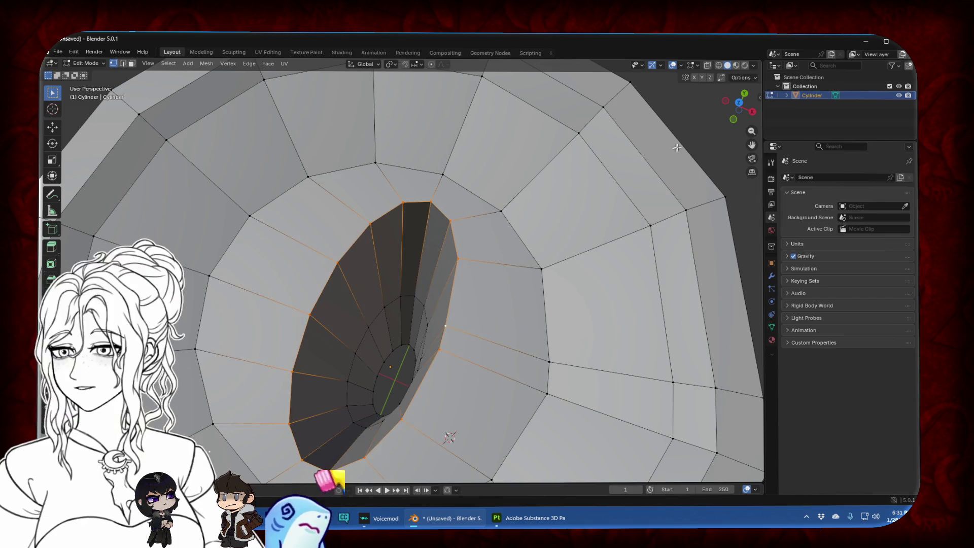
pyautogui.click(741, 103)
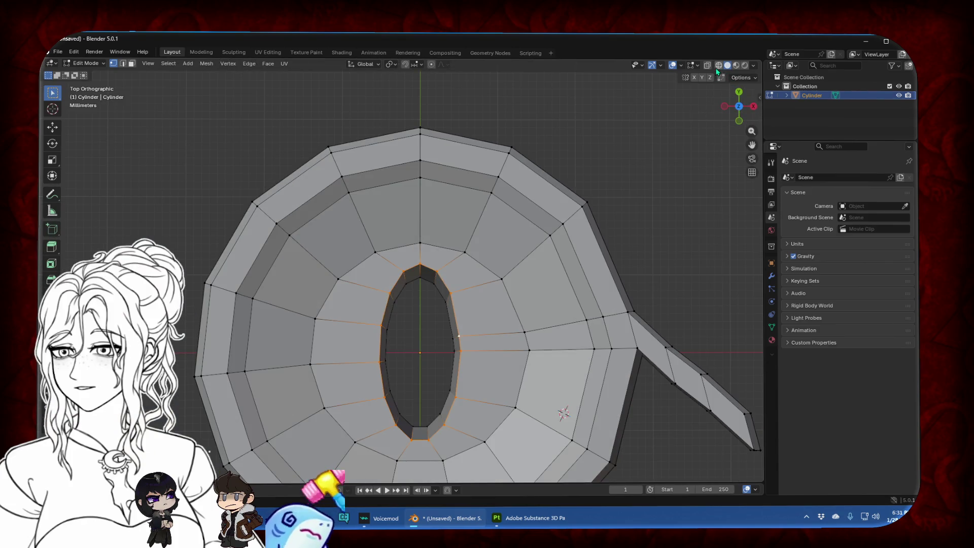
# Scale the hole's rim loop to about 0.85 in X-ray, then return to Object Mode from Front view
pyautogui.click(708, 65)
pyautogui.press('s')
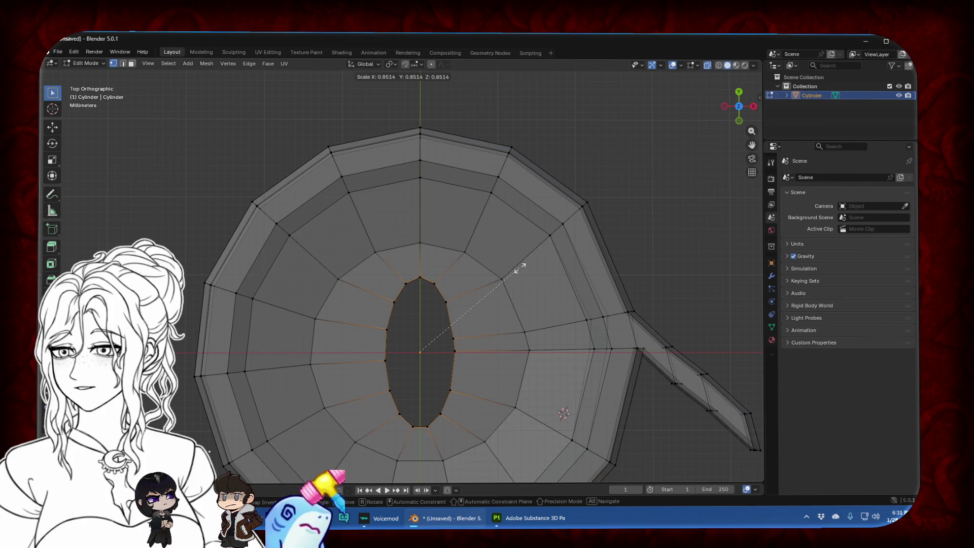
pyautogui.click(520, 268)
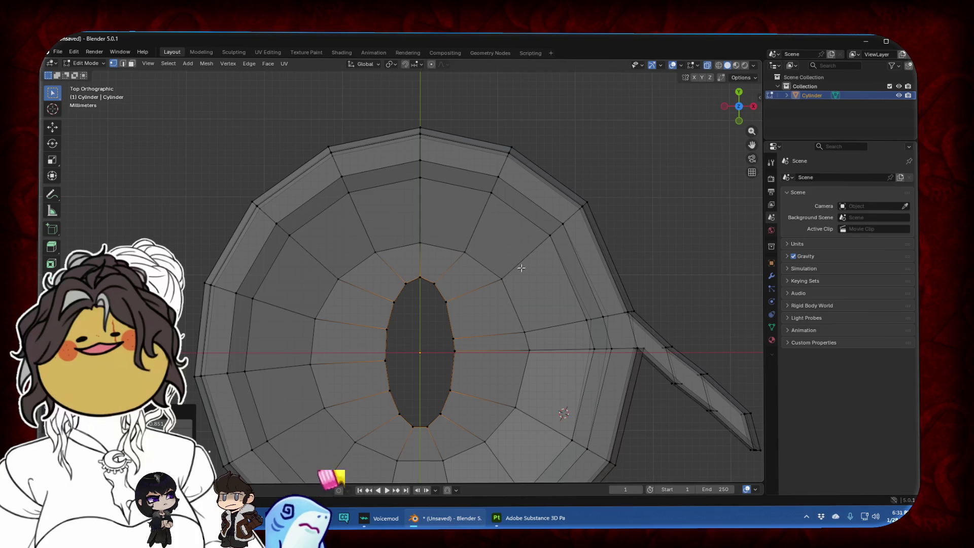
pyautogui.scroll(-3, 521, 267)
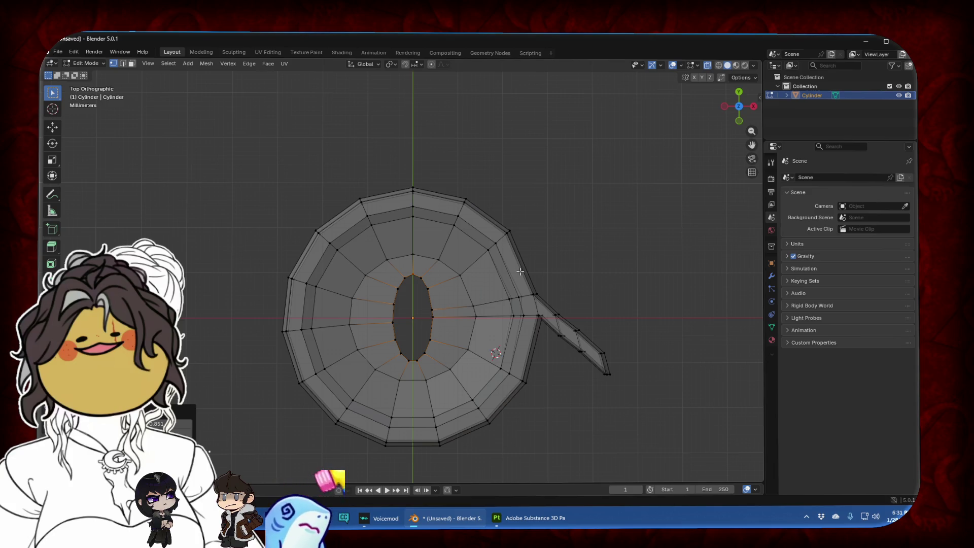
pyautogui.click(708, 65)
pyautogui.scroll(-4, 574, 248)
pyautogui.click(737, 120)
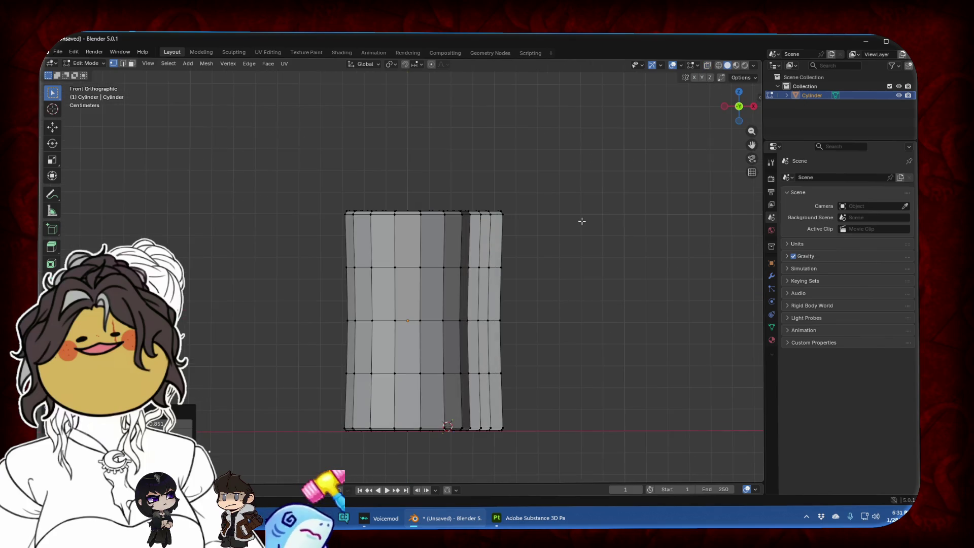
pyautogui.press('Tab')
pyautogui.moveTo(569, 219); pyautogui.dragTo(567, 251, button='middle')
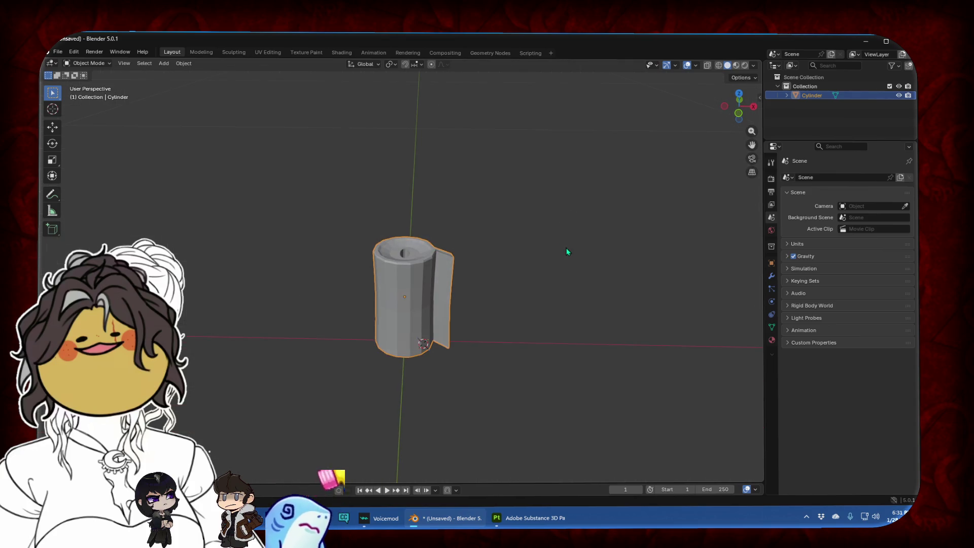
# In edge-select Edit Mode, select the top rim loops and mark them sharp via Ctrl+E
pyautogui.click(165, 63)
pyautogui.press('Escape')
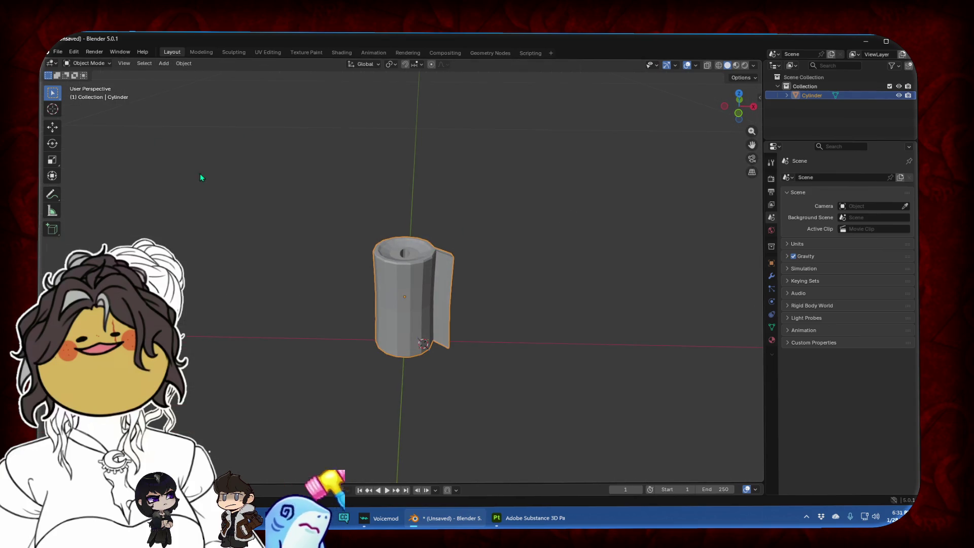
pyautogui.click(200, 174)
pyautogui.press('Tab')
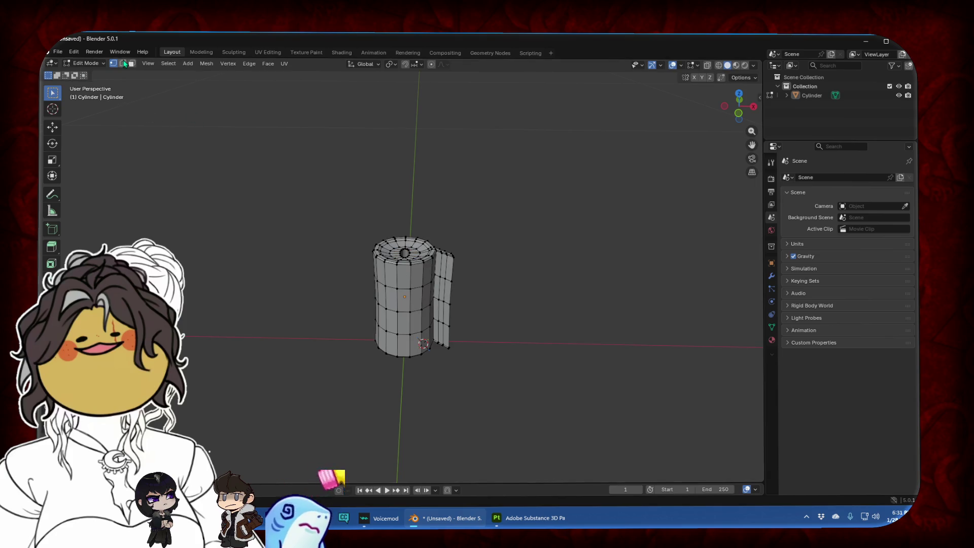
pyautogui.click(123, 63)
pyautogui.scroll(6, 438, 268)
pyautogui.moveTo(555, 218)
pyautogui.mouseDown(button='middle')
pyautogui.moveTo(560, 235)
pyautogui.moveTo(514, 228)
pyautogui.moveTo(446, 279)
pyautogui.mouseUp(button='middle')
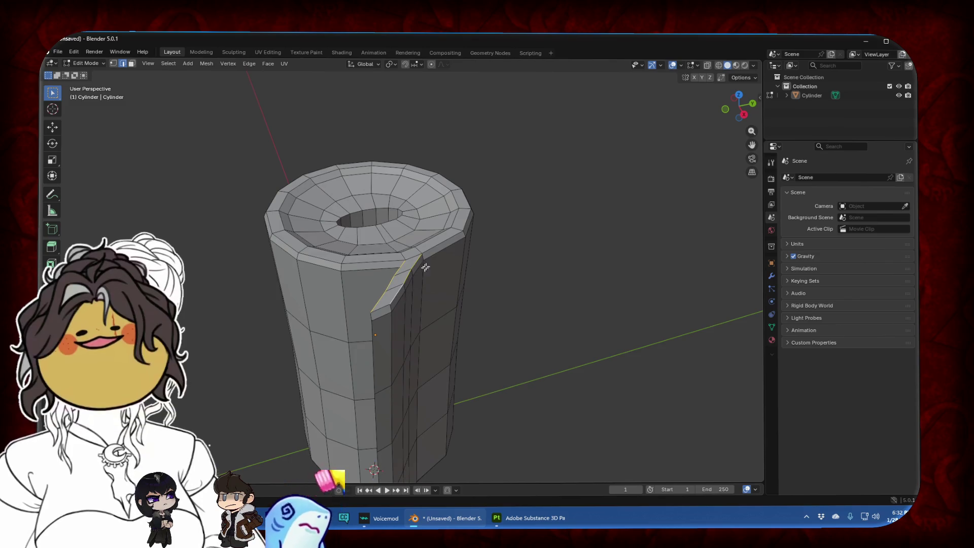
pyautogui.keyDown('alt'); pyautogui.keyDown('shift'); pyautogui.click(382, 260); pyautogui.keyUp('shift'); pyautogui.keyUp('alt')
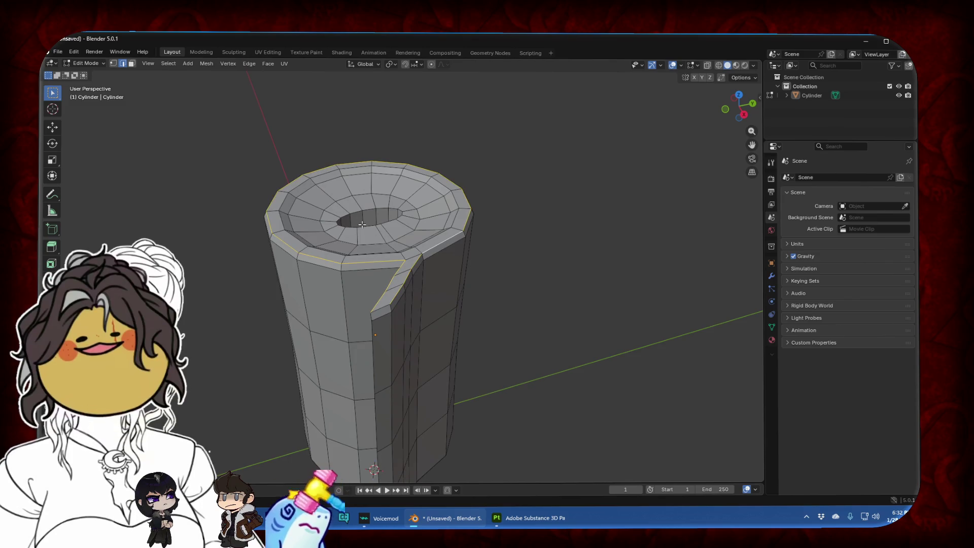
pyautogui.moveTo(362, 224)
pyautogui.mouseDown(button='middle')
pyautogui.moveTo(402, 236)
pyautogui.moveTo(450, 202)
pyautogui.moveTo(461, 351)
pyautogui.mouseUp(button='middle')
pyautogui.hotkey('ctrl', 'e')
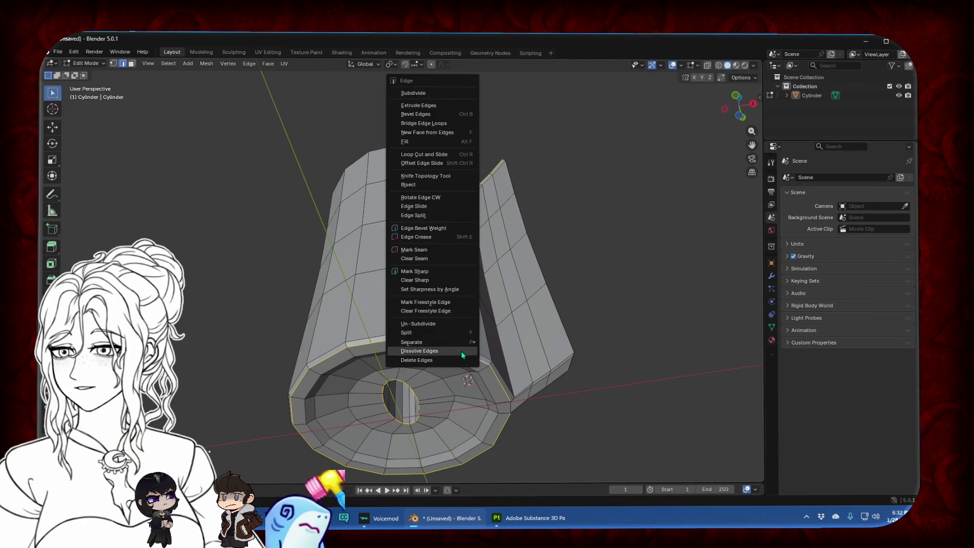
pyautogui.click(443, 272)
# Mark the remaining rim edges sharp as well
pyautogui.moveTo(444, 272)
pyautogui.mouseDown(button='middle')
pyautogui.moveTo(452, 297)
pyautogui.moveTo(433, 299)
pyautogui.mouseUp(button='middle')
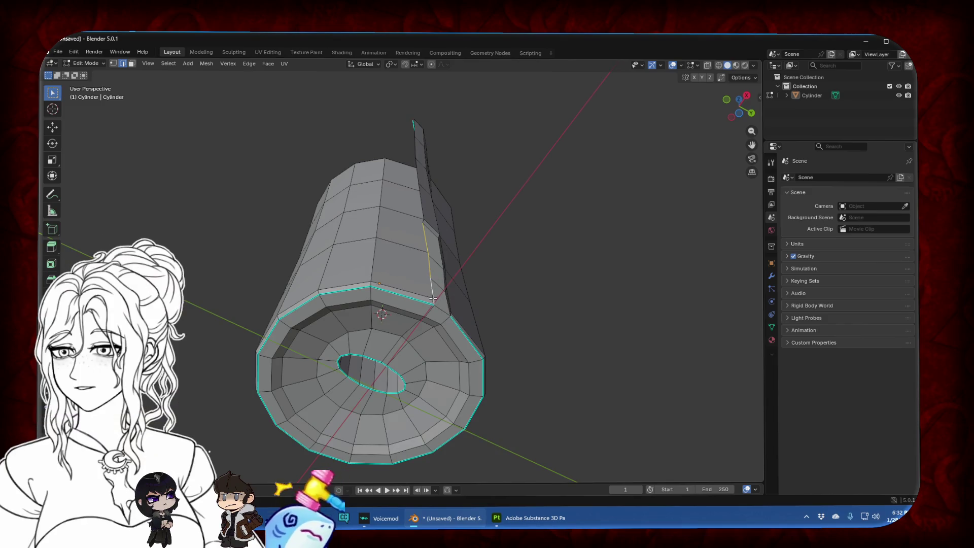
pyautogui.moveTo(432, 235)
pyautogui.mouseDown(button='middle')
pyautogui.moveTo(434, 282)
pyautogui.moveTo(509, 265)
pyautogui.moveTo(323, 260)
pyautogui.moveTo(330, 280)
pyautogui.mouseUp(button='middle')
pyautogui.hotkey('ctrl', 'e')
pyautogui.click(434, 282)
# Add the strip's vertical edge loop, mark the strip edges sharp, and return to Object Mode
pyautogui.moveTo(393, 292)
pyautogui.mouseDown(button='middle')
pyautogui.moveTo(461, 272)
pyautogui.moveTo(309, 266)
pyautogui.mouseUp(button='middle')
pyautogui.keyDown('alt'); pyautogui.keyDown('shift'); pyautogui.click(474, 261); pyautogui.keyUp('shift'); pyautogui.keyUp('alt')
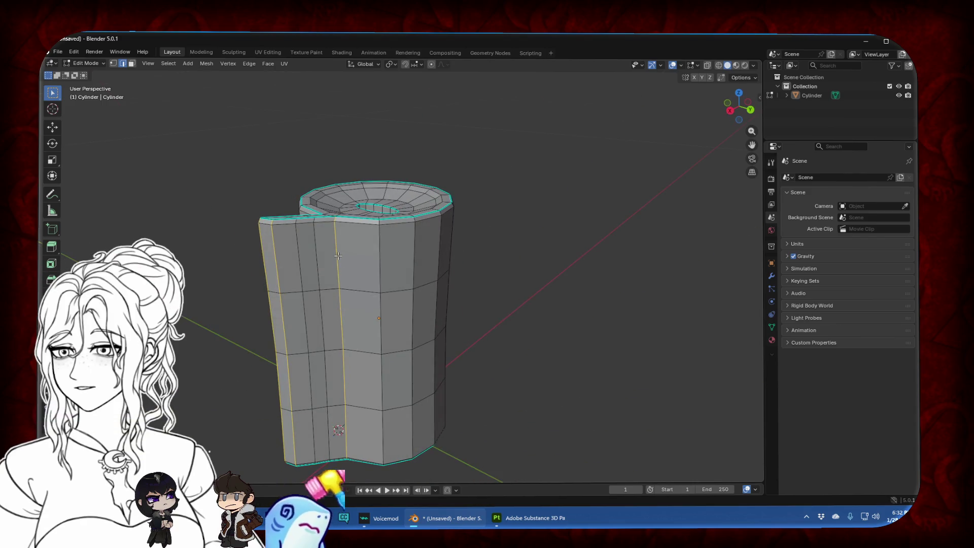
pyautogui.rightClick(309, 266)
pyautogui.click(303, 266)
pyautogui.moveTo(304, 266); pyautogui.dragTo(431, 279, button='middle')
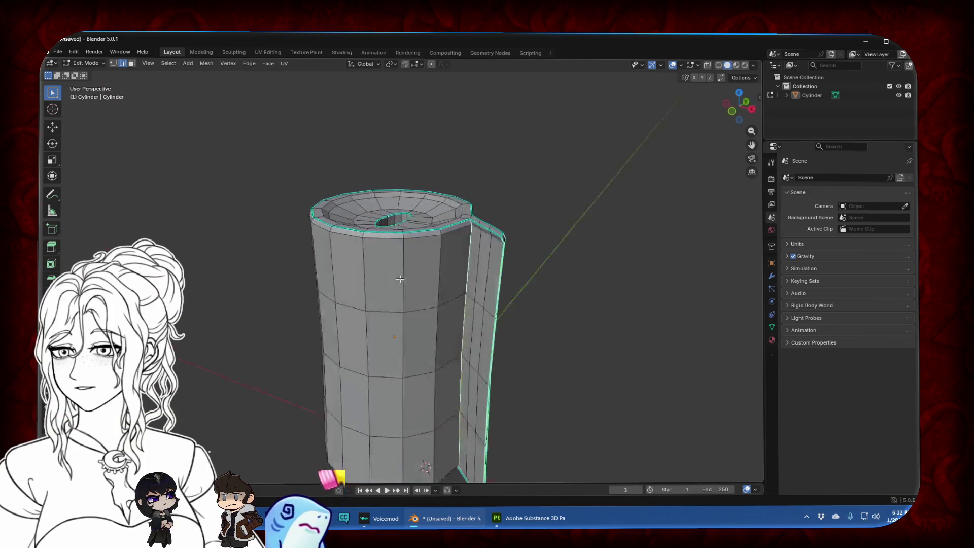
pyautogui.press('Tab')
pyautogui.scroll(-2, 432, 278)
pyautogui.scroll(-1, 433, 278)
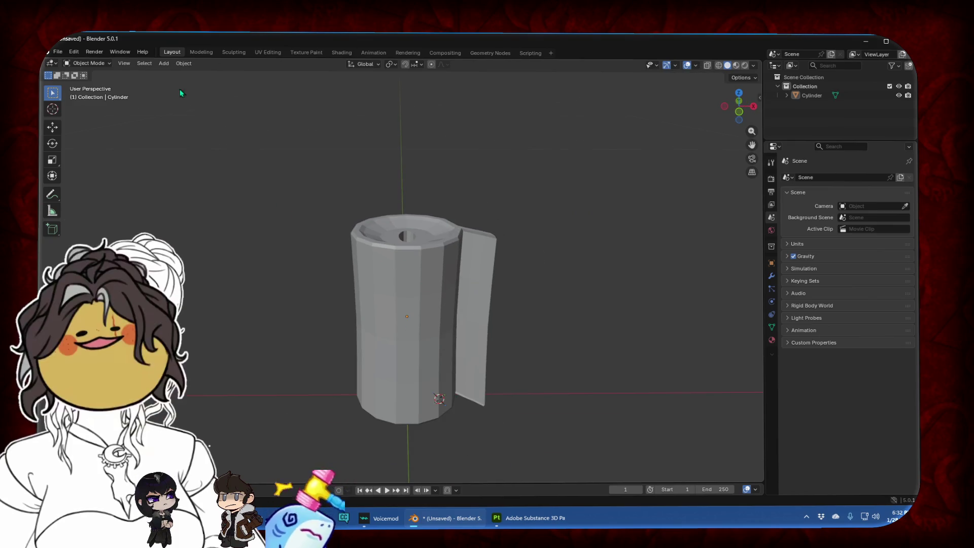
# Select the bandage roll and apply Object > Shade Smooth
pyautogui.click(163, 63)
pyautogui.moveTo(180, 66)
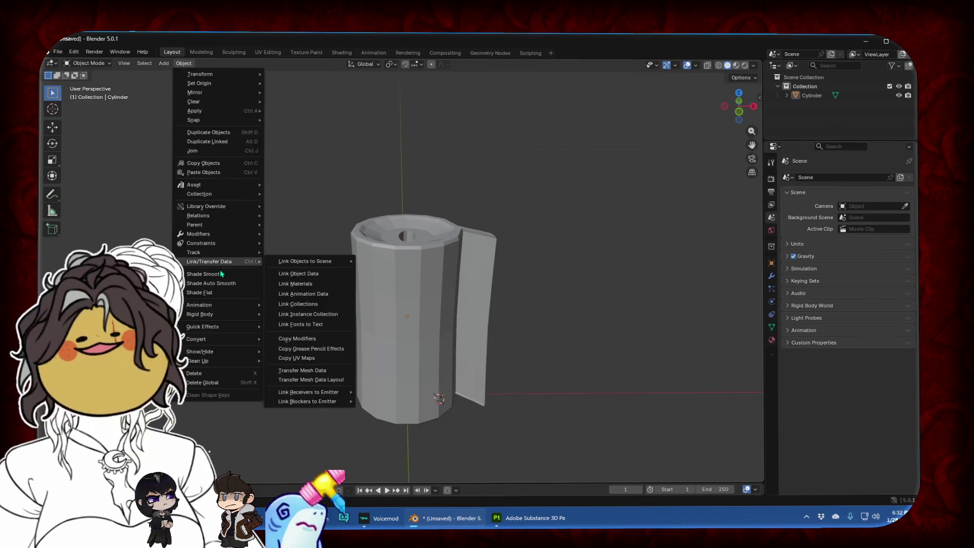
pyautogui.press('Escape')
pyautogui.click(381, 250)
pyautogui.click(183, 63)
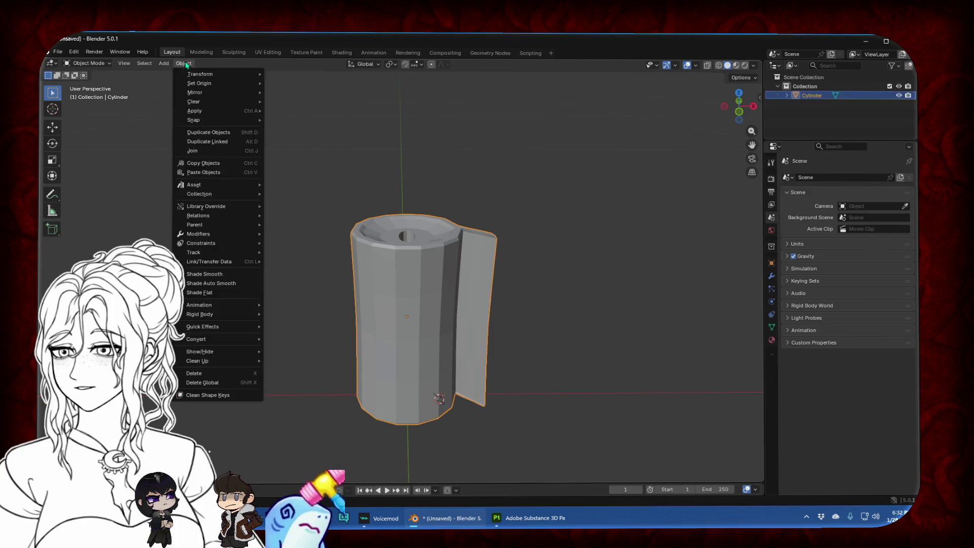
pyautogui.click(218, 274)
# Enter Edit Mode on the roll and switch to Front orthographic view
pyautogui.moveTo(443, 271); pyautogui.dragTo(443, 304, button='middle')
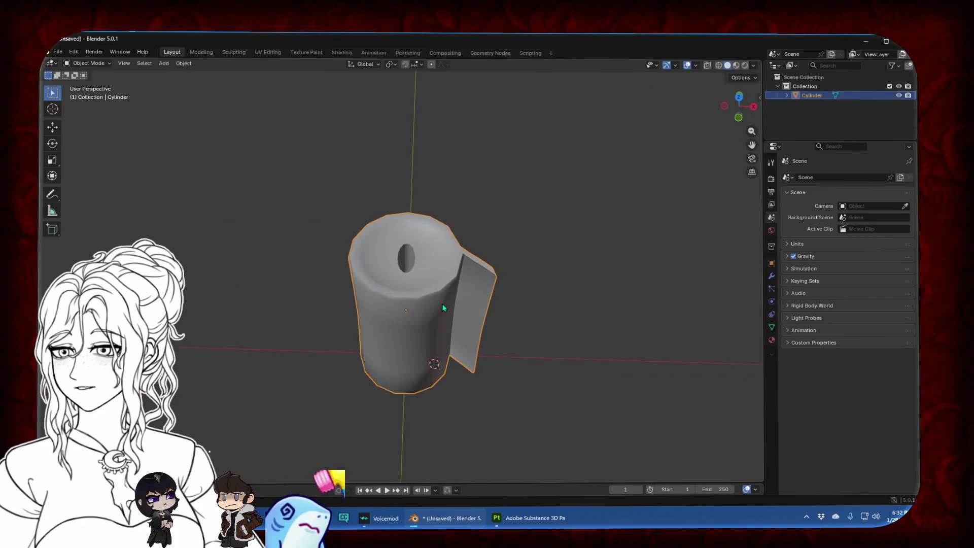
pyautogui.press('Tab')
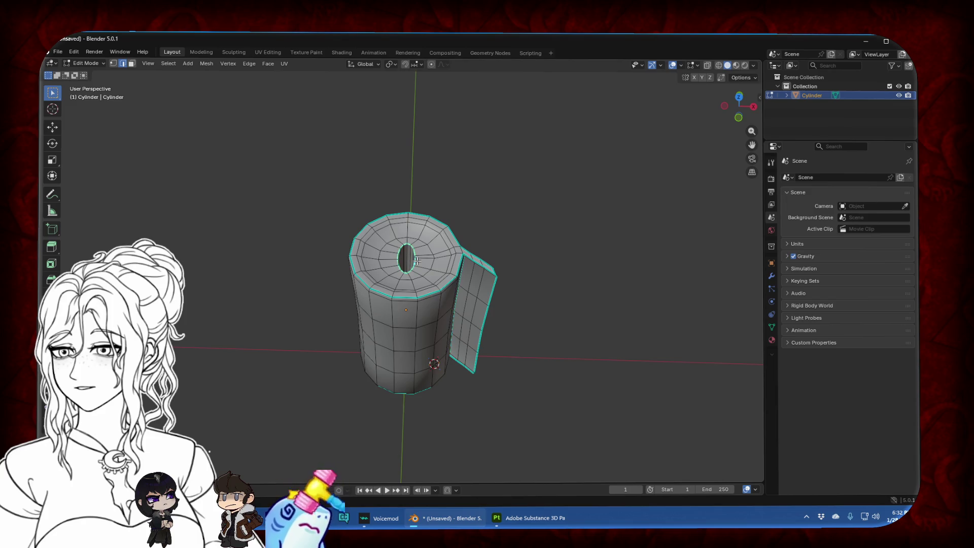
pyautogui.moveTo(447, 319); pyautogui.dragTo(426, 358, button='middle')
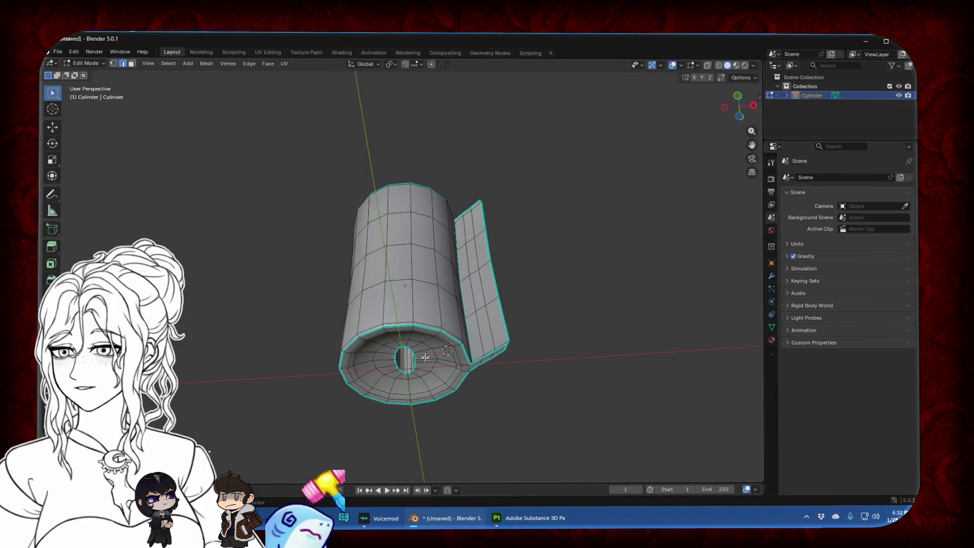
pyautogui.click(739, 117)
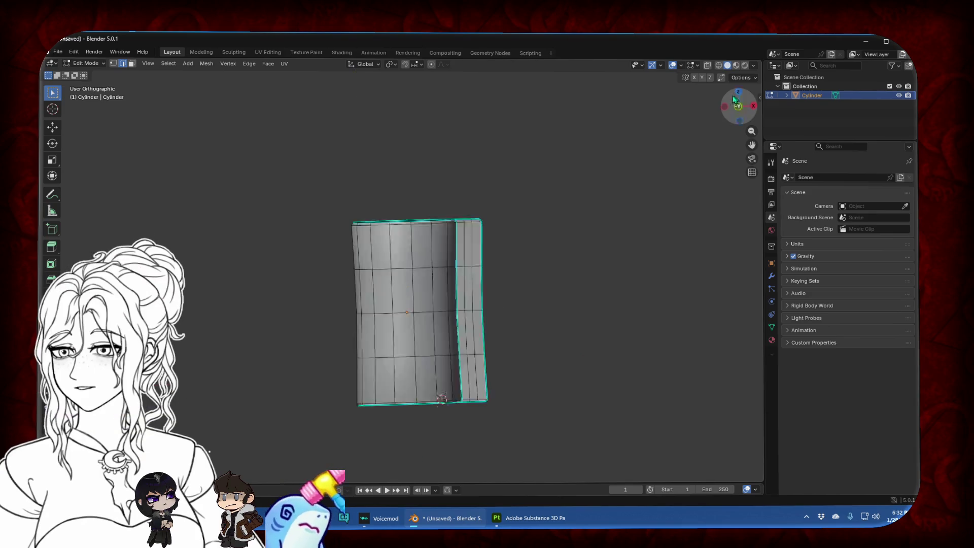
pyautogui.click(740, 121)
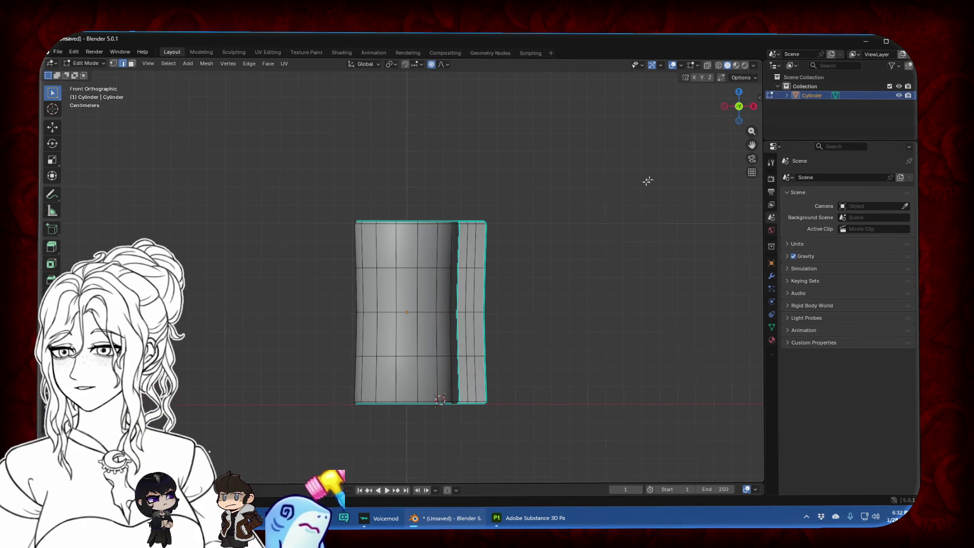
# Scale the rims with proportional falloff to flare the roll's top and bottom
pyautogui.press('s')
pyautogui.press('z')
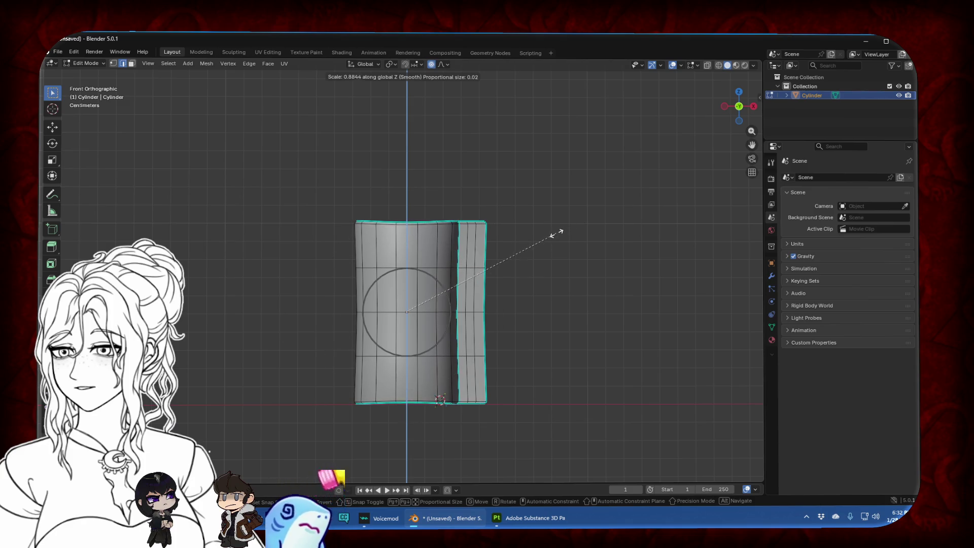
pyautogui.click(557, 233)
pyautogui.click(707, 65)
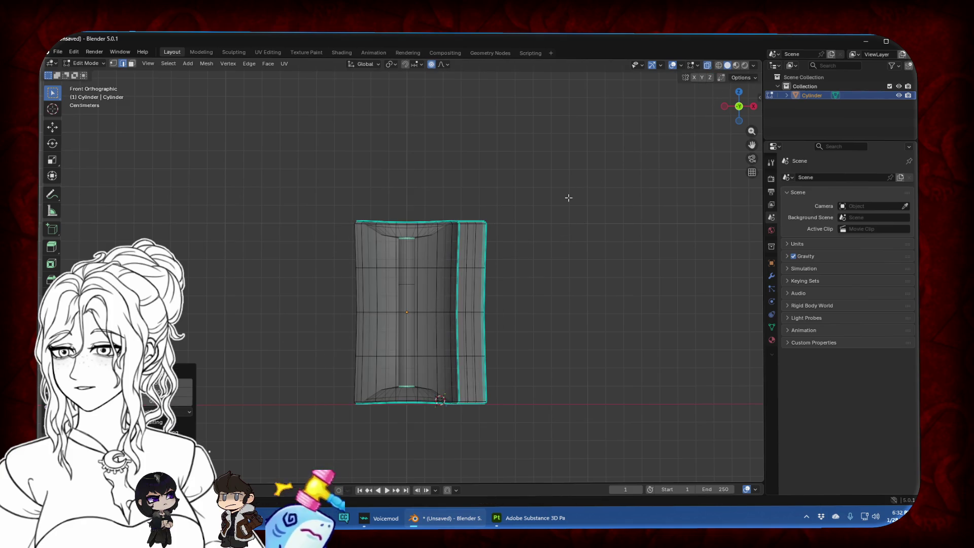
pyautogui.press('s')
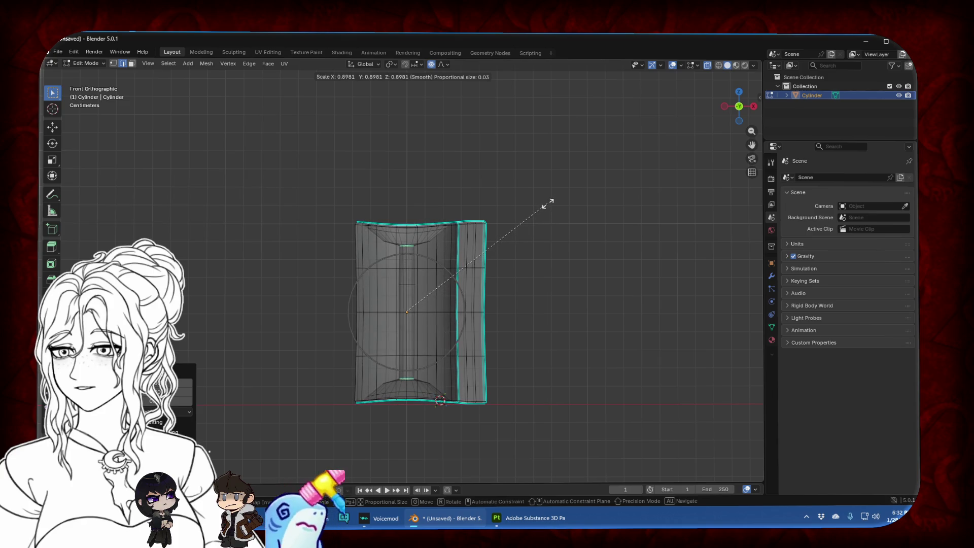
pyautogui.click(547, 204)
pyautogui.click(707, 66)
pyautogui.moveTo(652, 115)
pyautogui.mouseDown(button='middle')
pyautogui.moveTo(516, 219)
pyautogui.moveTo(548, 247)
pyautogui.mouseUp(button='middle')
# Loop-cut the cylinder's middle and scale the new loop inward along X to pinch the waist
pyautogui.hotkey('ctrl', 'r')
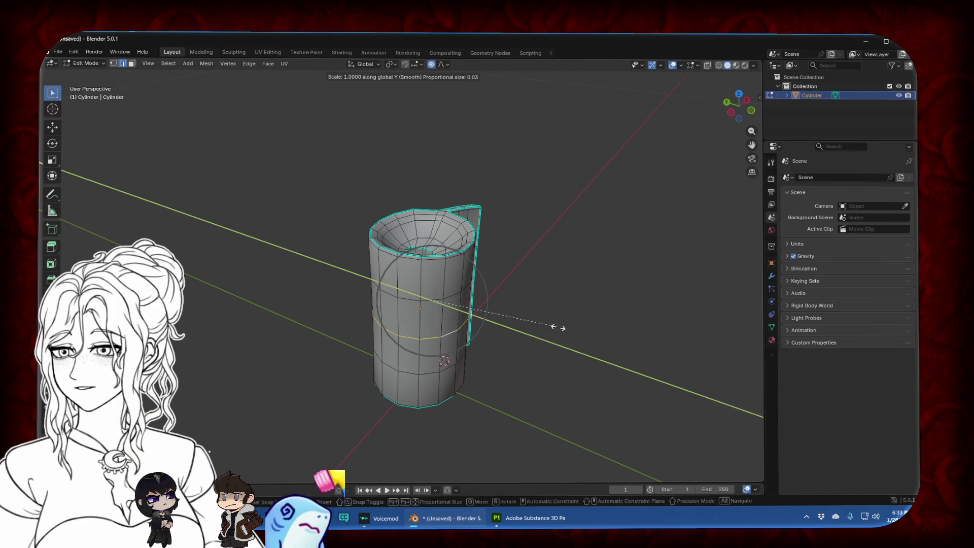
pyautogui.moveTo(558, 326)
pyautogui.mouseDown(button='middle')
pyautogui.moveTo(467, 302)
pyautogui.moveTo(328, 321)
pyautogui.moveTo(568, 296)
pyautogui.mouseUp(button='middle')
pyautogui.press('s')
pyautogui.press('y')
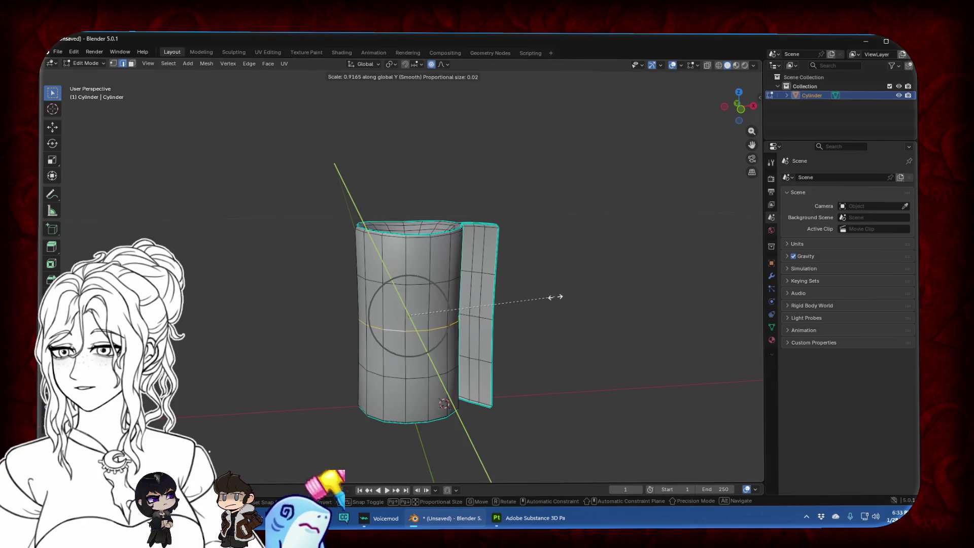
pyautogui.press('x')
pyautogui.scroll(-7, 530, 303)
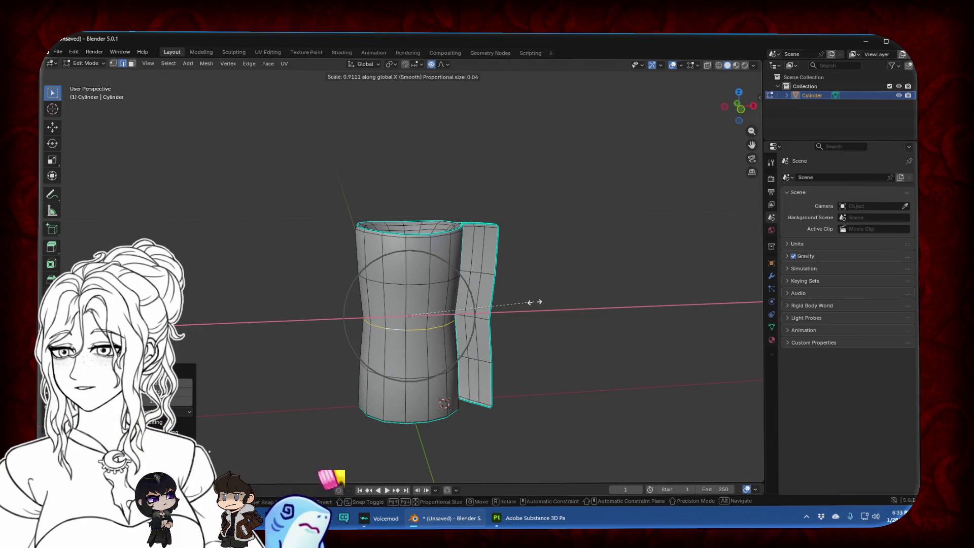
pyautogui.click(533, 304)
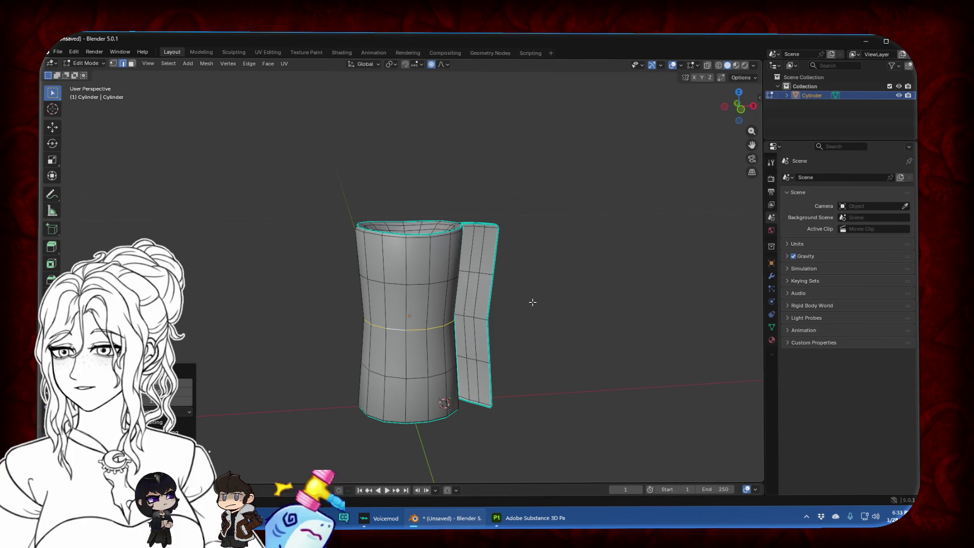
pyautogui.click(741, 112)
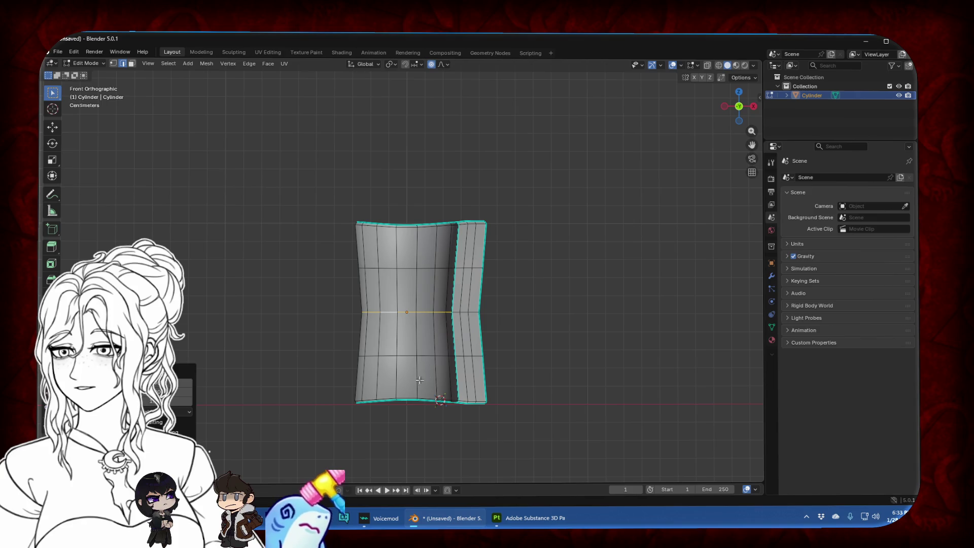
pyautogui.press('Escape')
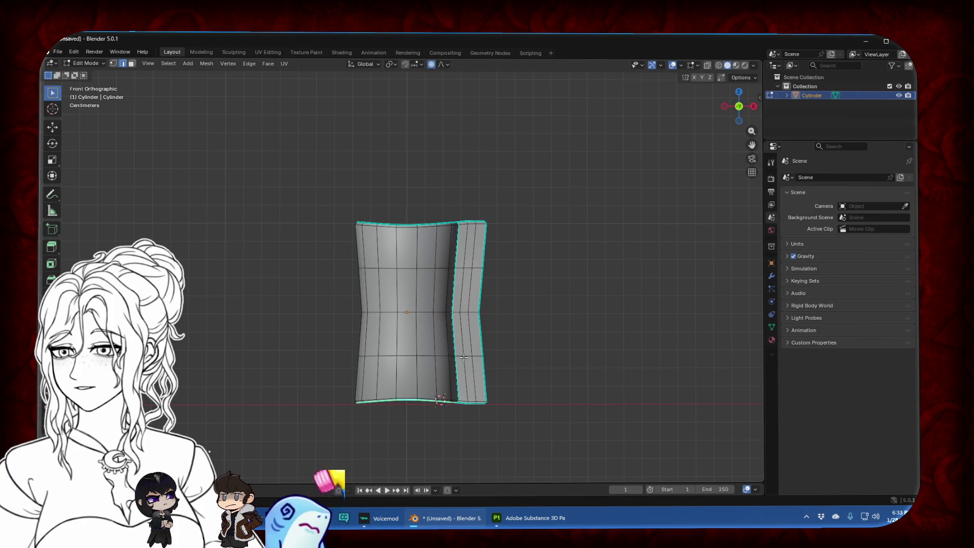
# Move the selection along Z, scale the top loop vertically, then return to Object Mode
pyautogui.press('g')
pyautogui.press('z')
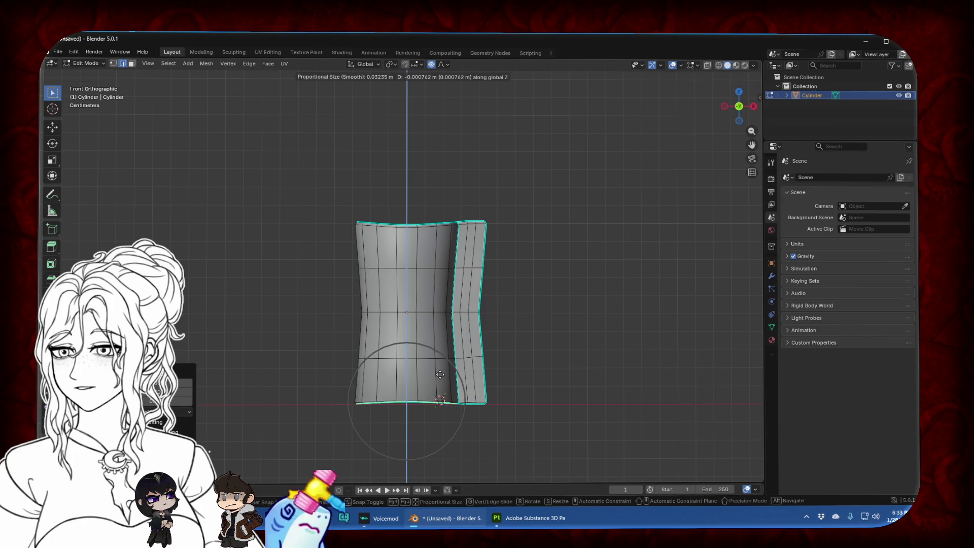
pyautogui.click(440, 374)
pyautogui.keyDown('alt'); pyautogui.click(407, 224); pyautogui.keyUp('alt')
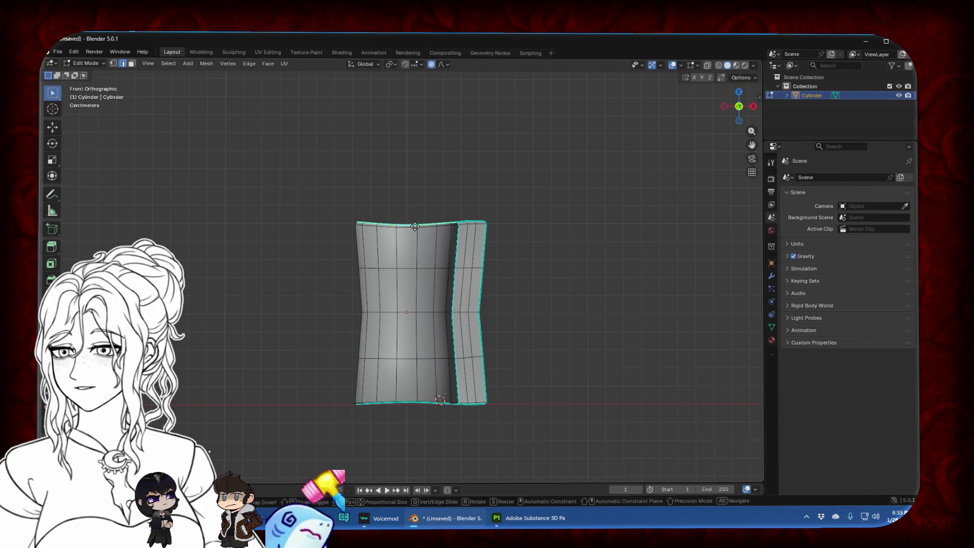
pyautogui.press('s')
pyautogui.press('z')
pyautogui.click(462, 216)
pyautogui.press('Tab')
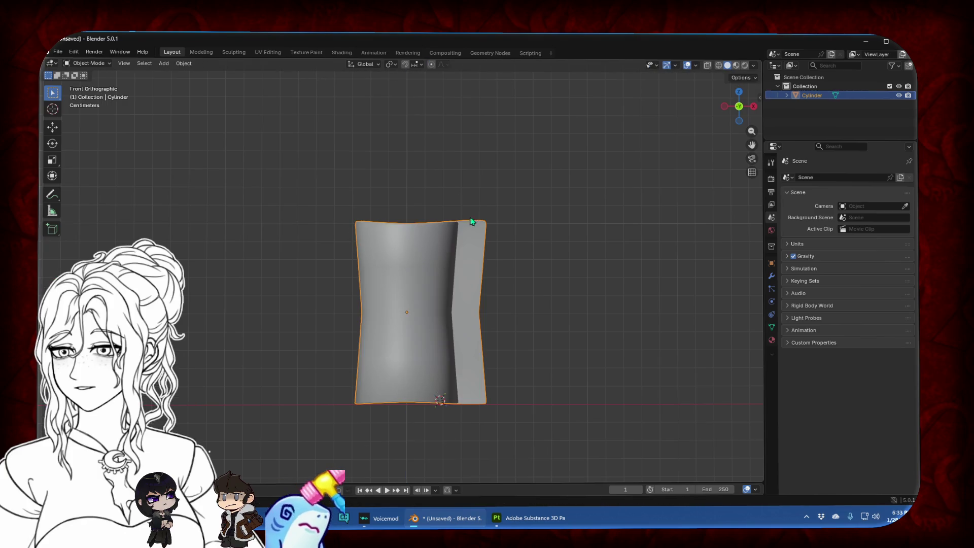
pyautogui.click(536, 224)
pyautogui.moveTo(535, 264)
pyautogui.mouseDown(button='middle')
pyautogui.moveTo(482, 298)
pyautogui.moveTo(511, 337)
pyautogui.moveTo(391, 300)
pyautogui.moveTo(446, 331)
pyautogui.moveTo(467, 330)
pyautogui.mouseUp(button='middle')
# Enter Edit Mode and select the edge loop of the hole inside the roll's top
pyautogui.scroll(3, 466, 326)
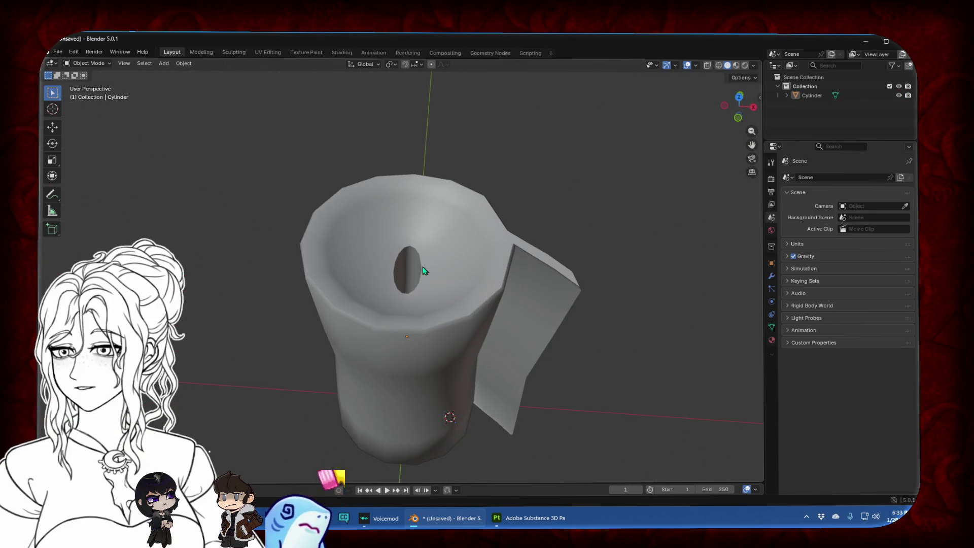
pyautogui.press('Tab')
pyautogui.keyDown('alt'); pyautogui.keyDown('shift'); pyautogui.click(421, 262); pyautogui.keyUp('shift'); pyautogui.keyUp('alt')
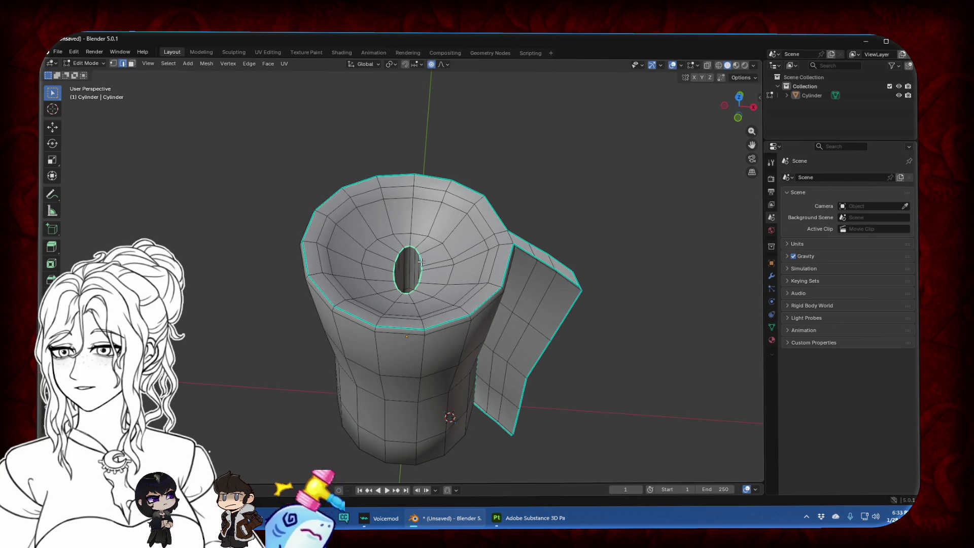
pyautogui.press('ctrl+KP_Add')
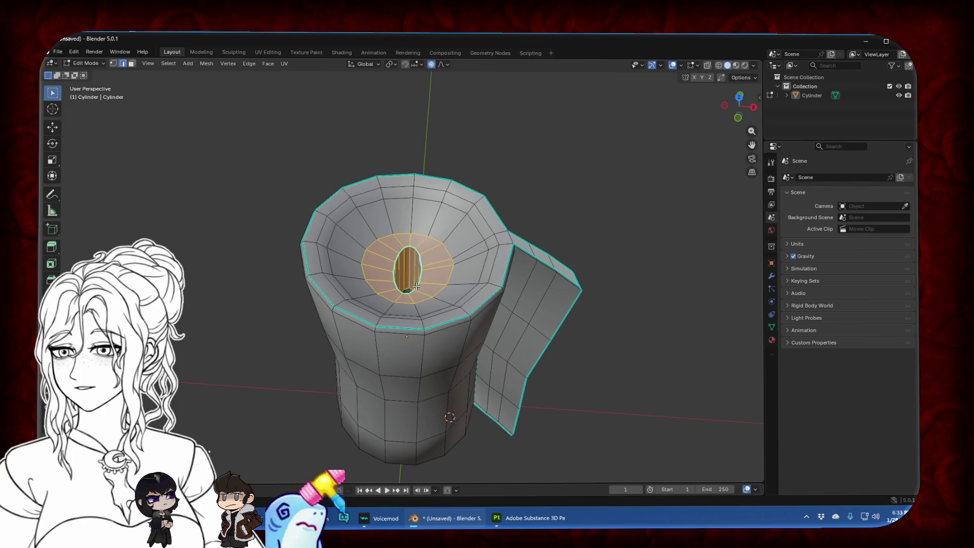
pyautogui.hotkey('alt', 'a')
pyautogui.moveTo(419, 261); pyautogui.dragTo(451, 227, button='middle')
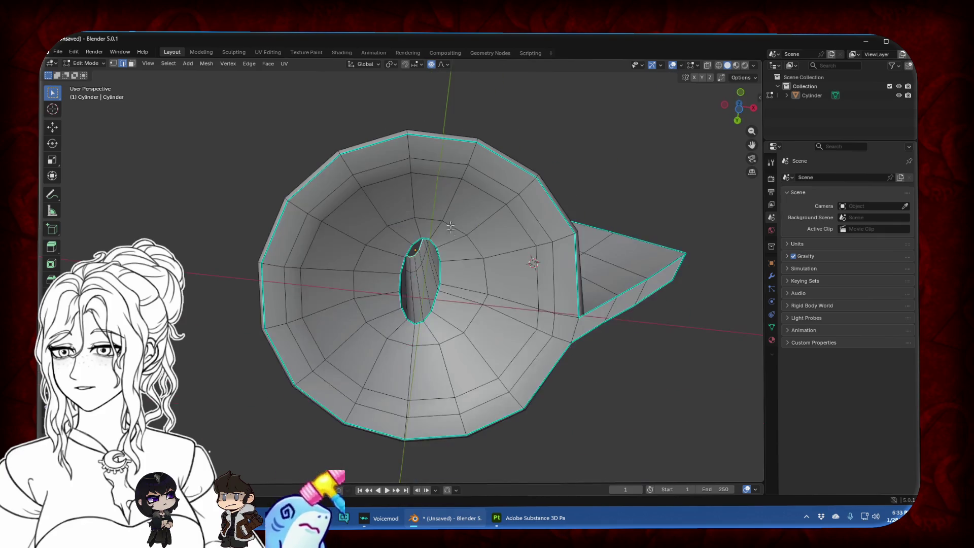
pyautogui.moveTo(443, 271); pyautogui.dragTo(476, 284, button='middle')
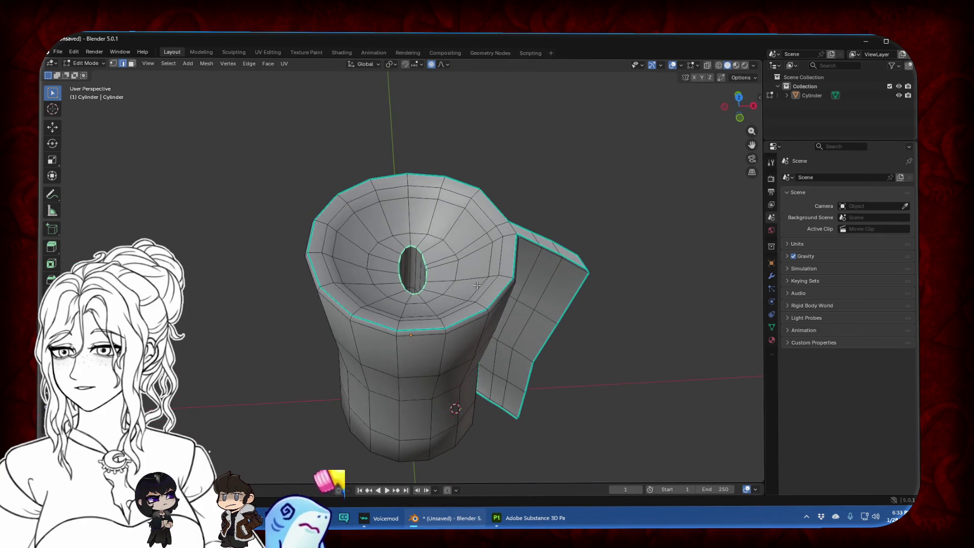
# Scale the hole loop along X and then along Y to enlarge the opening
pyautogui.press('s')
pyautogui.press('x')
pyautogui.scroll(10, 482, 287)
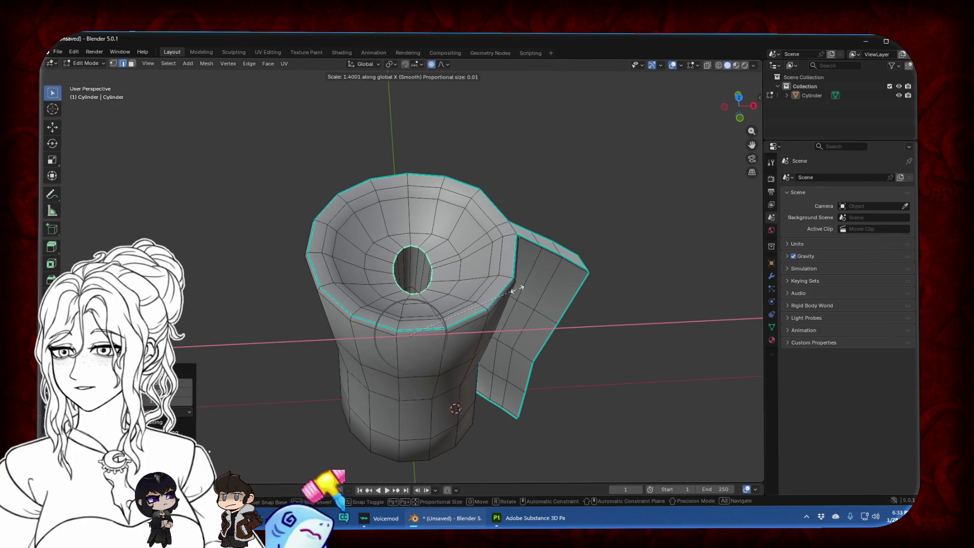
pyautogui.press('Escape')
pyautogui.moveTo(517, 290)
pyautogui.mouseDown(button='middle')
pyautogui.moveTo(568, 309)
pyautogui.moveTo(476, 275)
pyautogui.mouseUp(button='middle')
pyautogui.press('s')
pyautogui.press('y')
pyautogui.click(530, 300)
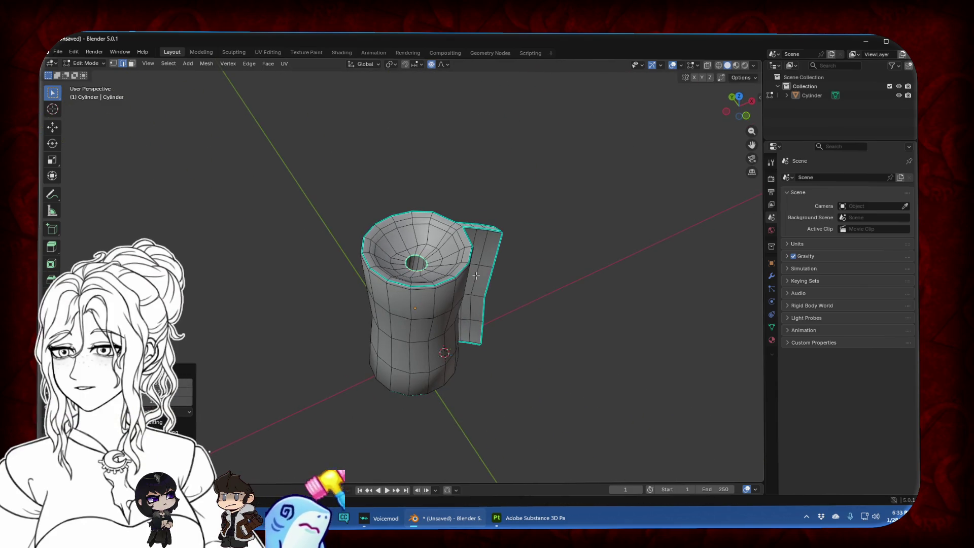
pyautogui.click(114, 63)
# Clean up the inner hole loop and fill it with a new face using F
pyautogui.rightClick(385, 195)
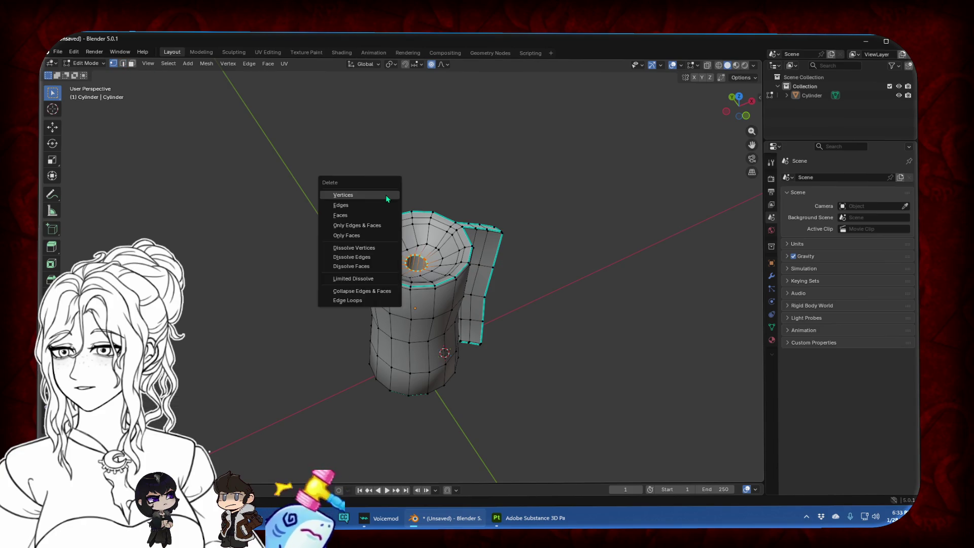
pyautogui.moveTo(386, 203)
pyautogui.mouseDown(button='middle')
pyautogui.moveTo(376, 257)
pyautogui.moveTo(410, 286)
pyautogui.mouseUp(button='middle')
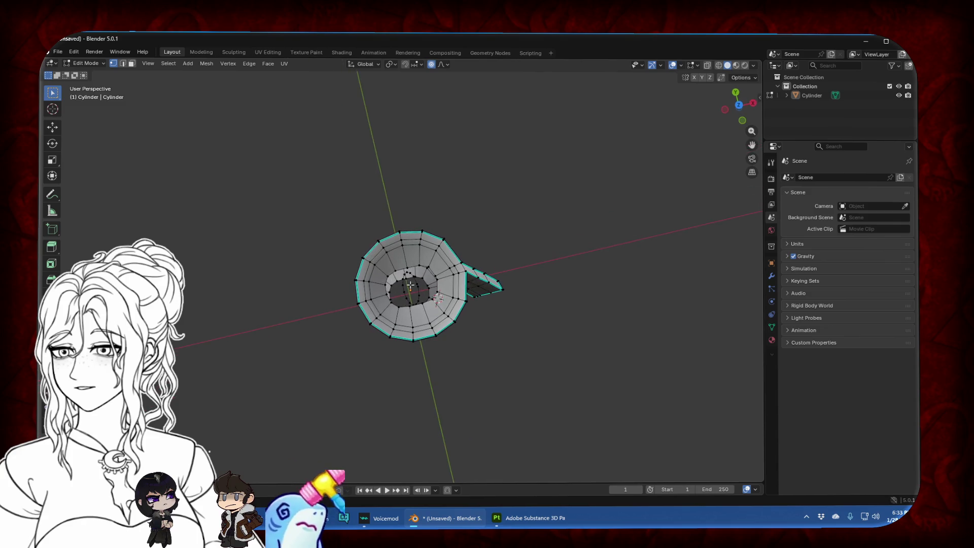
pyautogui.rightClick(409, 278)
pyautogui.click(410, 278)
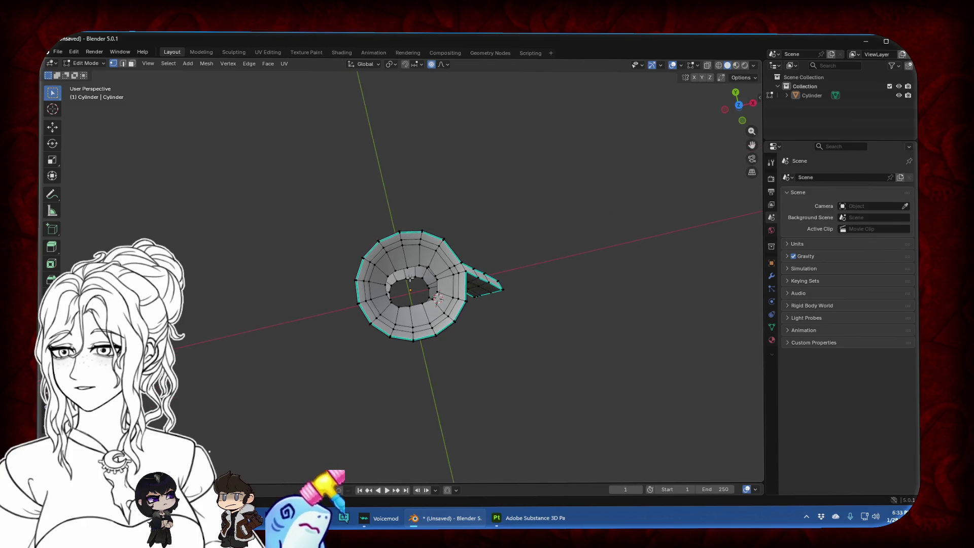
pyautogui.press('f')
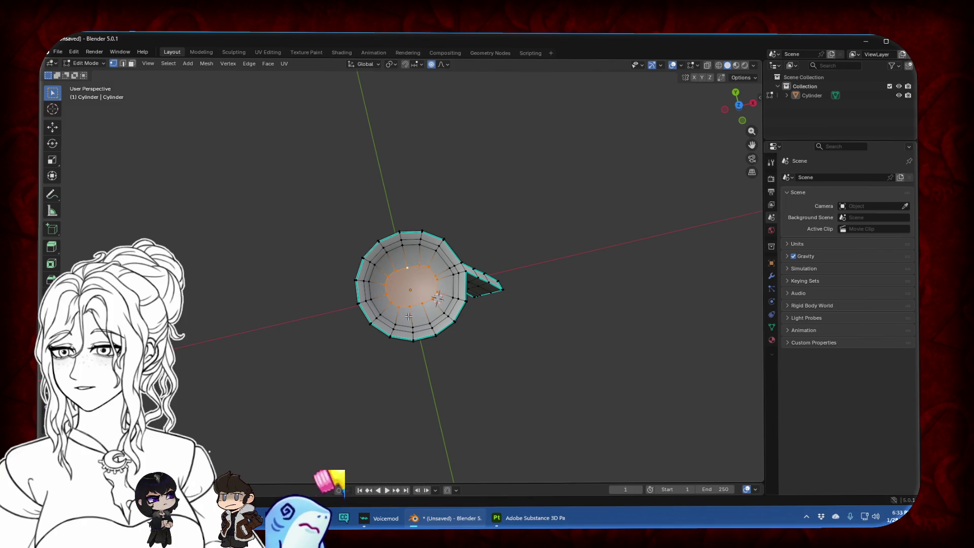
# Push the new base face deeper inside the roll and return to Object Mode
pyautogui.moveTo(408, 316); pyautogui.dragTo(405, 150, button='middle')
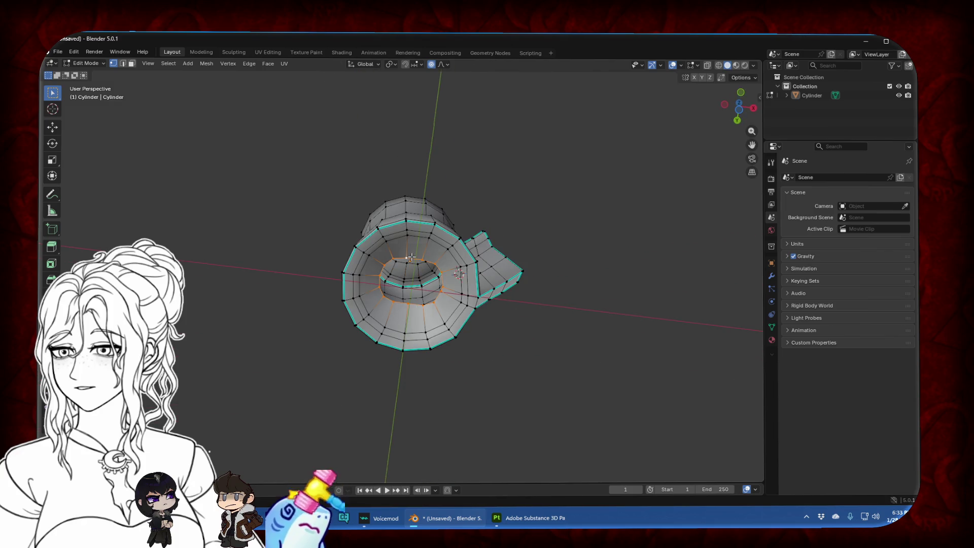
pyautogui.click(531, 201)
pyautogui.moveTo(516, 187); pyautogui.dragTo(493, 322, button='middle')
pyautogui.press('Tab')
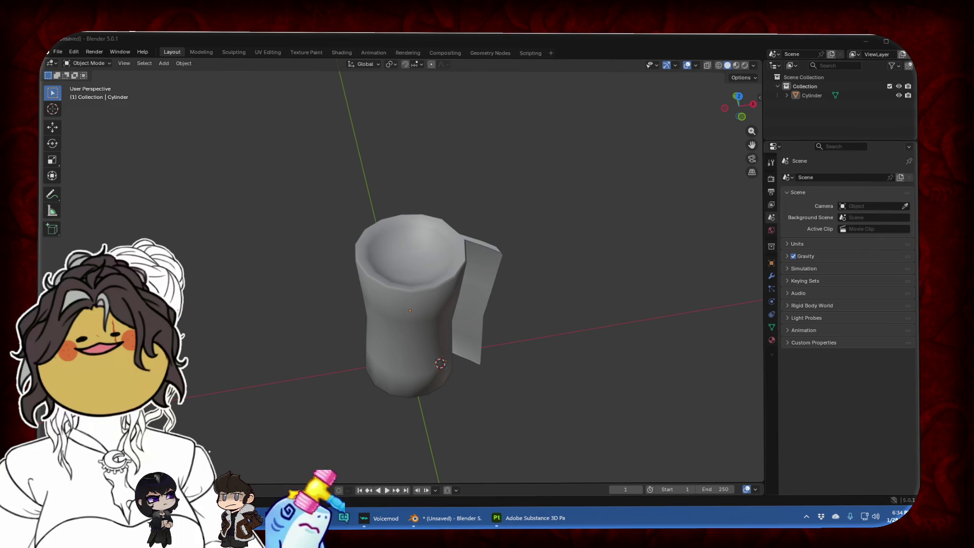
pyautogui.moveTo(537, 376)
pyautogui.mouseDown(button='middle')
pyautogui.moveTo(503, 296)
pyautogui.moveTo(486, 332)
pyautogui.moveTo(490, 305)
pyautogui.moveTo(427, 276)
pyautogui.moveTo(398, 279)
pyautogui.mouseUp(button='middle')
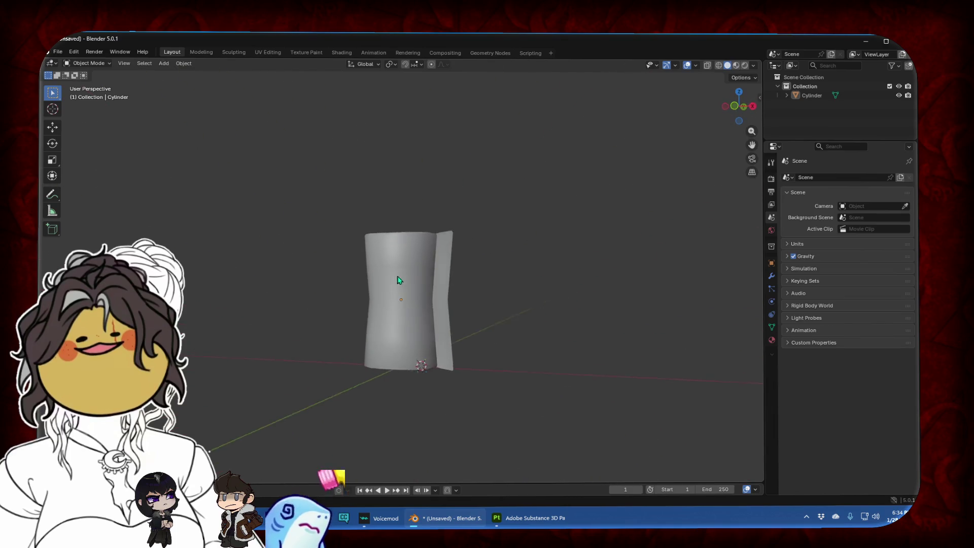
# Scale the roll's middle edge loop out about 1.06× with proportional falloff to soften the waist
pyautogui.click(740, 104)
pyautogui.scroll(2, 365, 329)
pyautogui.click(366, 329)
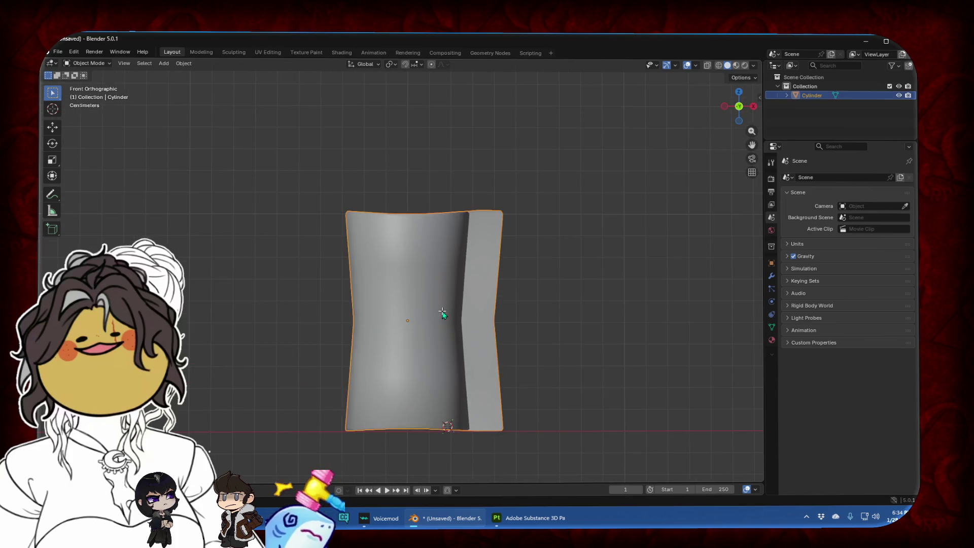
pyautogui.press('Tab')
pyautogui.keyDown('alt'); pyautogui.click(436, 321); pyautogui.keyUp('alt')
pyautogui.press('s')
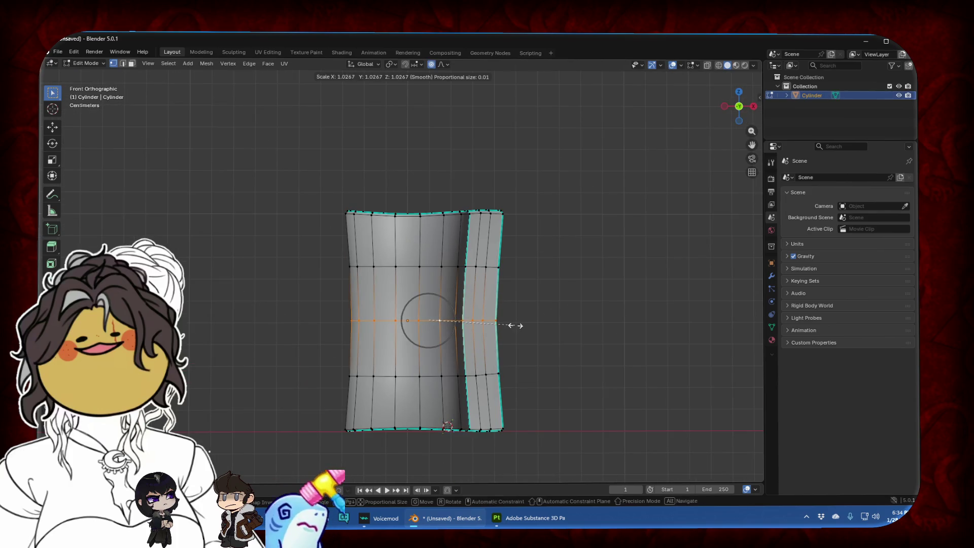
pyautogui.scroll(-3, 517, 326)
pyautogui.scroll(-4, 518, 327)
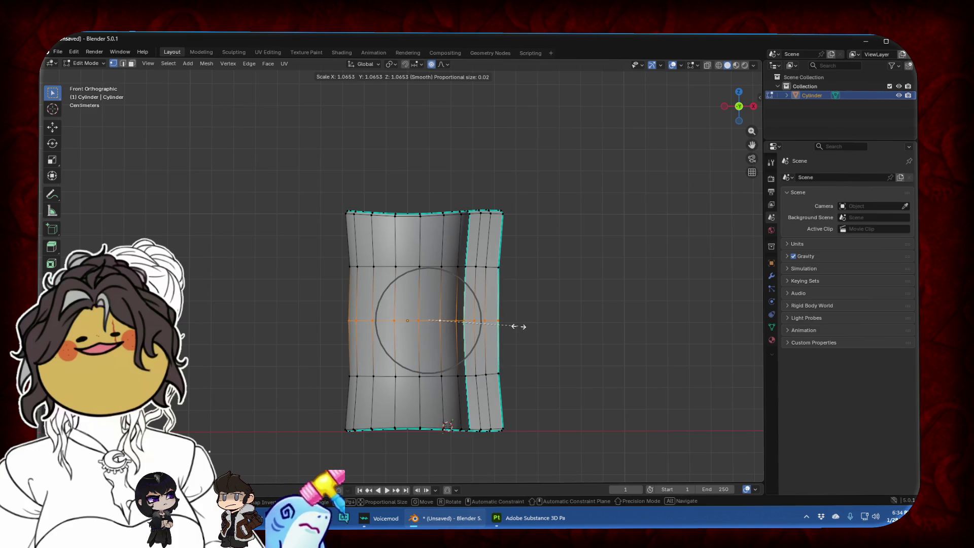
pyautogui.click(516, 327)
pyautogui.press('Tab')
pyautogui.moveTo(524, 319)
pyautogui.mouseDown(button='middle')
pyautogui.moveTo(354, 295)
pyautogui.moveTo(561, 341)
pyautogui.mouseUp(button='middle')
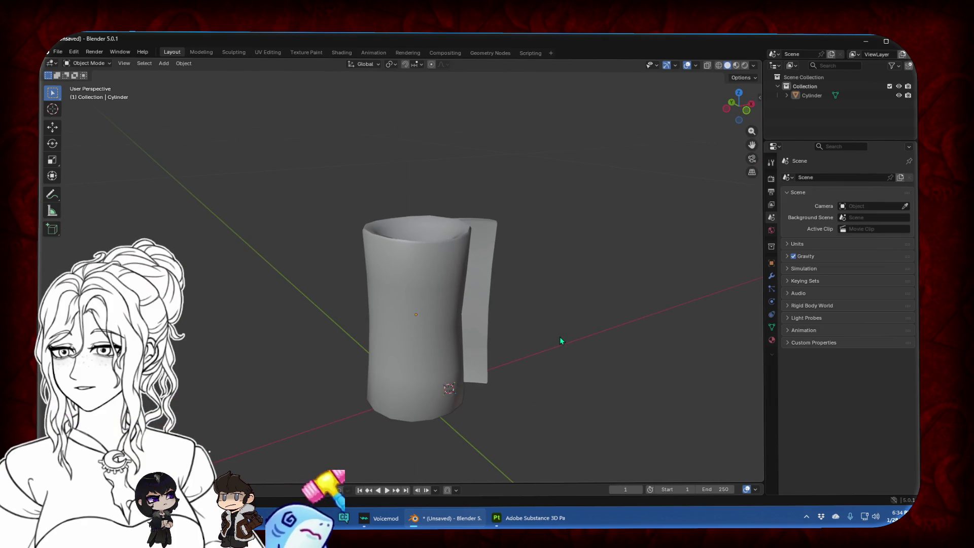
# Orbit around the roll to inspect it and its trailing strip, then open the File menu
pyautogui.moveTo(550, 342)
pyautogui.mouseDown(button='middle')
pyautogui.moveTo(659, 349)
pyautogui.moveTo(409, 401)
pyautogui.moveTo(481, 335)
pyautogui.moveTo(434, 331)
pyautogui.moveTo(424, 359)
pyautogui.mouseUp(button='middle')
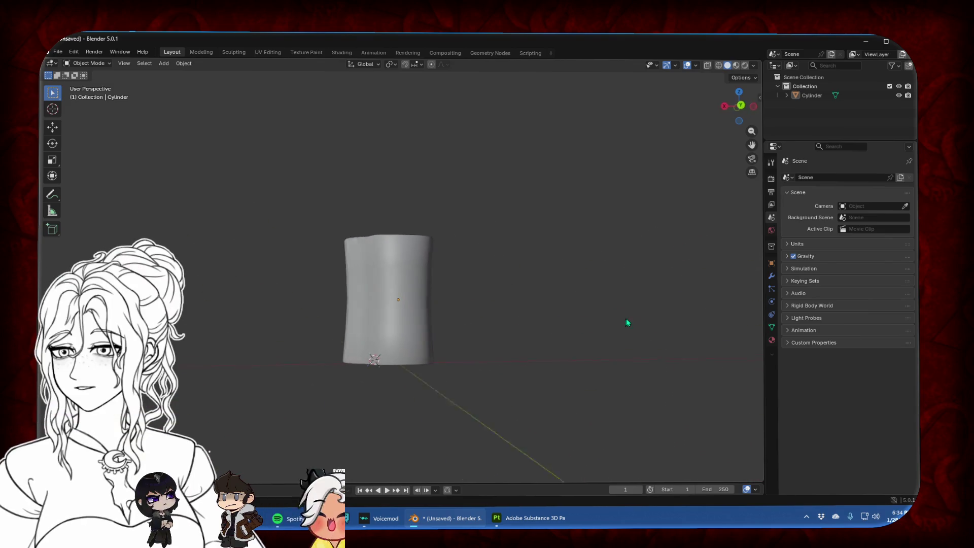
pyautogui.moveTo(415, 276)
pyautogui.mouseDown(button='middle')
pyautogui.moveTo(357, 259)
pyautogui.moveTo(343, 323)
pyautogui.moveTo(480, 285)
pyautogui.moveTo(456, 326)
pyautogui.moveTo(349, 316)
pyautogui.moveTo(387, 330)
pyautogui.moveTo(441, 295)
pyautogui.mouseUp(button='middle')
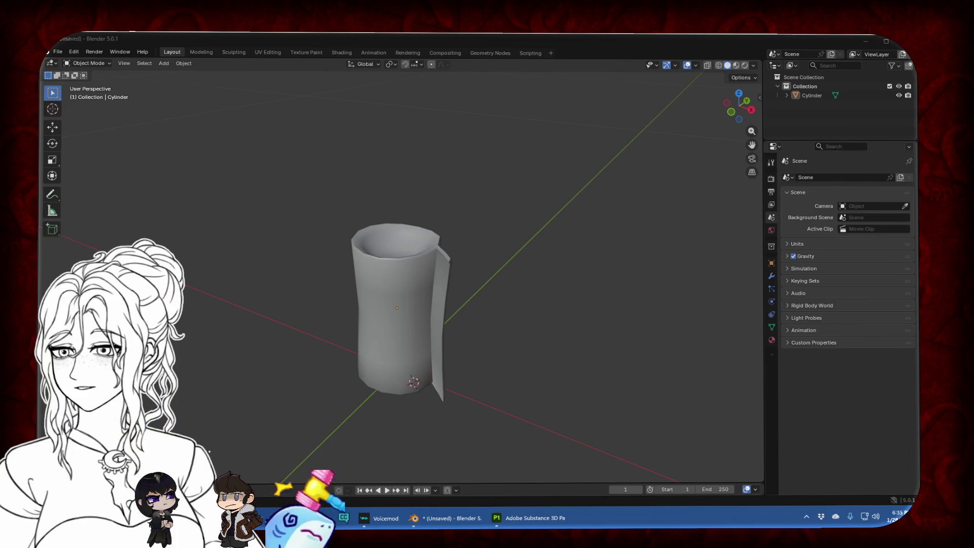
pyautogui.click(58, 51)
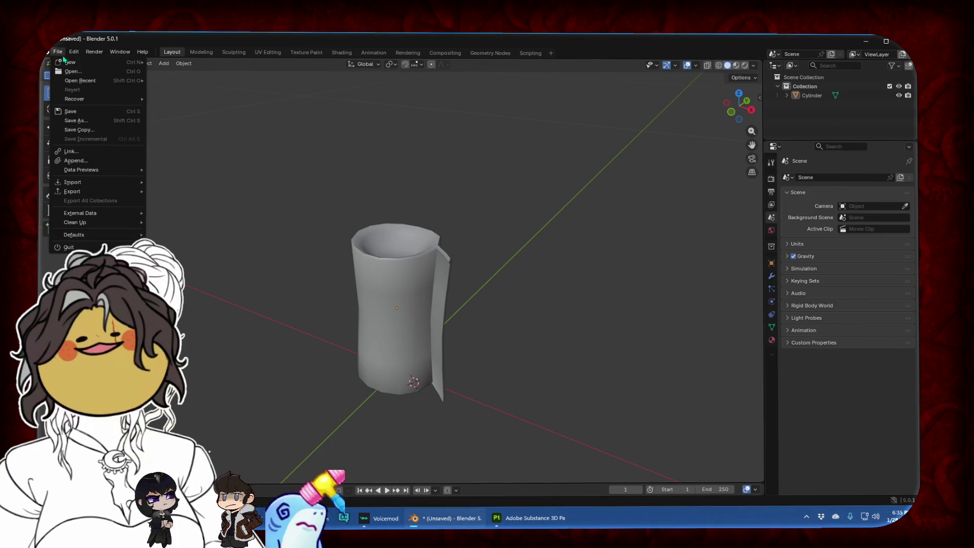
# Save the project as bandage.blend and put the cylinder back into Edit Mode
pyautogui.click(84, 126)
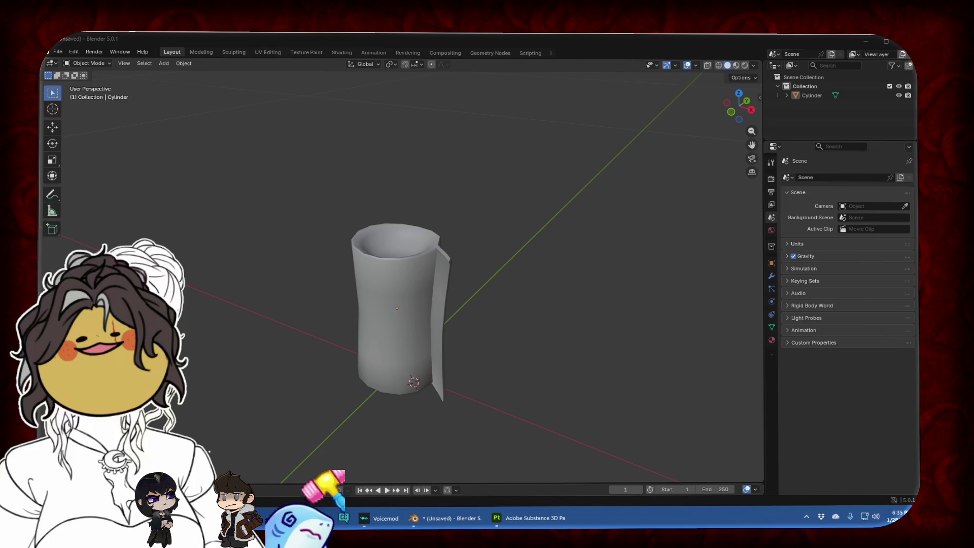
pyautogui.press('Return')
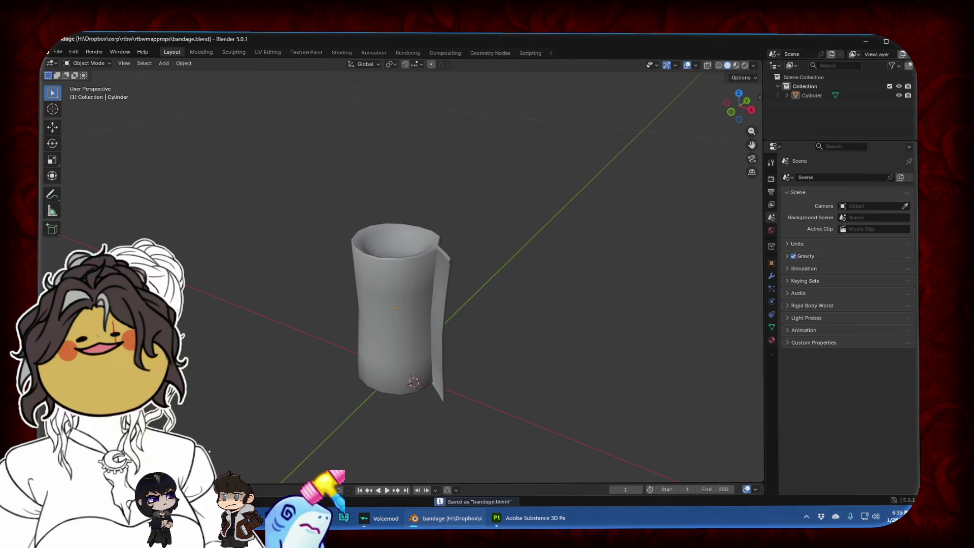
pyautogui.click(418, 260)
pyautogui.press('Tab')
pyautogui.moveTo(486, 261); pyautogui.dragTo(484, 275, button='middle')
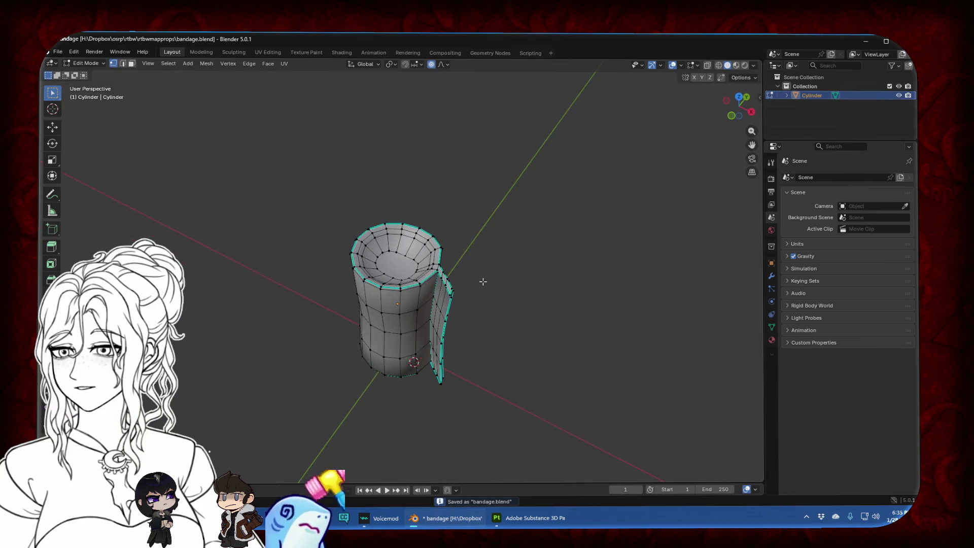
# Switch to edge select mode and Alt-select the roll's rim edge loops
pyautogui.press('a')
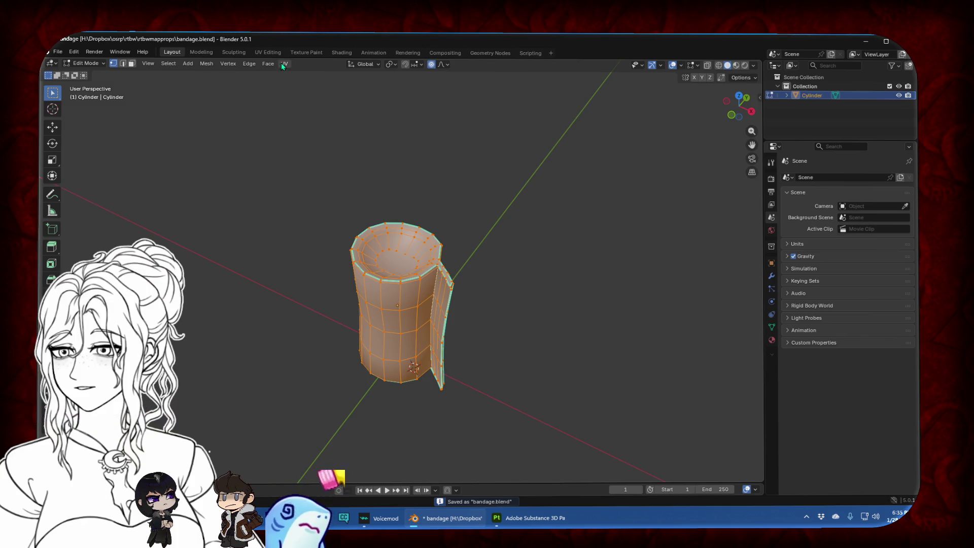
pyautogui.click(283, 63)
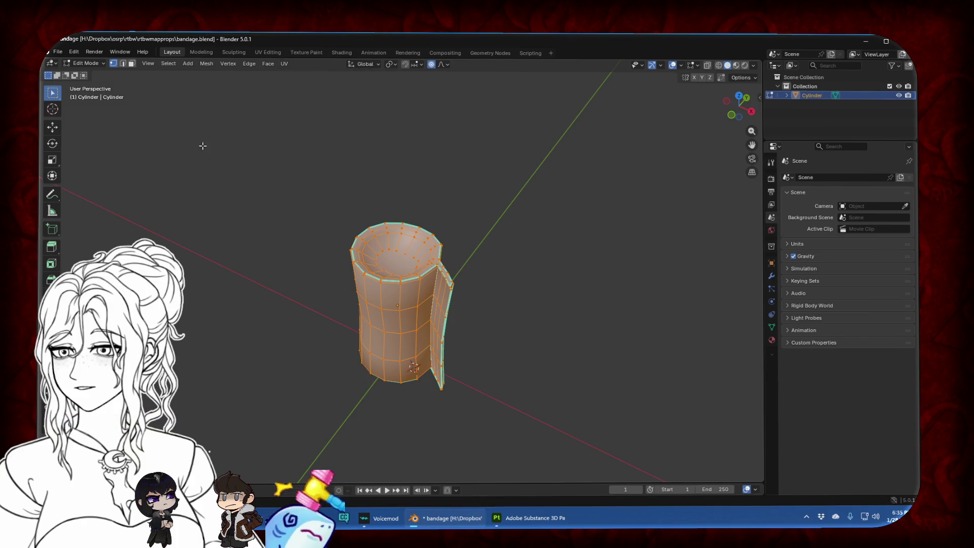
pyautogui.hotkey('alt', 'a')
pyautogui.click(123, 63)
pyautogui.scroll(3, 379, 273)
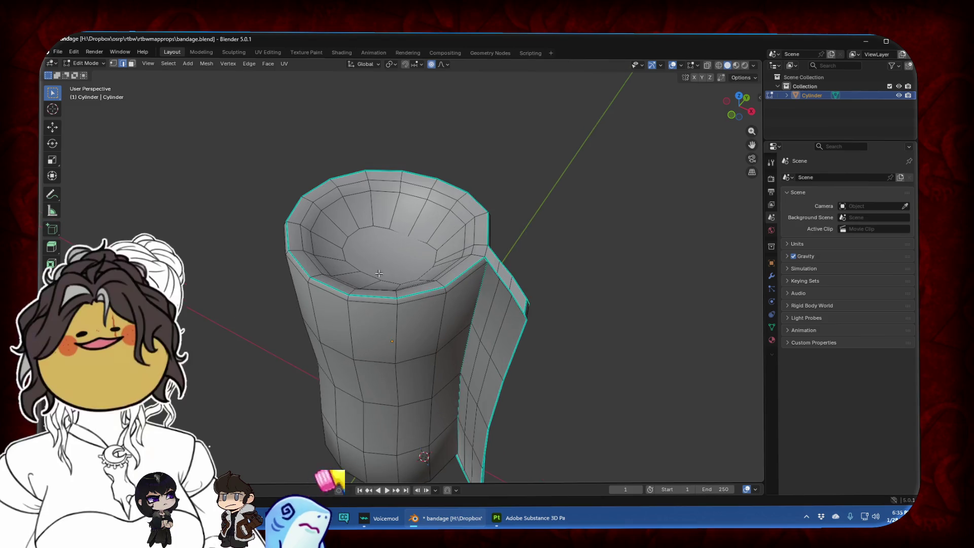
pyautogui.keyDown('alt'); pyautogui.click(417, 296); pyautogui.keyUp('alt')
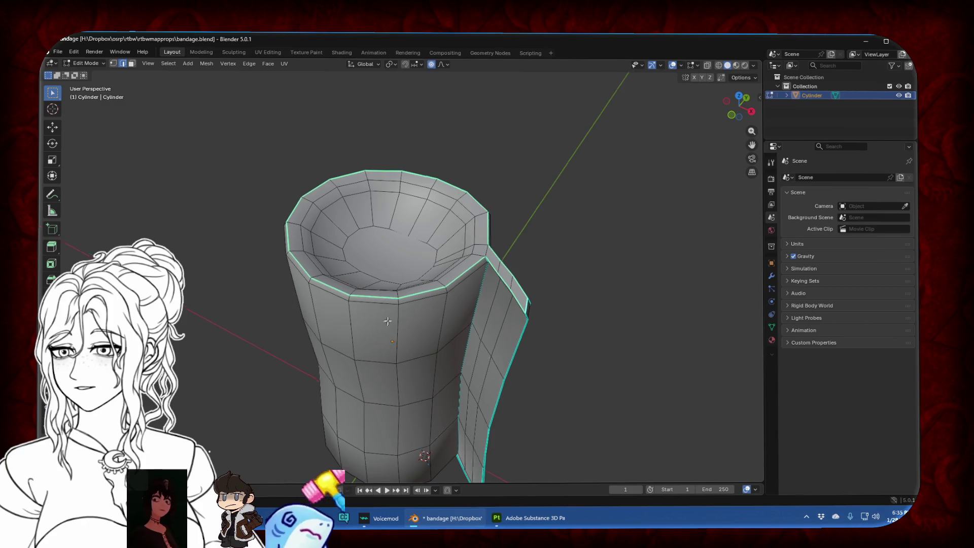
pyautogui.moveTo(527, 303); pyautogui.dragTo(416, 189, button='middle')
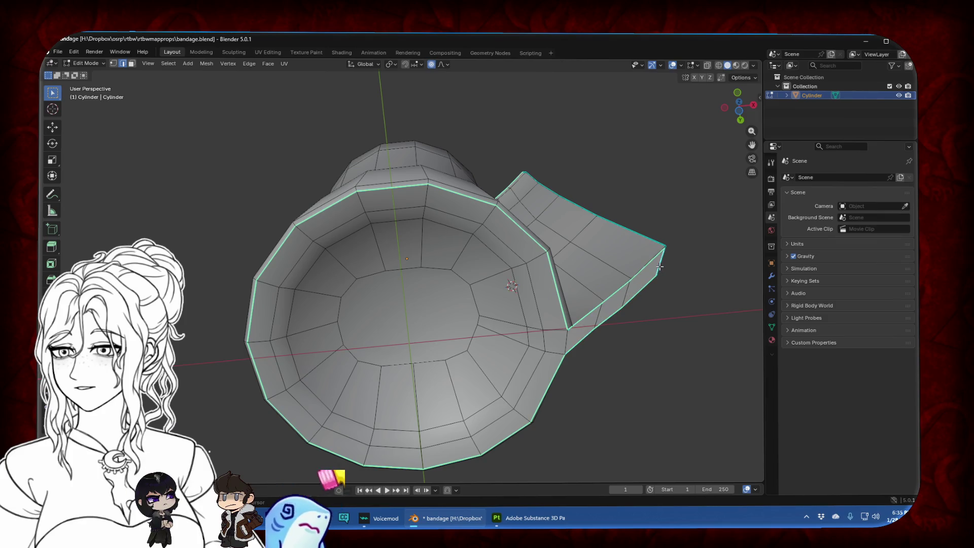
pyautogui.hotkey('ctrl', 'e')
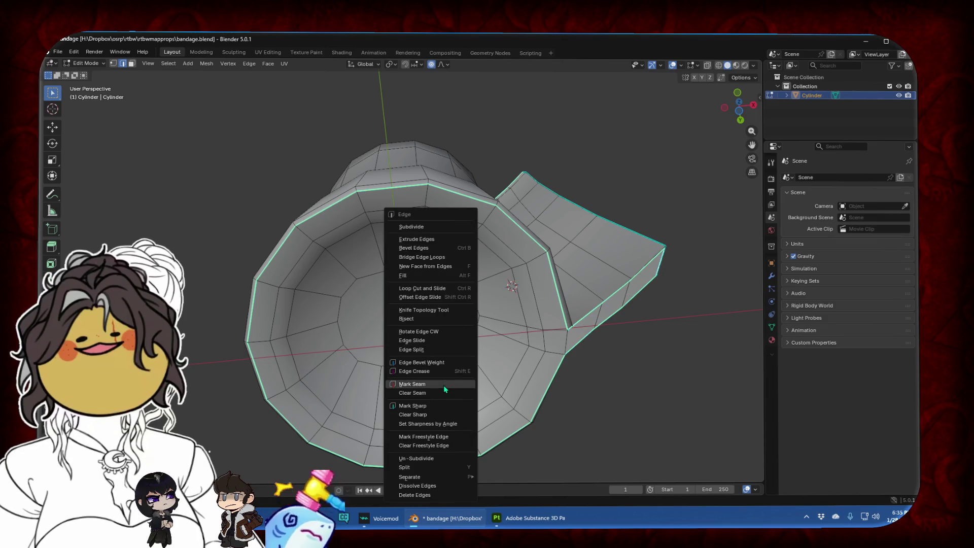
# Mark the selected rim loops as seams and return to Object Mode
pyautogui.click(444, 386)
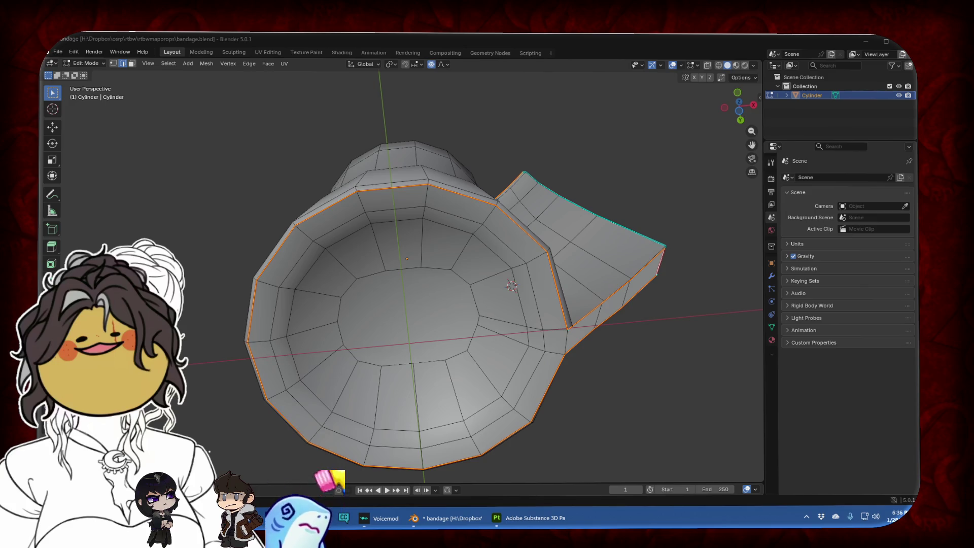
pyautogui.scroll(-3, 466, 233)
pyautogui.moveTo(467, 233); pyautogui.dragTo(450, 318, button='middle')
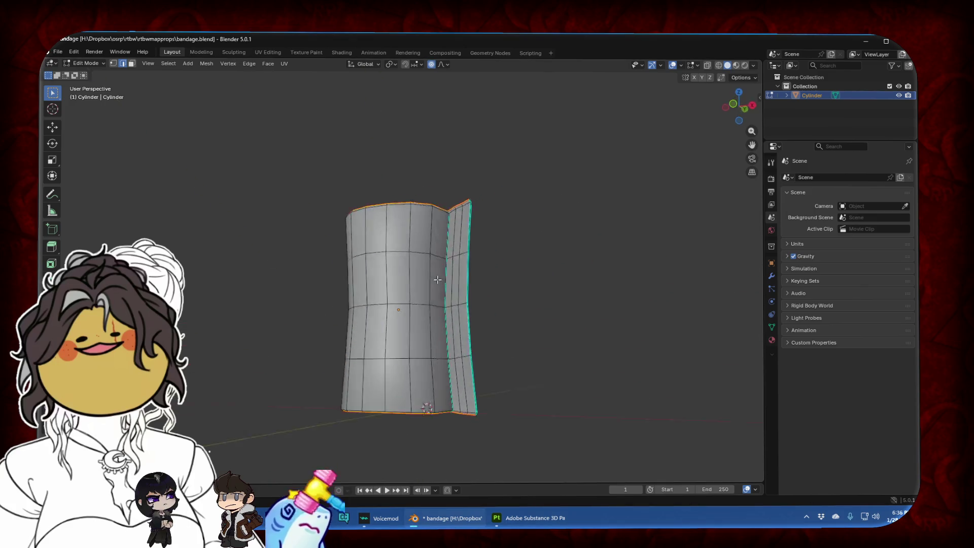
pyautogui.press('Tab')
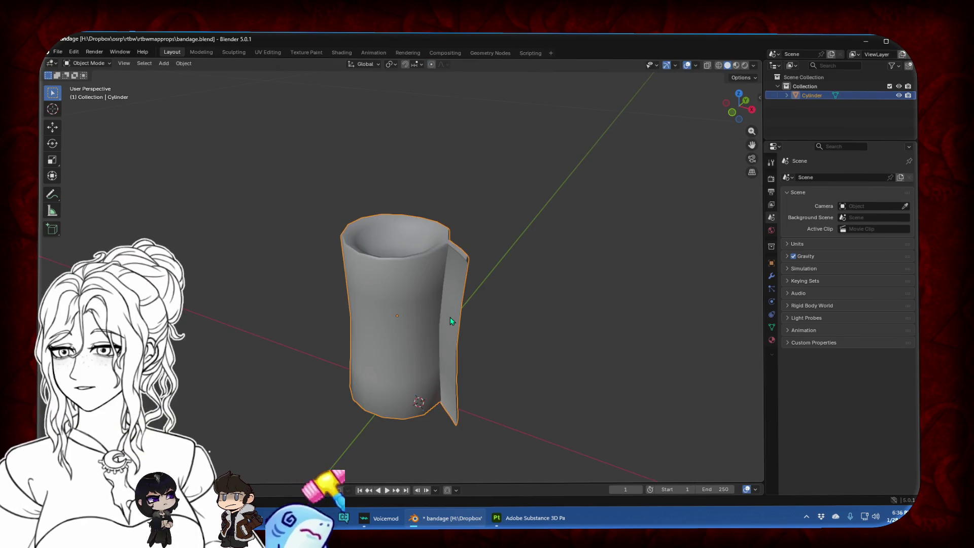
# Add a new Principled BSDF material to the roll and name it 'Bandage'
pyautogui.click(772, 340)
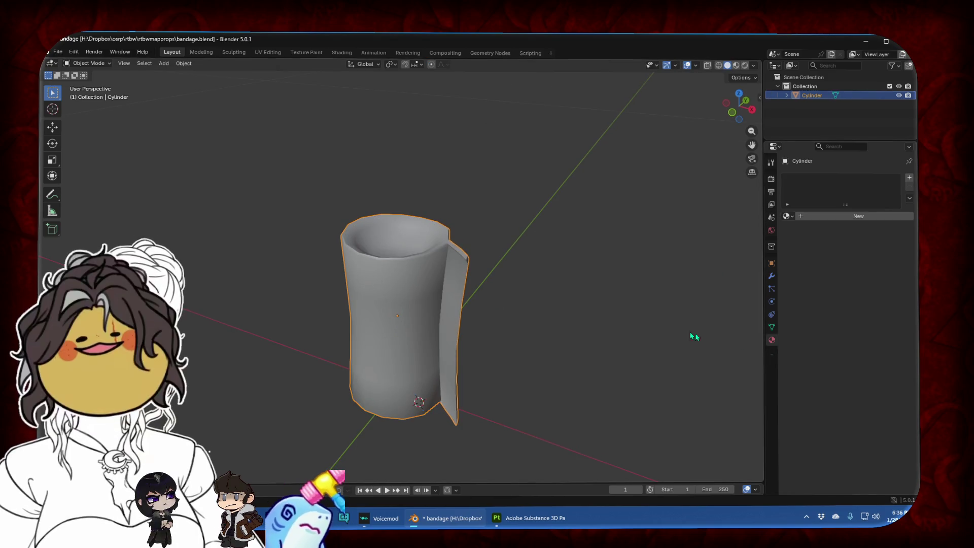
pyautogui.click(883, 215)
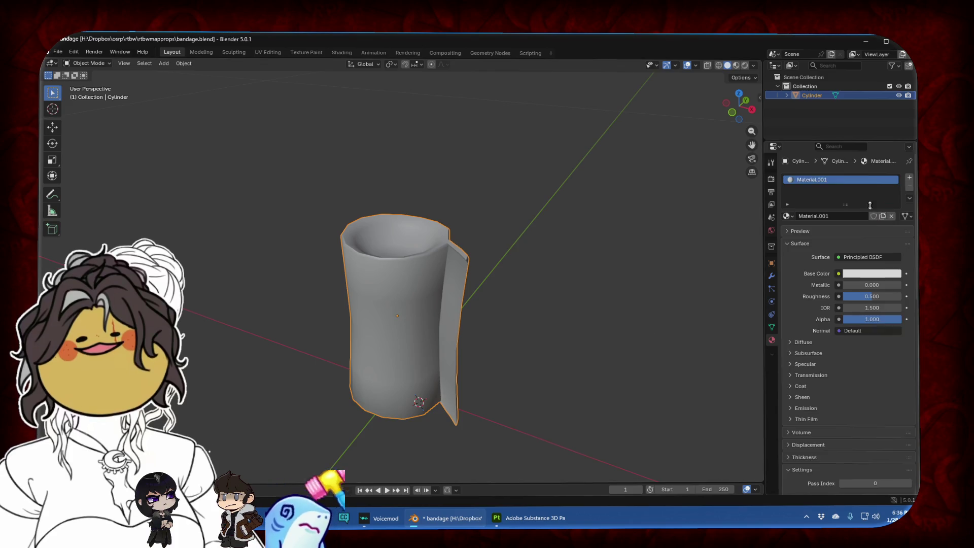
pyautogui.doubleClick(842, 180)
pyautogui.write('B')
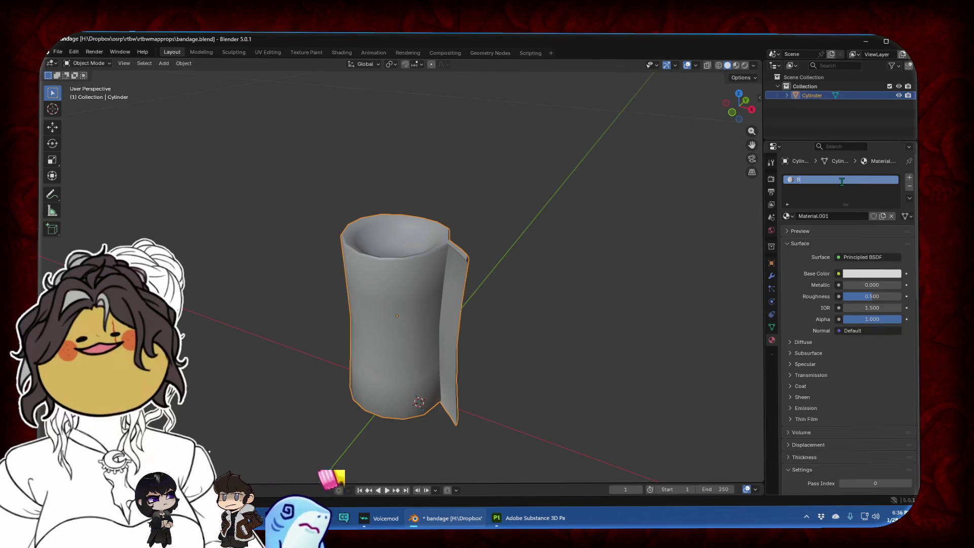
pyautogui.write('andage')
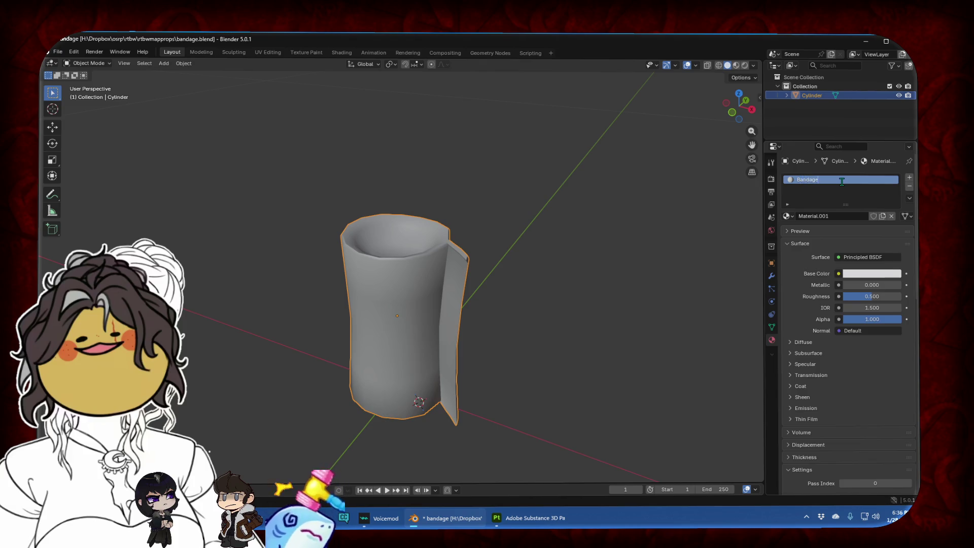
pyautogui.press('Return')
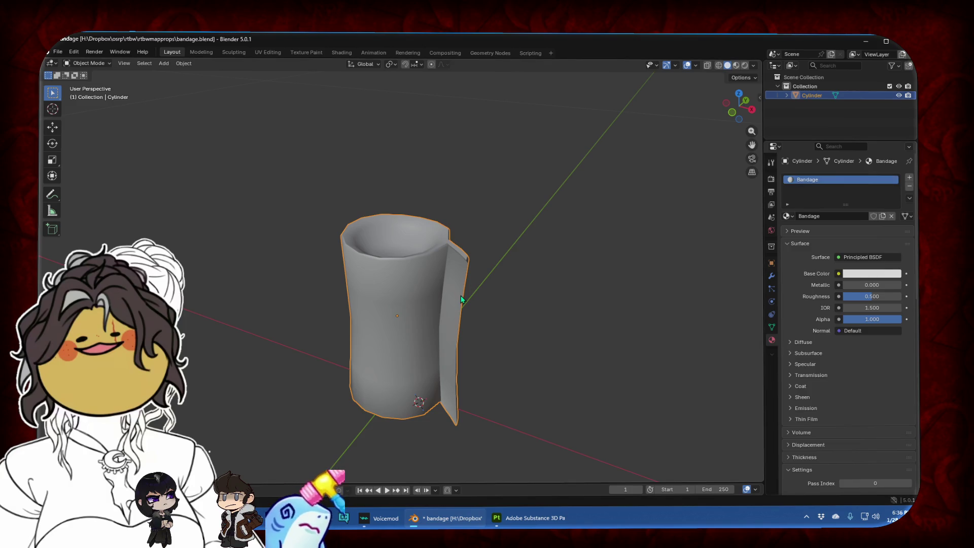
pyautogui.moveTo(426, 305); pyautogui.dragTo(309, 310, button='middle')
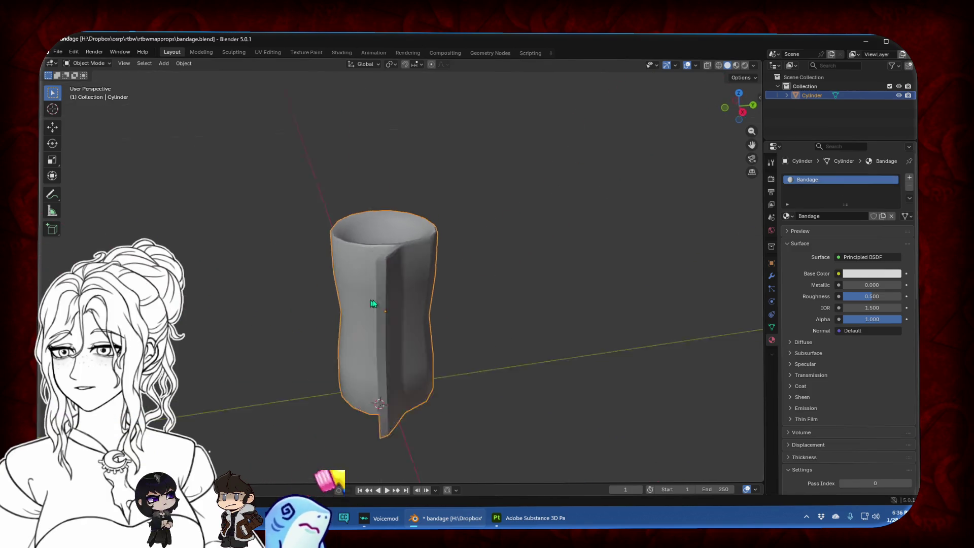
pyautogui.moveTo(373, 303); pyautogui.dragTo(421, 301, button='middle')
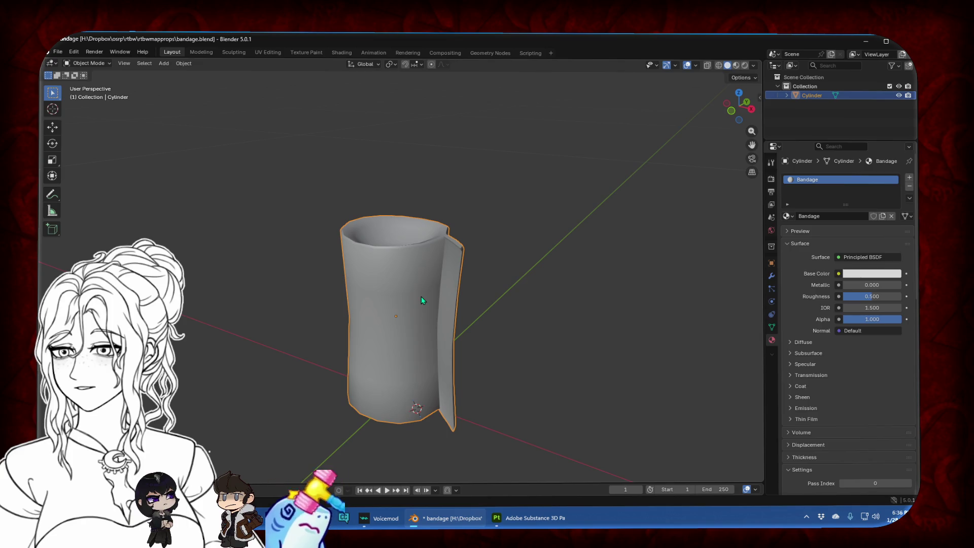
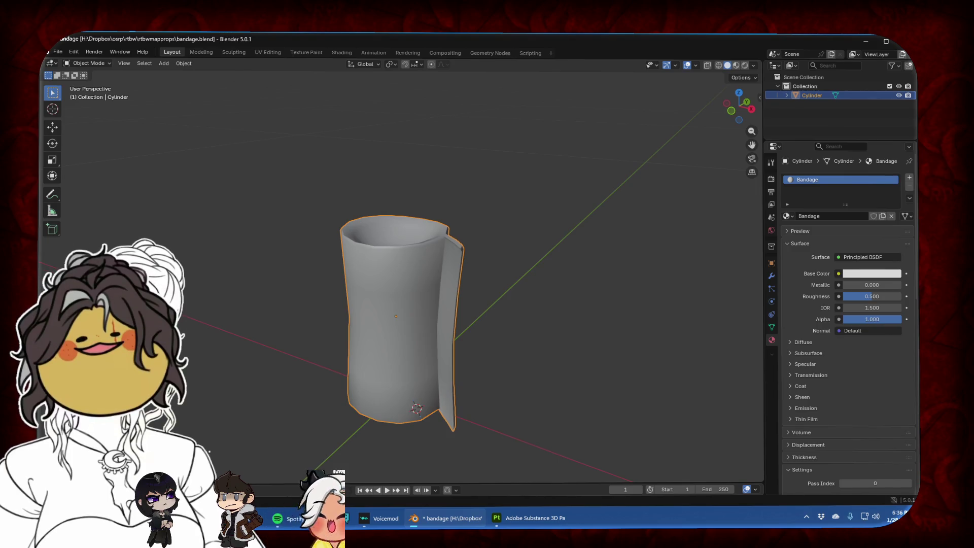
# Save the file as bandage.blend
pyautogui.moveTo(440, 279); pyautogui.dragTo(475, 279, button='middle')
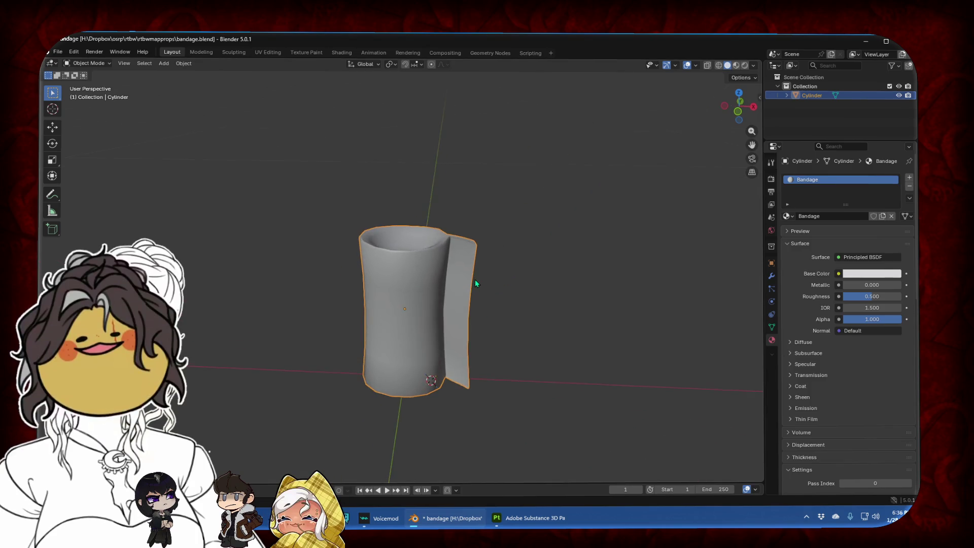
pyautogui.click(58, 51)
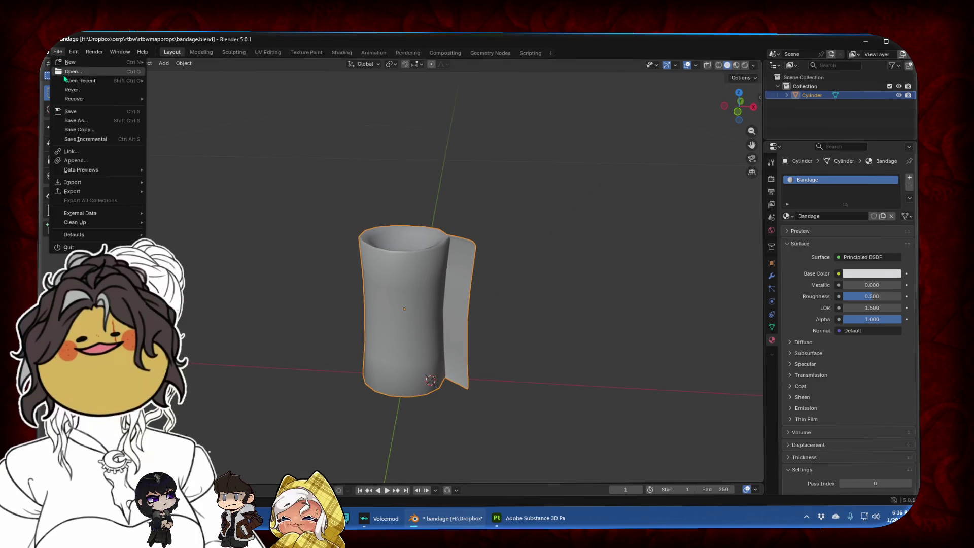
pyautogui.click(71, 108)
# Switch to front view, put the cylinder in Edit Mode, and show the UV Editing workspace
pyautogui.click(429, 147)
pyautogui.click(737, 111)
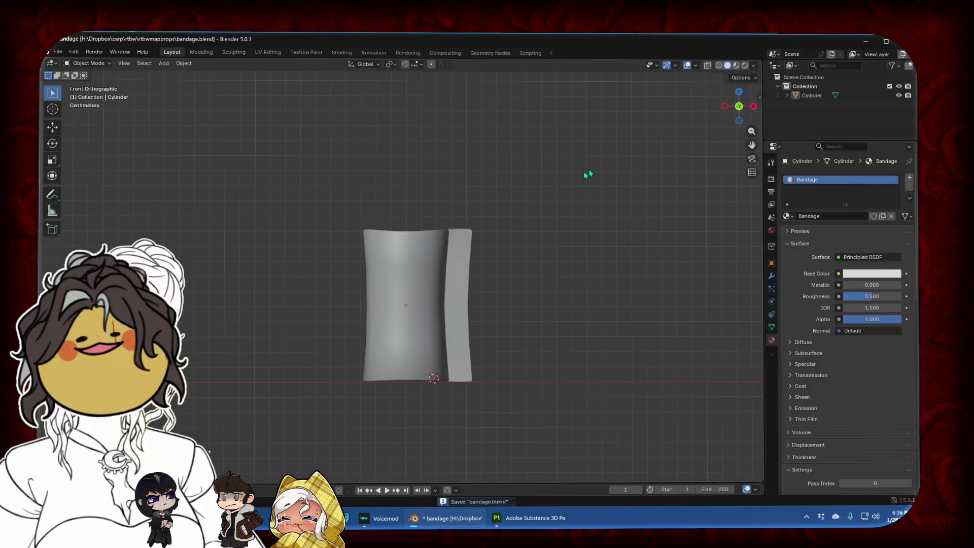
pyautogui.click(398, 315)
pyautogui.press('Tab')
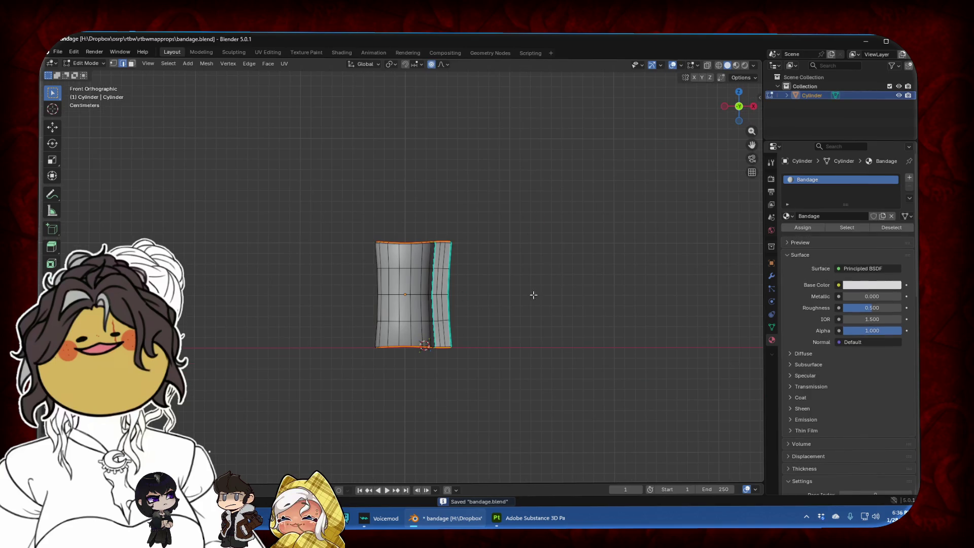
pyautogui.click(268, 52)
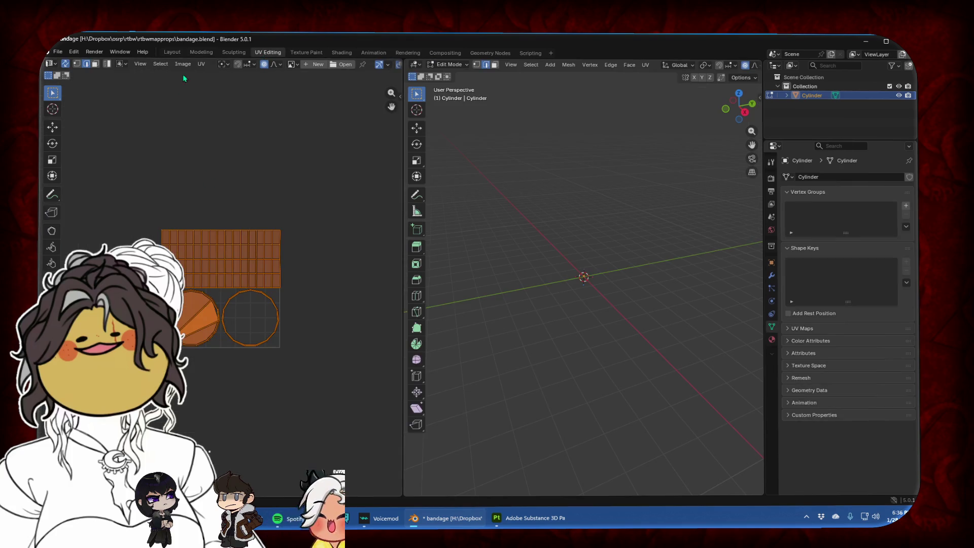
# Unwrap the cylinder's mesh and scale the resulting UV islands down
pyautogui.click(198, 66)
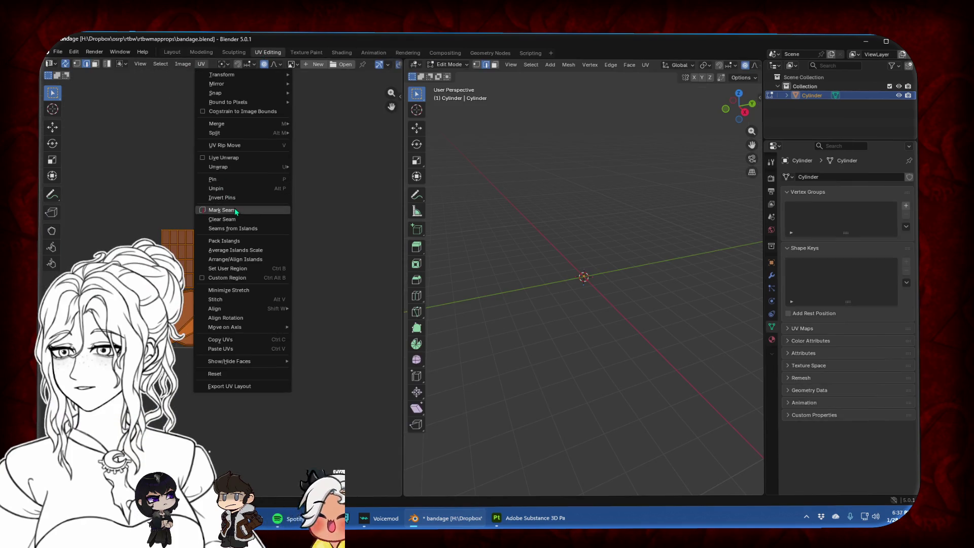
pyautogui.moveTo(240, 168)
pyautogui.click(355, 169)
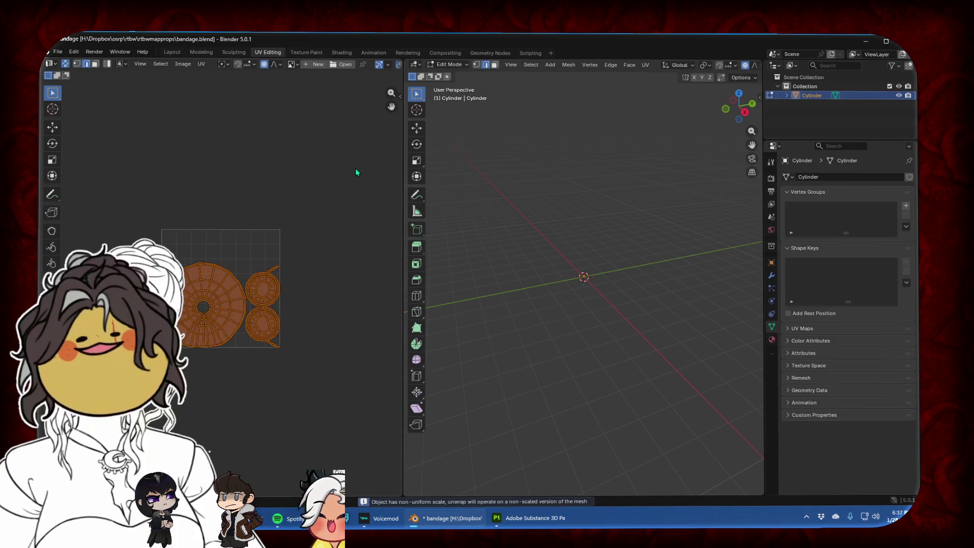
pyautogui.press('s')
pyautogui.click(256, 348)
# Rotate and reposition the UV islands within the UV grid
pyautogui.press('g')
pyautogui.click(163, 214)
pyautogui.press('r')
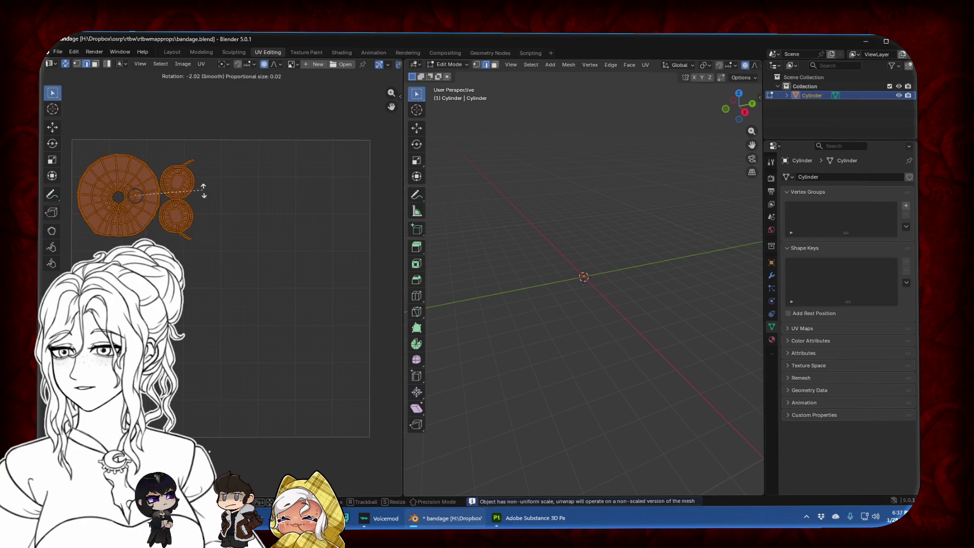
pyautogui.click(205, 187)
pyautogui.press('g')
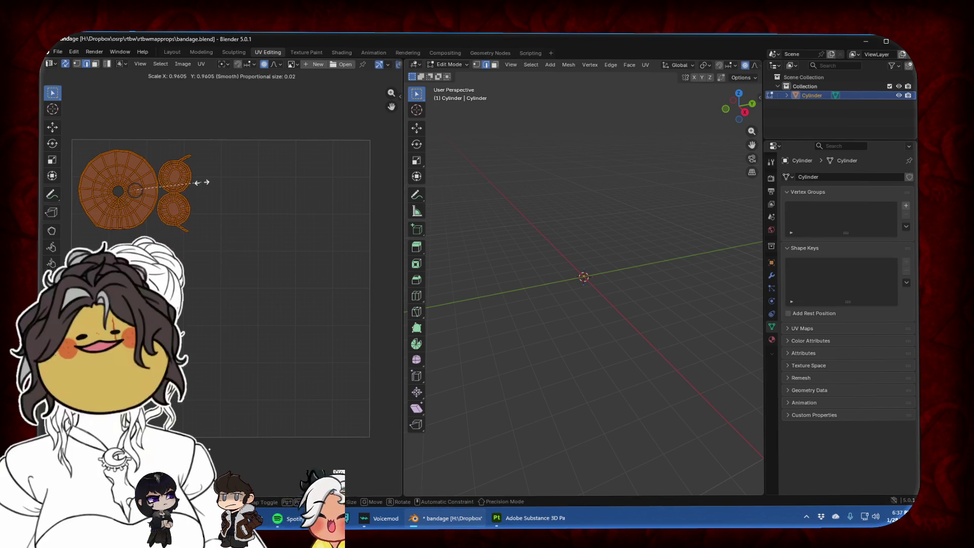
pyautogui.click(198, 186)
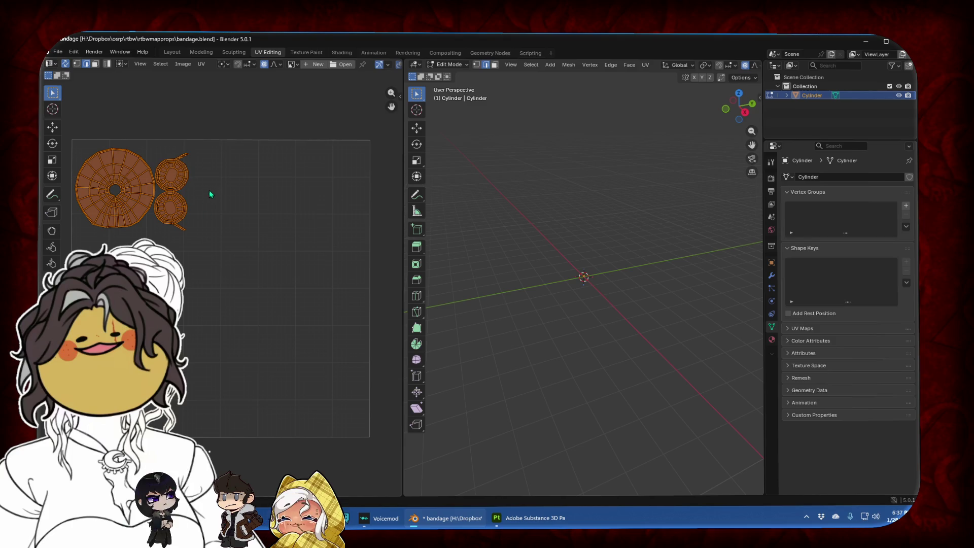
pyautogui.press('g')
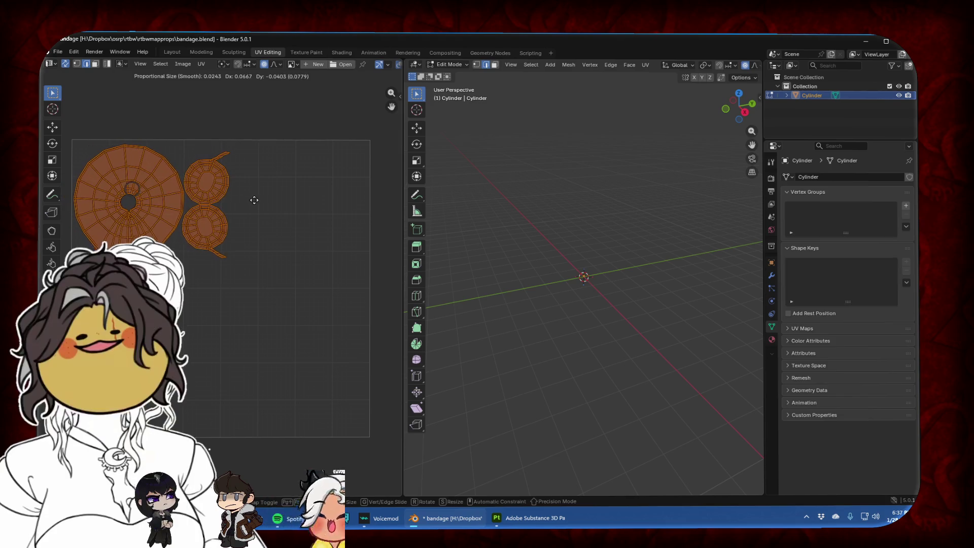
pyautogui.click(255, 208)
# Select only the large ring island and move it to a new spot in the grid
pyautogui.scroll(1, 308, 261)
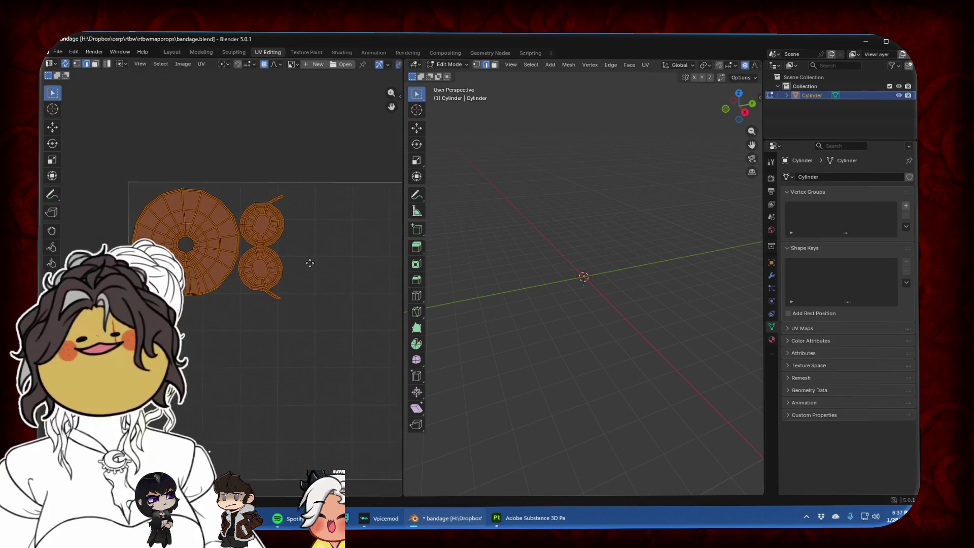
pyautogui.scroll(2, 315, 269)
pyautogui.scroll(3, 296, 270)
pyautogui.scroll(-5, 296, 270)
pyautogui.moveTo(197, 211); pyautogui.dragTo(223, 222, button='middle')
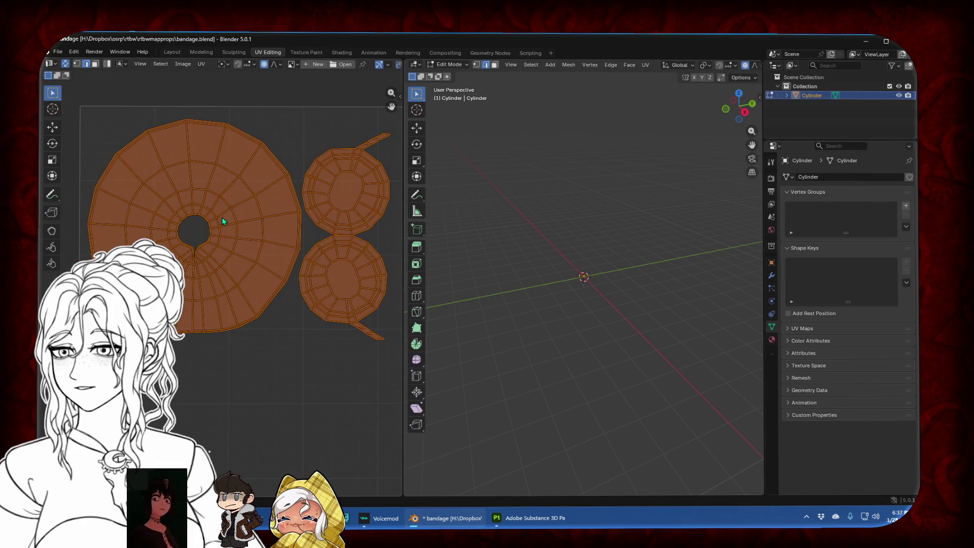
pyautogui.click(261, 383)
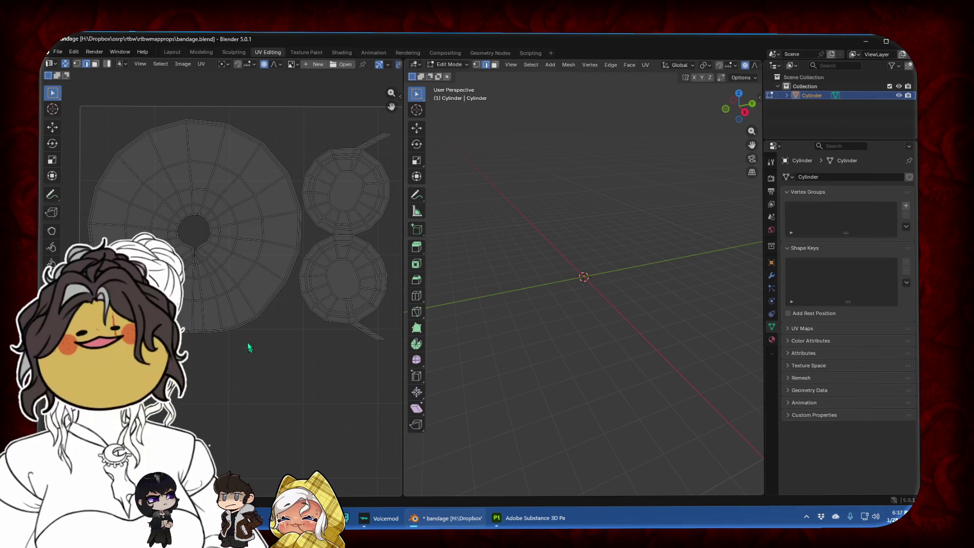
pyautogui.click(212, 257)
pyautogui.scroll(8, 649, 235)
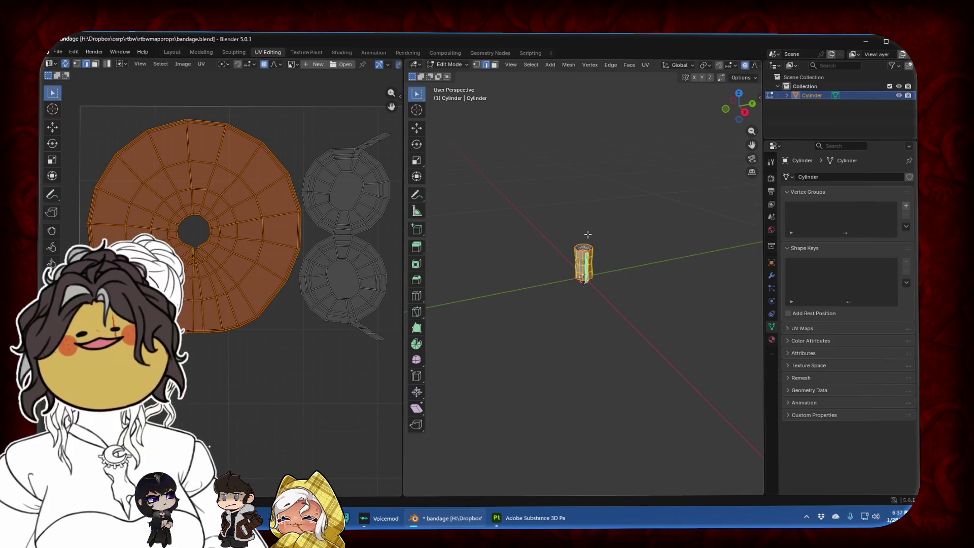
pyautogui.press('g')
pyautogui.click(267, 246)
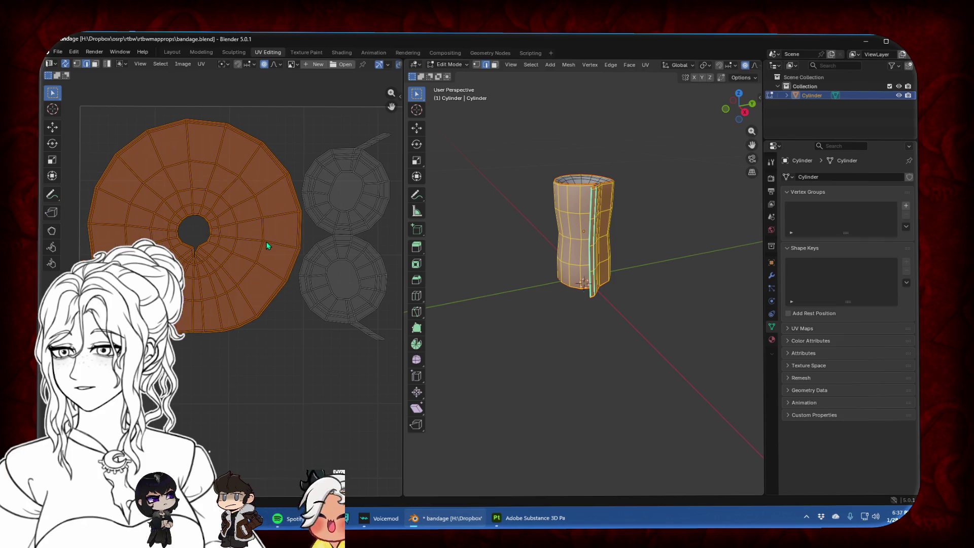
pyautogui.moveTo(525, 247); pyautogui.dragTo(500, 174, button='middle')
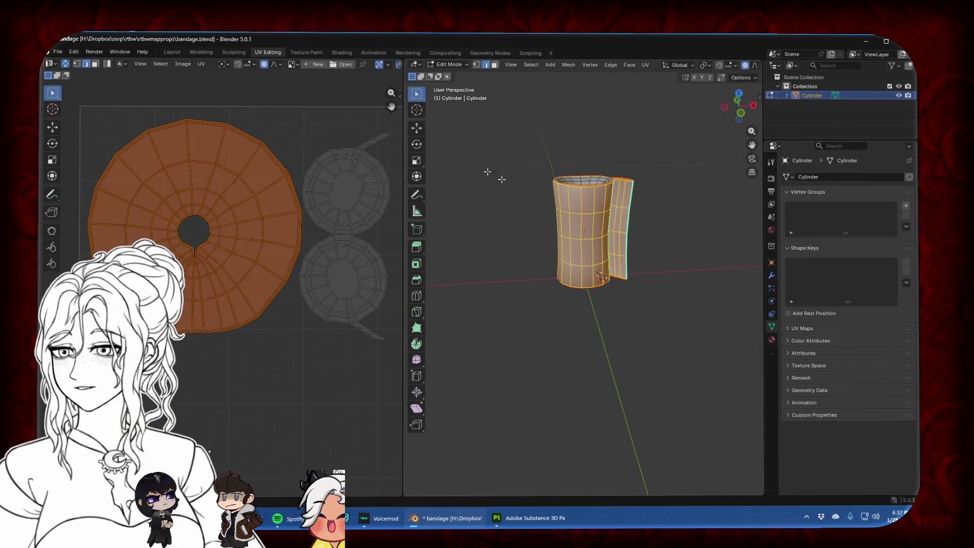
# Mark a vertical edge loop on the cylinder as a seam
pyautogui.keyDown('alt'); pyautogui.click(581, 204); pyautogui.keyUp('alt')
pyautogui.rightClick(581, 204)
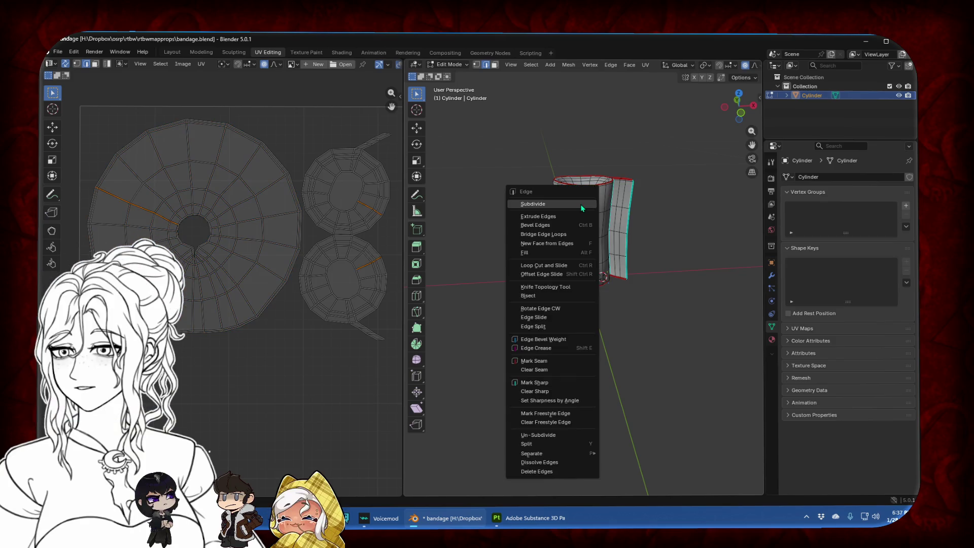
pyautogui.click(556, 385)
# Select the whole mesh and re-unwrap it along the new seam into a strip
pyautogui.press('a')
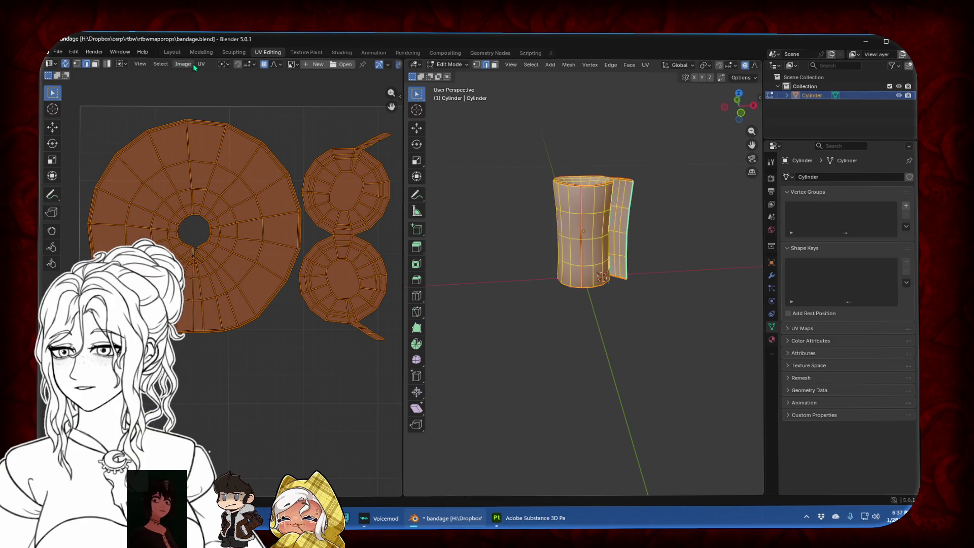
pyautogui.click(183, 64)
pyautogui.moveTo(201, 63)
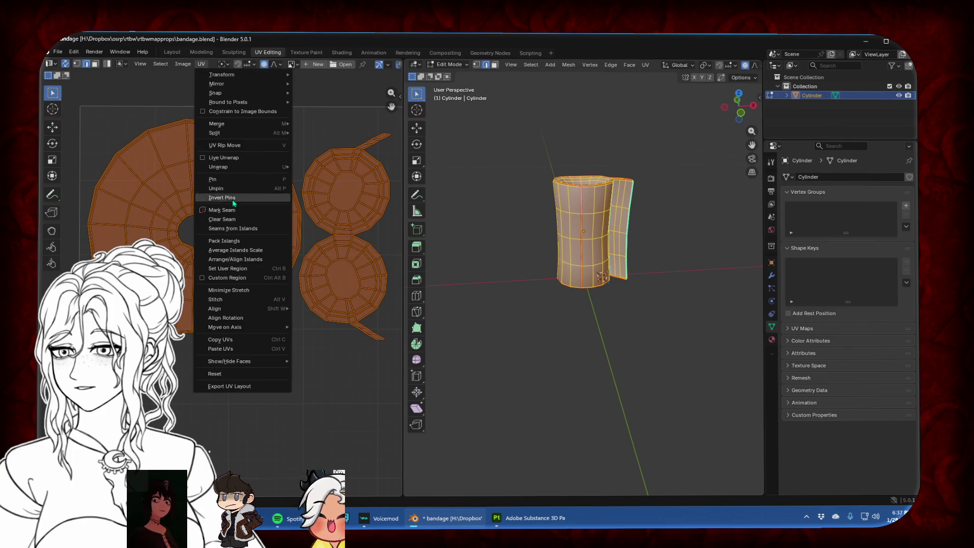
pyautogui.click(200, 157)
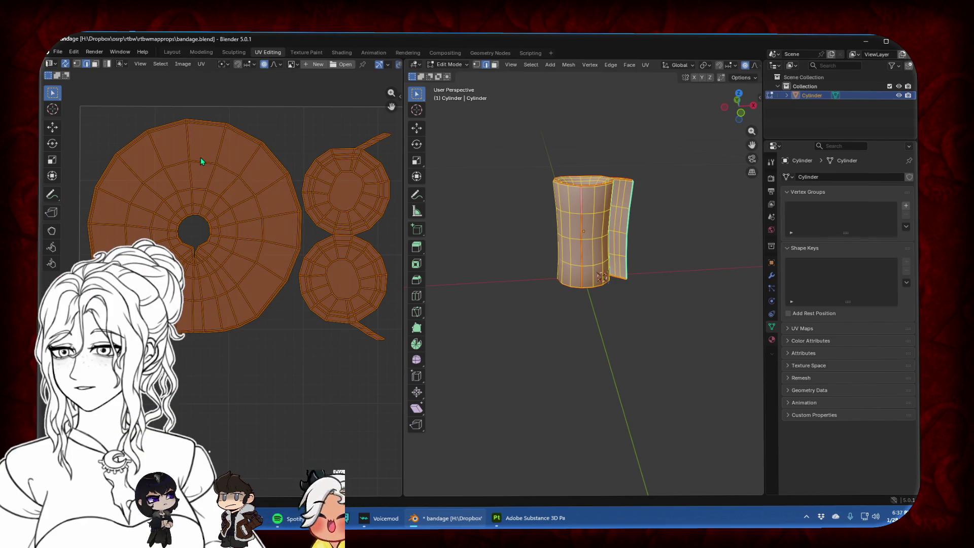
pyautogui.click(201, 64)
pyautogui.moveTo(252, 160)
pyautogui.click(320, 162)
pyautogui.scroll(-1, 264, 219)
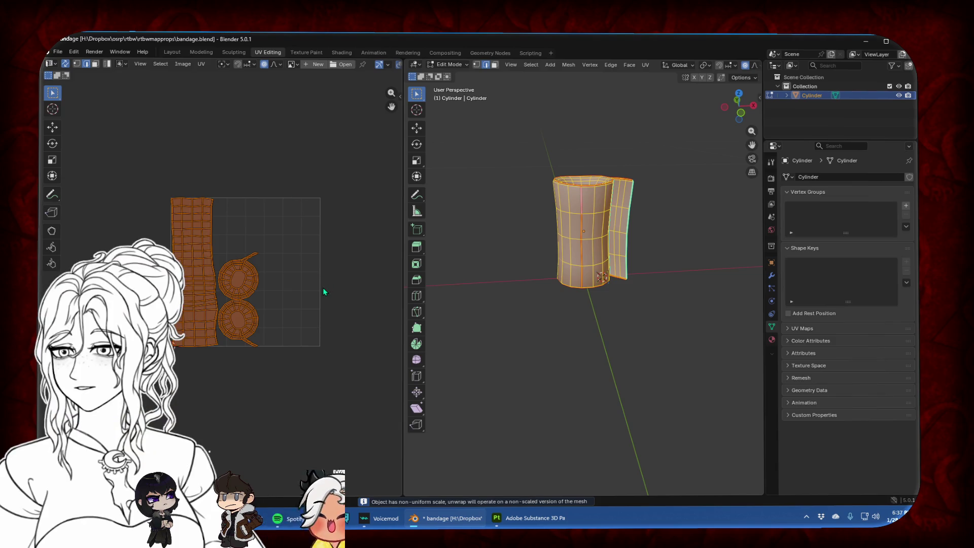
# Rotate both cap islands about 90° and move them to the grid's top right
pyautogui.click(256, 310)
pyautogui.keyDown('shift'); pyautogui.click(252, 287); pyautogui.keyUp('shift')
pyautogui.press('g')
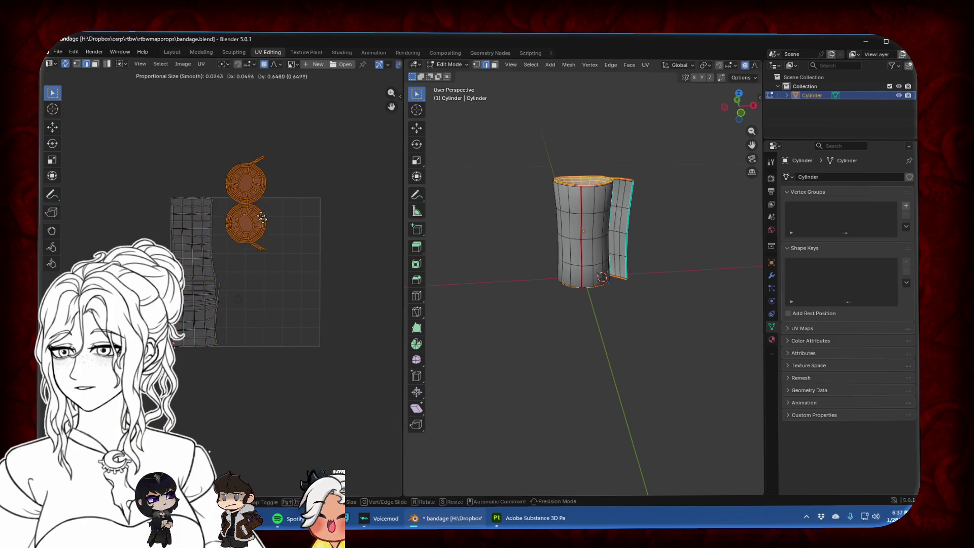
pyautogui.click(254, 315)
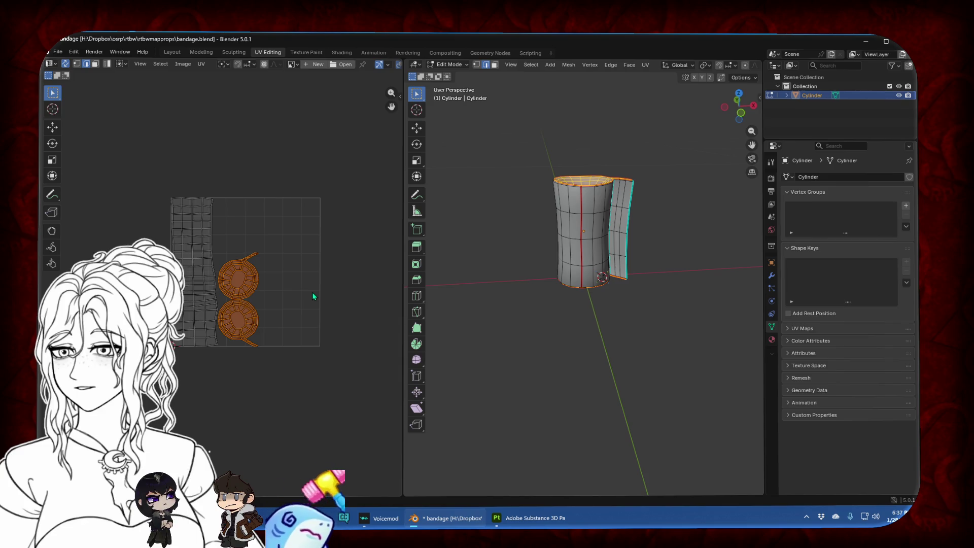
pyautogui.moveTo(312, 290); pyautogui.dragTo(323, 288, button='middle')
pyautogui.press('r')
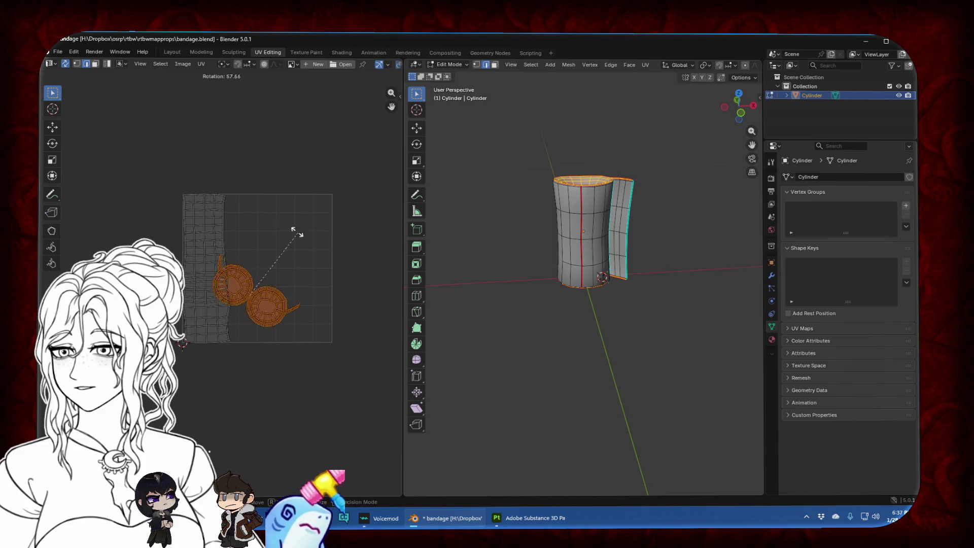
pyautogui.click(257, 218)
pyautogui.press('g')
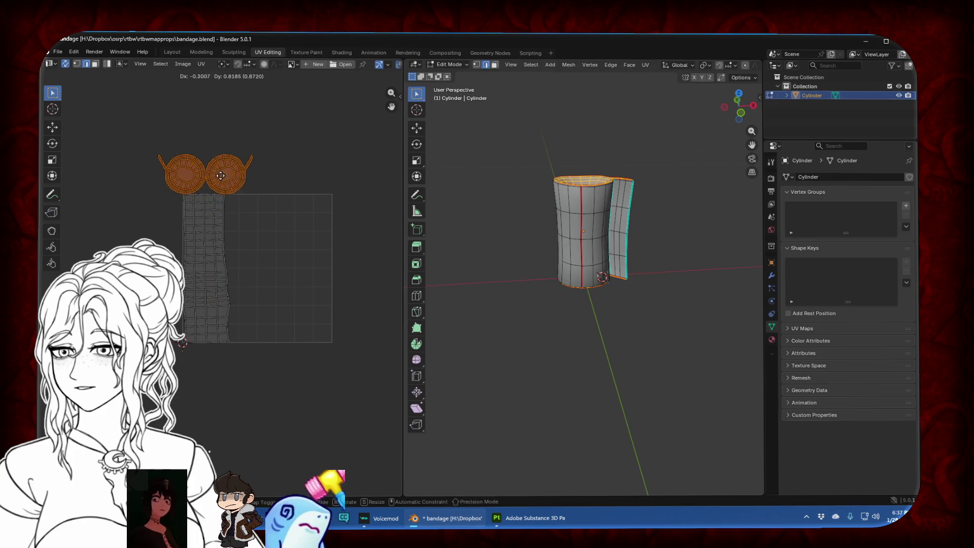
pyautogui.click(334, 174)
# Stack the caps vertically, shrink them to about 60% in the corner, and rotate the strip about 89°
pyautogui.press('r')
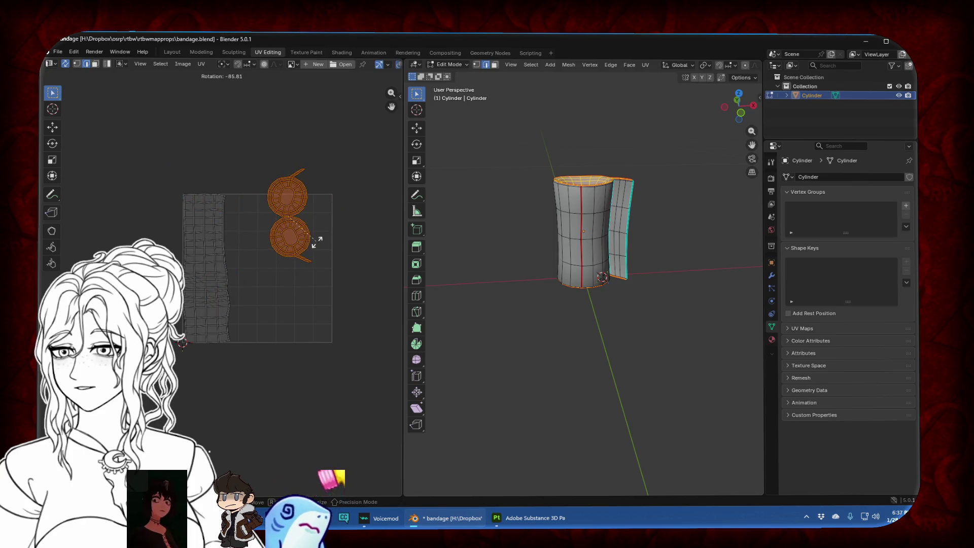
pyautogui.click(331, 228)
pyautogui.press('g')
pyautogui.press('s')
pyautogui.click(315, 219)
pyautogui.press('g')
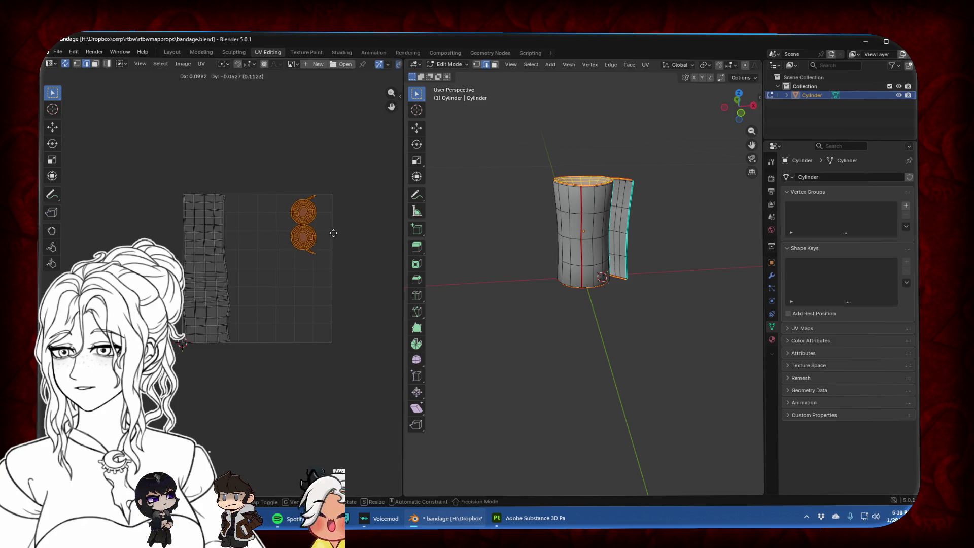
pyautogui.click(344, 234)
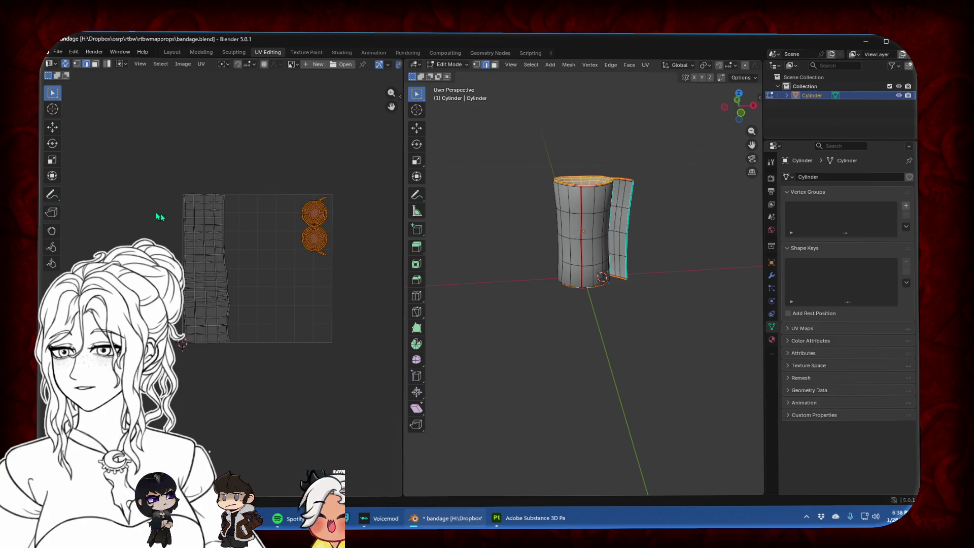
pyautogui.moveTo(127, 159); pyautogui.dragTo(255, 385)
pyautogui.press('r')
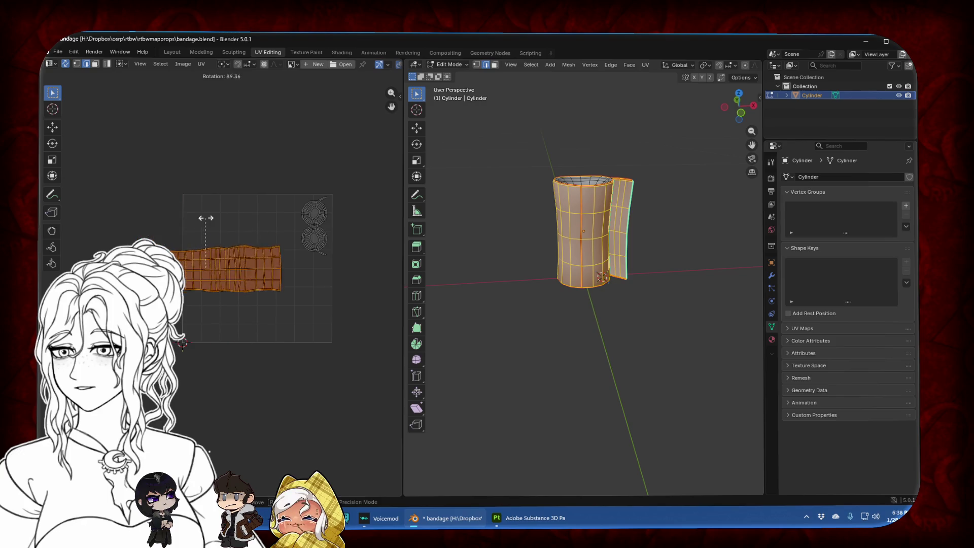
# Confirm the strip's rotation and select the thin top rim strip
pyautogui.click(205, 216)
pyautogui.scroll(1, 242, 246)
pyautogui.scroll(3, 232, 256)
pyautogui.scroll(3, 187, 229)
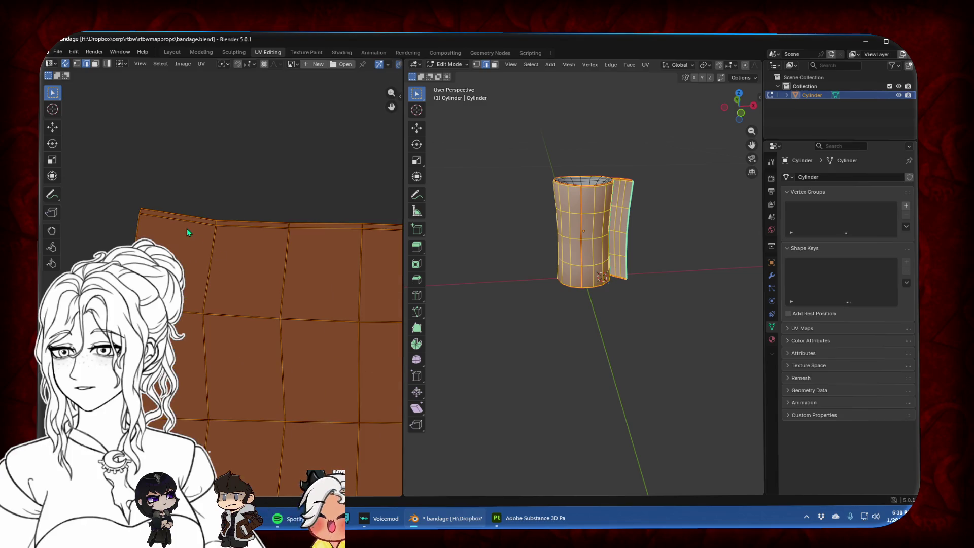
pyautogui.click(95, 64)
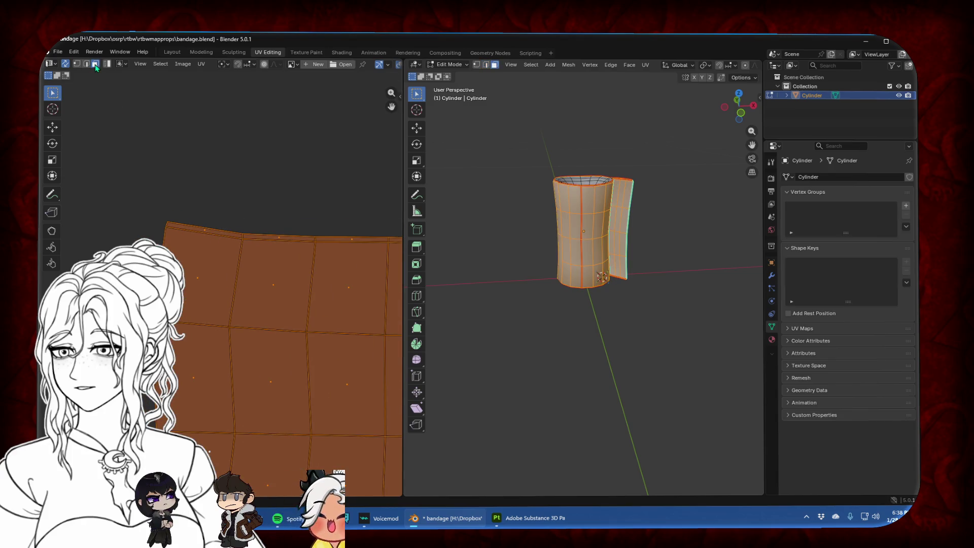
pyautogui.click(200, 214)
pyautogui.click(196, 301)
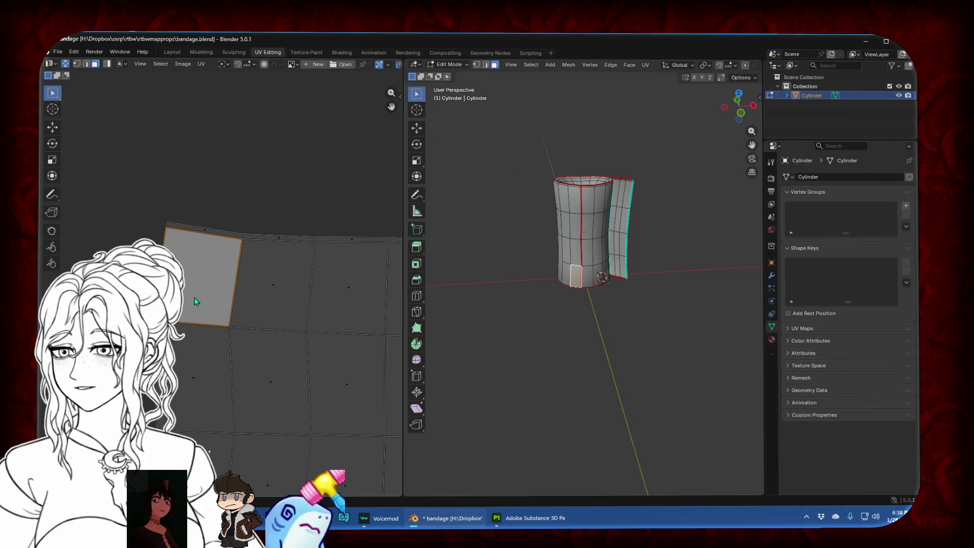
pyautogui.scroll(3, 169, 226)
pyautogui.click(195, 177)
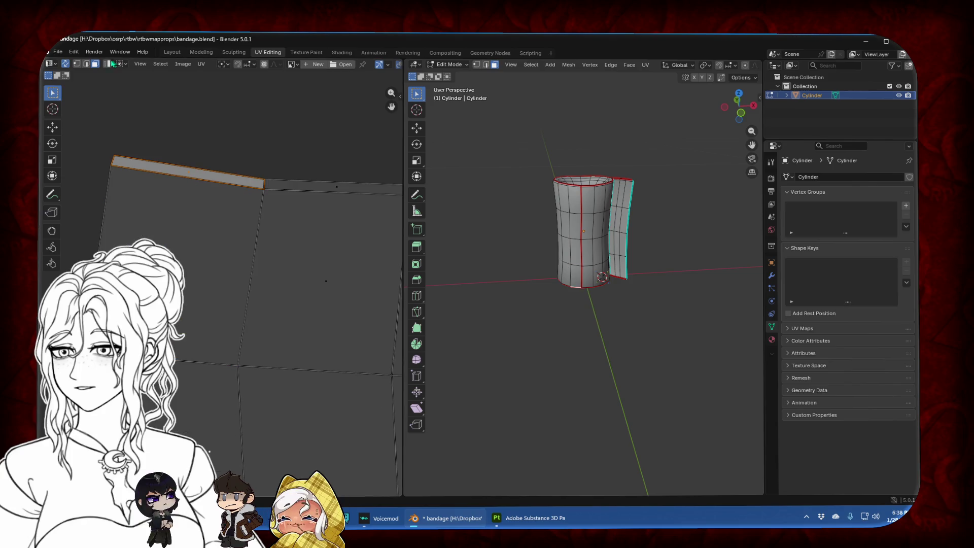
pyautogui.click(78, 65)
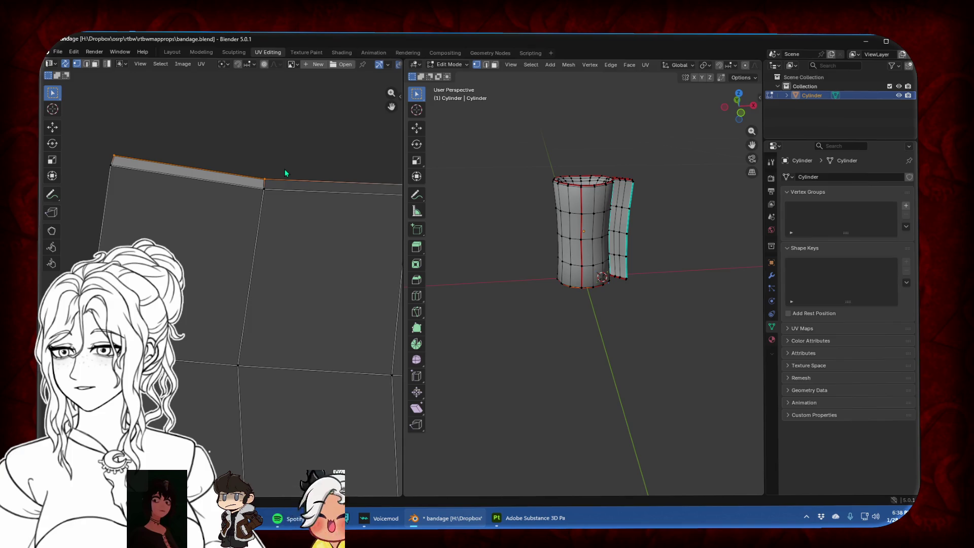
# Flatten the strip's top and bottom edges by scaling each to 0 on Y
pyautogui.press('s')
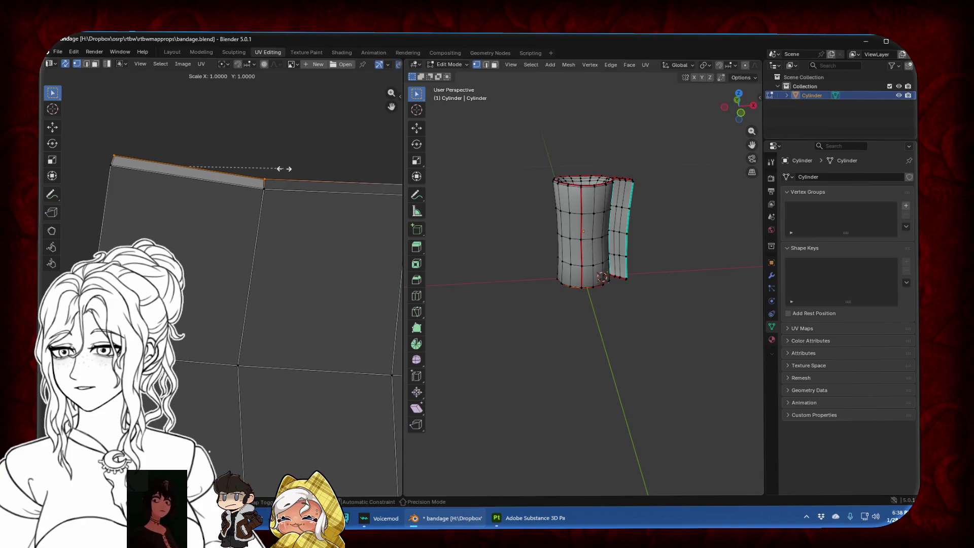
pyautogui.press('y')
pyautogui.press('0')
pyautogui.press('Return')
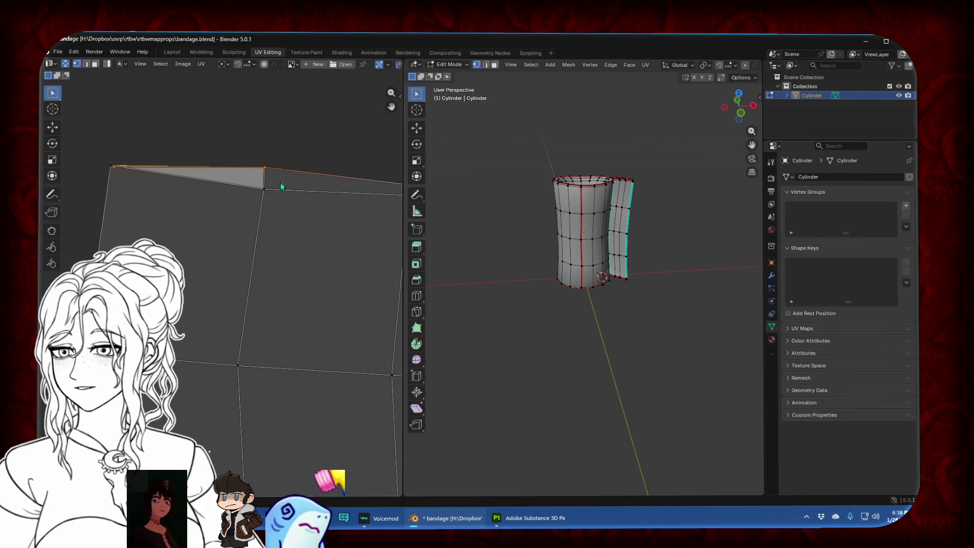
pyautogui.click(264, 190)
pyautogui.keyDown('shift'); pyautogui.click(113, 167); pyautogui.keyUp('shift')
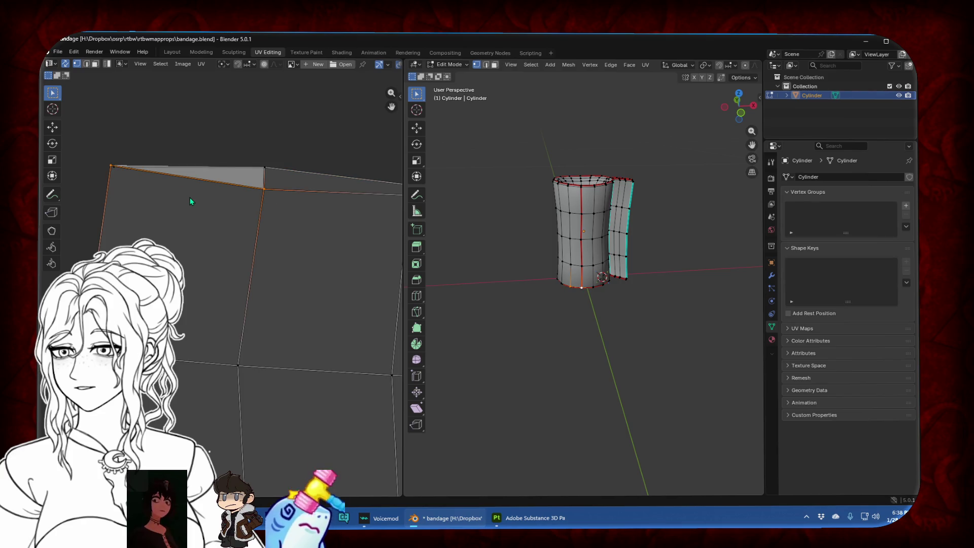
pyautogui.press('g')
pyautogui.press('y')
pyautogui.press('Escape')
pyautogui.press('s')
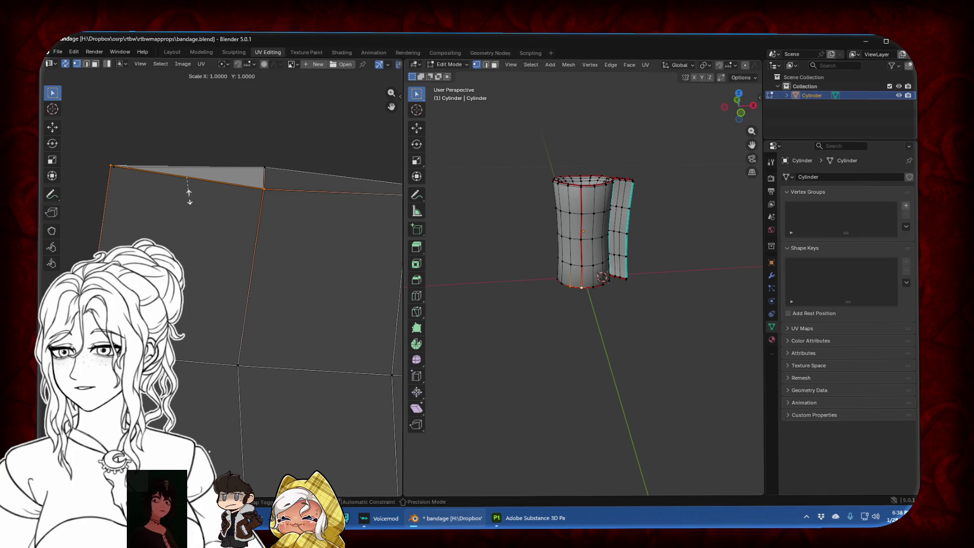
pyautogui.press('y')
pyautogui.press('0')
pyautogui.press('Return')
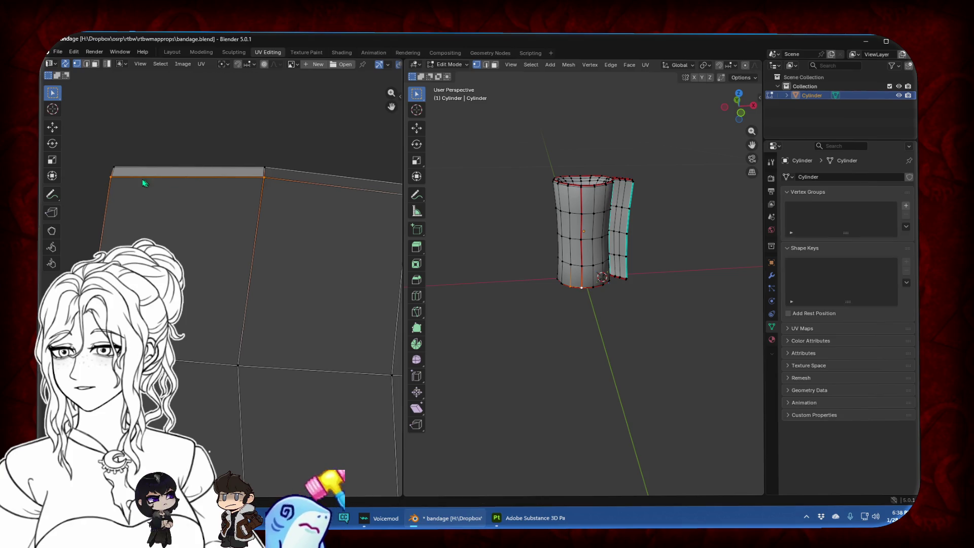
# Line up the strip's left end with S X 0, then narrow the strip to about a third along X
pyautogui.moveTo(95, 157); pyautogui.dragTo(127, 198)
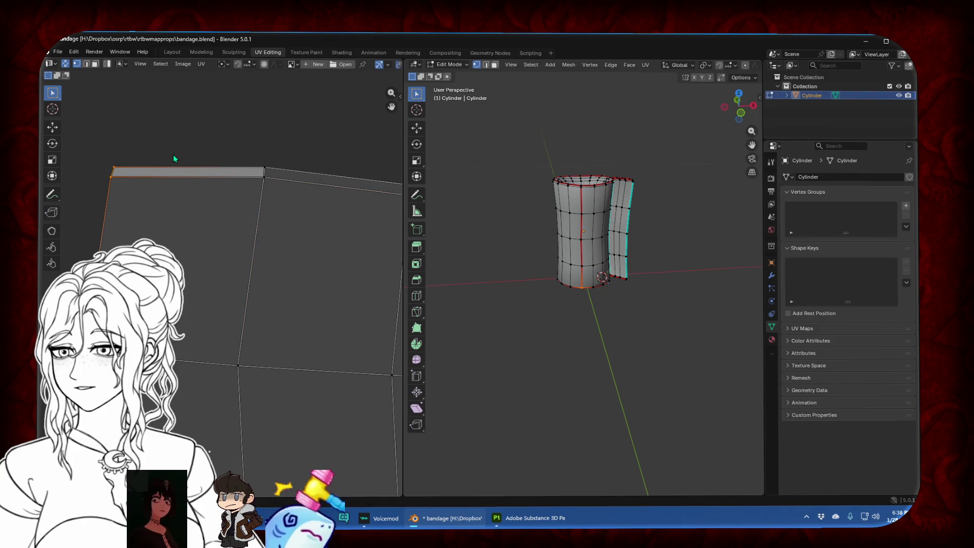
pyautogui.press('s')
pyautogui.press('x')
pyautogui.press('0')
pyautogui.press('Return')
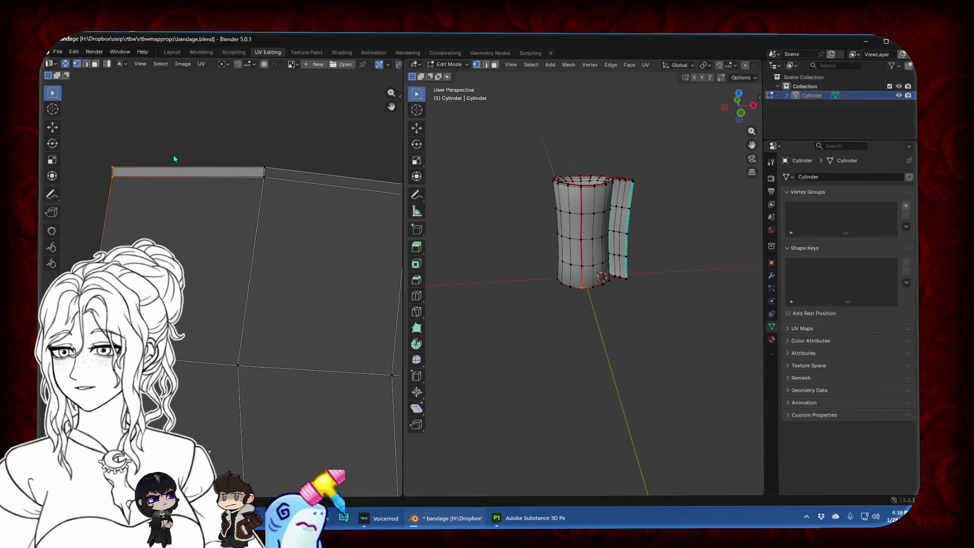
pyautogui.moveTo(256, 147); pyautogui.dragTo(301, 218)
pyautogui.press('s')
pyautogui.press('x')
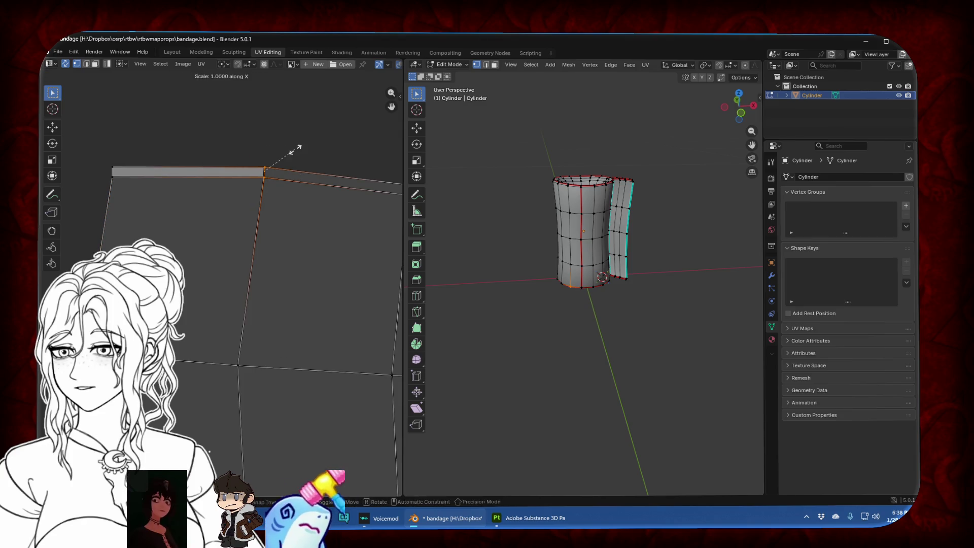
pyautogui.press('Escape')
pyautogui.moveTo(97, 151); pyautogui.dragTo(297, 225)
pyautogui.press('s')
pyautogui.press('x')
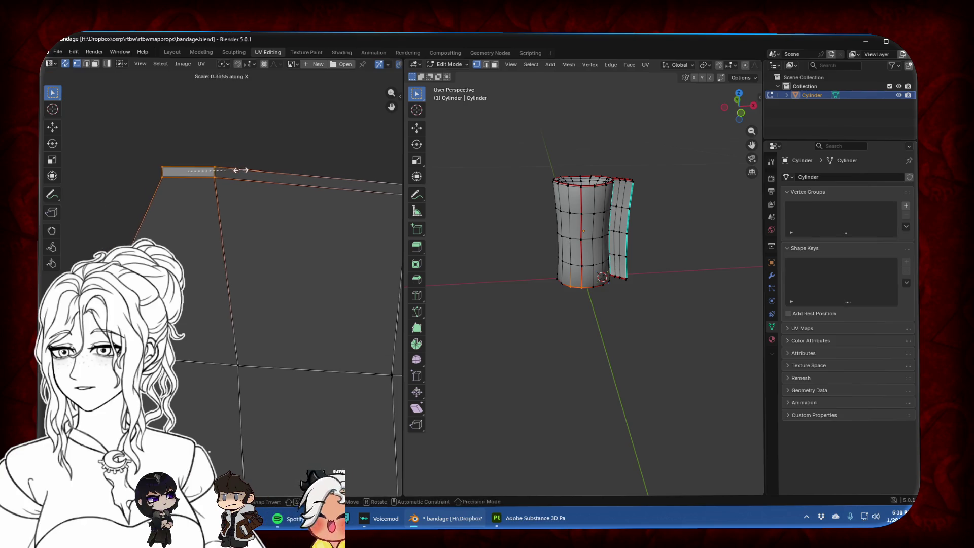
pyautogui.click(213, 170)
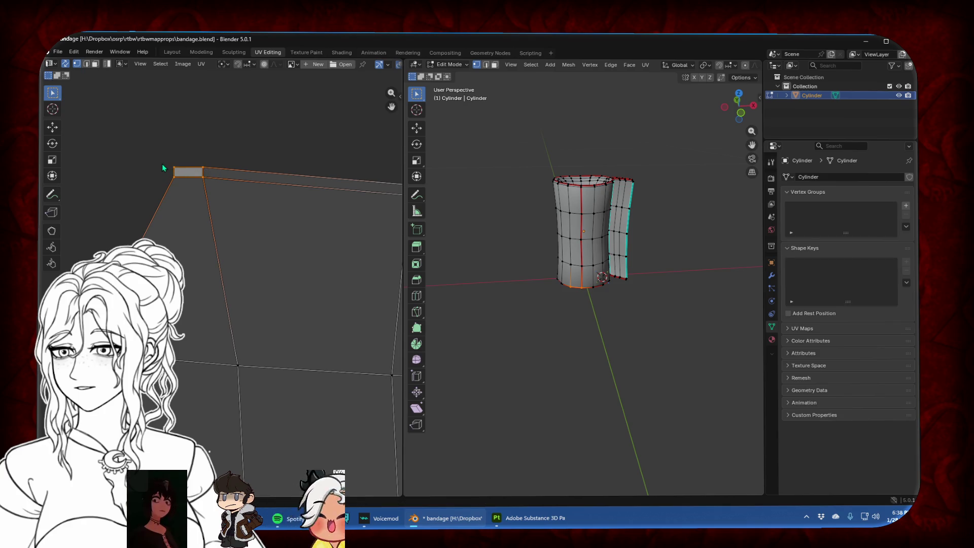
# Select all faces and re-unwrap the cylinder into a rectangular UV grid
pyautogui.press('3')
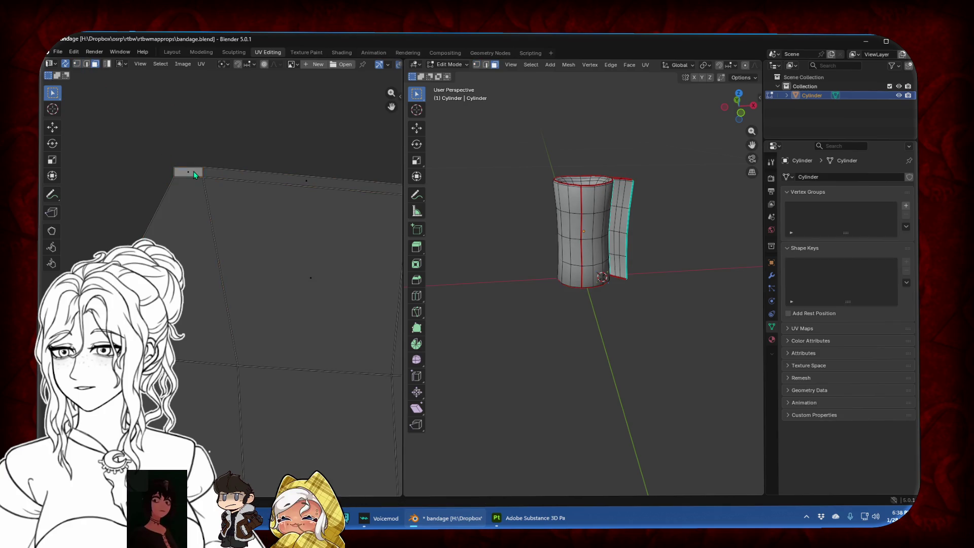
pyautogui.press('a')
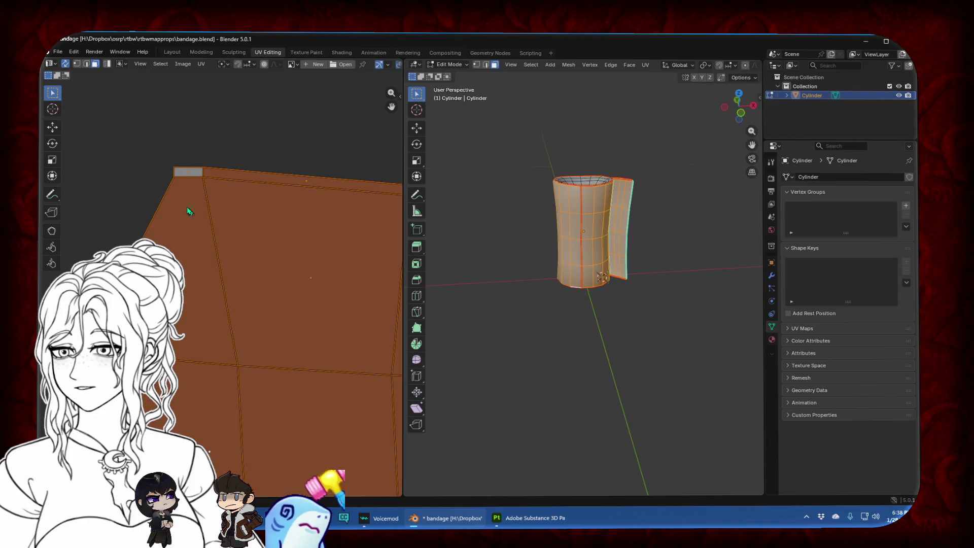
pyautogui.press('u')
pyautogui.click(189, 175)
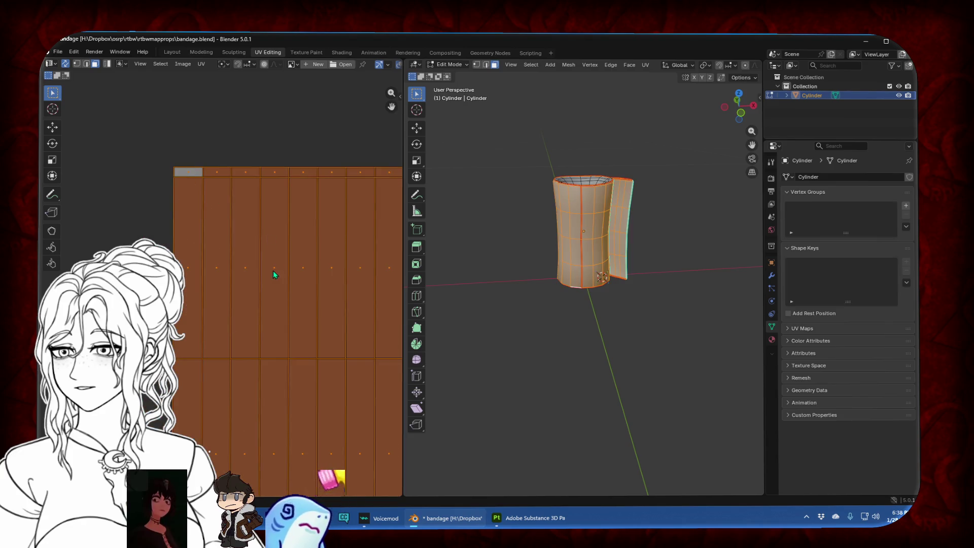
pyautogui.scroll(-4, 273, 270)
pyautogui.scroll(-2, 275, 276)
pyautogui.moveTo(275, 276); pyautogui.dragTo(163, 254, button='middle')
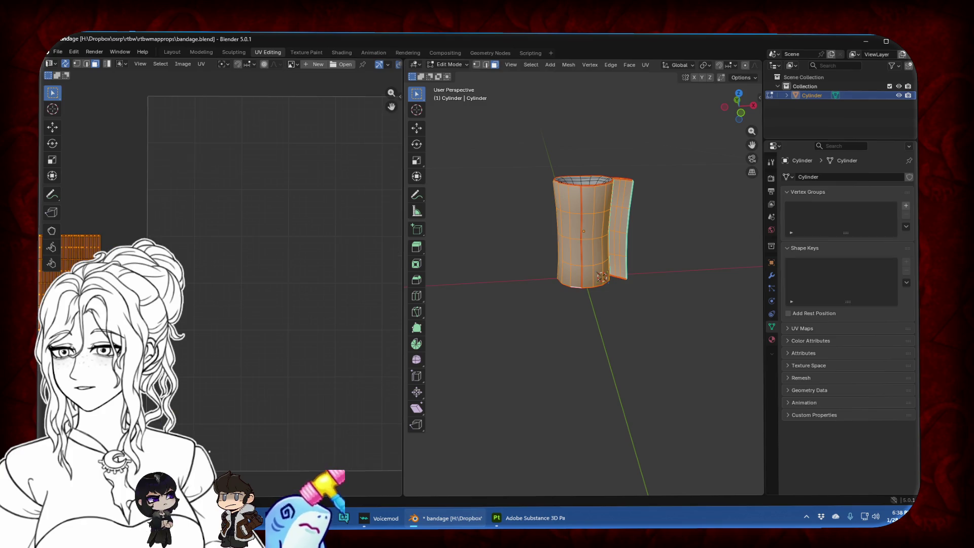
pyautogui.moveTo(126, 280); pyautogui.dragTo(239, 279, button='middle')
pyautogui.scroll(2, 235, 278)
# Stretch the rectangle island about three times wider on X, then move and shrink it into the UV square
pyautogui.press('g')
pyautogui.press('s')
pyautogui.press('x')
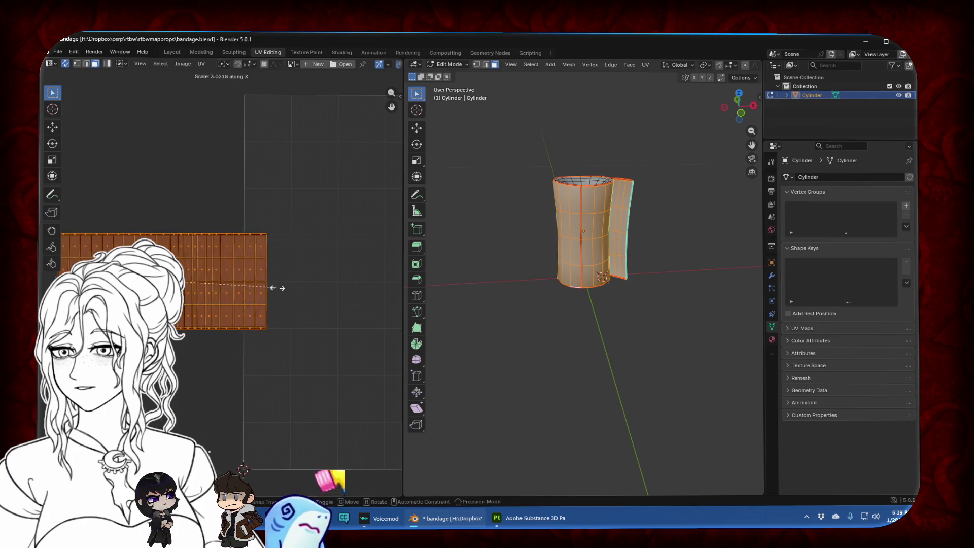
pyautogui.click(271, 287)
pyautogui.scroll(-3, 282, 290)
pyautogui.scroll(-2, 282, 290)
pyautogui.press('g')
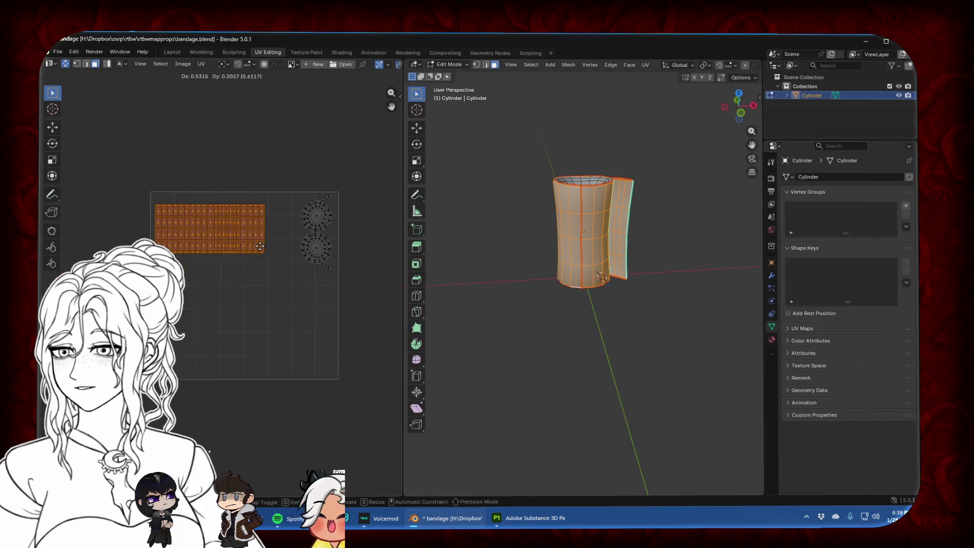
pyautogui.scroll(1, 263, 235)
pyautogui.scroll(1, 262, 259)
pyautogui.moveTo(262, 259); pyautogui.dragTo(265, 308, button='middle')
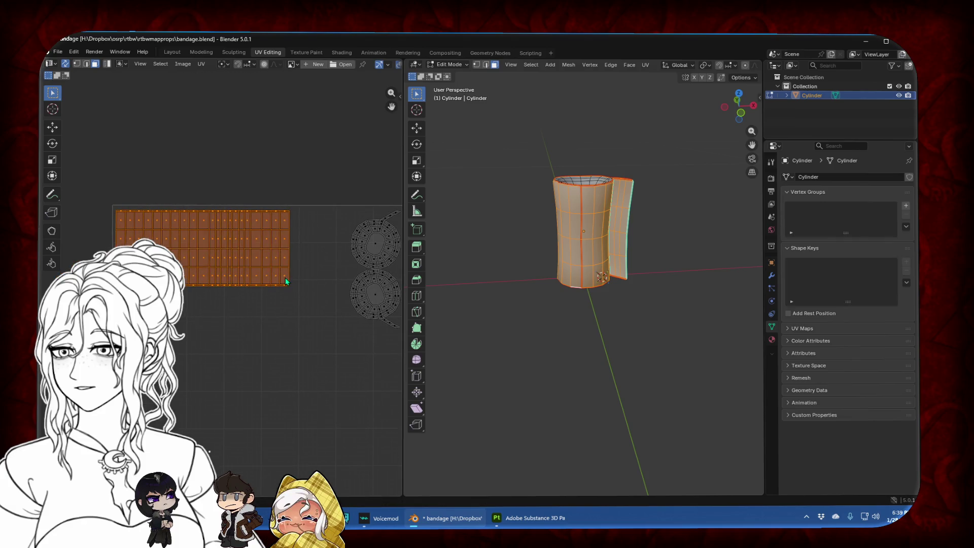
pyautogui.press('s')
pyautogui.click(284, 275)
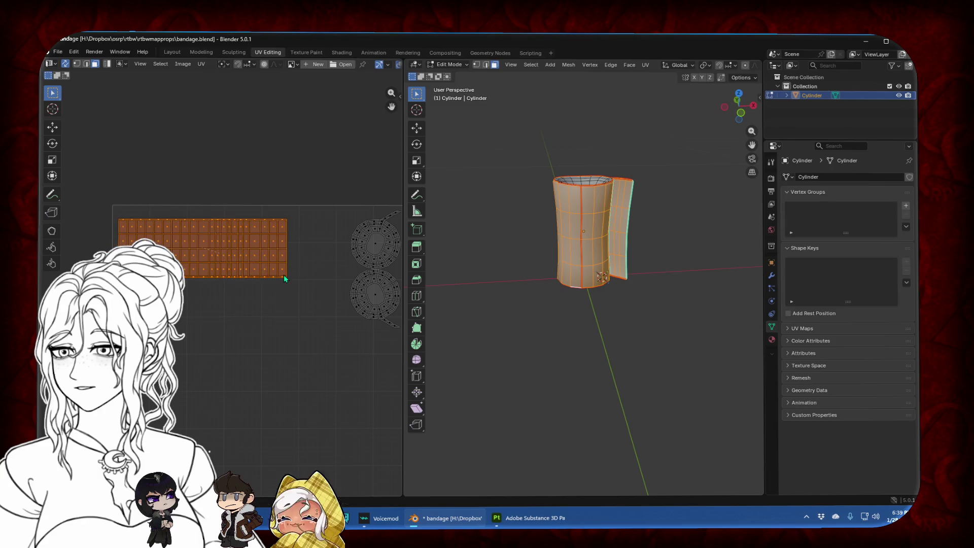
# Rotate the two cap islands level beside the strip, then return to the Layout workspace
pyautogui.moveTo(307, 265); pyautogui.dragTo(210, 268, button='middle')
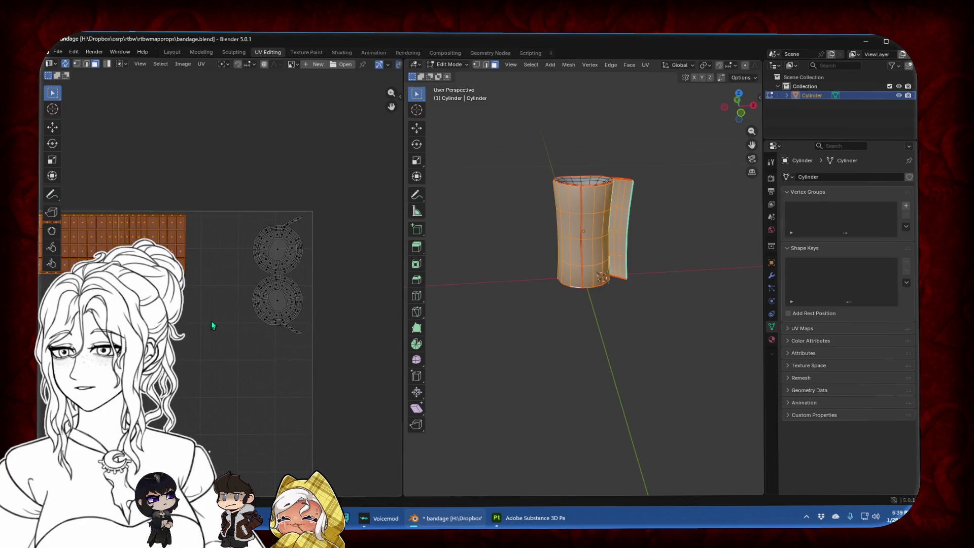
pyautogui.moveTo(215, 194); pyautogui.dragTo(334, 381)
pyautogui.press('r')
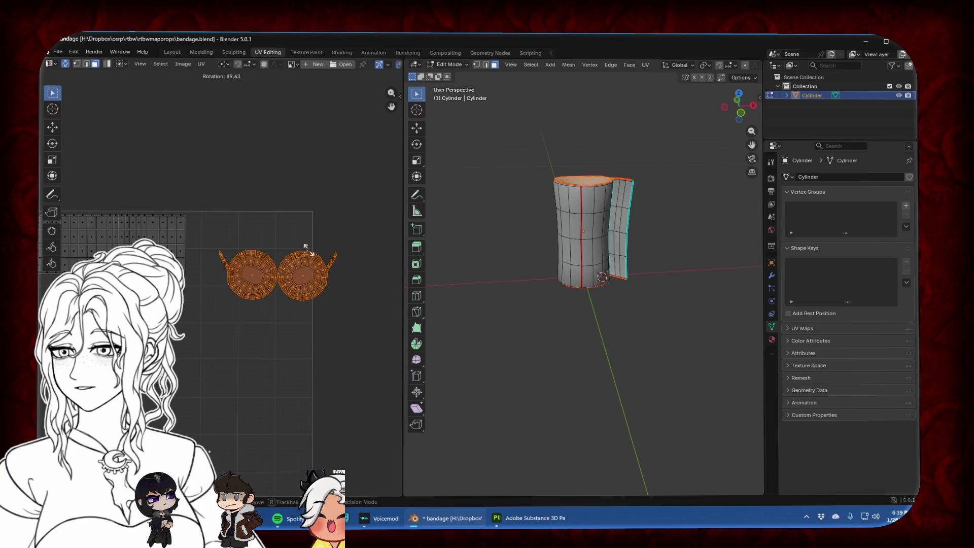
pyautogui.click(223, 317)
pyautogui.press('g')
pyautogui.click(304, 270)
pyautogui.press('r')
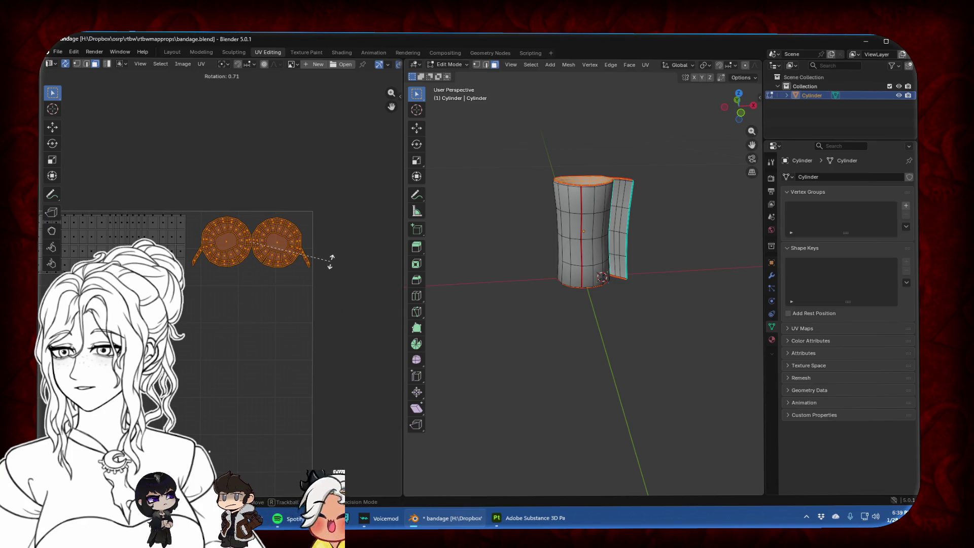
pyautogui.click(330, 261)
pyautogui.click(348, 338)
pyautogui.scroll(-1, 348, 338)
pyautogui.moveTo(199, 334); pyautogui.dragTo(257, 314, button='middle')
pyautogui.click(172, 52)
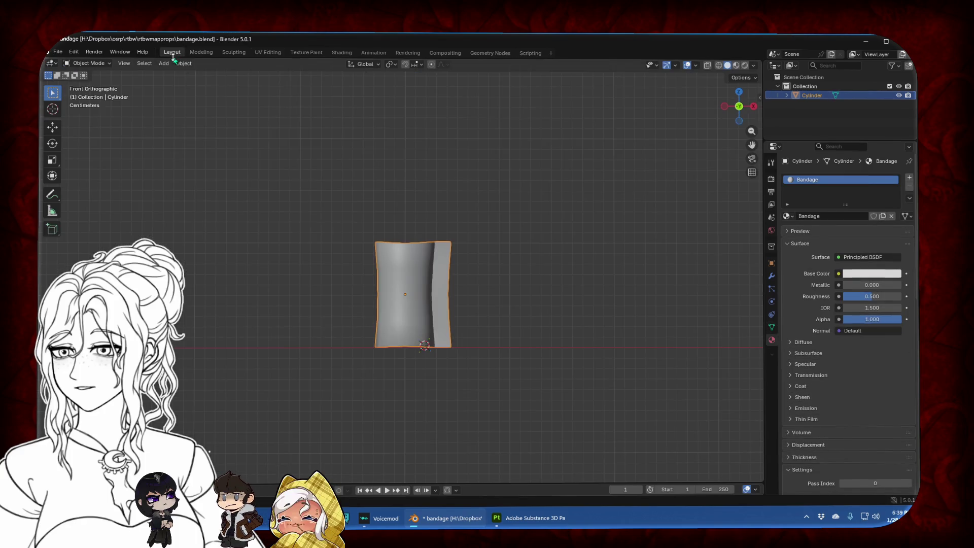
pyautogui.click(495, 229)
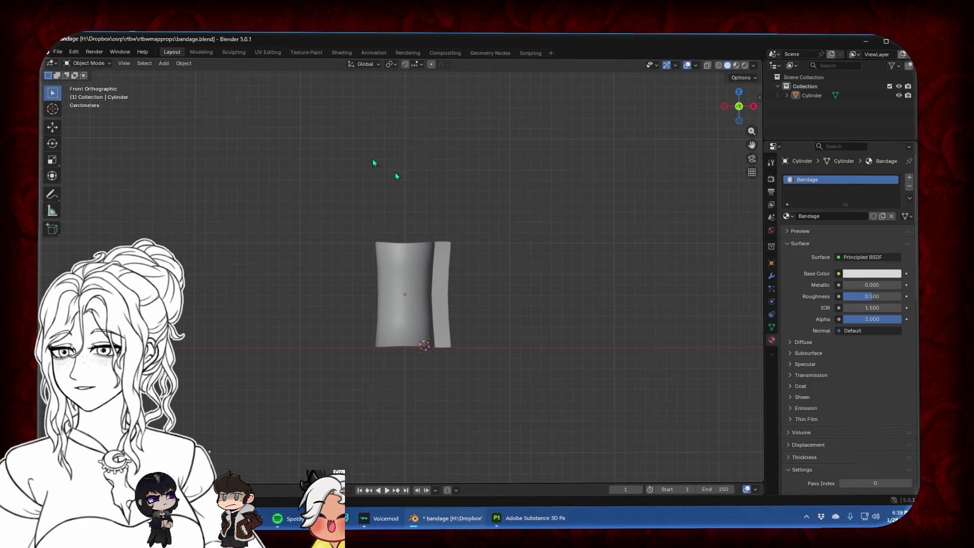
pyautogui.click(164, 63)
# Add a new circle mesh and enter Edit Mode on it
pyautogui.moveTo(179, 77)
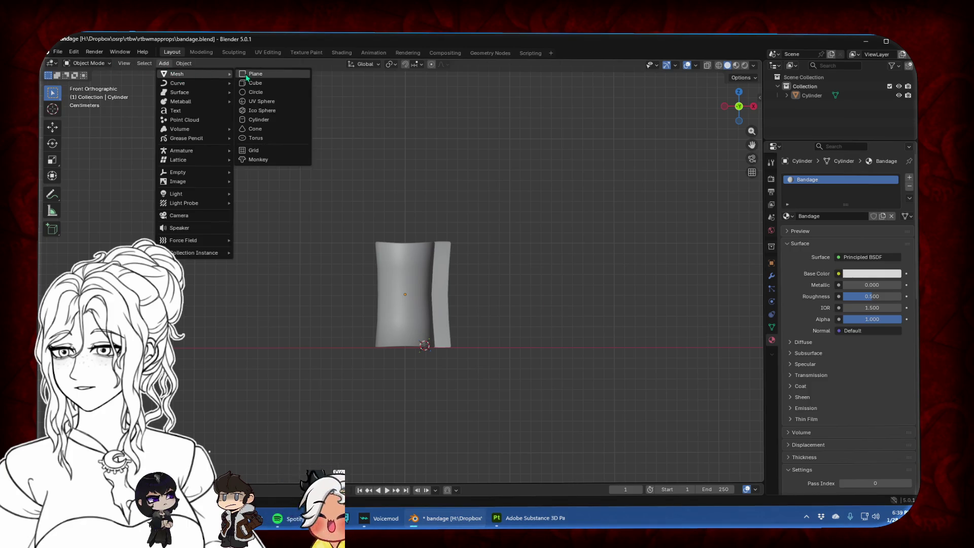
pyautogui.click(256, 92)
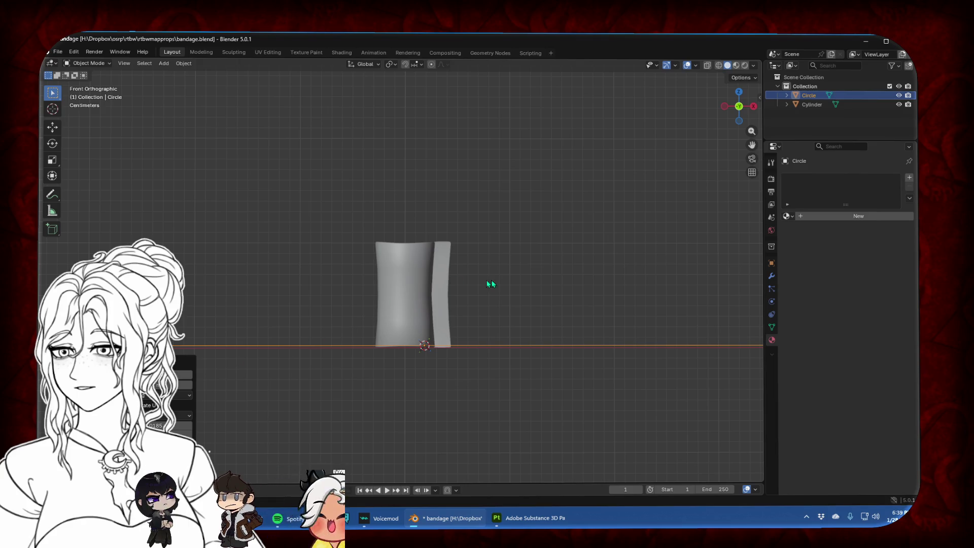
pyautogui.moveTo(536, 276); pyautogui.dragTo(562, 263, button='middle')
pyautogui.press('Tab')
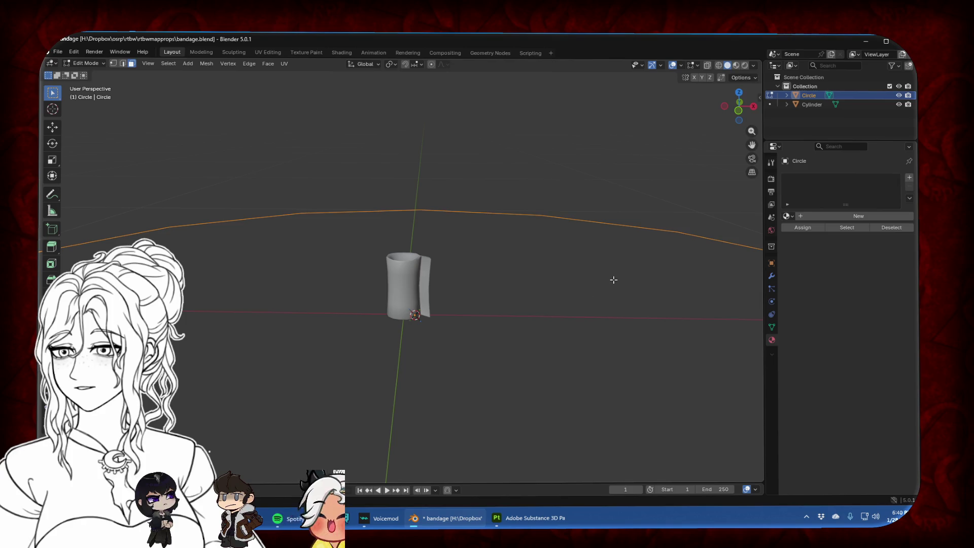
pyautogui.press('Tab')
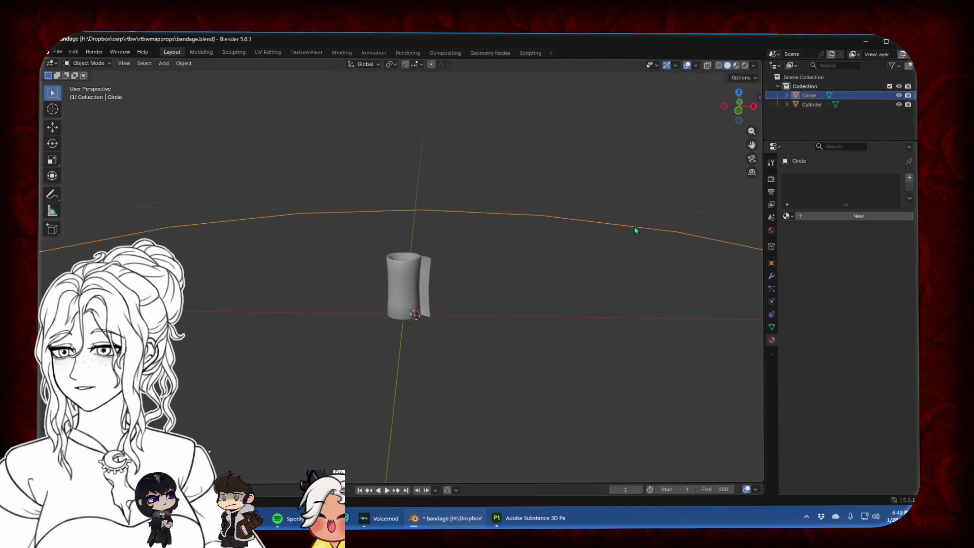
pyautogui.press('Tab')
# Shrink the whole circle and shift it along X in top view
pyautogui.press('a')
pyautogui.press('s')
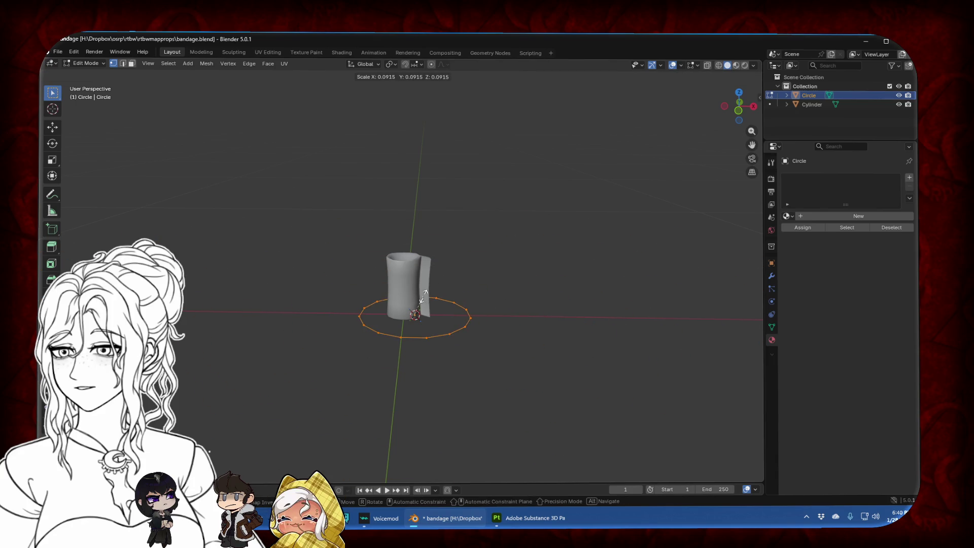
pyautogui.click(426, 292)
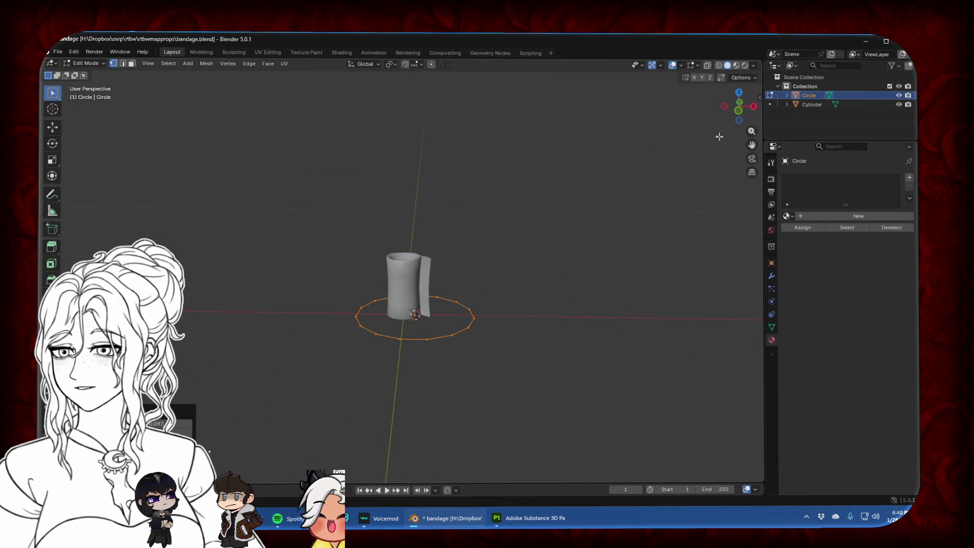
pyautogui.click(740, 93)
pyautogui.press('g')
pyautogui.press('x')
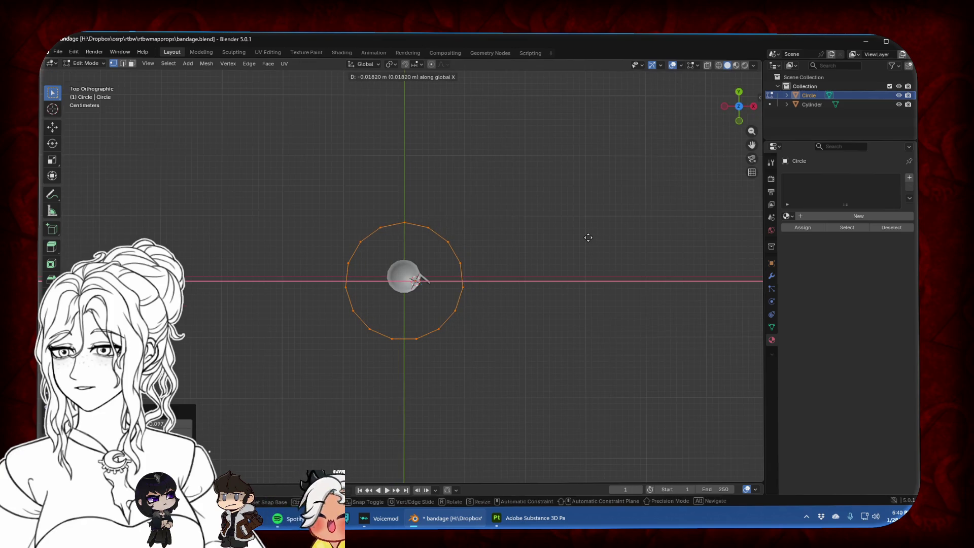
pyautogui.click(588, 238)
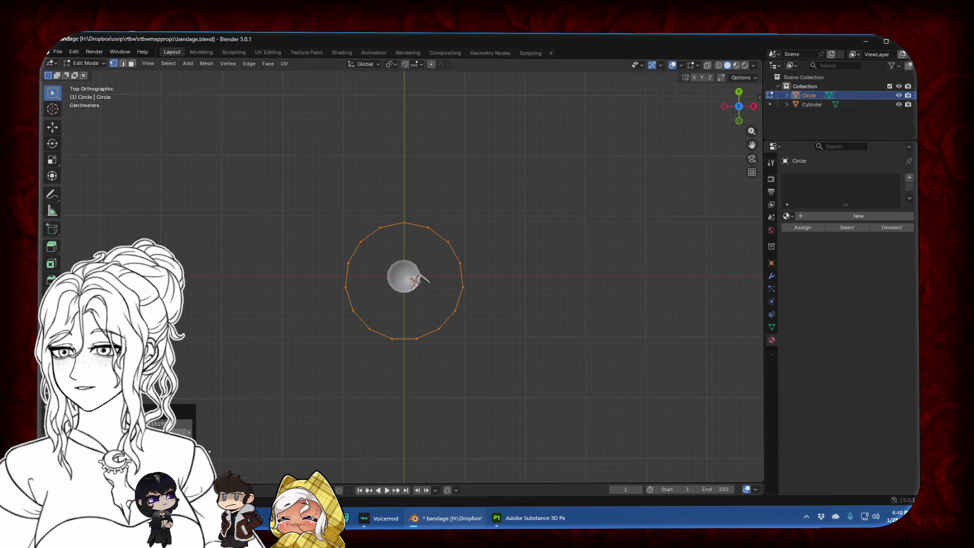
# Snap the circle to symmetry and remove its left half
pyautogui.click(265, 285)
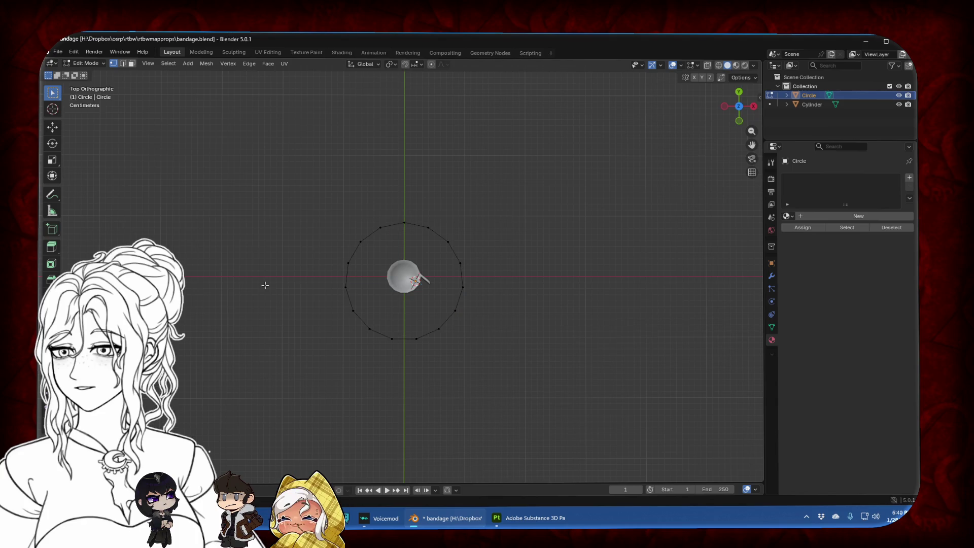
pyautogui.press('a')
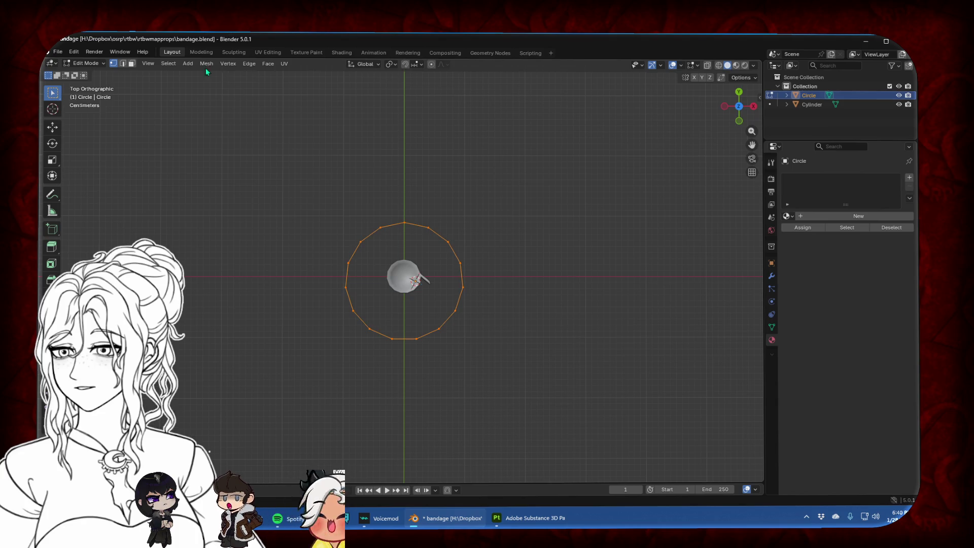
pyautogui.click(226, 65)
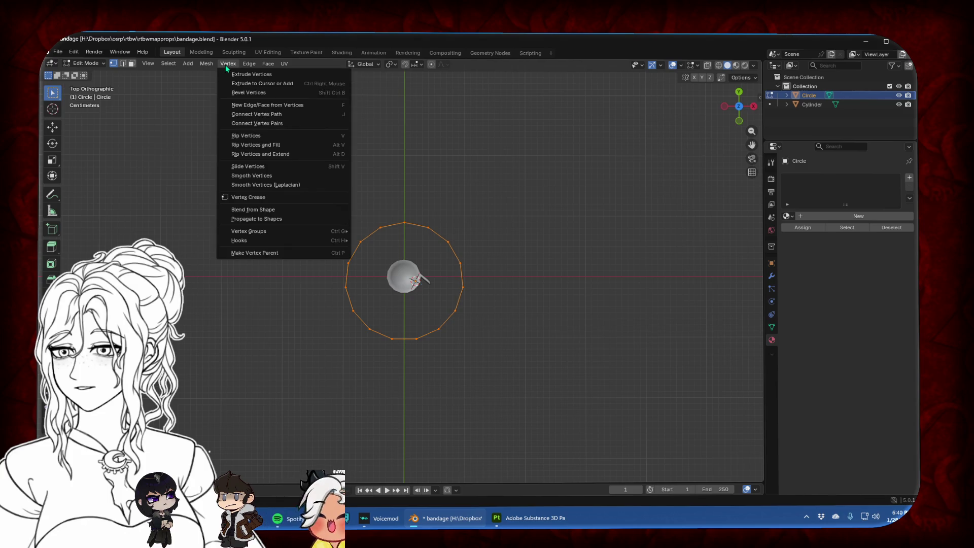
pyautogui.moveTo(209, 67)
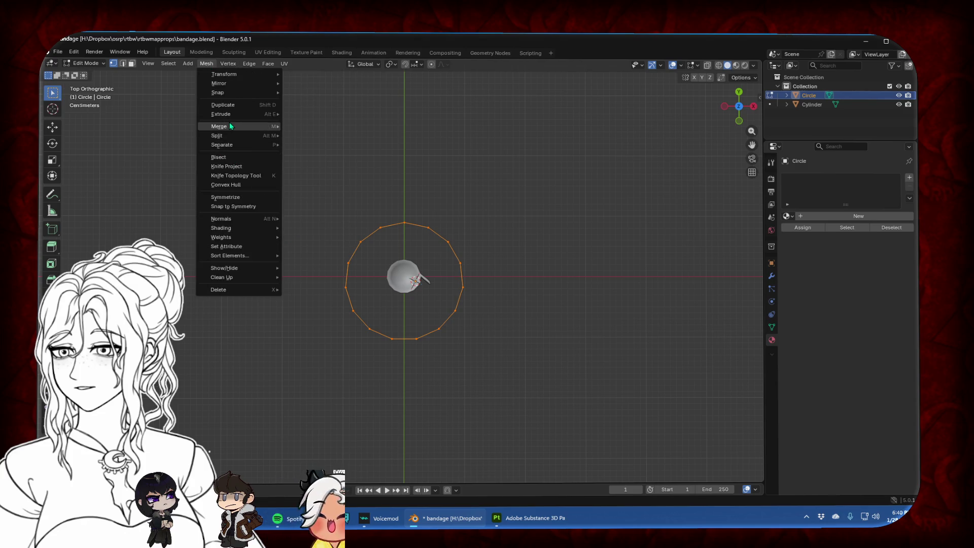
pyautogui.click(246, 206)
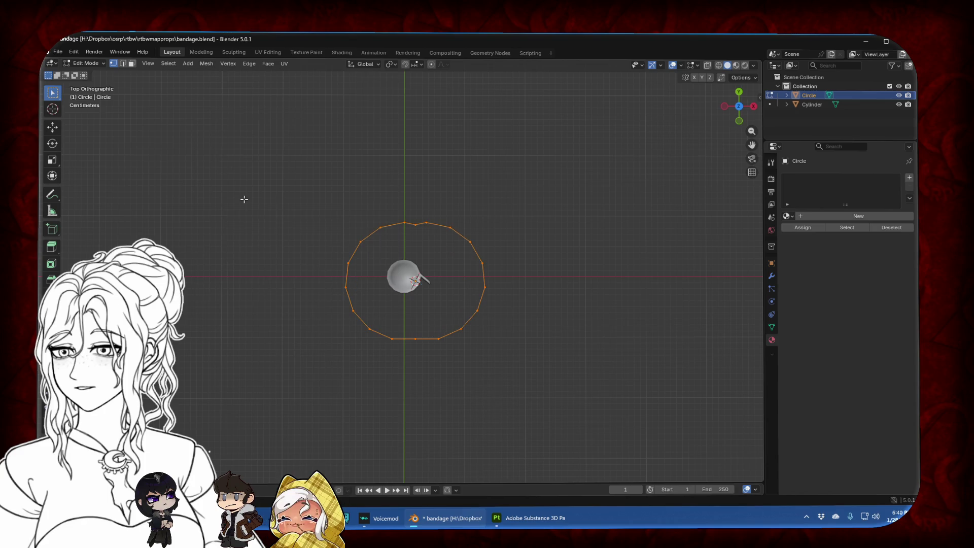
pyautogui.scroll(3, 255, 195)
pyautogui.hotkey('ctrl', 'z')
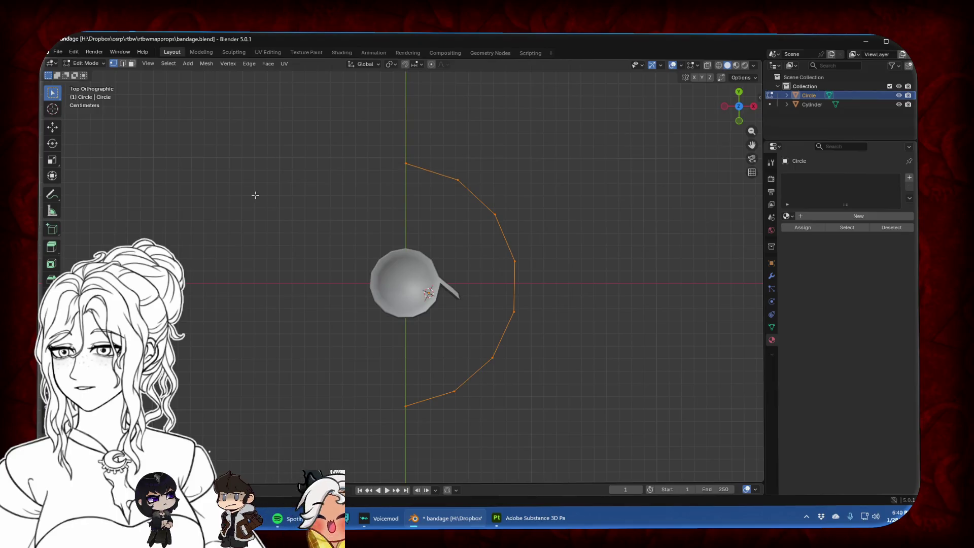
# Add a Mirror modifier to the half circle
pyautogui.click(772, 276)
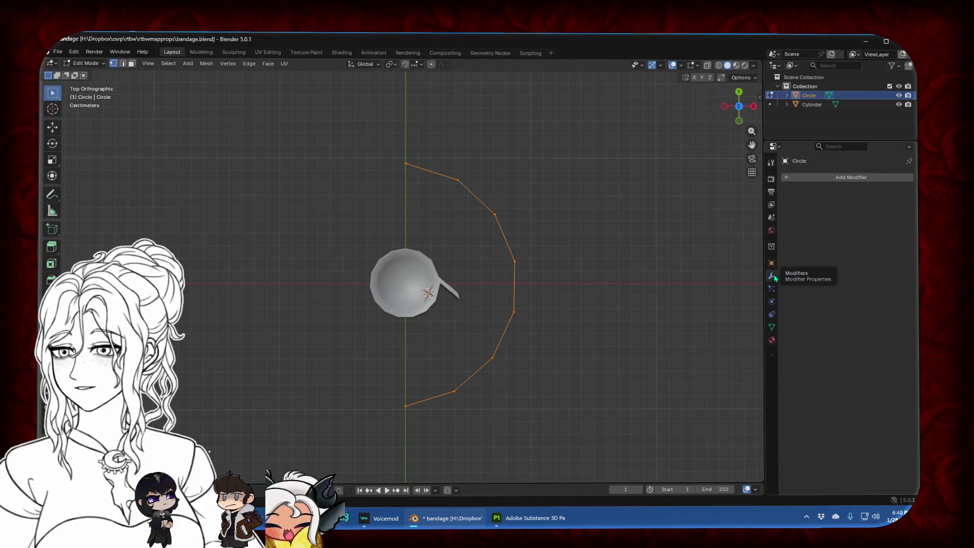
pyautogui.click(830, 179)
pyautogui.moveTo(818, 195)
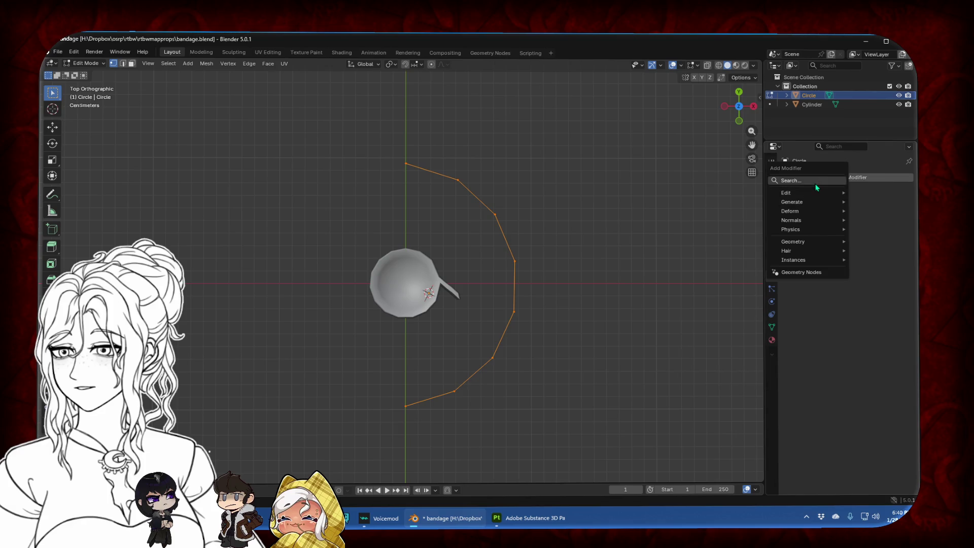
pyautogui.click(812, 181)
pyautogui.click(790, 209)
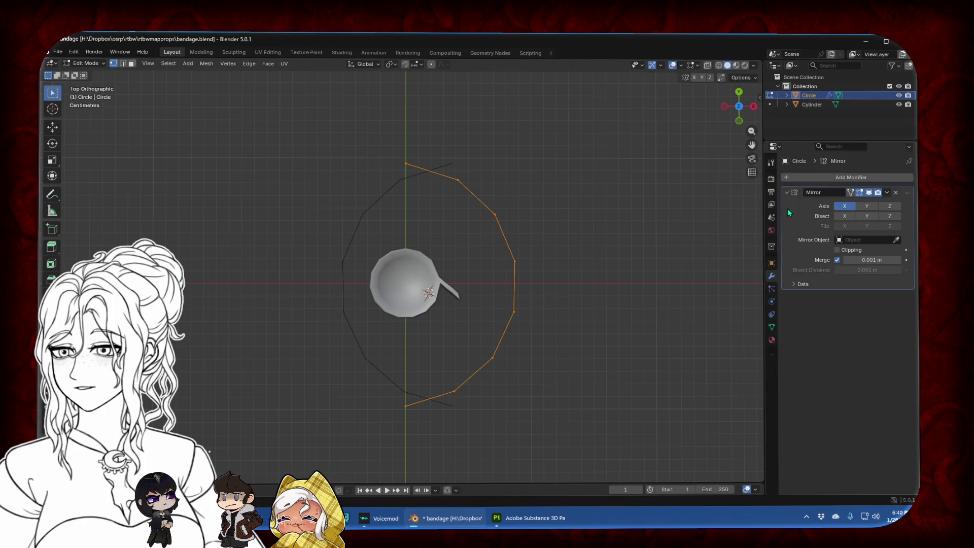
# Shift the half circle outward along X and stretch it along Y
pyautogui.press('g')
pyautogui.press('x')
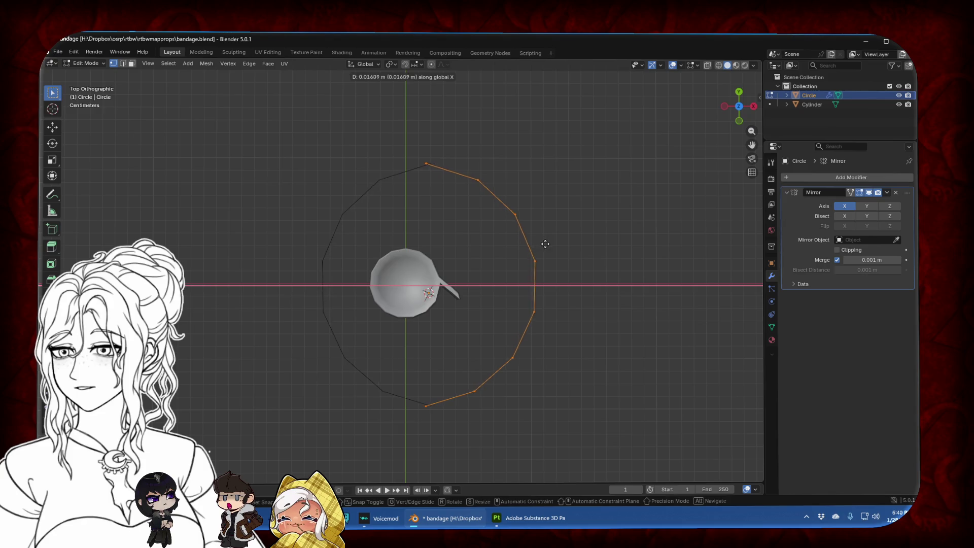
pyautogui.click(549, 246)
pyautogui.press('s')
pyautogui.press('x')
pyautogui.press('Escape')
pyautogui.press('s')
pyautogui.press('y')
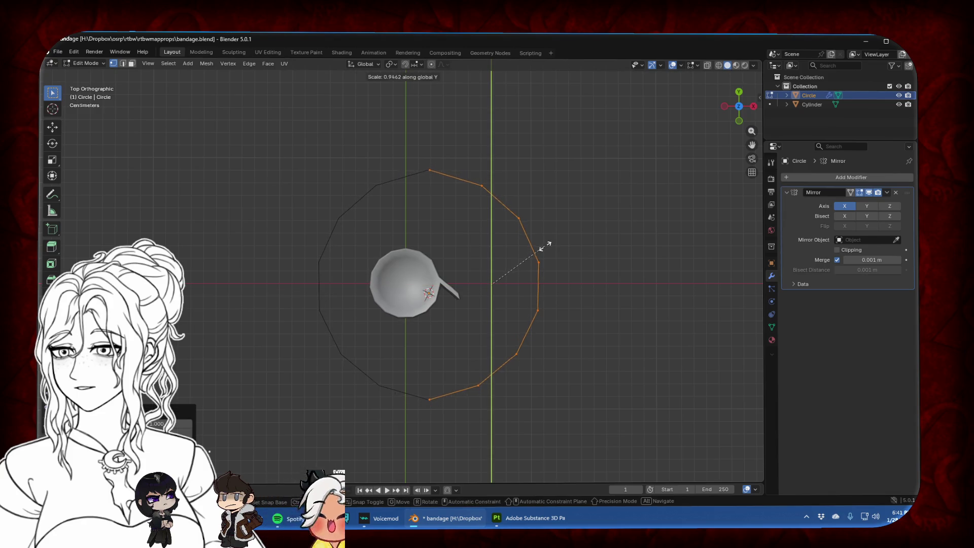
pyautogui.click(545, 247)
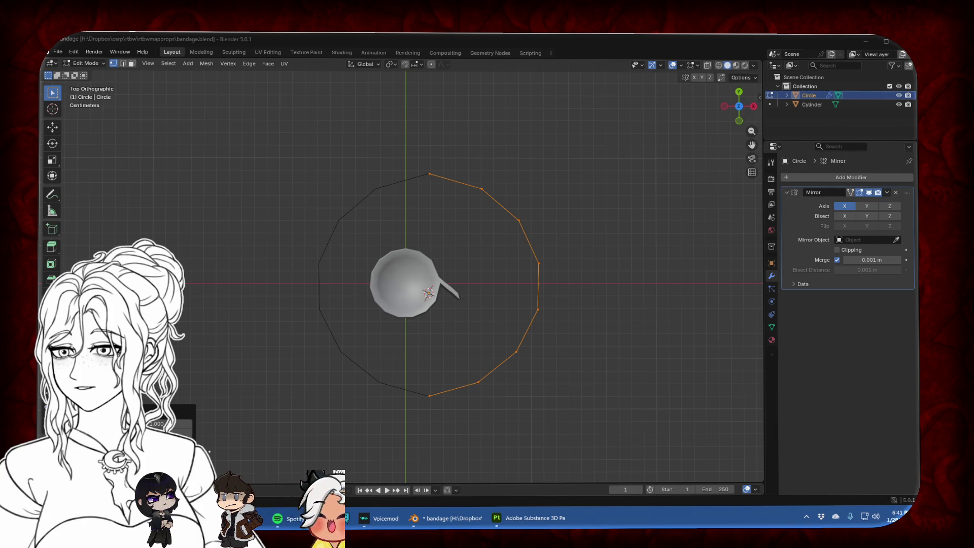
pyautogui.hotkey('alt', 'Tab')
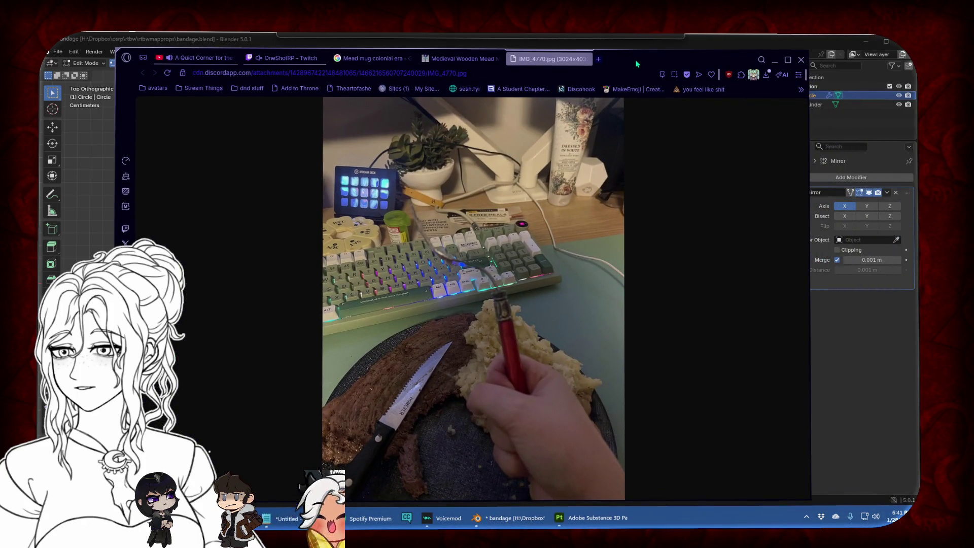
# Reposition the browser, zoom in and out on the IMG_4770.jpg desk photo, then close it
pyautogui.moveTo(638, 63); pyautogui.dragTo(741, 163)
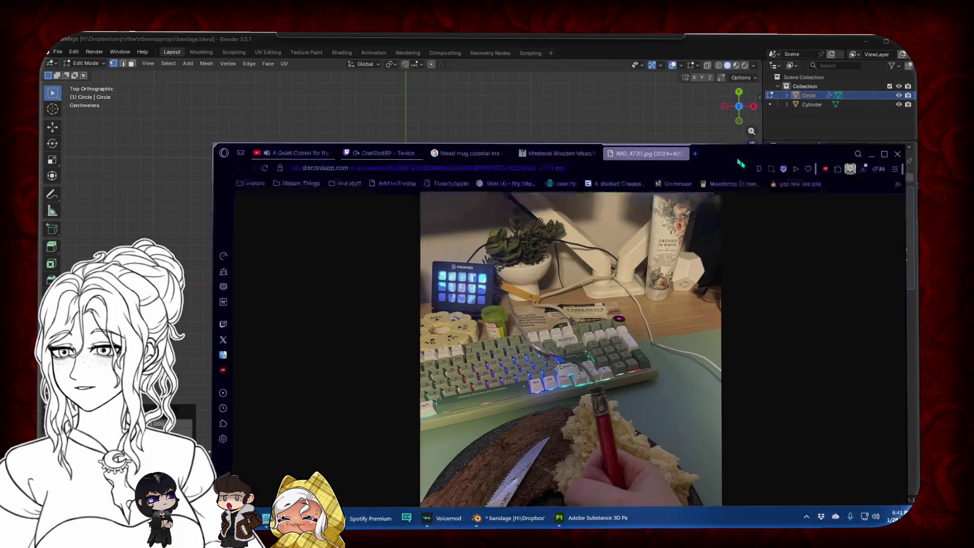
pyautogui.hotkey('alt', 'Tab')
pyautogui.hotkey('alt', 'Tab')
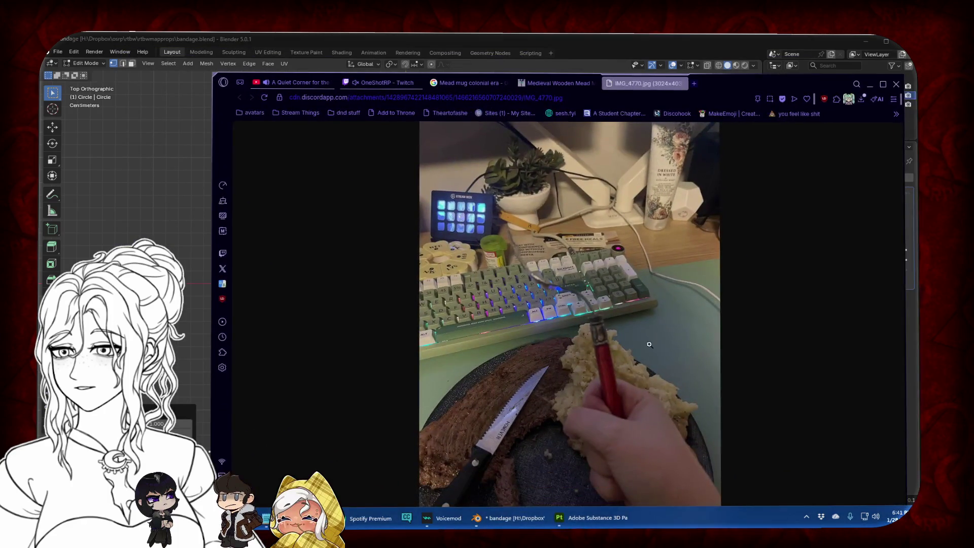
pyautogui.click(649, 344)
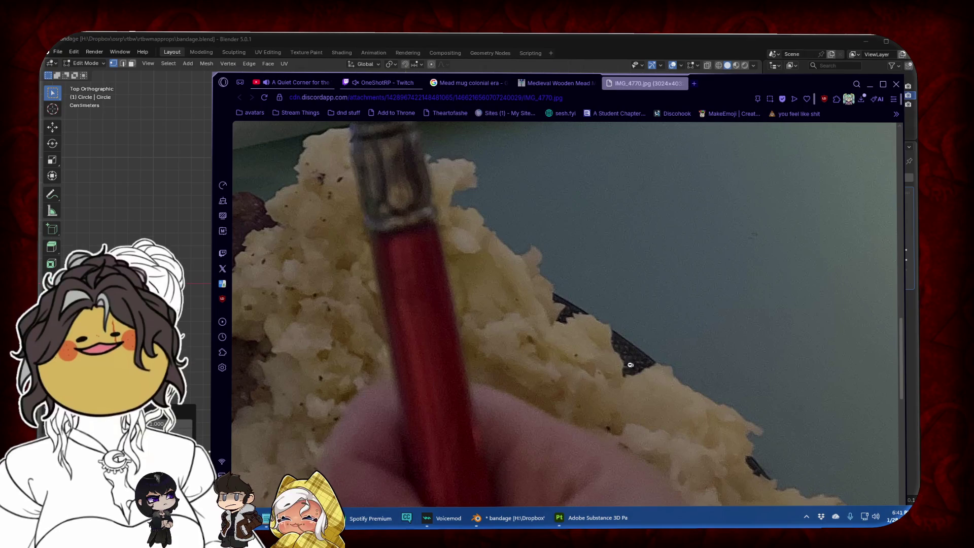
pyautogui.click(801, 344)
pyautogui.click(614, 281)
pyautogui.click(486, 255)
pyautogui.click(486, 255)
pyautogui.click(500, 271)
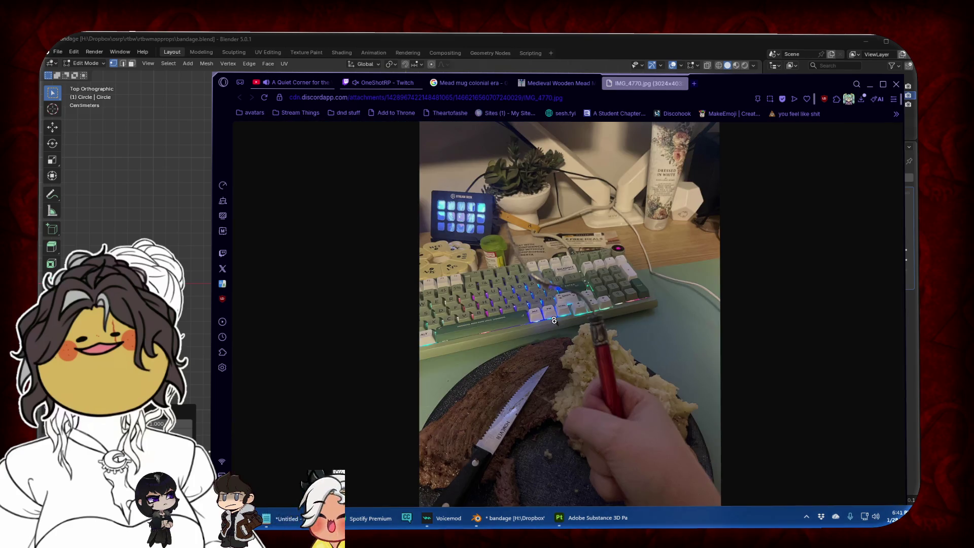
pyautogui.hotkey('alt', 'F4')
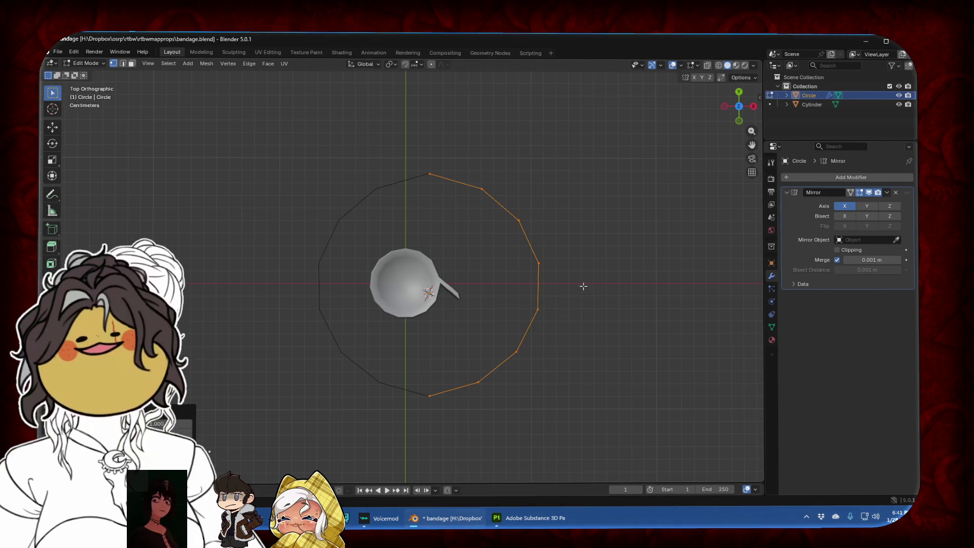
# Remove the Mirror modifier and delete the half-circle object in Object Mode
pyautogui.click(567, 289)
pyautogui.press('Tab')
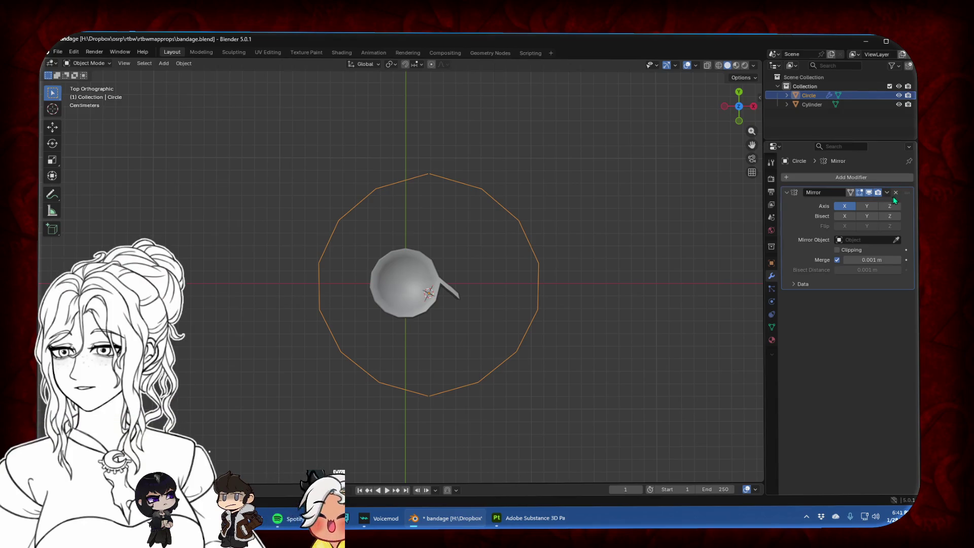
pyautogui.click(896, 192)
pyautogui.press('Delete')
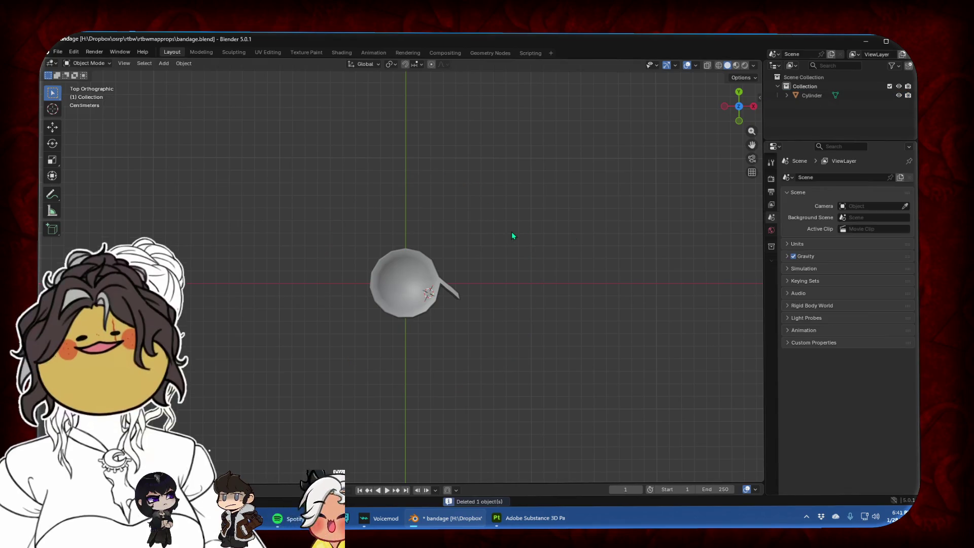
# Add a fresh circle mesh, frame it, and enter Edit Mode
pyautogui.click(163, 62)
pyautogui.moveTo(177, 76)
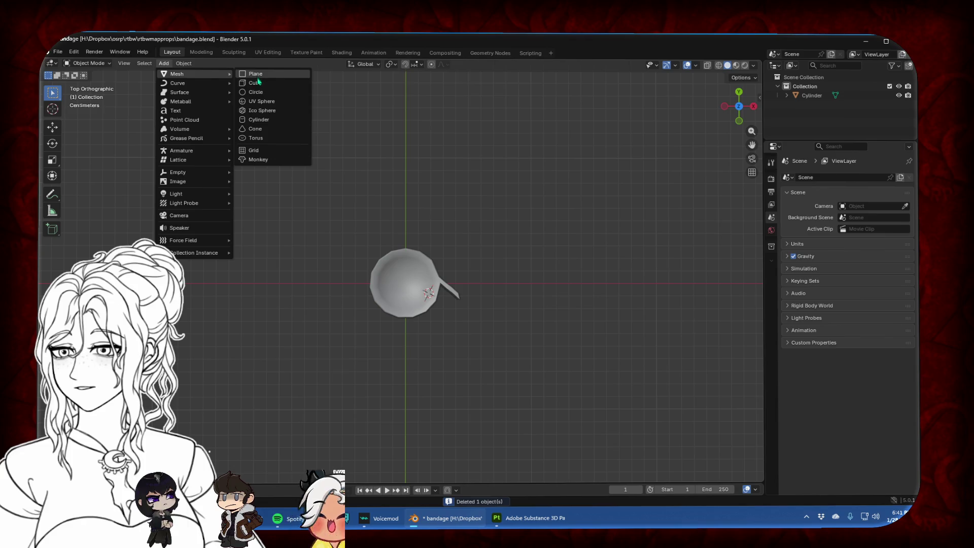
pyautogui.click(260, 94)
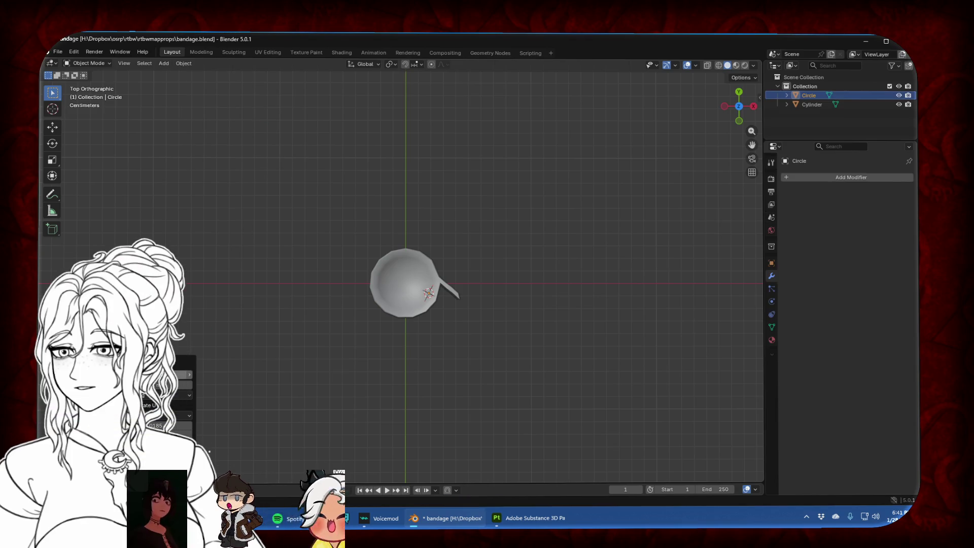
pyautogui.press('KP_Decimal')
pyautogui.press('Tab')
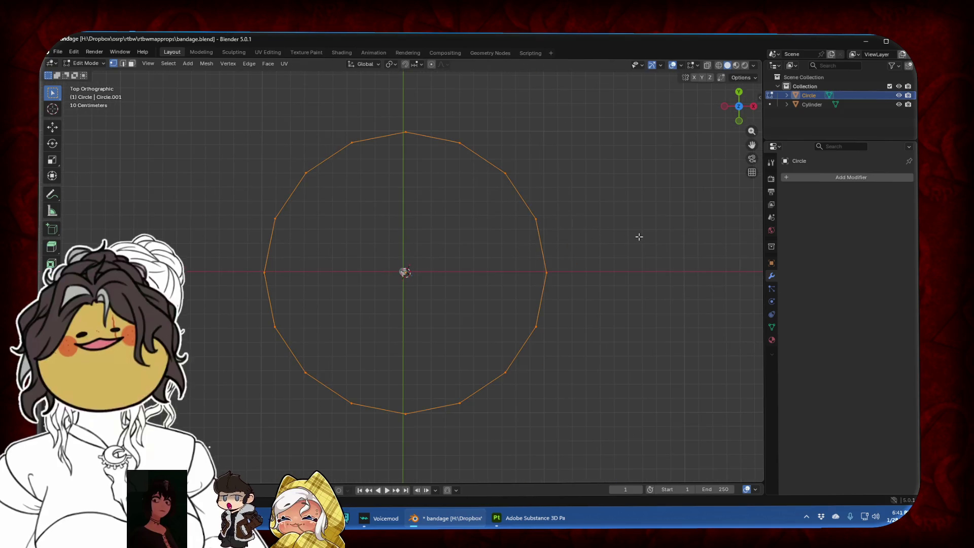
# Scale the new circle down to about 0.25 size
pyautogui.press('s')
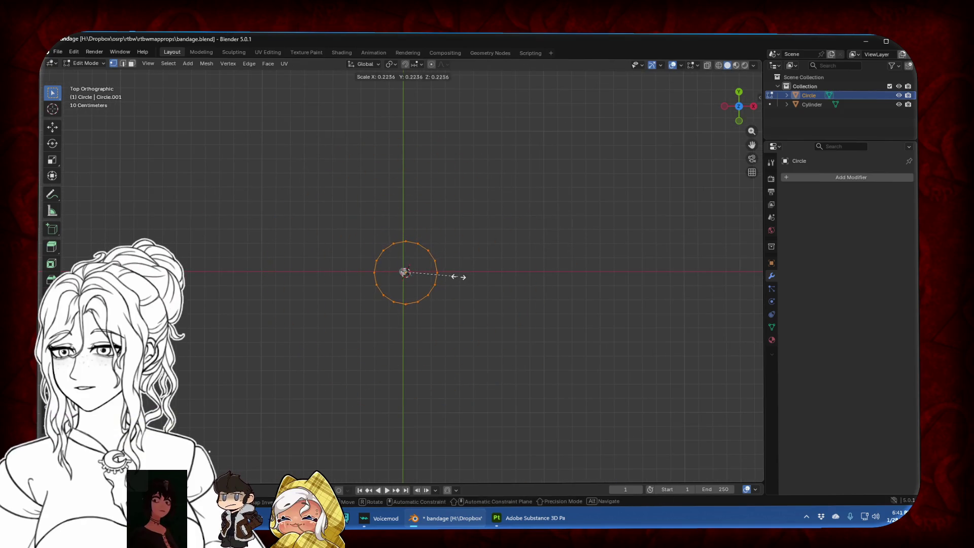
pyautogui.click(452, 276)
pyautogui.scroll(8, 441, 243)
pyautogui.press('g')
pyautogui.press('x')
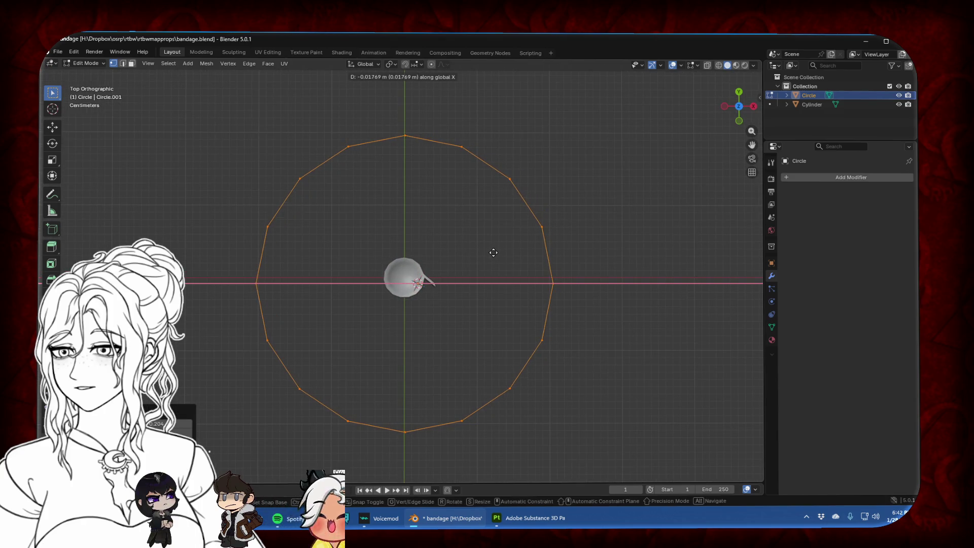
pyautogui.press('Escape')
pyautogui.press('s')
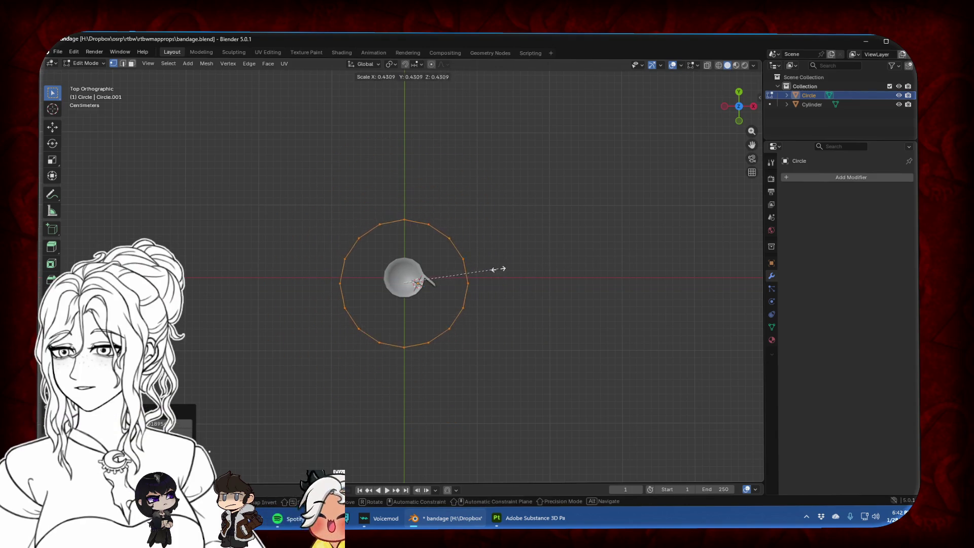
pyautogui.click(459, 269)
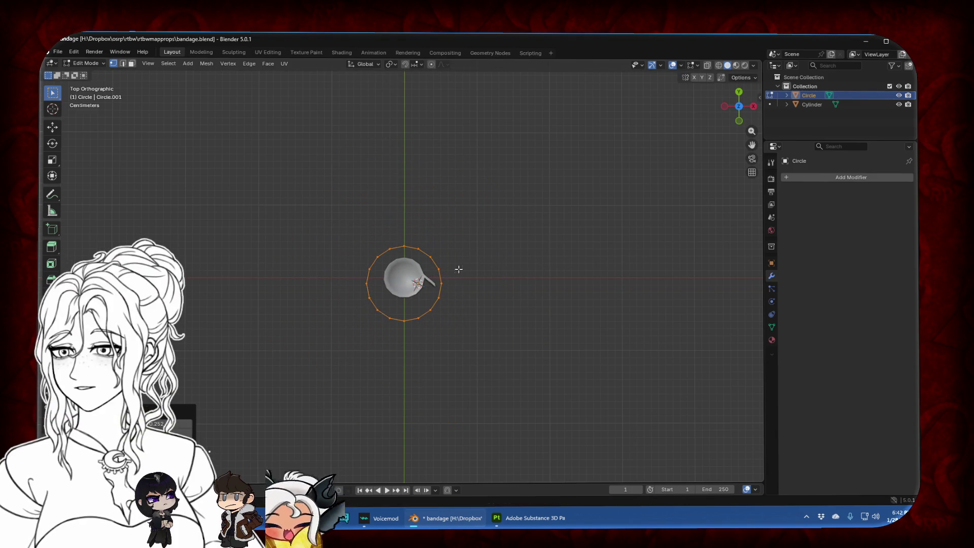
# In front view, move the circle along Z and extrude it upward into a wall
pyautogui.click(738, 122)
pyautogui.scroll(5, 483, 225)
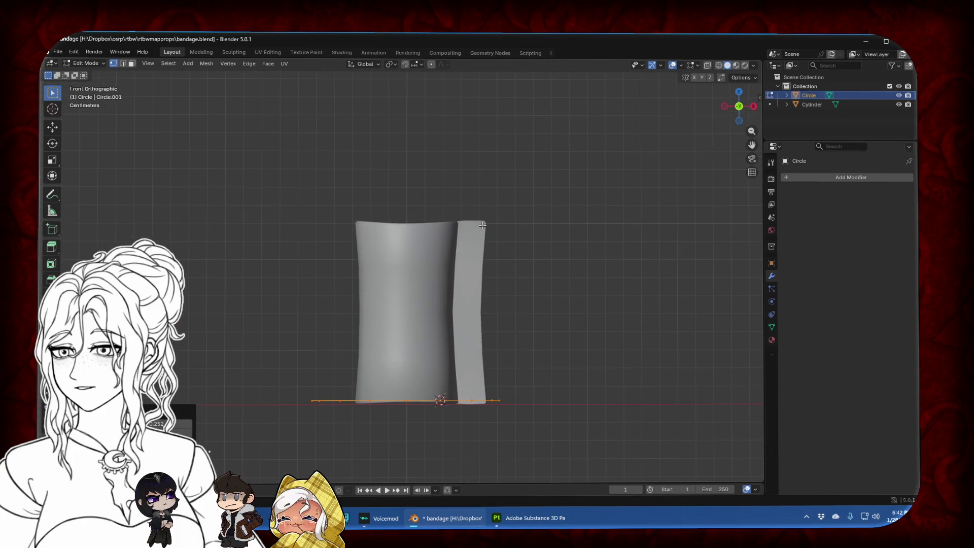
pyautogui.press('g')
pyautogui.press('x')
pyautogui.press('z')
pyautogui.click(482, 249)
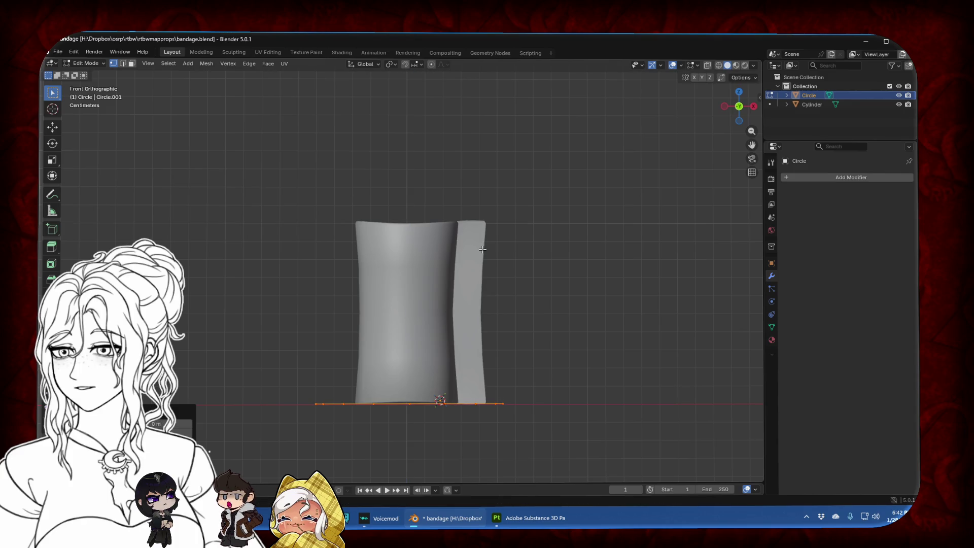
pyautogui.press('z')
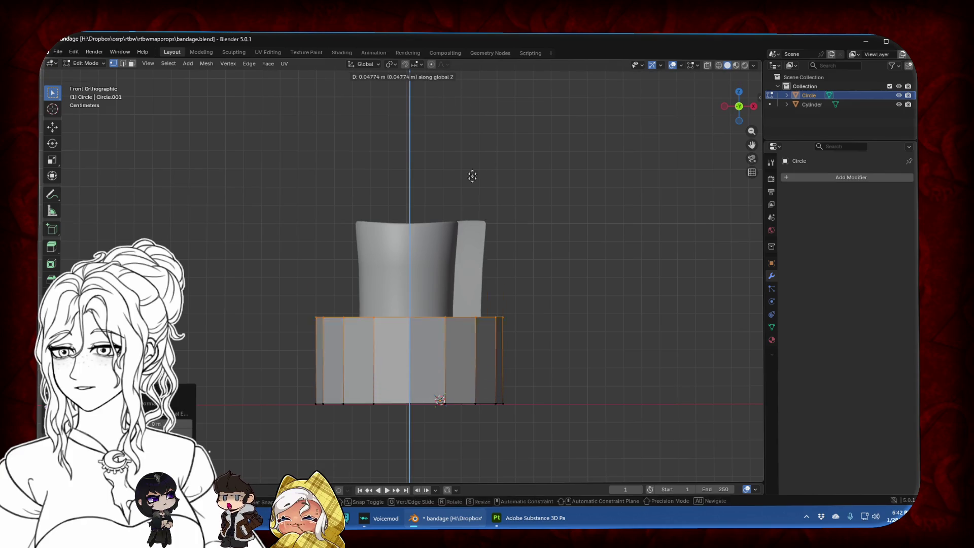
pyautogui.click(481, 448)
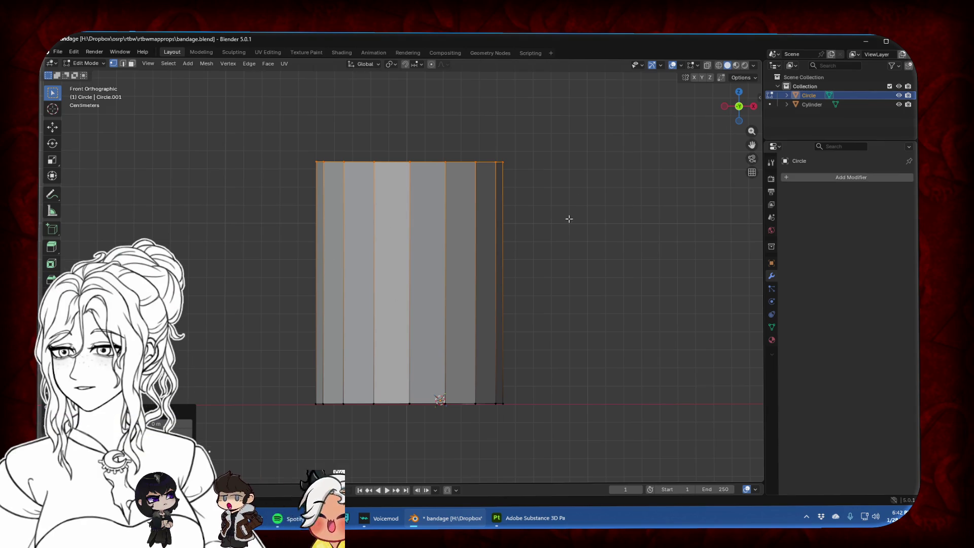
# Scale the wall's top edge loop slightly narrower
pyautogui.click(604, 307)
pyautogui.keyDown('alt'); pyautogui.click(425, 163); pyautogui.keyUp('alt')
pyautogui.press('s')
pyautogui.click(582, 173)
pyautogui.press('g')
pyautogui.press('z')
pyautogui.rightClick(582, 170)
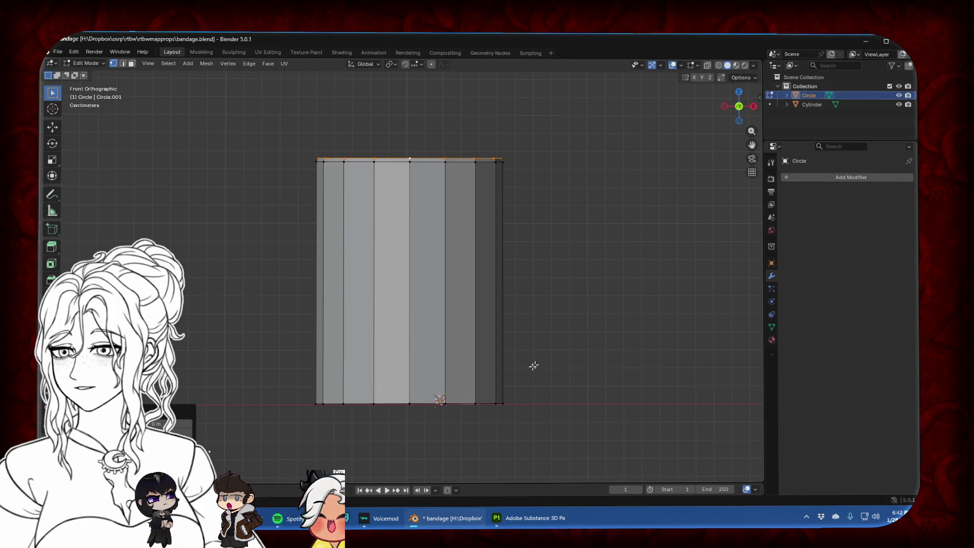
# Shrink the bottom loop slightly and fill the bottom opening with a face
pyautogui.keyDown('alt'); pyautogui.click(462, 404); pyautogui.keyUp('alt')
pyautogui.press('s')
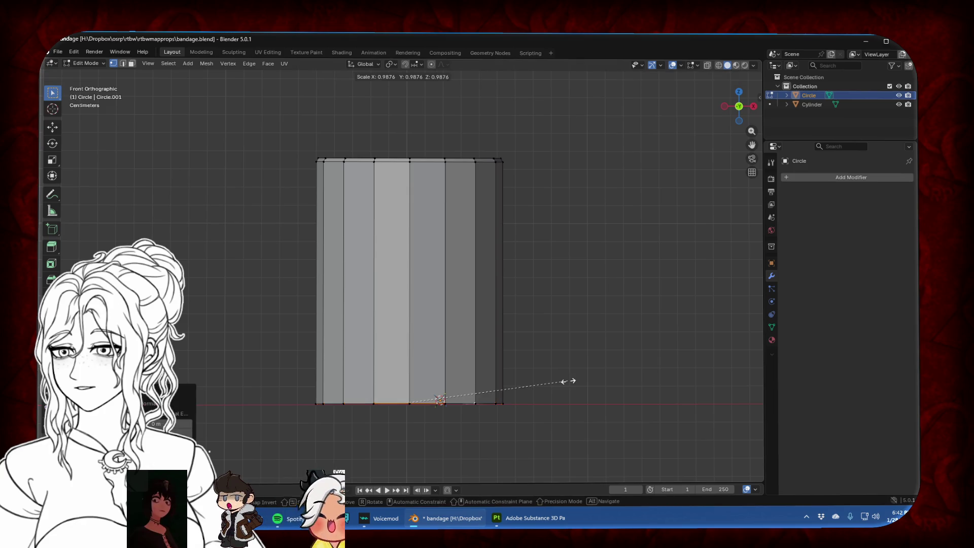
pyautogui.click(567, 382)
pyautogui.press('g')
pyautogui.press('z')
pyautogui.rightClick(567, 383)
pyautogui.moveTo(550, 393)
pyautogui.mouseDown(button='middle')
pyautogui.moveTo(548, 352)
pyautogui.moveTo(578, 338)
pyautogui.mouseUp(button='middle')
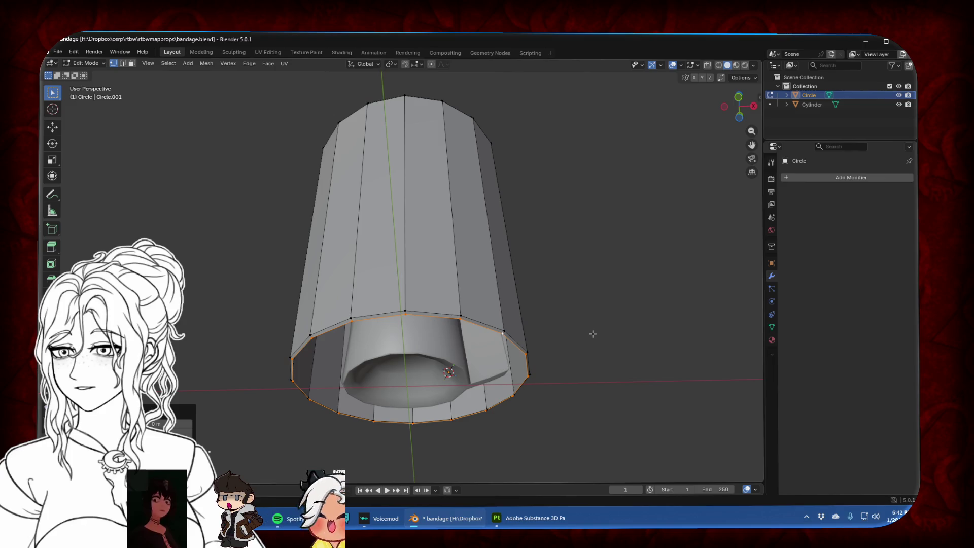
pyautogui.press('f')
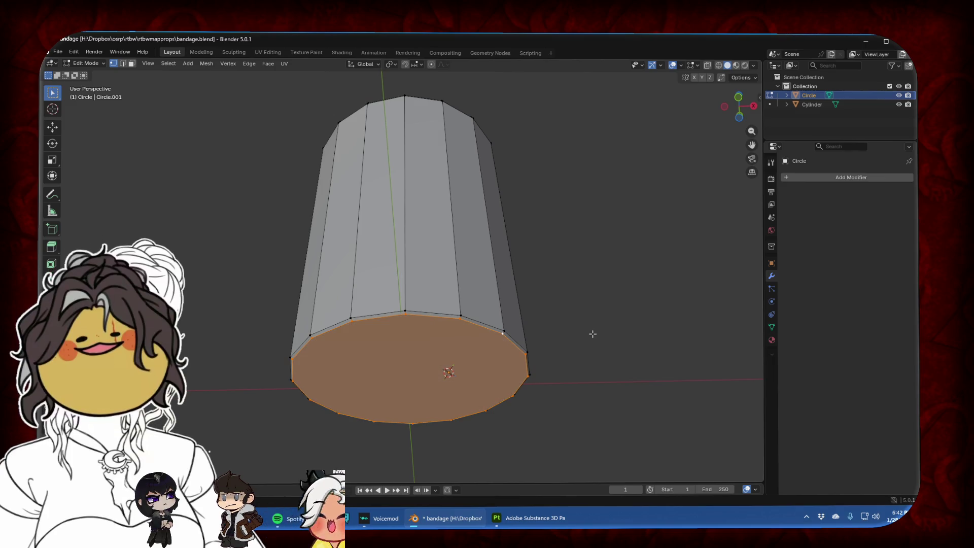
# Select all the cup geometry in front view and scale it slightly
pyautogui.click(738, 103)
pyautogui.click(658, 187)
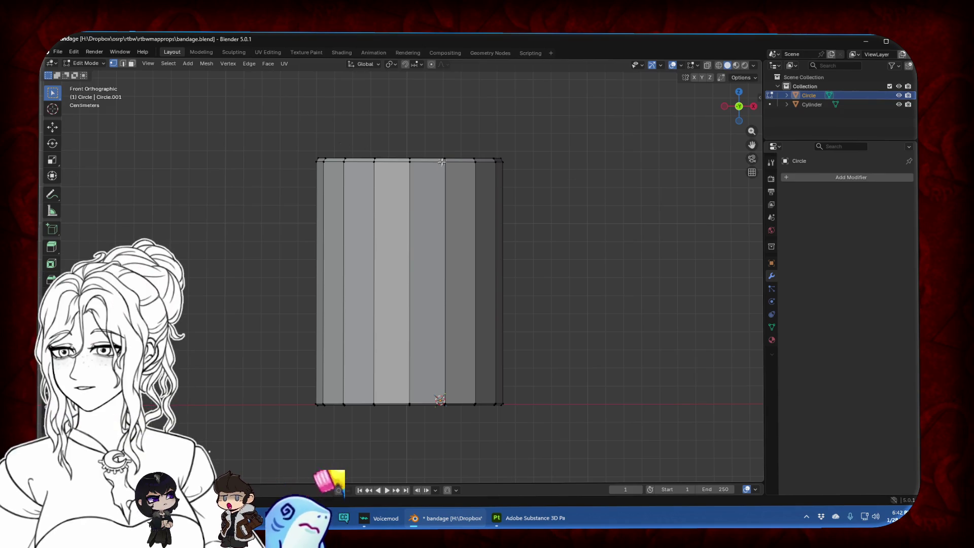
pyautogui.moveTo(442, 162); pyautogui.dragTo(453, 250, button='middle')
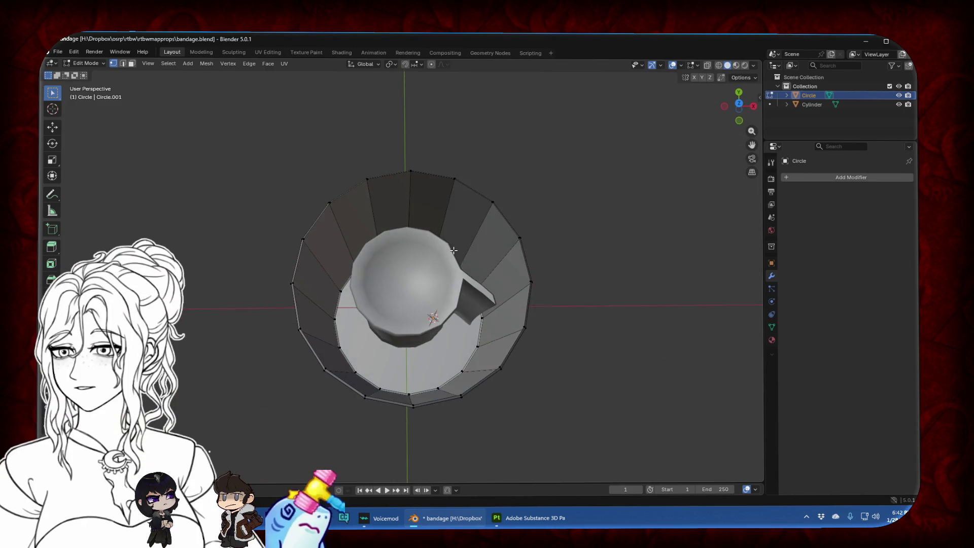
pyautogui.click(740, 120)
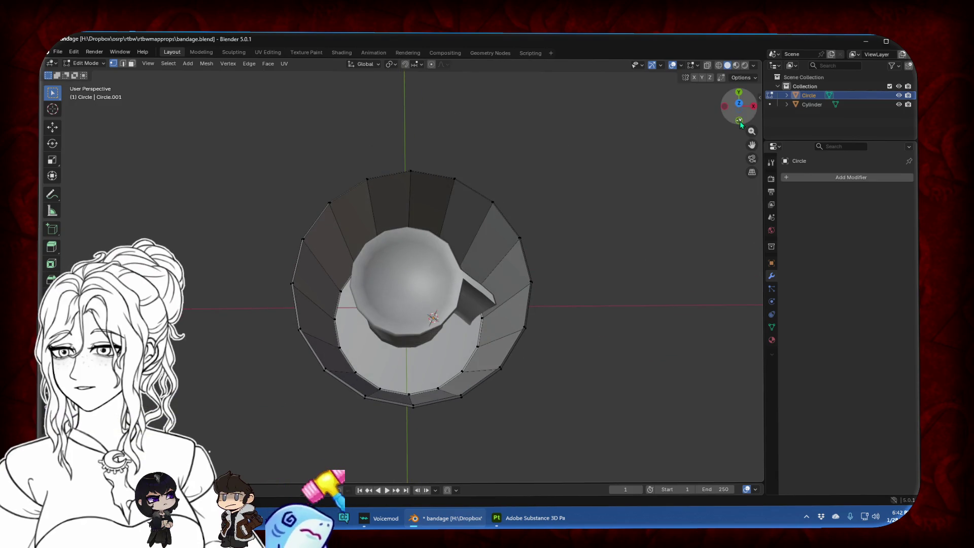
pyautogui.press('a')
pyautogui.press('s')
pyautogui.click(603, 223)
# Stretch the cup taller along Z and raise it slightly
pyautogui.press('s')
pyautogui.press('z')
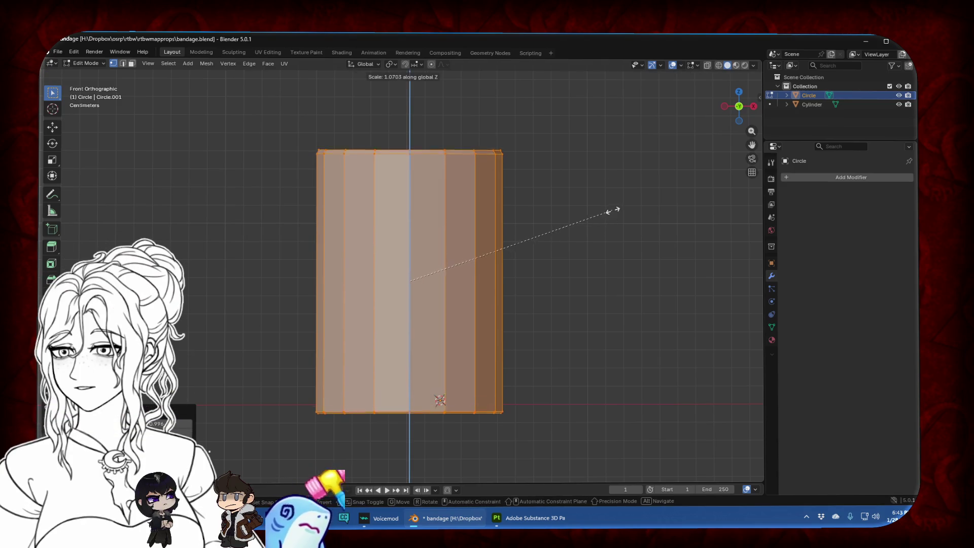
pyautogui.click(623, 193)
pyautogui.press('g')
pyautogui.press('z')
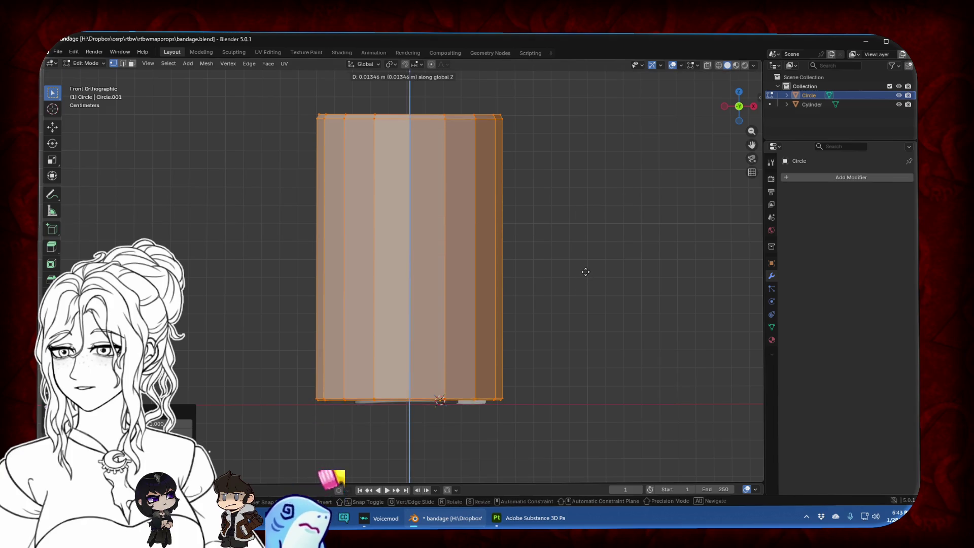
pyautogui.click(588, 276)
pyautogui.click(593, 263)
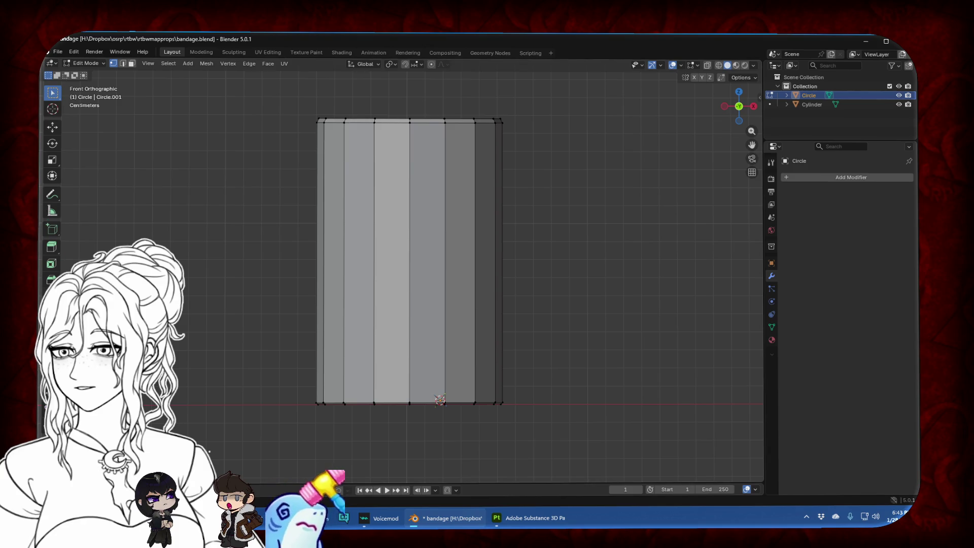
# Add three horizontal loop cuts around the cup body
pyautogui.click(52, 296)
pyautogui.click(359, 267)
pyautogui.click(359, 211)
pyautogui.click(359, 337)
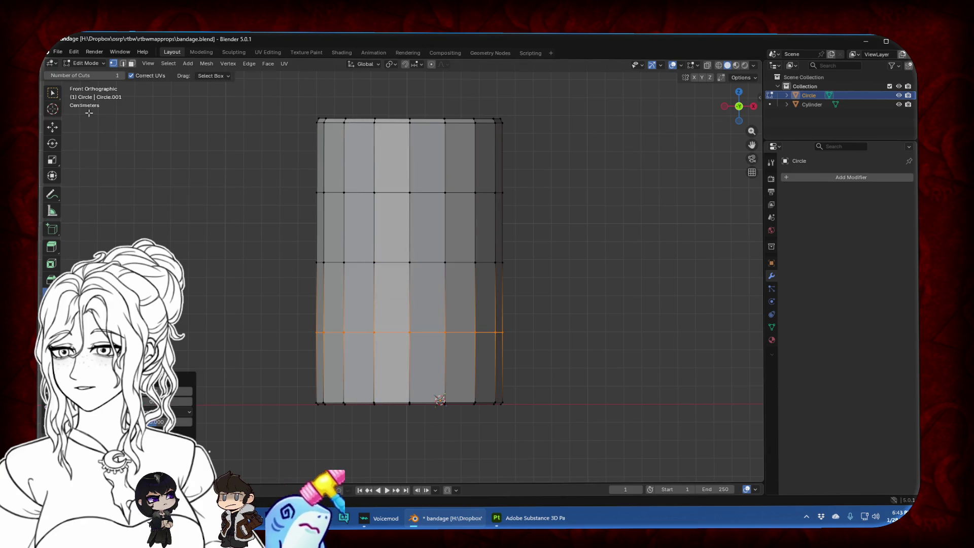
pyautogui.click(52, 93)
pyautogui.click(199, 173)
# Move the lowest loop down near the base and narrow the middle loop slightly
pyautogui.keyDown('alt'); pyautogui.click(397, 333); pyautogui.keyUp('alt')
pyautogui.press('g')
pyautogui.press('z')
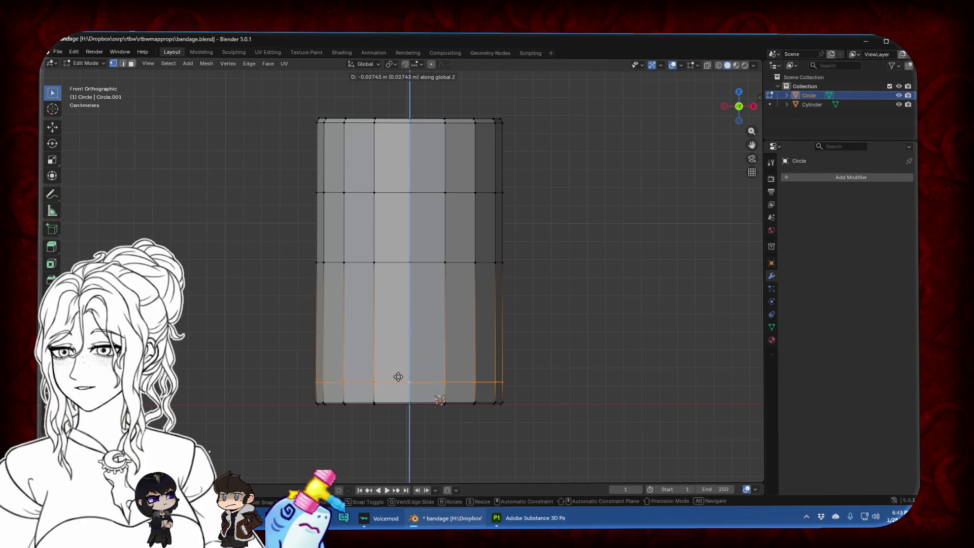
pyautogui.click(398, 375)
pyautogui.keyDown('alt'); pyautogui.click(396, 263); pyautogui.keyUp('alt')
pyautogui.press('s')
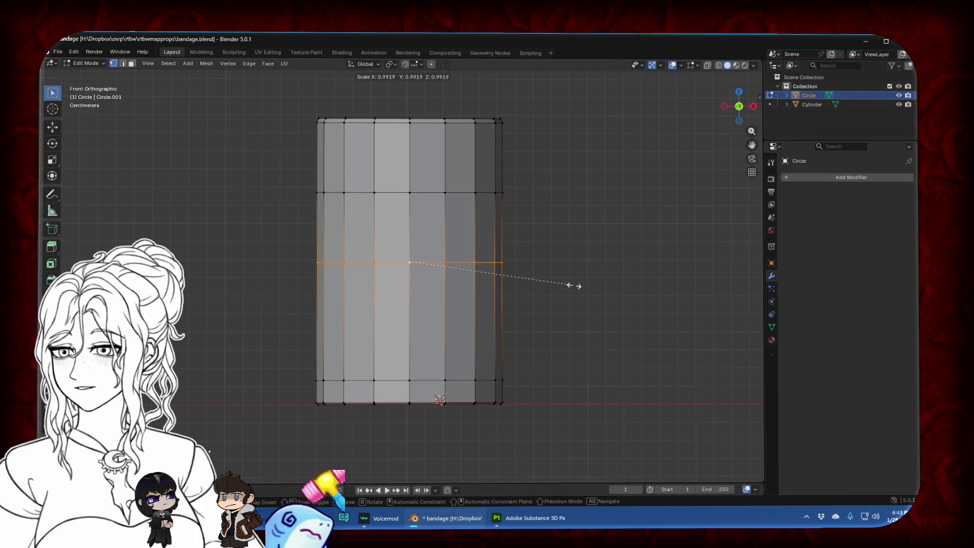
pyautogui.click(573, 286)
# Move the upper loop up near the rim, then view the banded cup in perspective
pyautogui.keyDown('alt'); pyautogui.click(487, 193); pyautogui.keyUp('alt')
pyautogui.press('g')
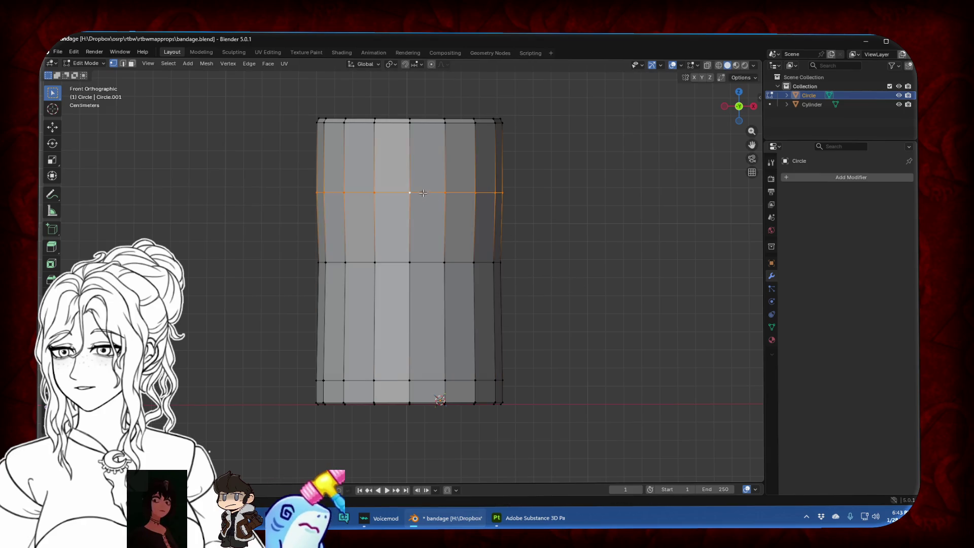
pyautogui.press('z')
pyautogui.click(485, 211)
pyautogui.press('s')
pyautogui.rightClick(568, 187)
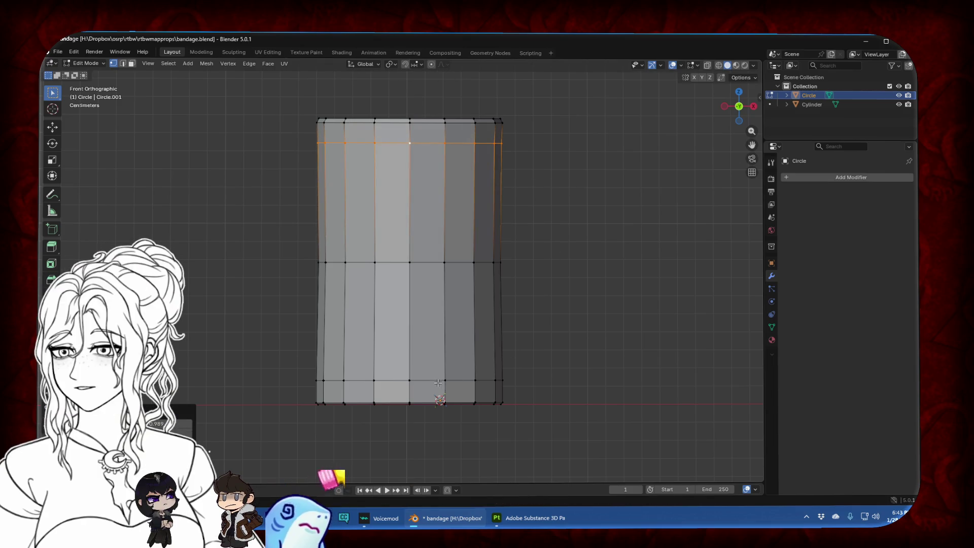
pyautogui.keyDown('alt'); pyautogui.click(454, 383); pyautogui.keyUp('alt')
pyautogui.press('s')
pyautogui.rightClick(552, 363)
pyautogui.click(583, 338)
pyautogui.scroll(-3, 583, 338)
pyautogui.moveTo(583, 339)
pyautogui.mouseDown(button='middle')
pyautogui.moveTo(512, 299)
pyautogui.moveTo(507, 315)
pyautogui.mouseUp(button='middle')
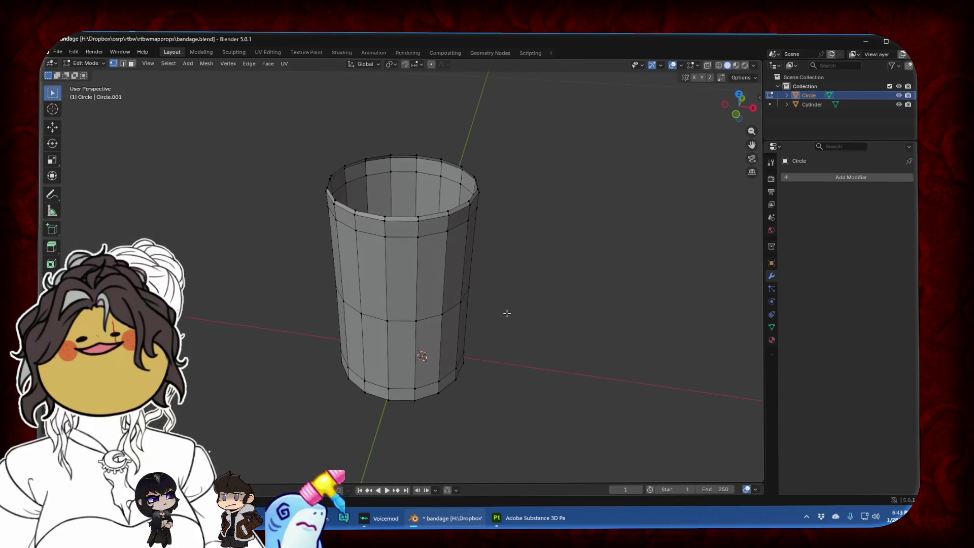
# Pull the top rim loop inward to form the rim's inner edge
pyautogui.keyDown('alt'); pyautogui.click(401, 216); pyautogui.keyUp('alt')
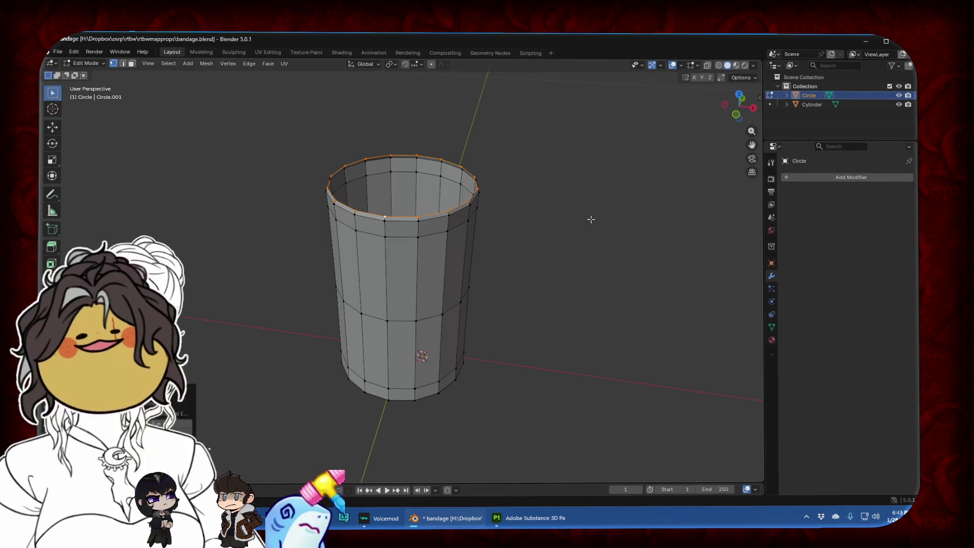
pyautogui.press('s')
pyautogui.click(563, 219)
pyautogui.press('s')
pyautogui.rightClick(570, 218)
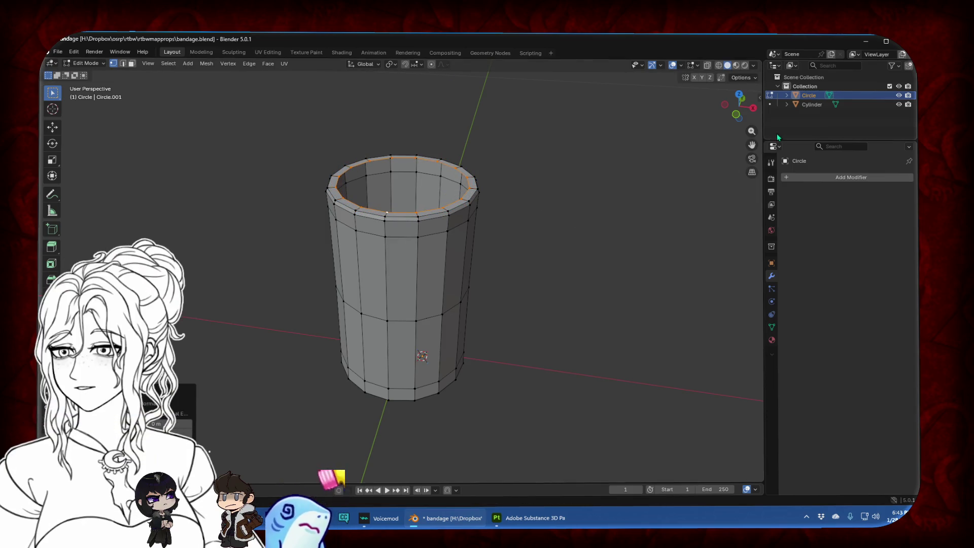
# With X-ray on, sink the inner loop near the bottom, shrink it slightly, and exit Edit Mode
pyautogui.click(740, 95)
pyautogui.click(739, 122)
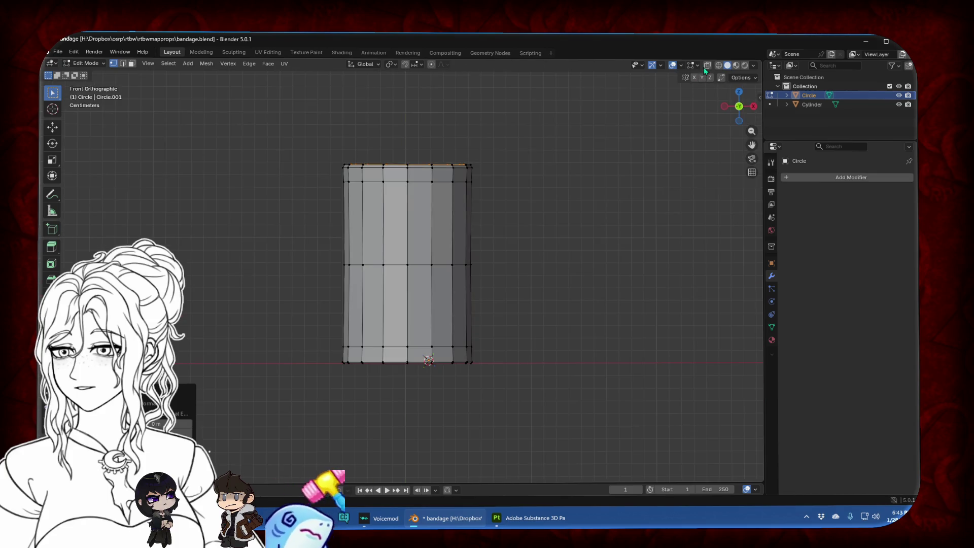
pyautogui.hotkey('alt', 'z')
pyautogui.press('g')
pyautogui.press('z')
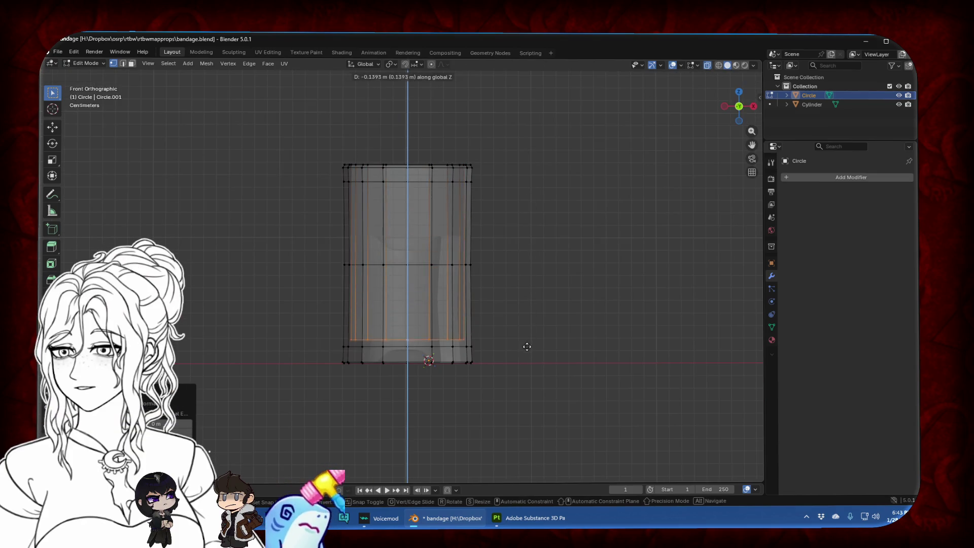
pyautogui.click(529, 345)
pyautogui.press('g')
pyautogui.press('z')
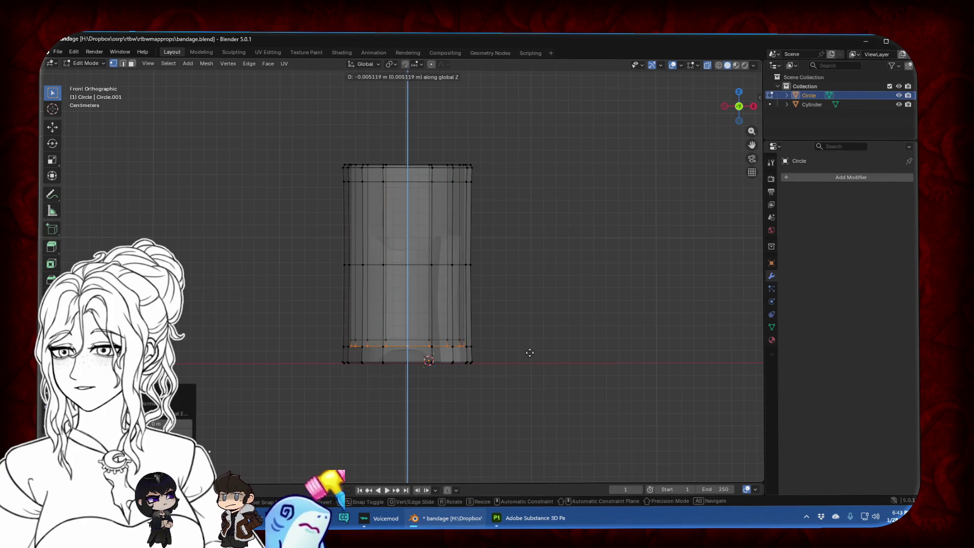
pyautogui.click(527, 356)
pyautogui.press('s')
pyautogui.click(518, 356)
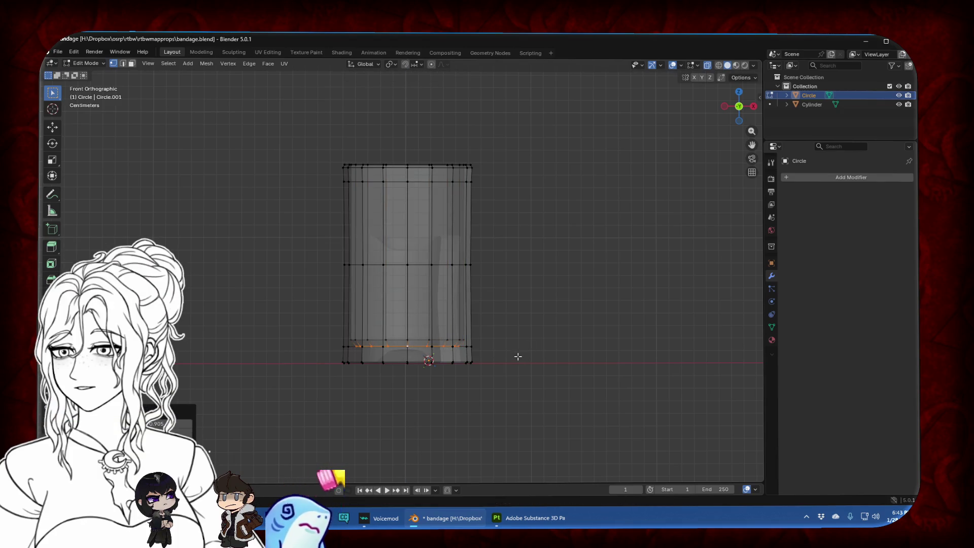
pyautogui.press('Tab')
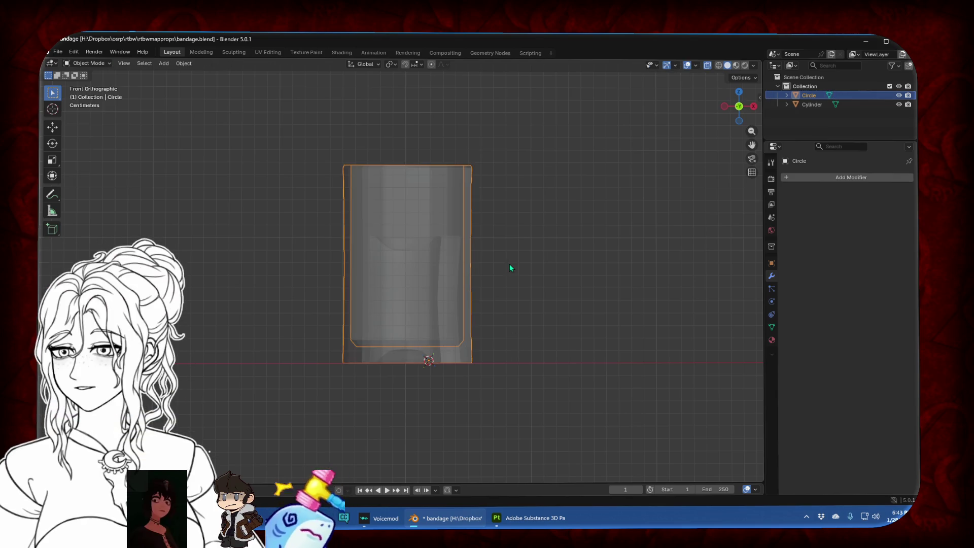
# Select the Cylinder object sitting inside the cup and rename it 'Bandage' in the Outliner
pyautogui.moveTo(710, 71)
pyautogui.mouseDown(button='middle')
pyautogui.moveTo(485, 219)
pyautogui.moveTo(484, 305)
pyautogui.moveTo(402, 285)
pyautogui.mouseUp(button='middle')
pyautogui.click(403, 286)
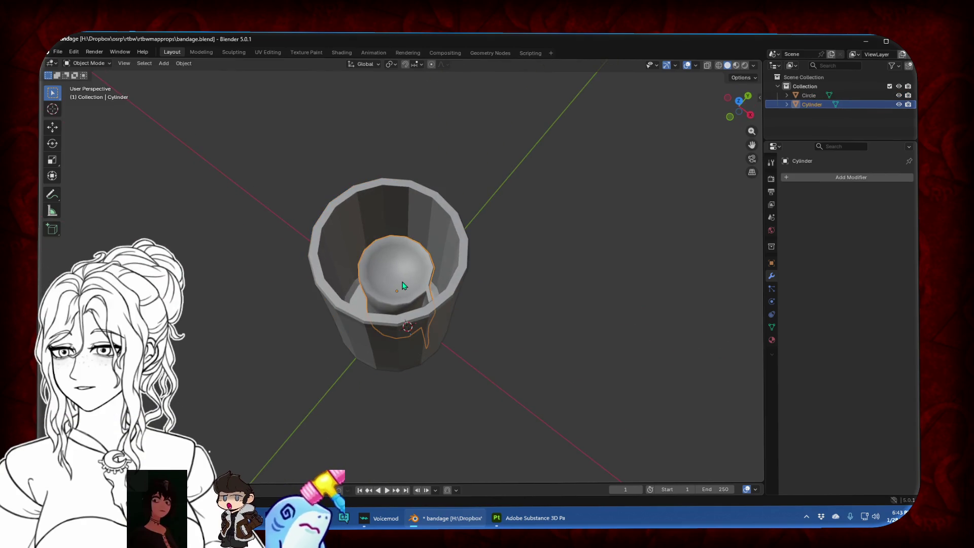
pyautogui.doubleClick(812, 104)
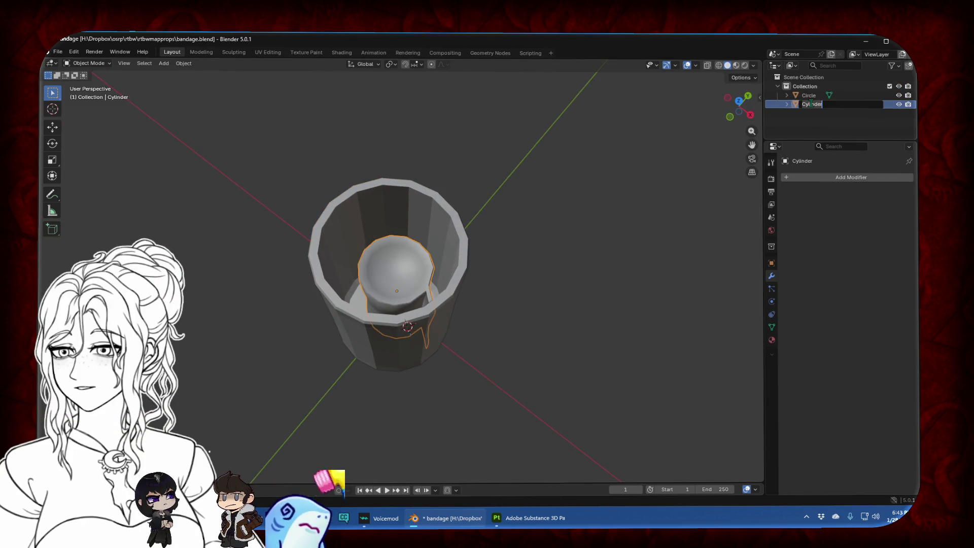
pyautogui.write('Bandage')
pyautogui.press('Return')
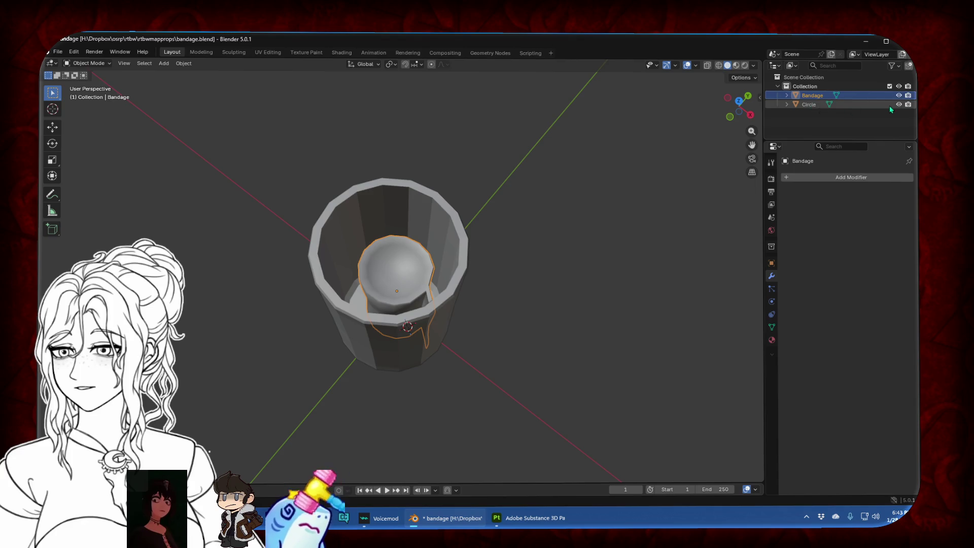
# Hide Bandage, view the Circle cup front-on in Edit Mode, and select its top edge loop
pyautogui.click(899, 95)
pyautogui.click(423, 305)
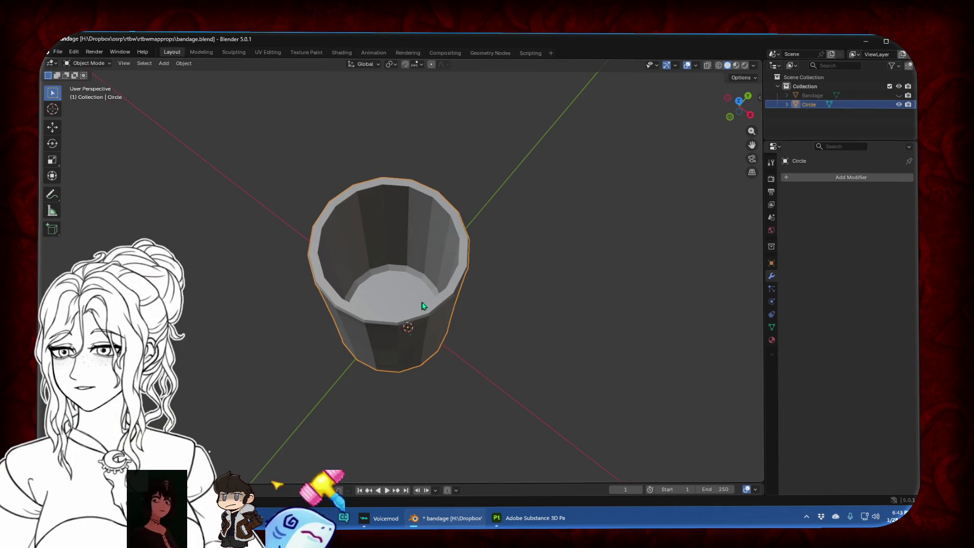
pyautogui.moveTo(423, 306); pyautogui.dragTo(461, 251, button='middle')
pyautogui.click(738, 113)
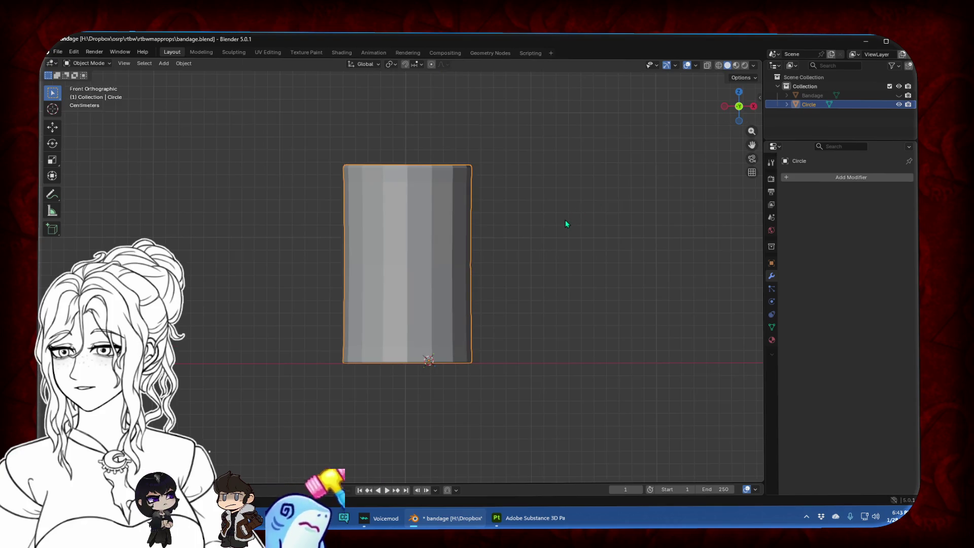
pyautogui.press('Tab')
pyautogui.keyDown('alt'); pyautogui.click(426, 183); pyautogui.keyUp('alt')
# Bevel the top and bottom edge loops into thin bands and shift the bottom band vertically
pyautogui.hotkey('ctrl', 'b')
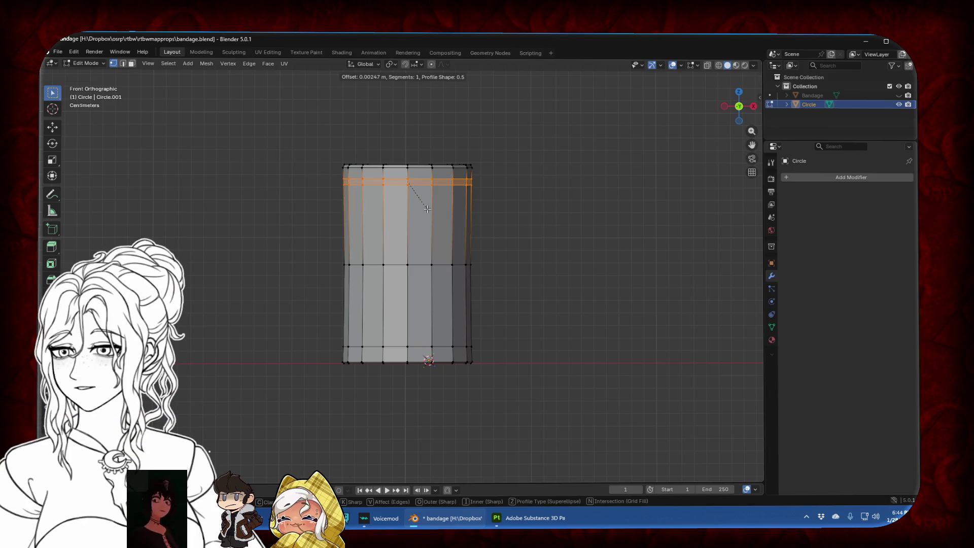
pyautogui.click(427, 209)
pyautogui.keyDown('alt'); pyautogui.click(418, 347); pyautogui.keyUp('alt')
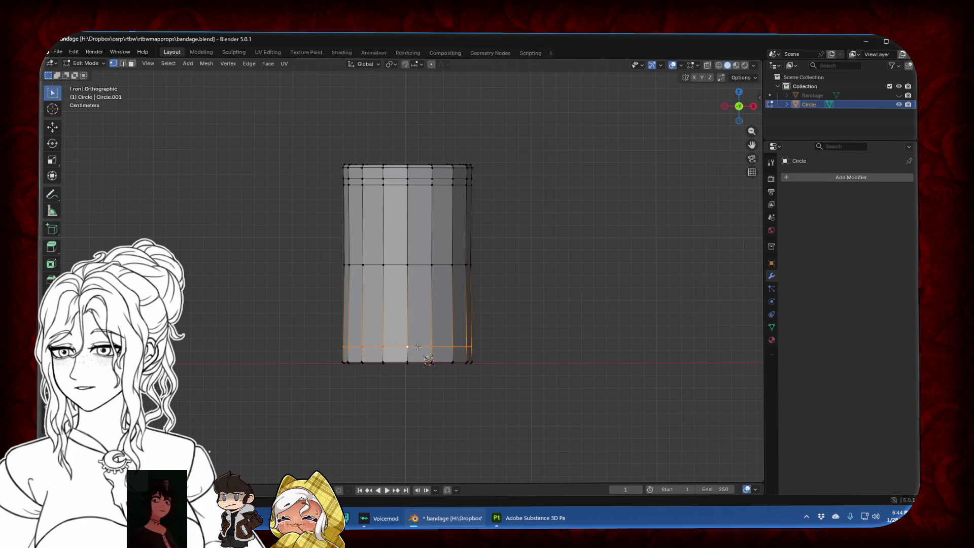
pyautogui.hotkey('ctrl', 'b')
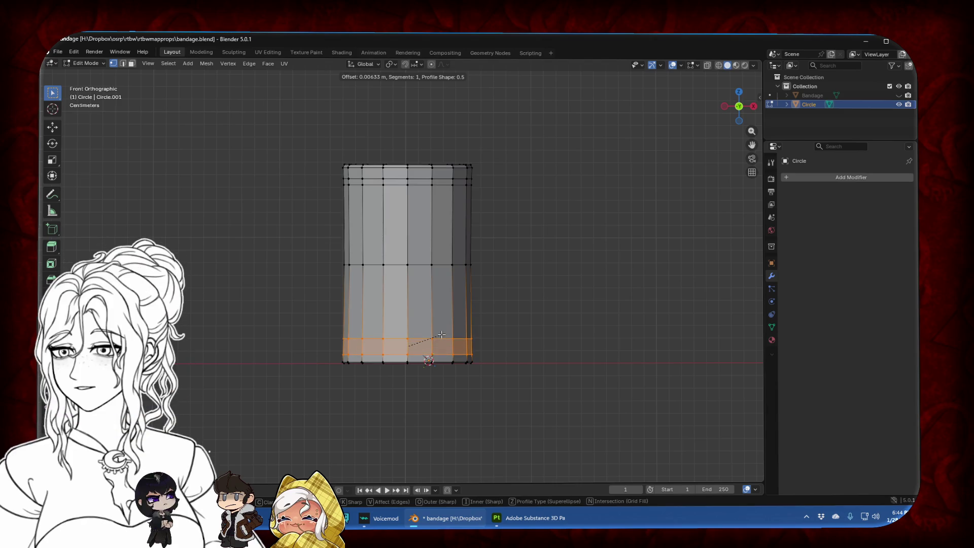
pyautogui.click(438, 334)
pyautogui.press('g')
pyautogui.press('z')
pyautogui.click(441, 327)
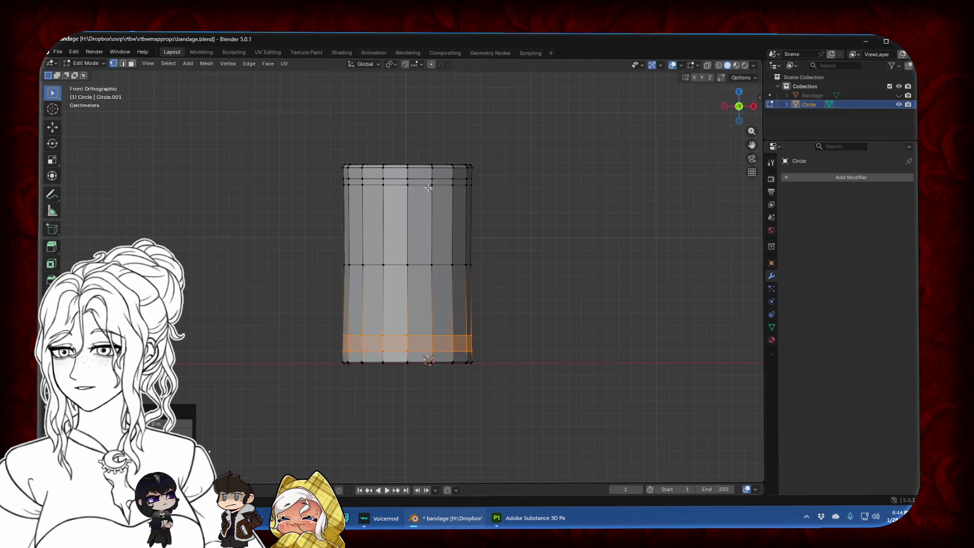
# Thin the top band along Z and scale it outward into a raised hoop
pyautogui.keyDown('alt'); pyautogui.click(421, 183); pyautogui.keyUp('alt')
pyautogui.press('s')
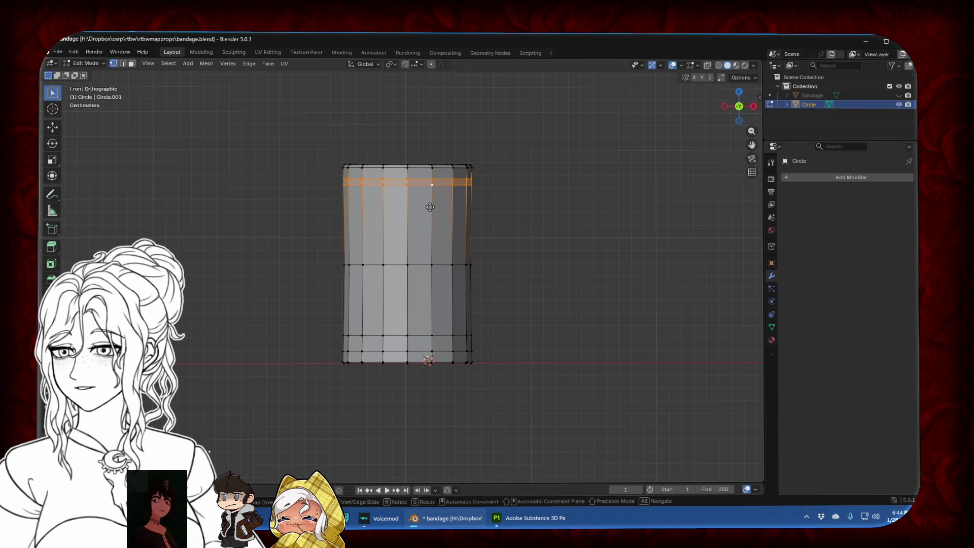
pyautogui.press('z')
pyautogui.click(471, 189)
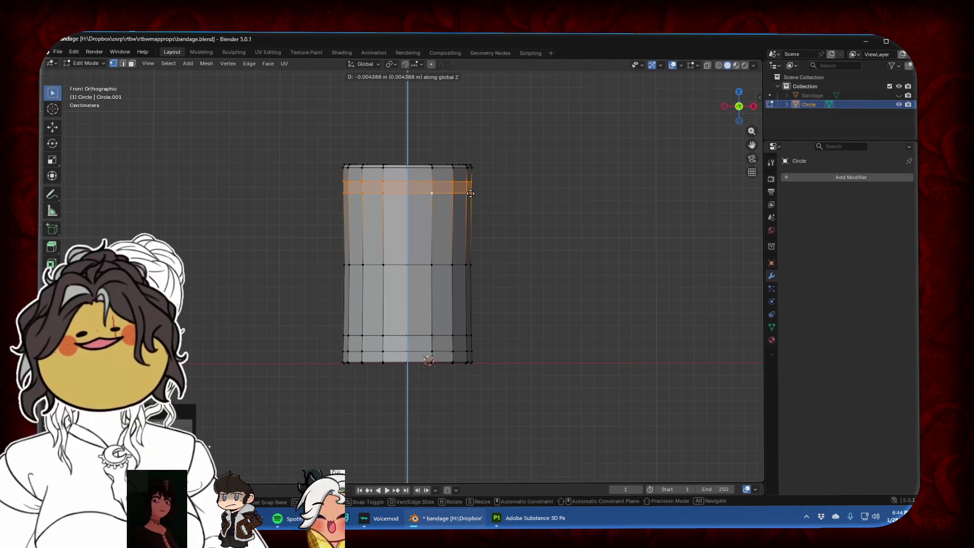
pyautogui.scroll(2, 514, 169)
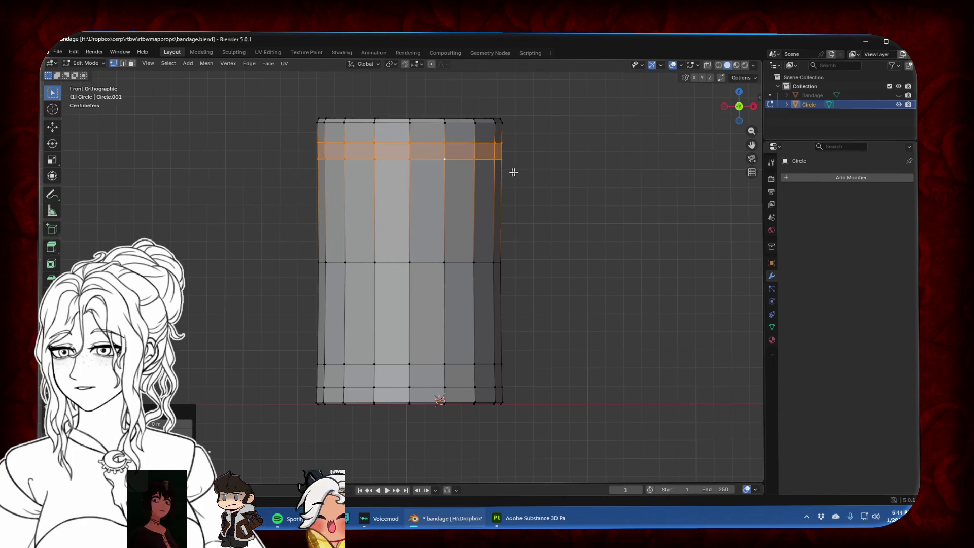
pyautogui.press('s')
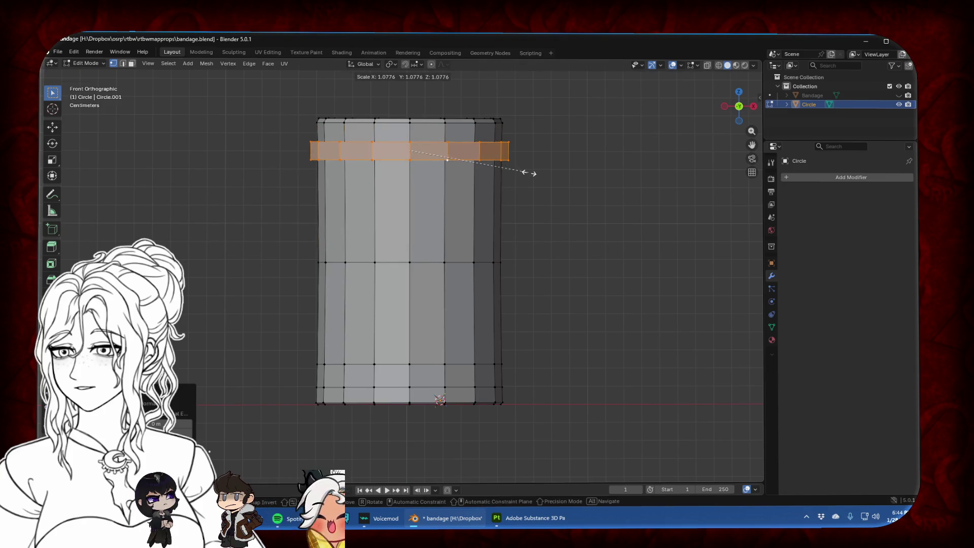
pyautogui.press('z')
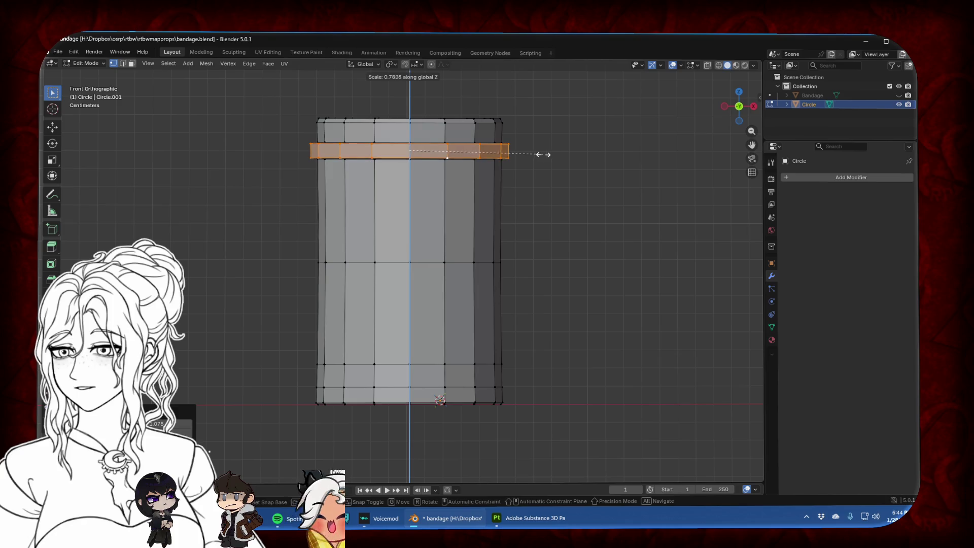
pyautogui.click(542, 154)
pyautogui.moveTo(542, 154); pyautogui.dragTo(538, 180, button='middle')
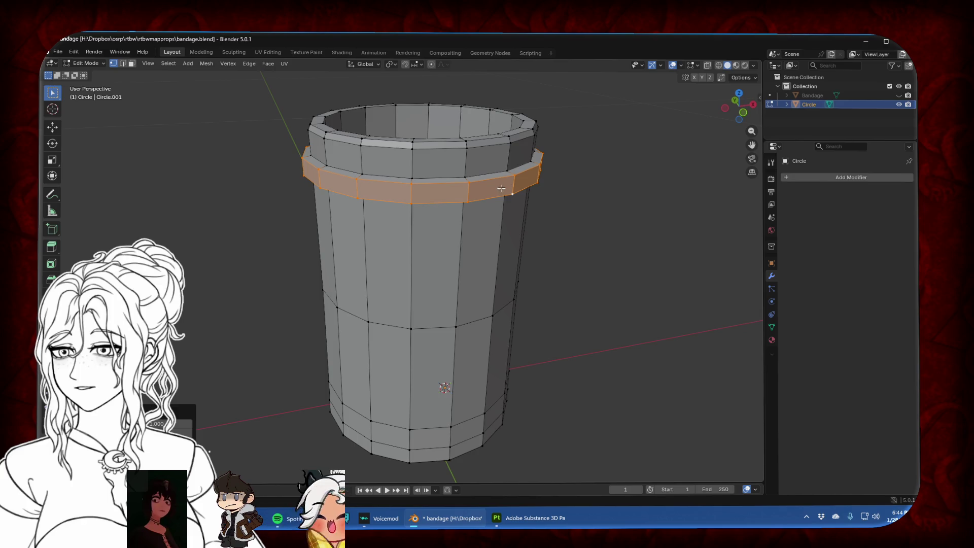
# Shrink the top hoop slightly, to a 0.955 scale
pyautogui.moveTo(584, 213); pyautogui.dragTo(616, 275, button='middle')
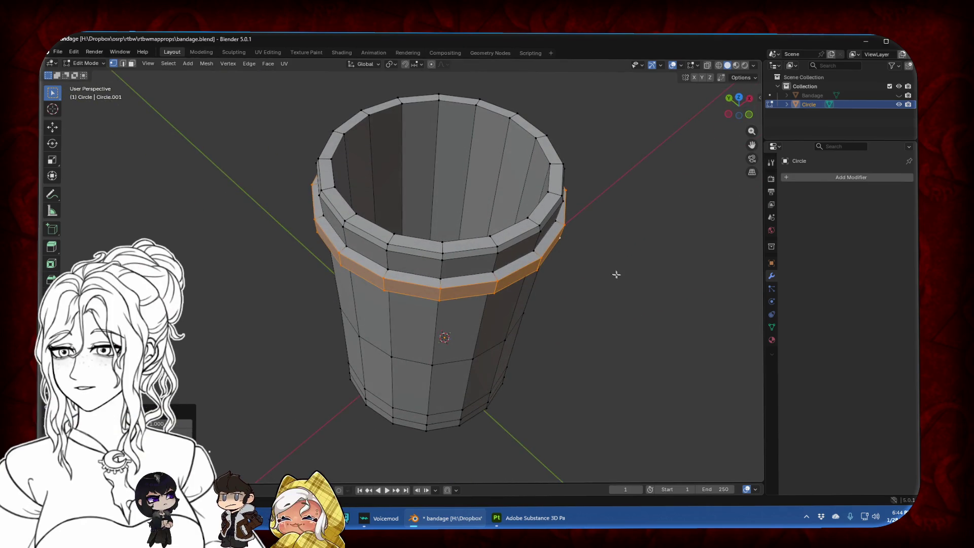
pyautogui.press('s')
pyautogui.click(652, 264)
pyautogui.moveTo(550, 289)
pyautogui.mouseDown(button='middle')
pyautogui.moveTo(516, 235)
pyautogui.moveTo(481, 325)
pyautogui.mouseUp(button='middle')
# Scale the two bottom band loops outward and thinner into a matching hoop at 0.96
pyautogui.keyDown('alt'); pyautogui.click(456, 389); pyautogui.keyUp('alt')
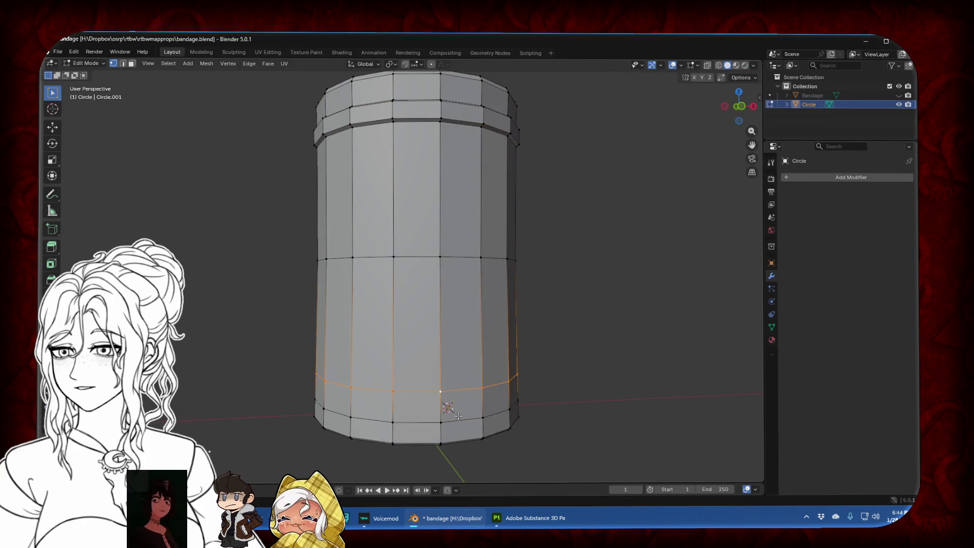
pyautogui.keyDown('alt'); pyautogui.keyDown('shift'); pyautogui.click(458, 420); pyautogui.keyUp('shift'); pyautogui.keyUp('alt')
pyautogui.click(742, 111)
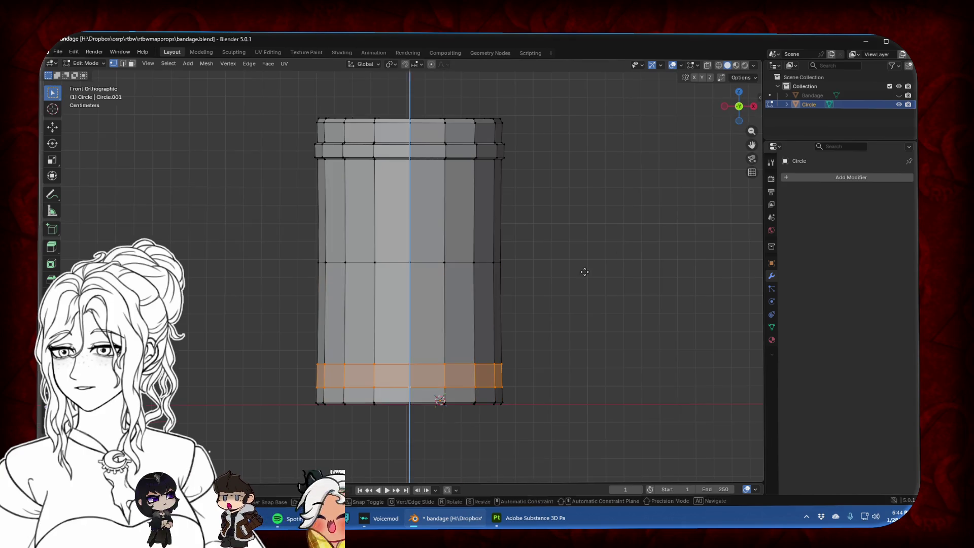
pyautogui.press('s')
pyautogui.press('z')
pyautogui.click(578, 282)
pyautogui.press('s')
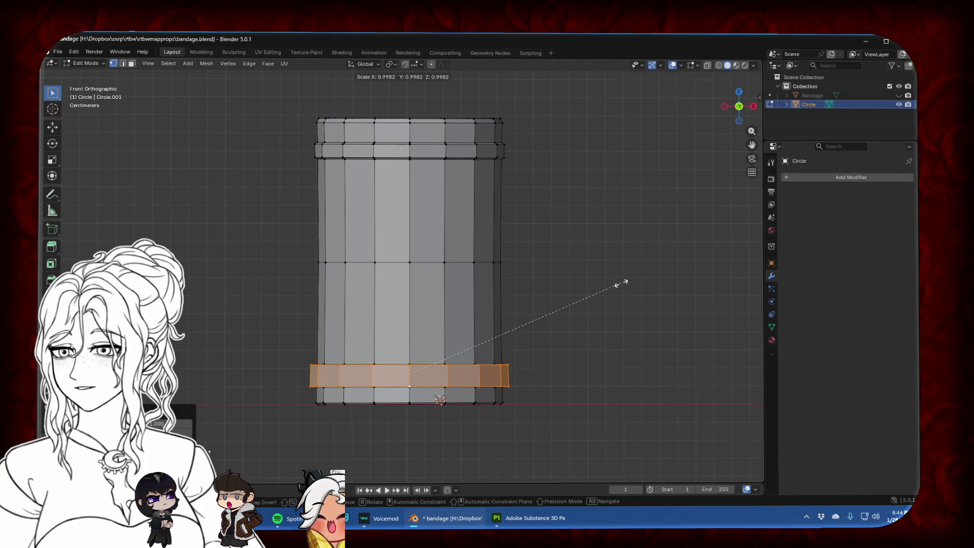
pyautogui.click(612, 283)
pyautogui.moveTo(552, 276)
pyautogui.mouseDown(button='middle')
pyautogui.moveTo(631, 274)
pyautogui.moveTo(638, 223)
pyautogui.mouseUp(button='middle')
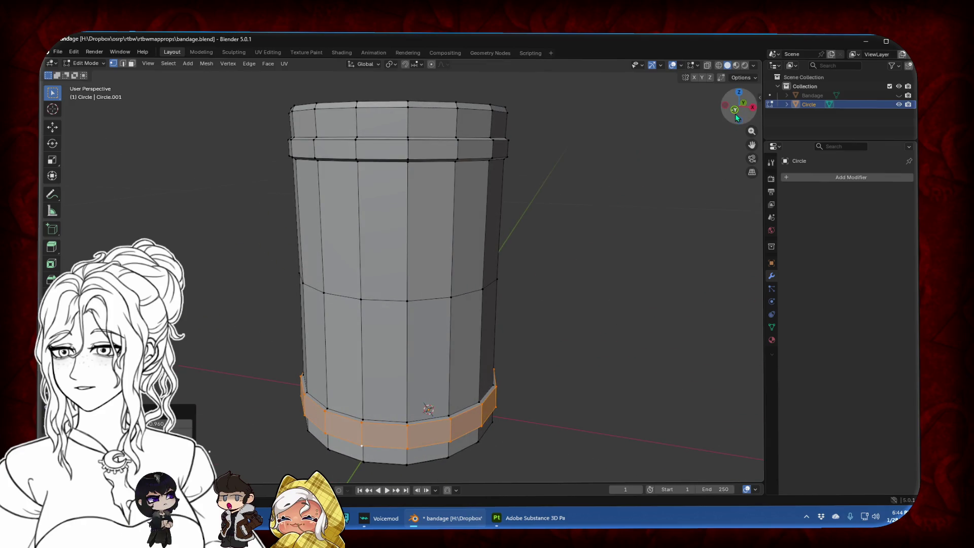
pyautogui.click(737, 116)
pyautogui.click(616, 223)
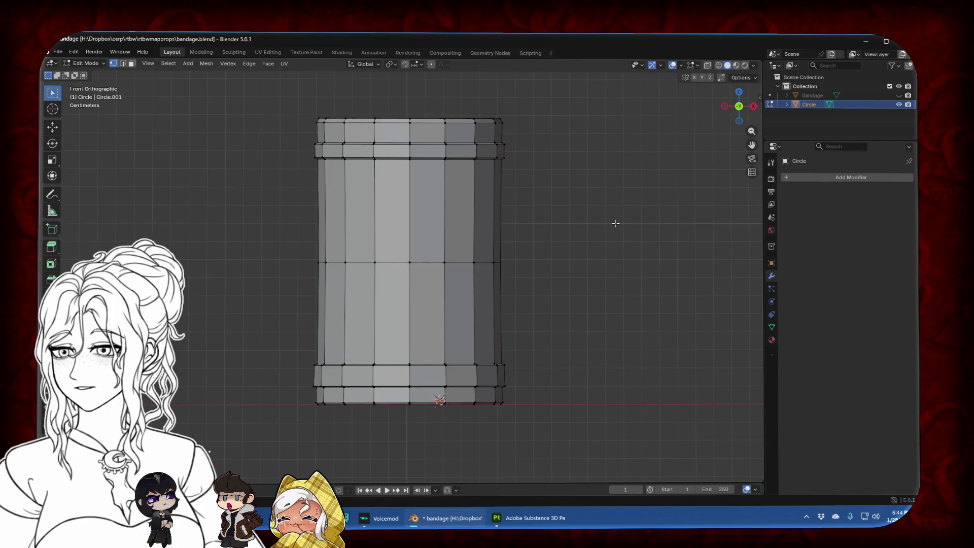
pyautogui.press('Tab')
pyautogui.press('Tab')
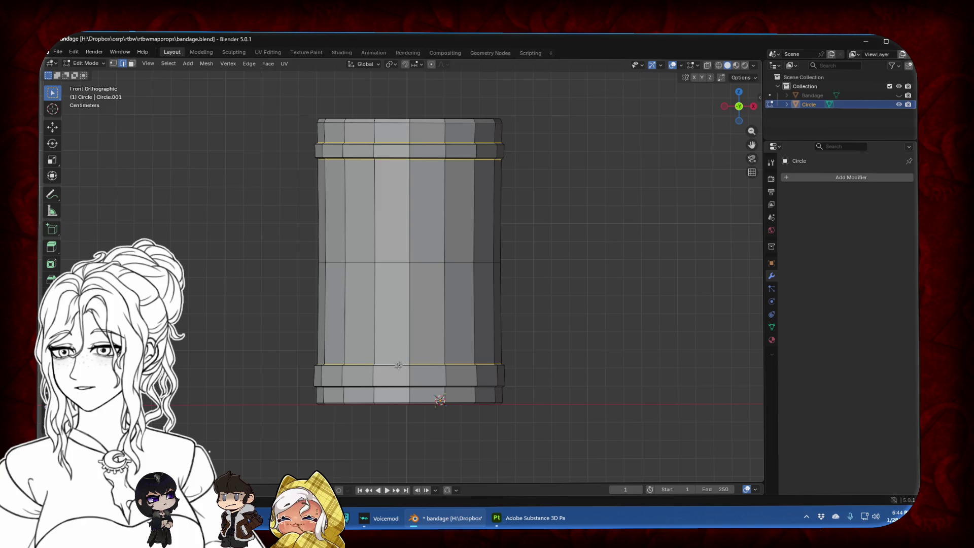
# Mark the hoop edge loops as sharp
pyautogui.moveTo(398, 365); pyautogui.dragTo(400, 353, button='middle')
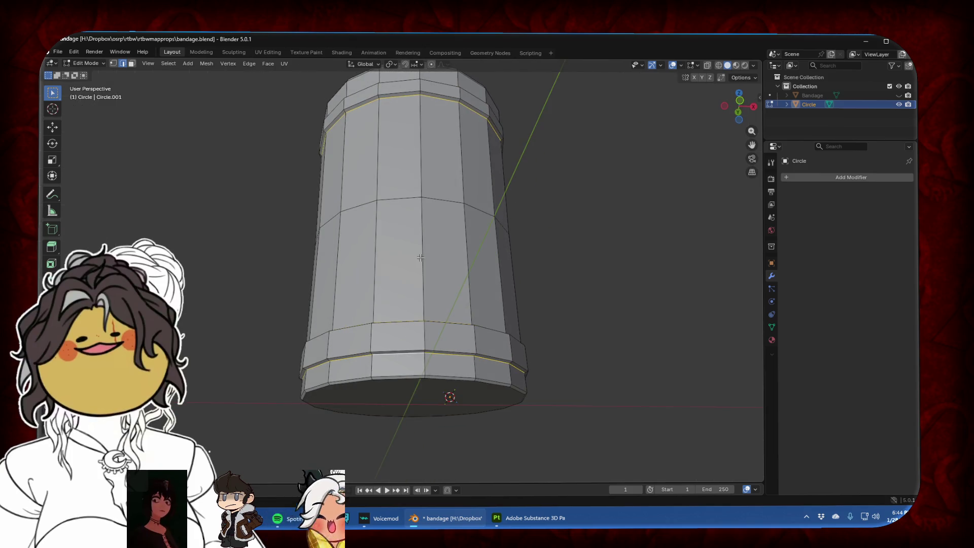
pyautogui.click(269, 66)
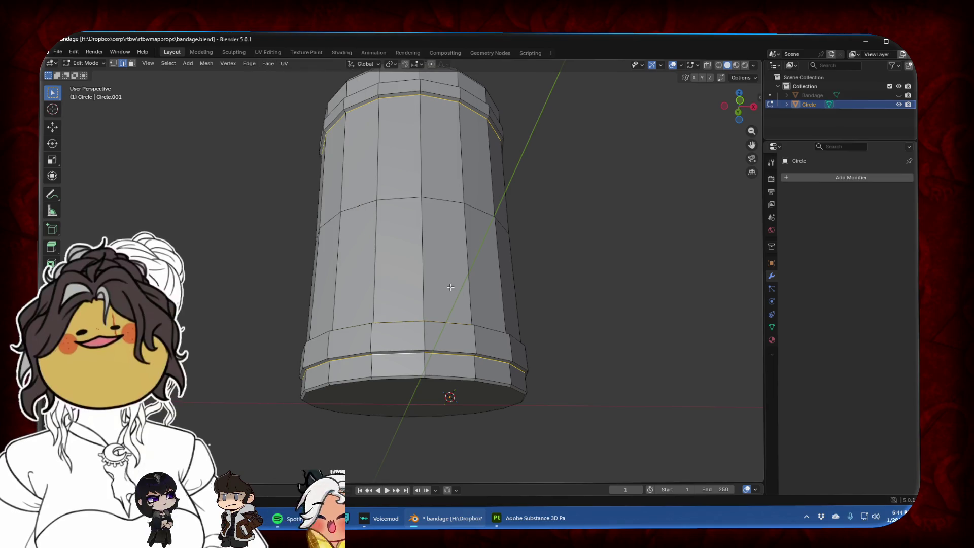
pyautogui.hotkey('ctrl', 'e')
pyautogui.click(363, 403)
# Mark the rim edge loops as sharp and return to Object Mode in front view
pyautogui.moveTo(371, 401)
pyautogui.mouseDown(button='middle')
pyautogui.moveTo(446, 302)
pyautogui.moveTo(451, 331)
pyautogui.mouseUp(button='middle')
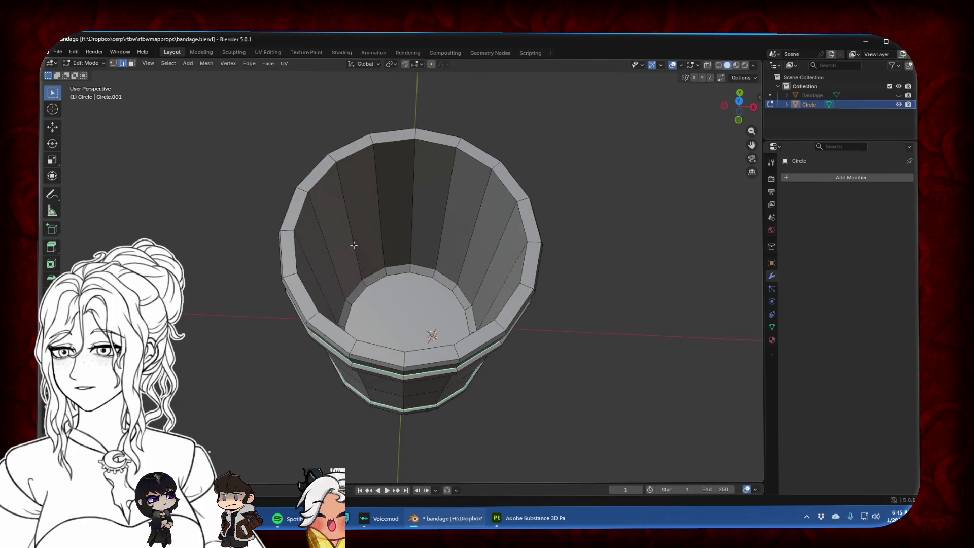
pyautogui.keyDown('alt'); pyautogui.click(302, 217); pyautogui.keyUp('alt')
pyautogui.moveTo(302, 216); pyautogui.dragTo(349, 195, button='middle')
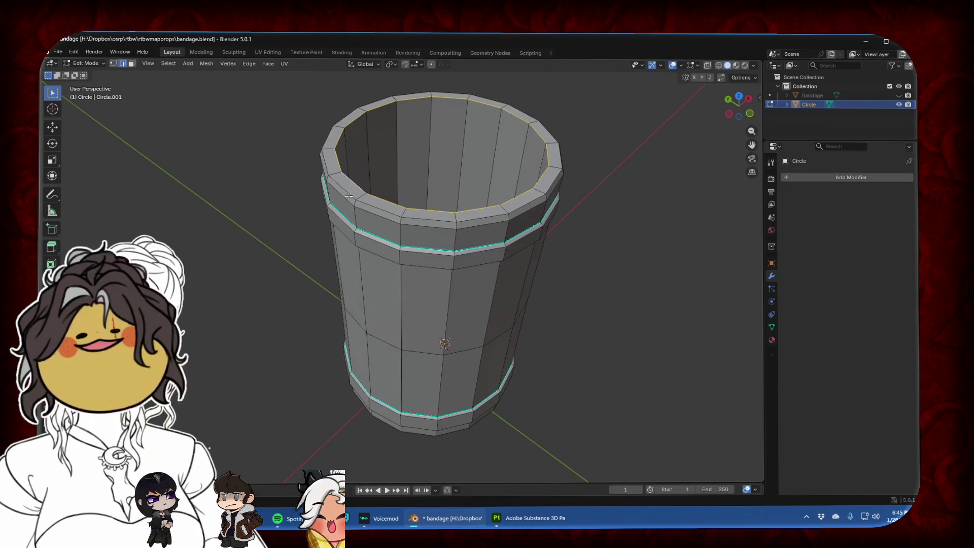
pyautogui.rightClick(348, 202)
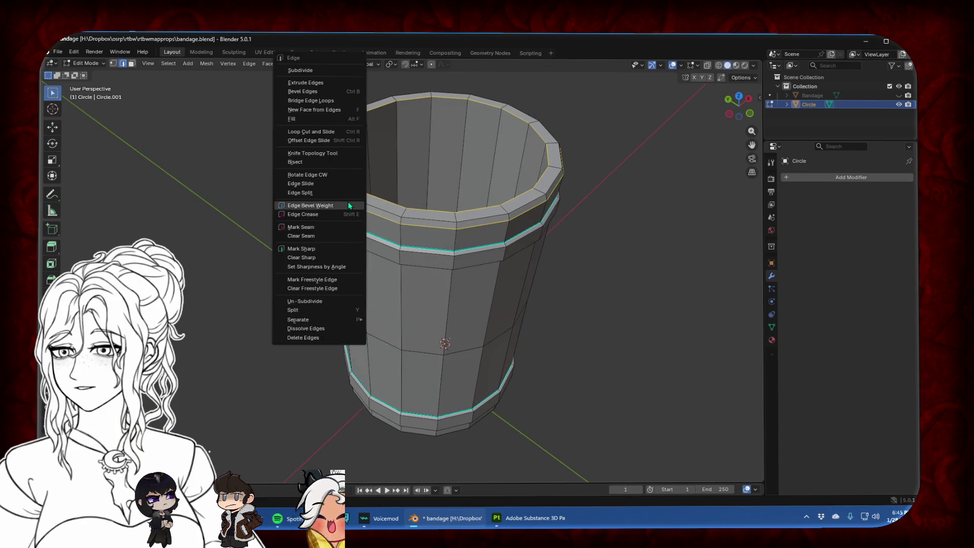
pyautogui.click(316, 248)
pyautogui.press('Tab')
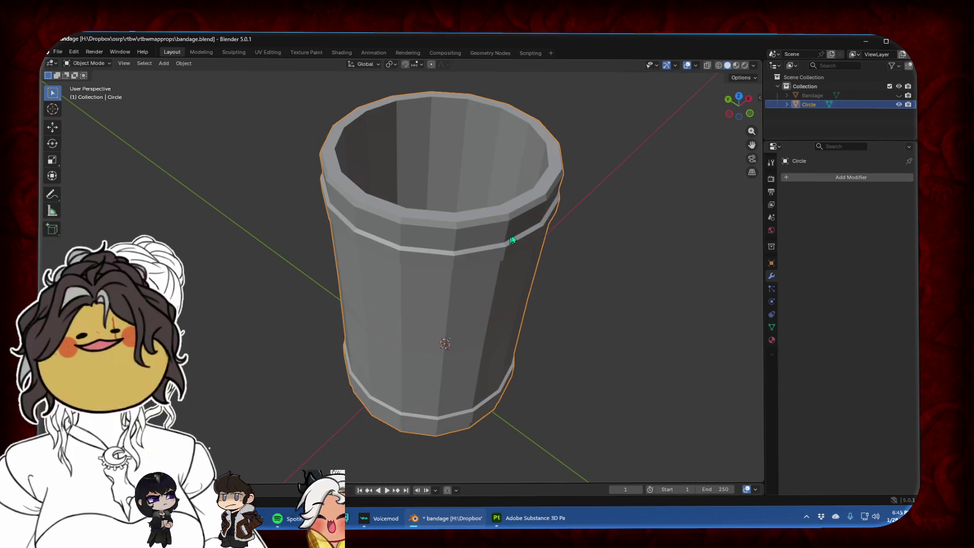
pyautogui.click(750, 114)
pyautogui.moveTo(752, 144); pyautogui.dragTo(752, 234)
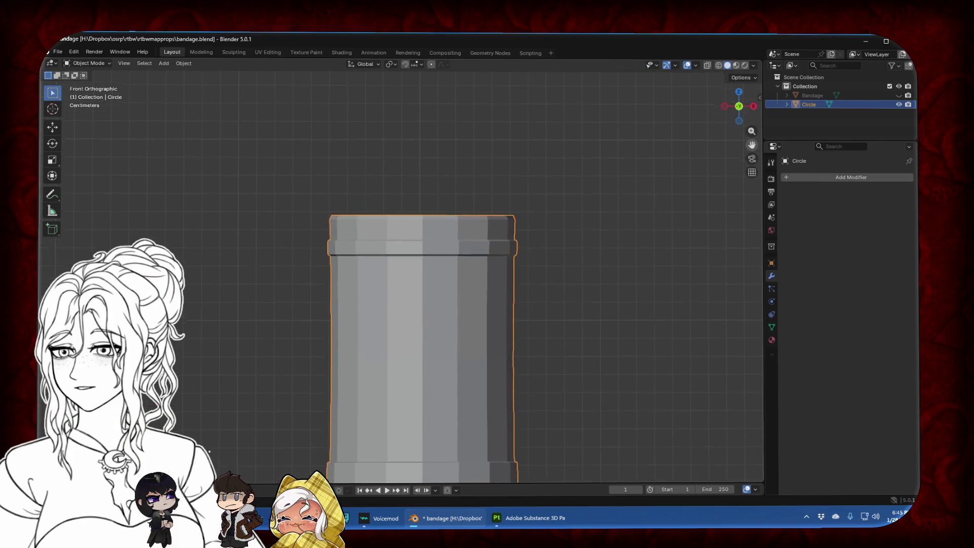
# Re-enter Edit Mode and try picking several faces around the top rim
pyautogui.scroll(3, 530, 181)
pyautogui.scroll(1, 530, 181)
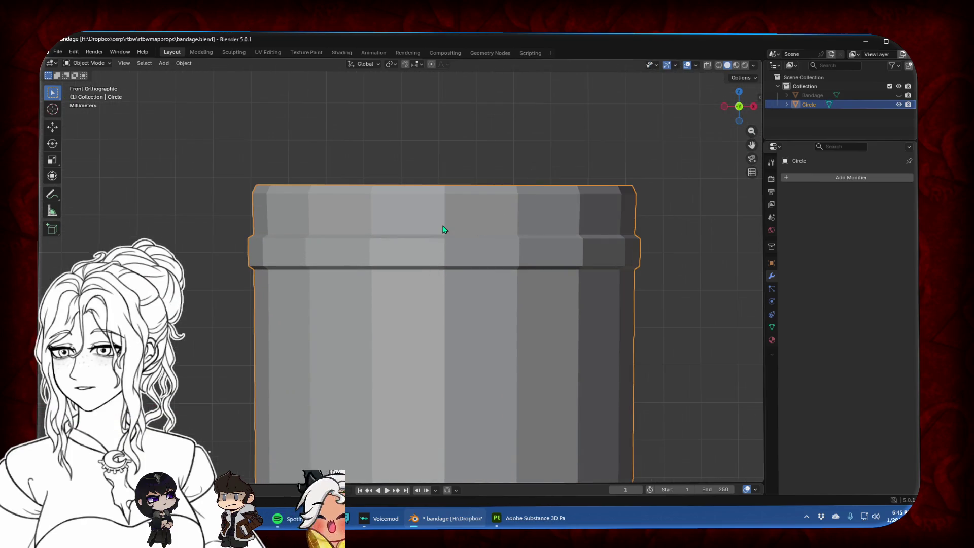
pyautogui.press('Tab')
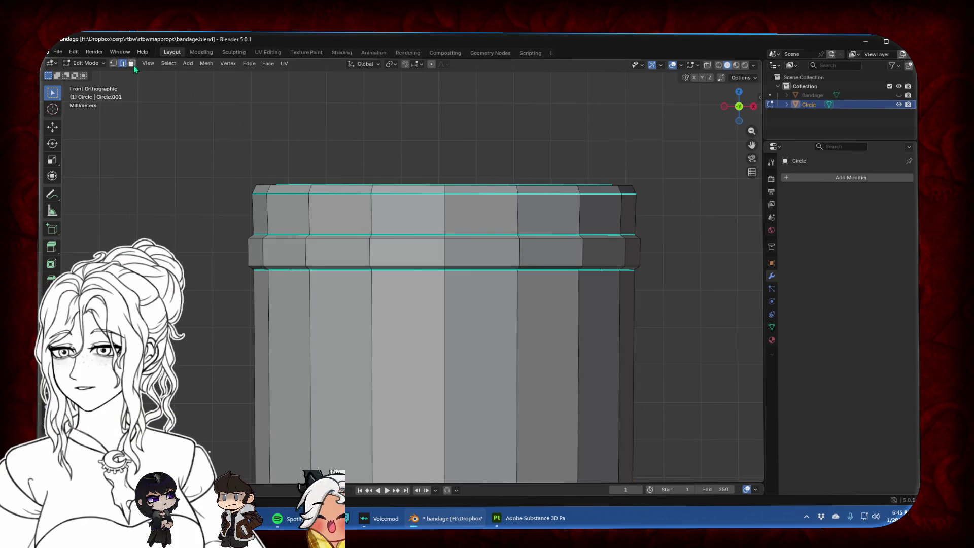
pyautogui.moveTo(395, 174); pyautogui.dragTo(447, 203, button='middle')
pyautogui.scroll(-2, 456, 227)
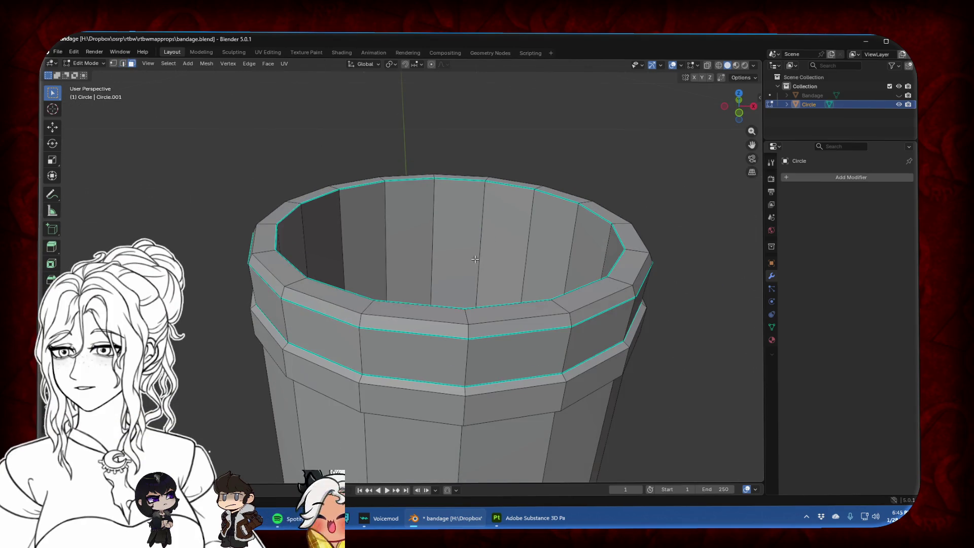
pyautogui.click(519, 310)
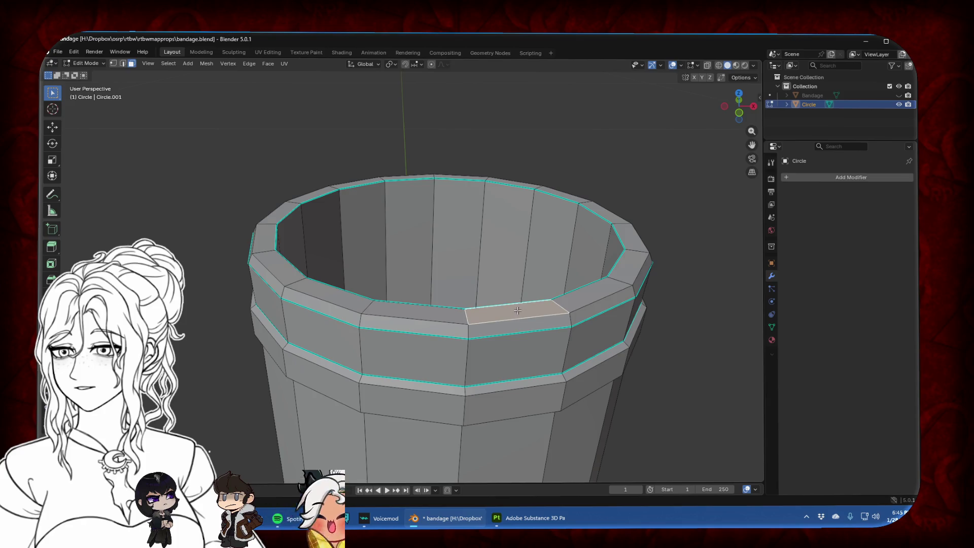
pyautogui.keyDown('shift'); pyautogui.click(281, 270); pyautogui.keyUp('shift')
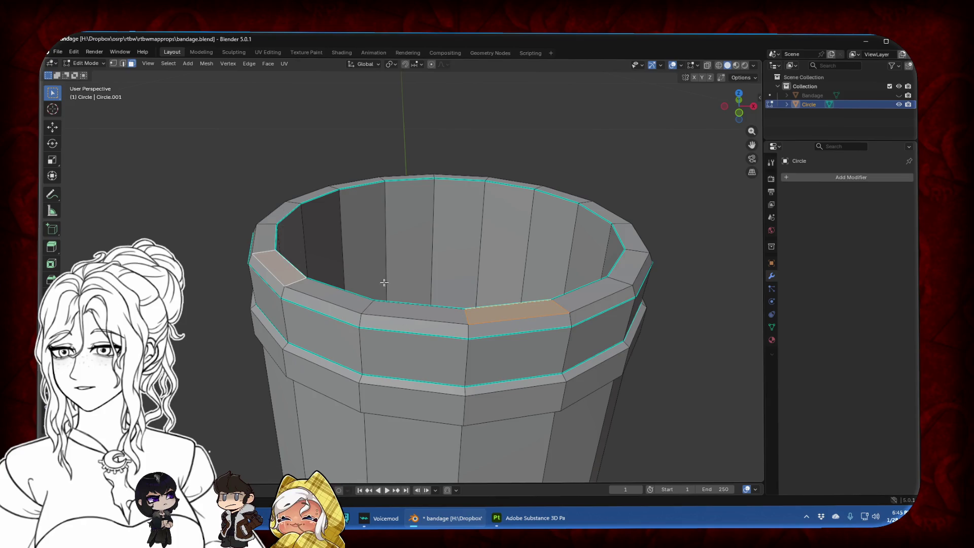
pyautogui.moveTo(384, 283); pyautogui.dragTo(316, 203, button='middle')
pyautogui.keyDown('shift'); pyautogui.click(316, 203); pyautogui.keyUp('shift')
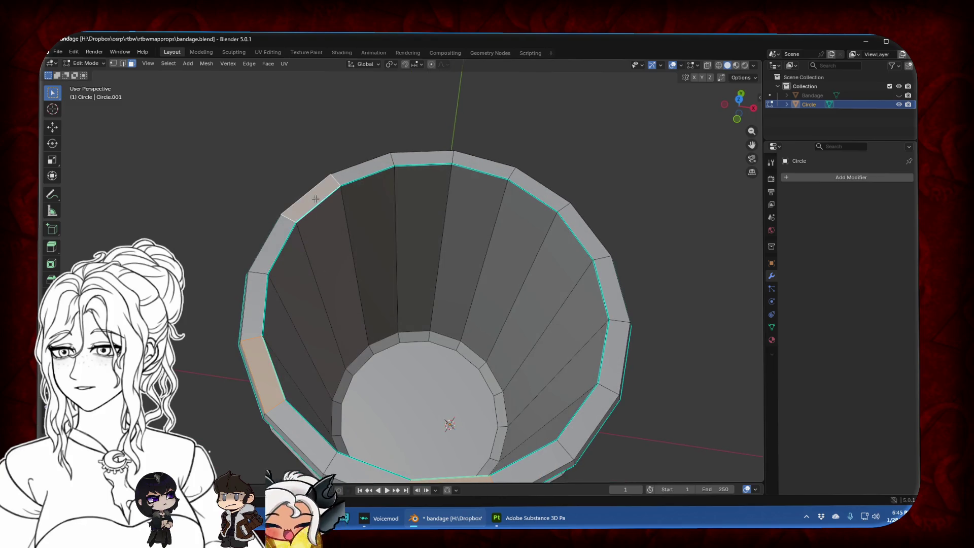
pyautogui.keyDown('shift'); pyautogui.click(481, 166); pyautogui.keyUp('shift')
pyautogui.keyDown('shift'); pyautogui.click(607, 281); pyautogui.keyUp('shift')
# Start over and select seven alternating rim faces, then view the mug front-on
pyautogui.scroll(-1, 606, 291)
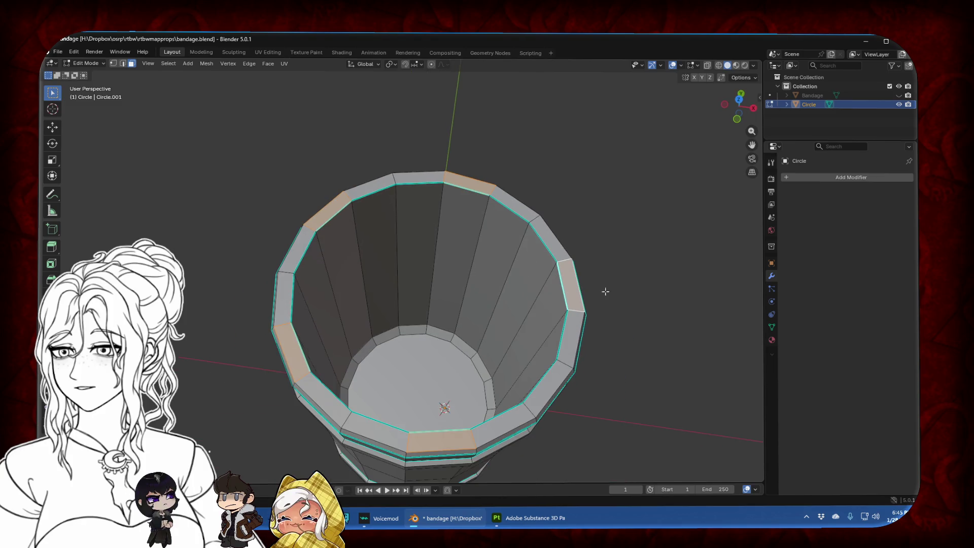
pyautogui.click(552, 379)
pyautogui.keyDown('shift'); pyautogui.click(445, 440); pyautogui.keyUp('shift')
pyautogui.keyDown('shift'); pyautogui.click(314, 380); pyautogui.keyUp('shift')
pyautogui.keyDown('shift'); pyautogui.click(282, 298); pyautogui.keyUp('shift')
pyautogui.keyDown('shift'); pyautogui.click(327, 212); pyautogui.keyUp('shift')
pyautogui.keyDown('shift'); pyautogui.click(437, 178); pyautogui.keyUp('shift')
pyautogui.keyDown('shift'); pyautogui.click(563, 277); pyautogui.keyUp('shift')
pyautogui.click(737, 118)
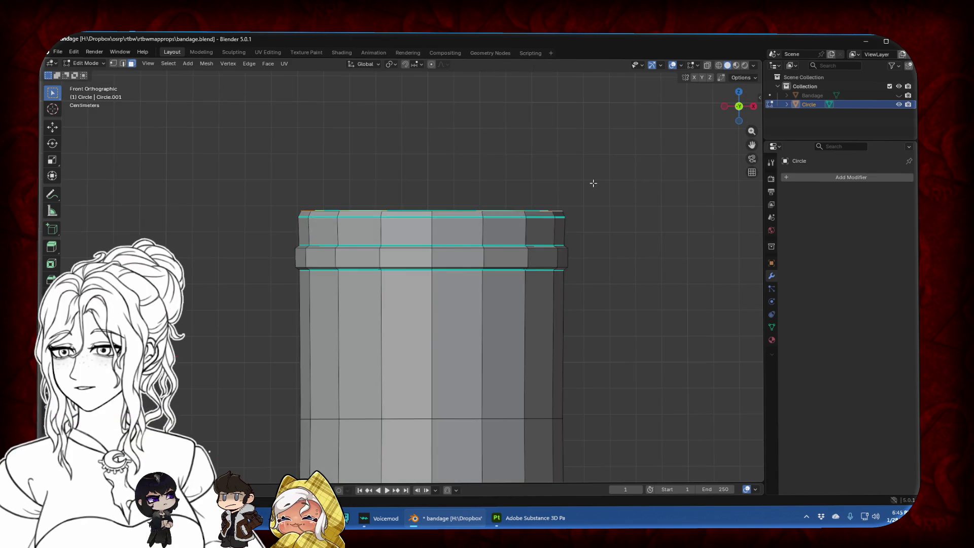
# Lift the selected rim faces upward along Z
pyautogui.press('g')
pyautogui.press('z')
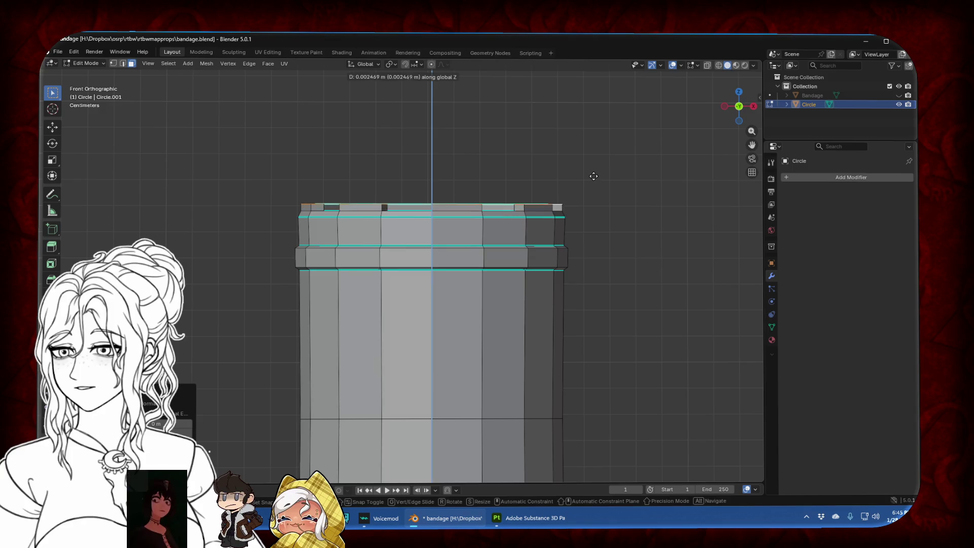
pyautogui.click(594, 180)
# Add five more alternating rim faces to the selection
pyautogui.moveTo(496, 178)
pyautogui.mouseDown(button='middle')
pyautogui.moveTo(541, 181)
pyautogui.moveTo(475, 250)
pyautogui.mouseUp(button='middle')
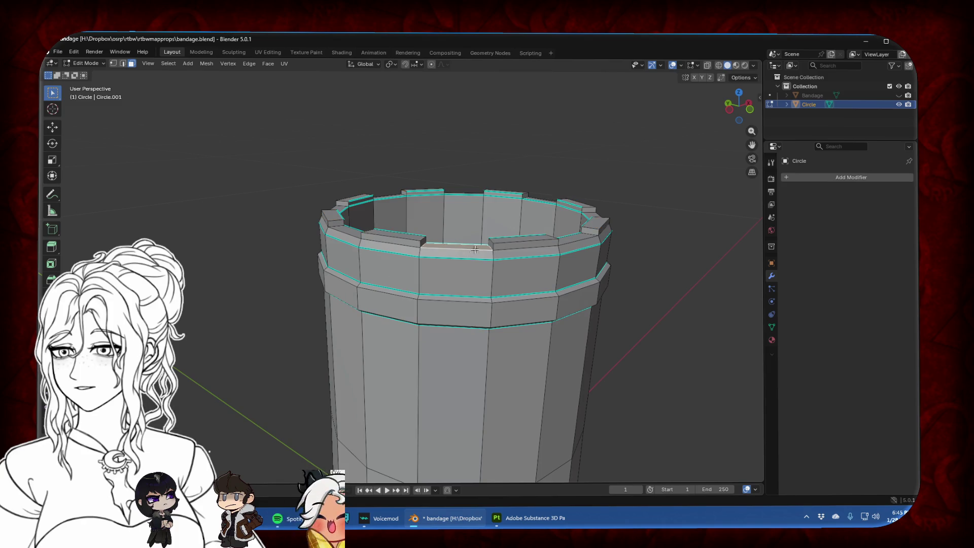
pyautogui.moveTo(475, 249); pyautogui.dragTo(481, 166, button='middle')
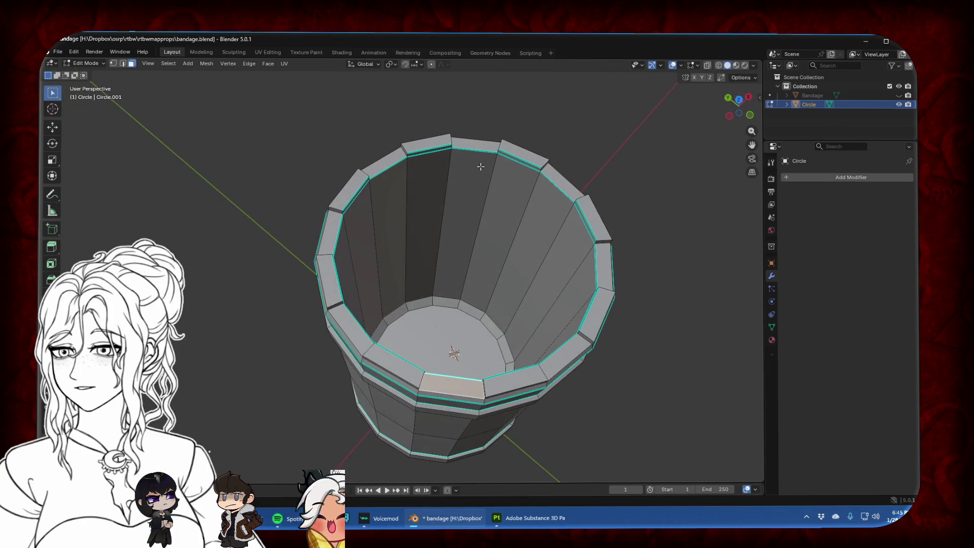
pyautogui.keyDown('shift'); pyautogui.click(477, 144); pyautogui.keyUp('shift')
pyautogui.keyDown('shift'); pyautogui.click(398, 160); pyautogui.keyUp('shift')
pyautogui.keyDown('shift'); pyautogui.click(329, 233); pyautogui.keyUp('shift')
pyautogui.keyDown('shift'); pyautogui.click(351, 328); pyautogui.keyUp('shift')
pyautogui.keyDown('shift'); pyautogui.click(557, 361); pyautogui.keyUp('shift')
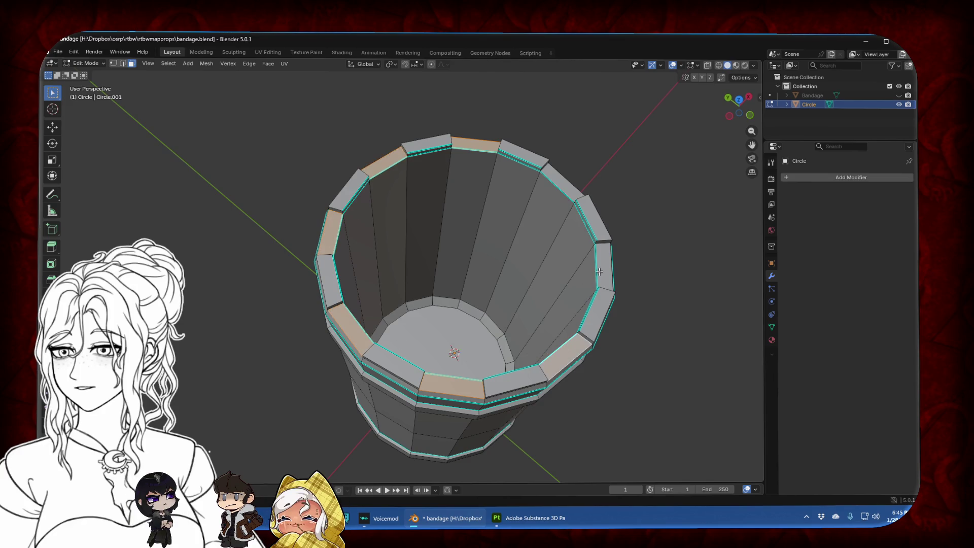
# Extrude the selected rim faces slightly, then rotate and lift them along Z
pyautogui.click(749, 115)
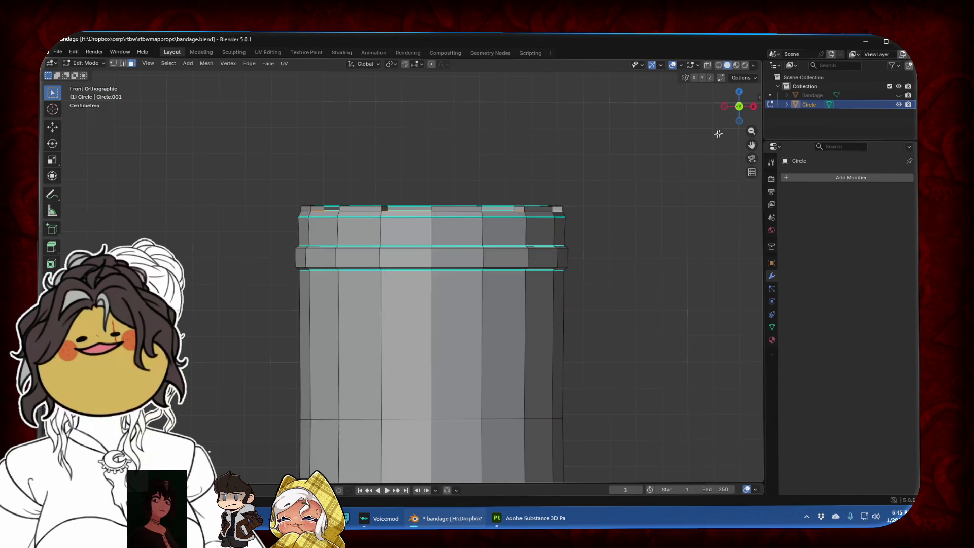
pyautogui.press('e')
pyautogui.click(549, 189)
pyautogui.press('r')
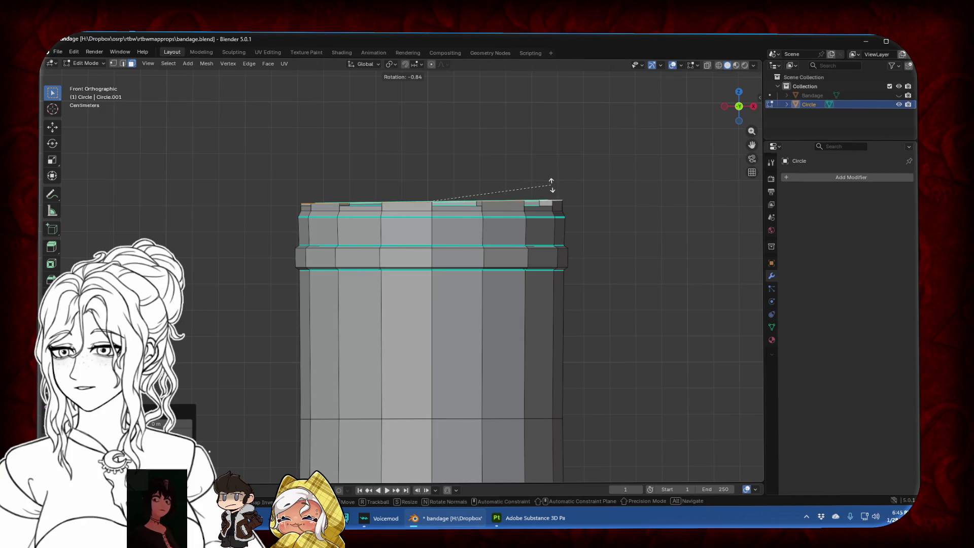
pyautogui.click(552, 185)
pyautogui.press('g')
pyautogui.press('z')
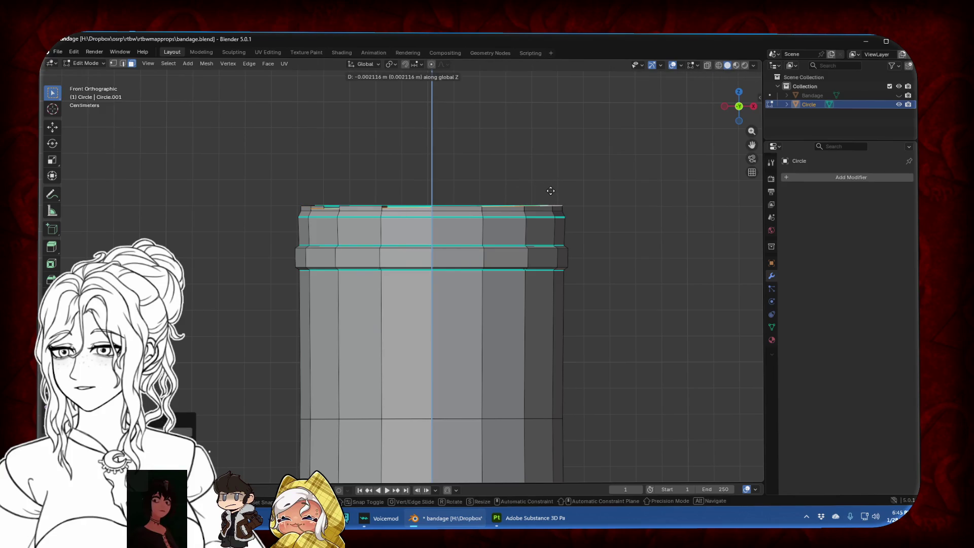
pyautogui.click(550, 191)
# Inspect the notched rim in Object Mode, then return to Edit Mode
pyautogui.press('Tab')
pyautogui.moveTo(428, 166)
pyautogui.mouseDown(button='middle')
pyautogui.moveTo(435, 199)
pyautogui.moveTo(462, 196)
pyautogui.mouseUp(button='middle')
pyautogui.press('Tab')
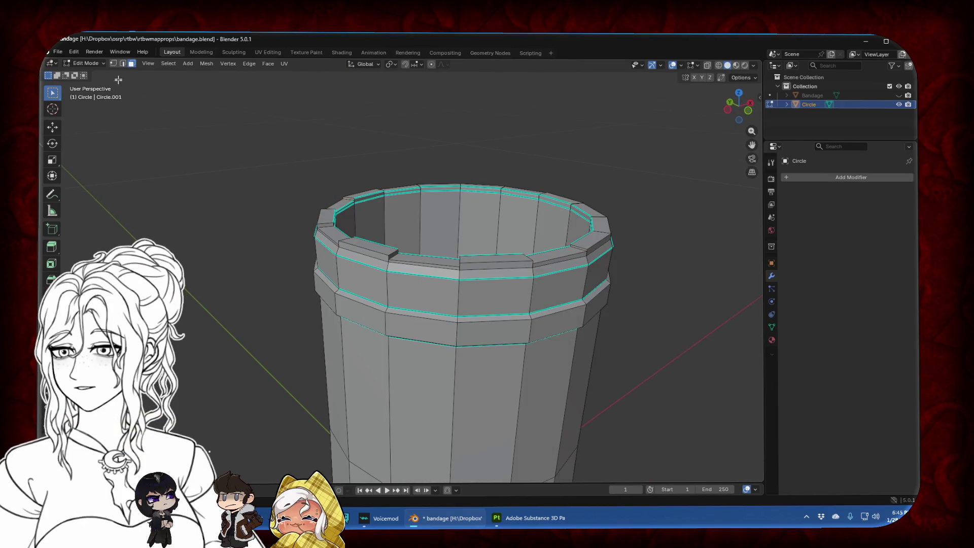
pyautogui.moveTo(365, 216); pyautogui.dragTo(370, 274, button='middle')
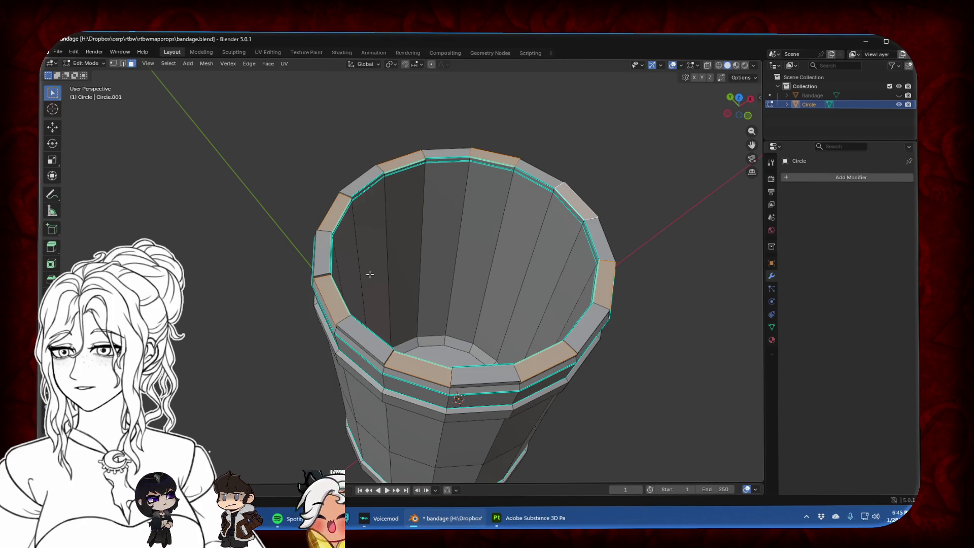
# Mark the selected rim edges as sharp from the Edge menu
pyautogui.hotkey('ctrl', 'f')
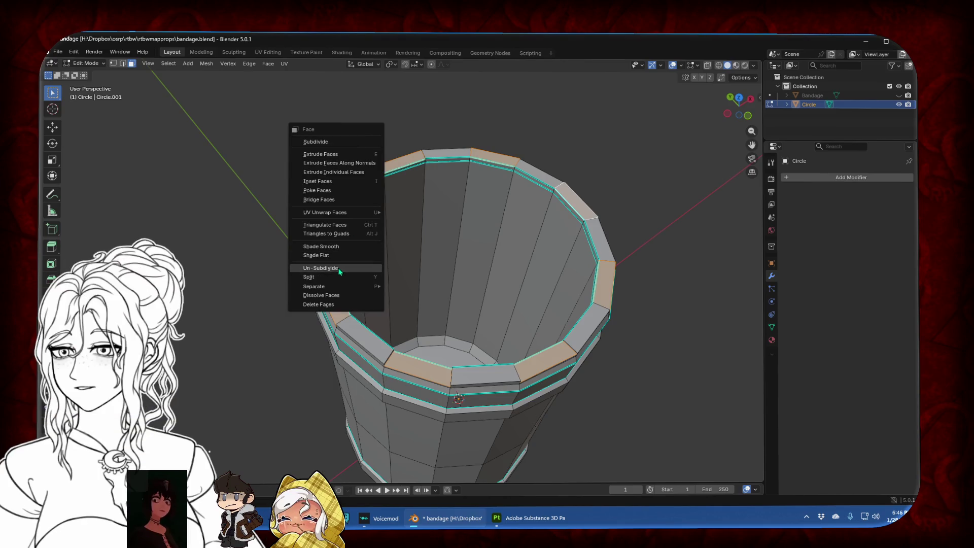
pyautogui.click(281, 65)
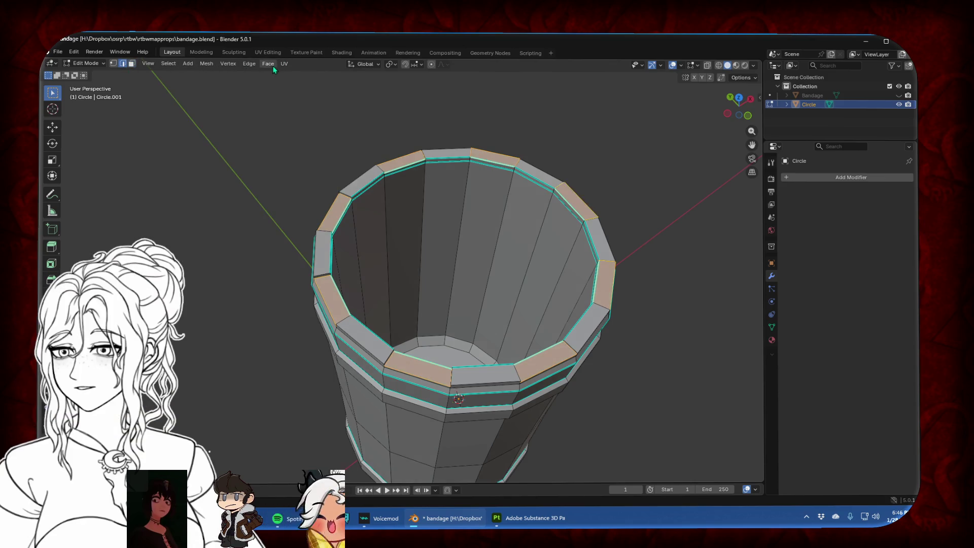
pyautogui.click(285, 65)
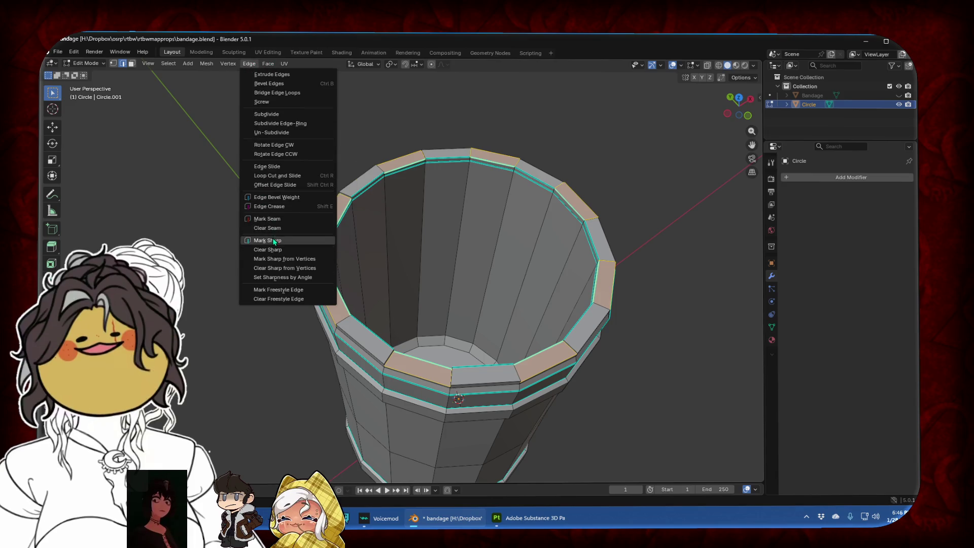
pyautogui.click(274, 241)
# Reselect three rim faces, mark their edges sharp, and return to Object Mode
pyautogui.click(131, 63)
pyautogui.click(232, 217)
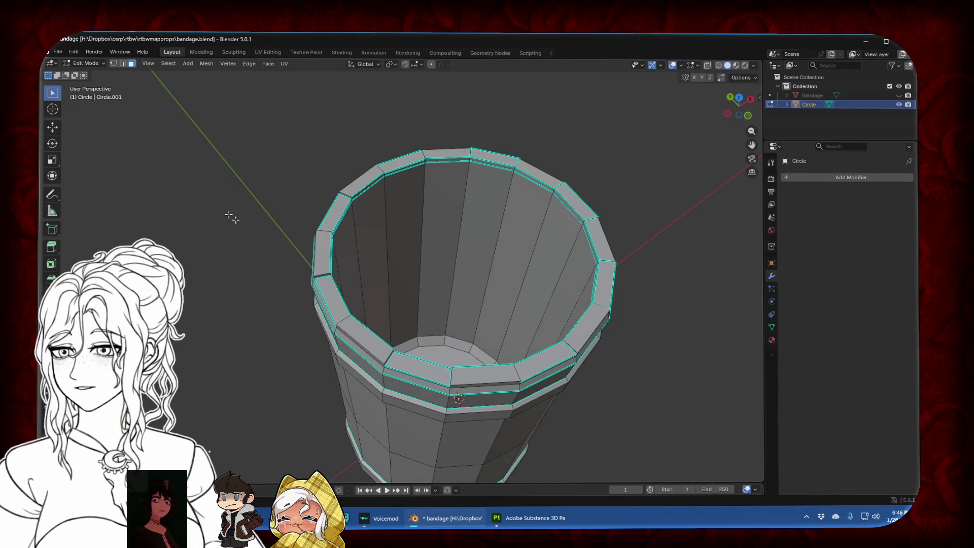
pyautogui.keyDown('shift'); pyautogui.click(374, 344); pyautogui.keyUp('shift')
pyautogui.keyDown('shift'); pyautogui.click(486, 378); pyautogui.keyUp('shift')
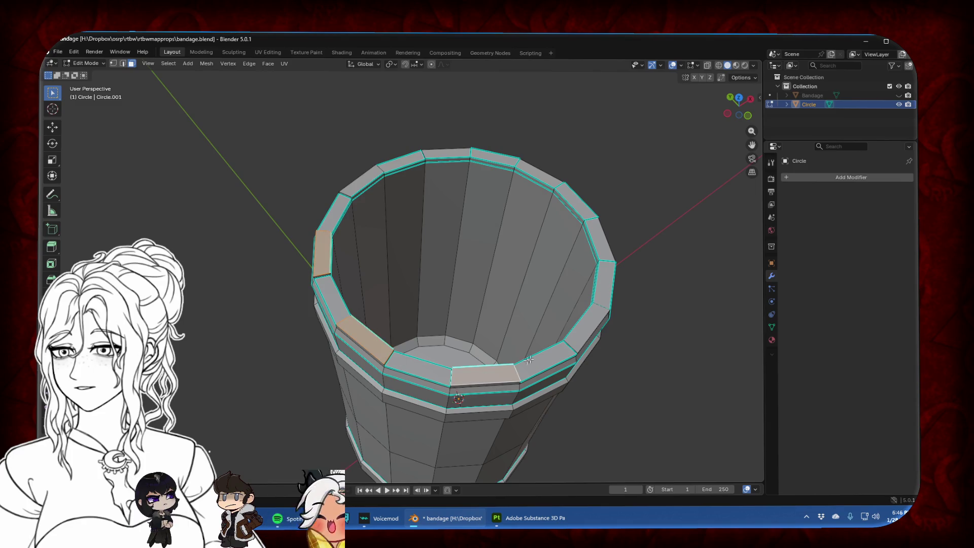
pyautogui.keyDown('shift'); pyautogui.click(588, 326); pyautogui.keyUp('shift')
pyautogui.moveTo(589, 327)
pyautogui.mouseDown(button='middle')
pyautogui.moveTo(497, 196)
pyautogui.moveTo(544, 246)
pyautogui.mouseUp(button='middle')
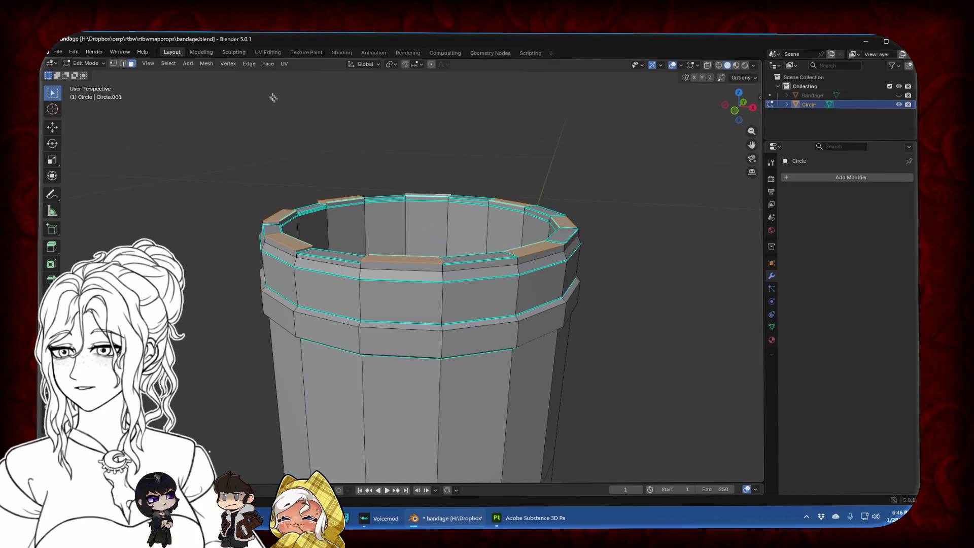
pyautogui.hotkey('ctrl', 'e')
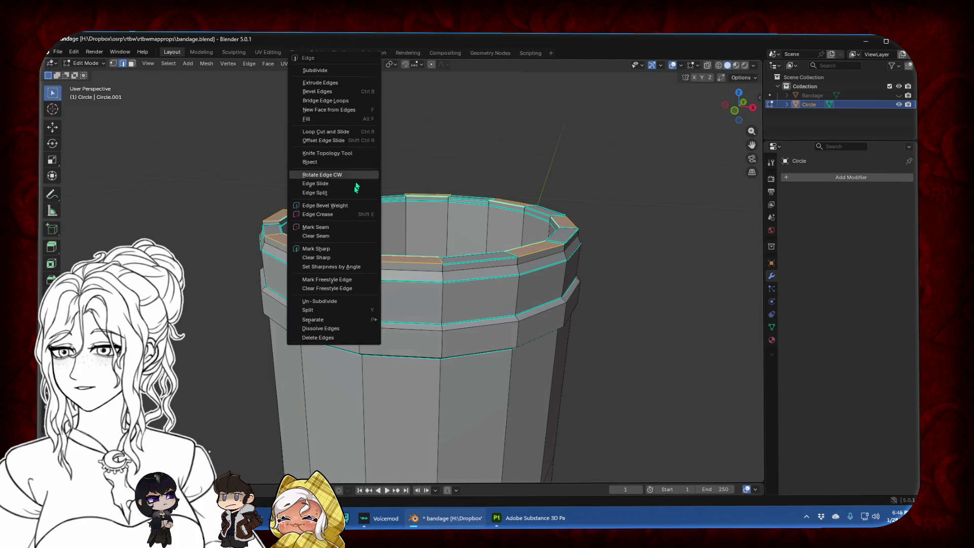
pyautogui.click(332, 250)
pyautogui.press('Tab')
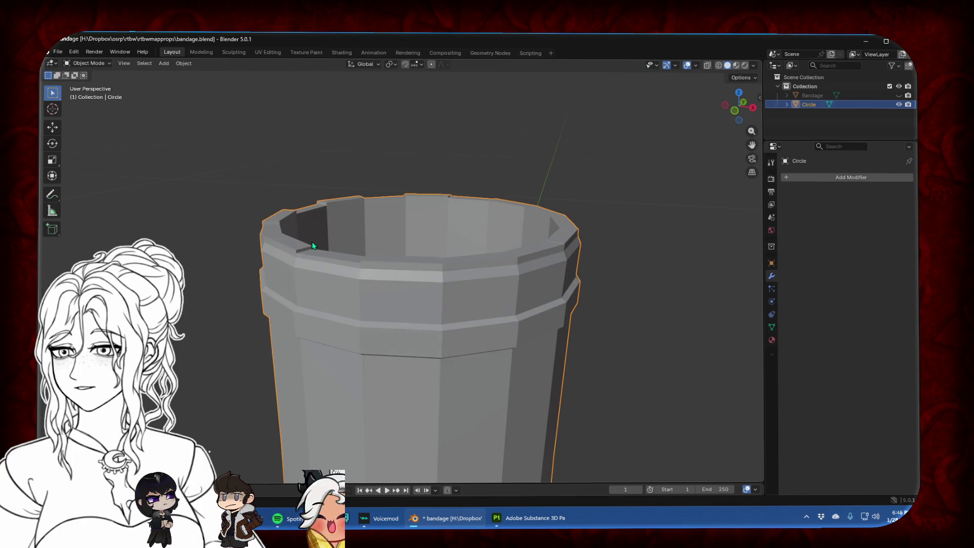
# Switch to Left Orthographic view, zoom out, reselect the Circle cup, and enter Edit Mode
pyautogui.moveTo(321, 252)
pyautogui.mouseDown(button='middle')
pyautogui.moveTo(531, 242)
pyautogui.moveTo(508, 257)
pyautogui.moveTo(389, 246)
pyautogui.moveTo(403, 250)
pyautogui.mouseUp(button='middle')
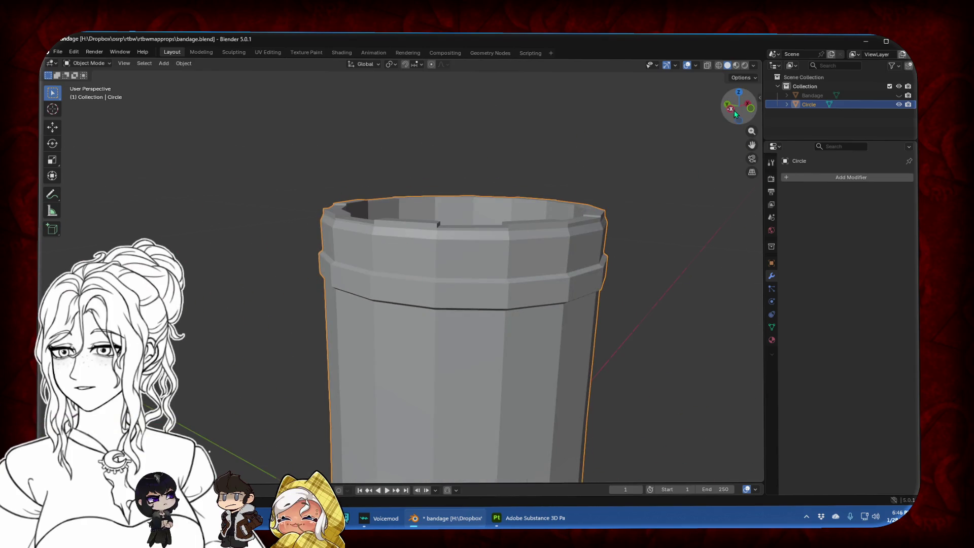
pyautogui.click(729, 107)
pyautogui.scroll(-5, 583, 249)
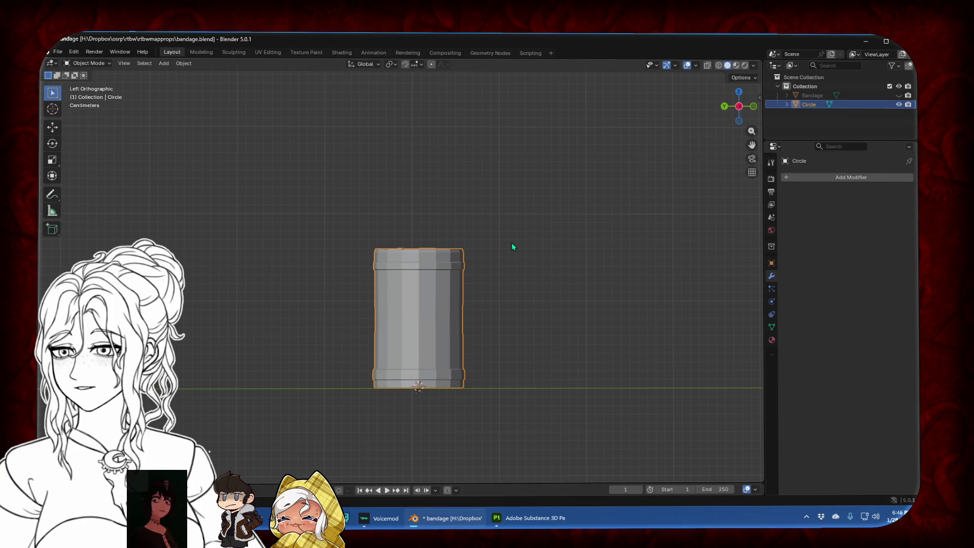
pyautogui.hotkey('alt', 'a')
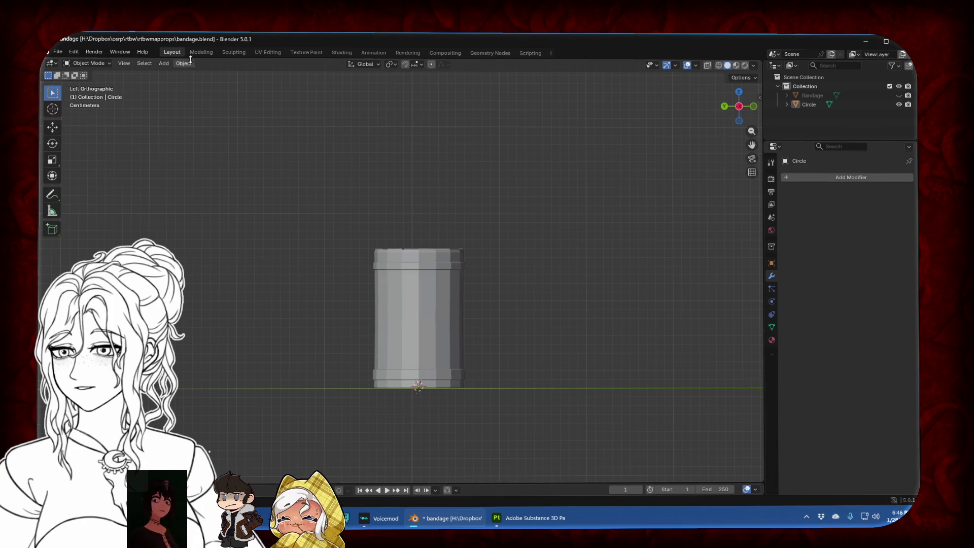
pyautogui.click(190, 63)
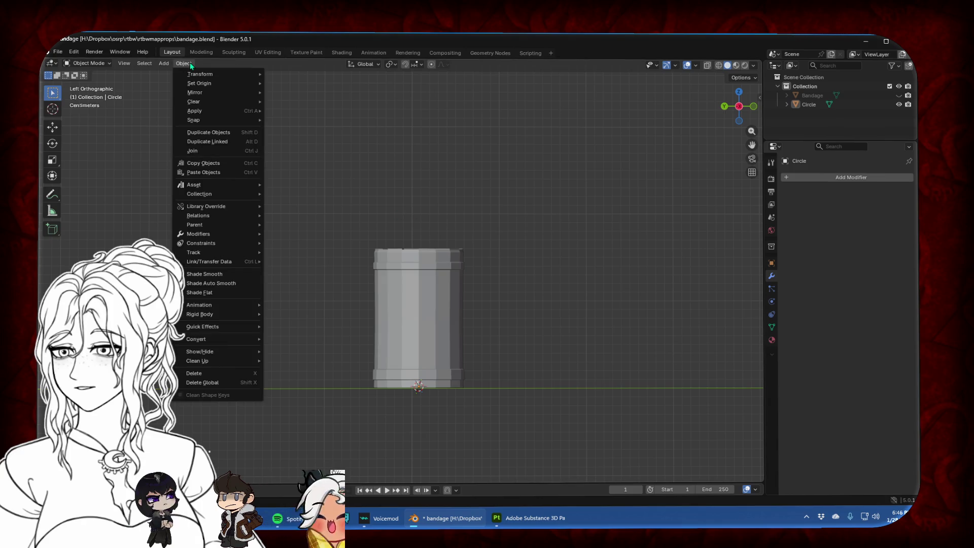
pyautogui.moveTo(164, 65)
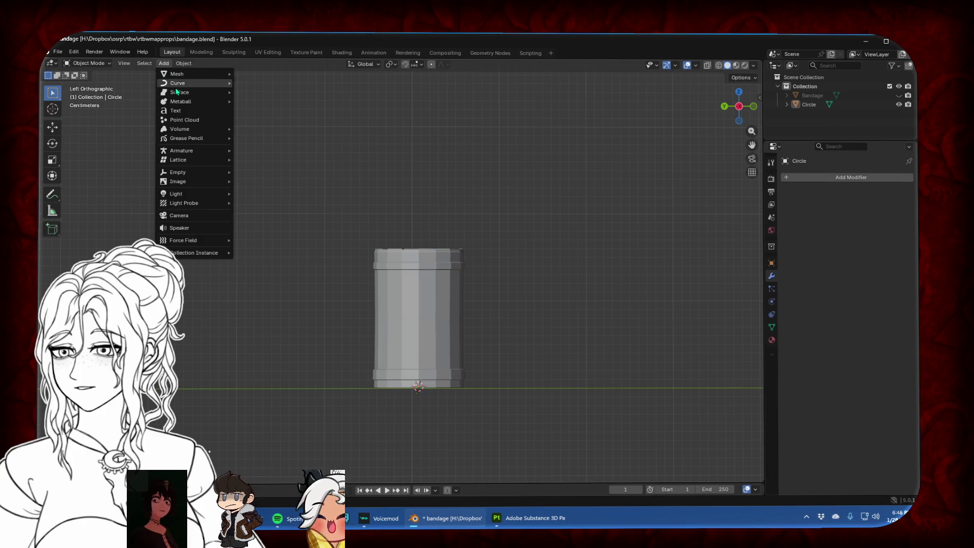
pyautogui.click(437, 318)
pyautogui.press('Tab')
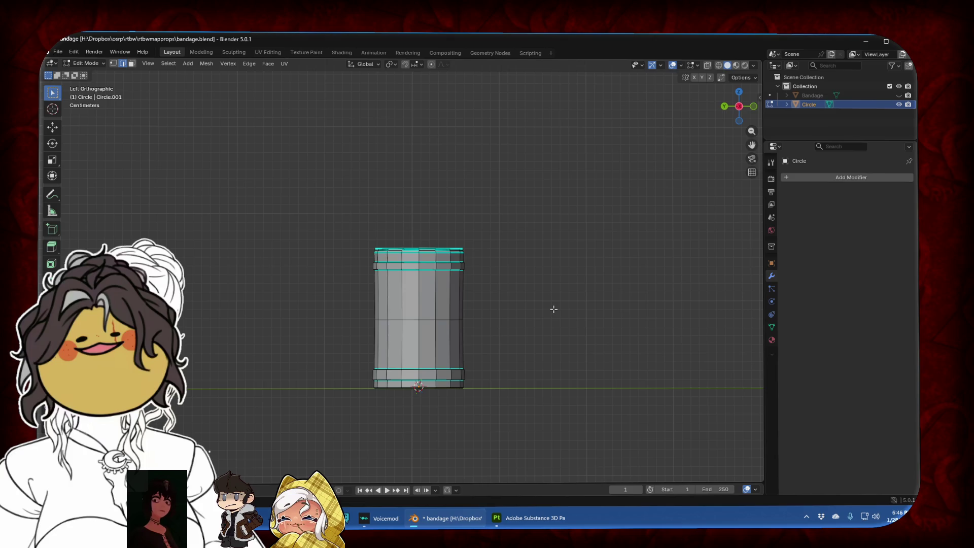
# Add a new cylinder mesh to serve as the mug's handle
pyautogui.click(207, 64)
pyautogui.moveTo(187, 63)
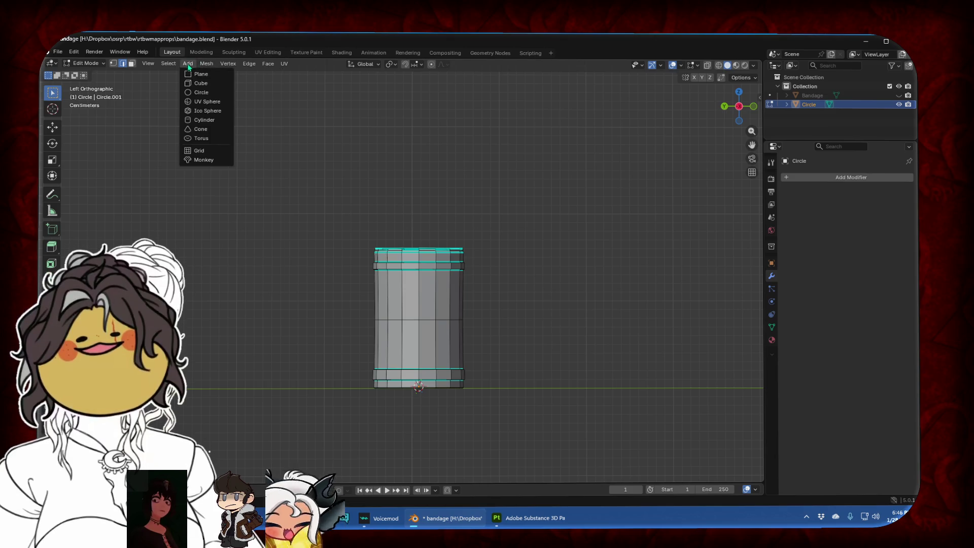
pyautogui.click(204, 119)
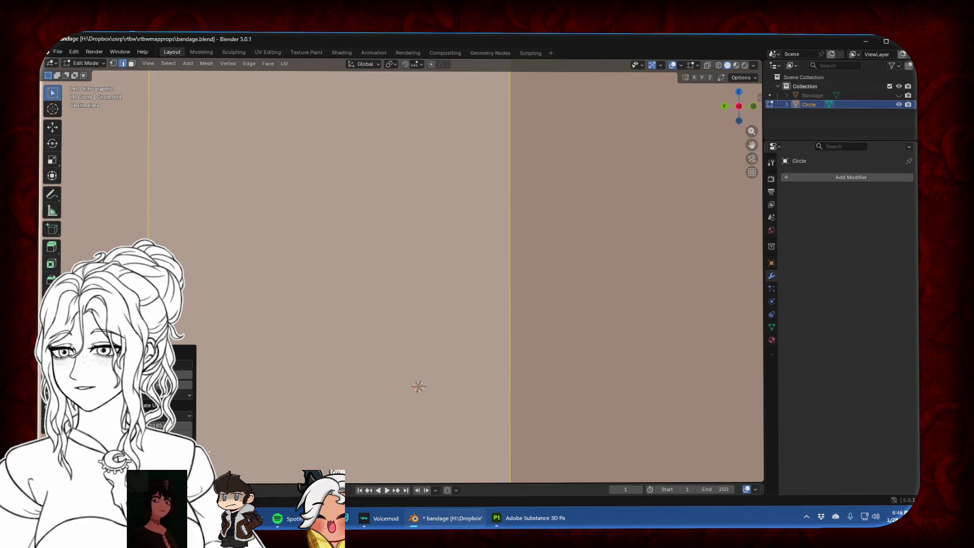
pyautogui.scroll(-5, 613, 282)
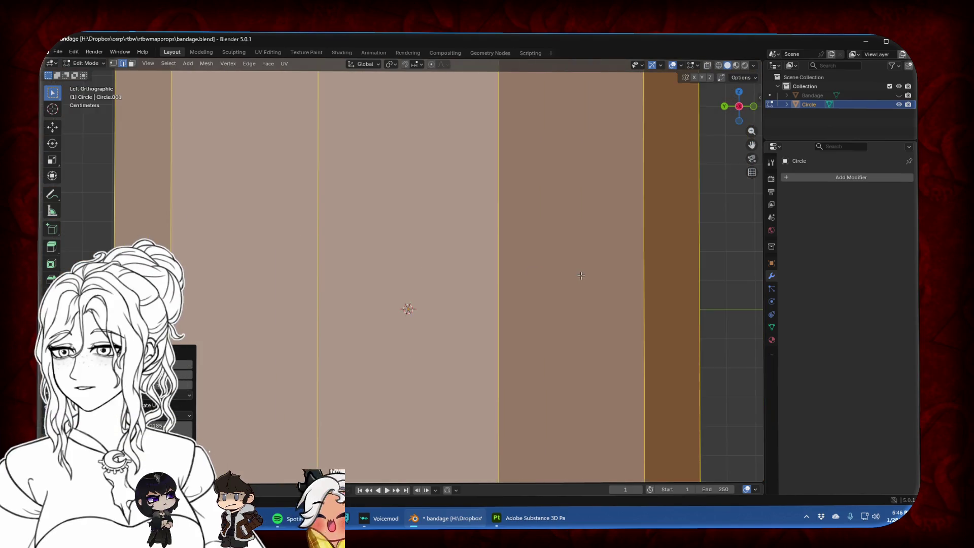
pyautogui.scroll(-5, 613, 283)
pyautogui.scroll(-3, 498, 283)
pyautogui.scroll(-4, 426, 282)
pyautogui.scroll(-1, 415, 283)
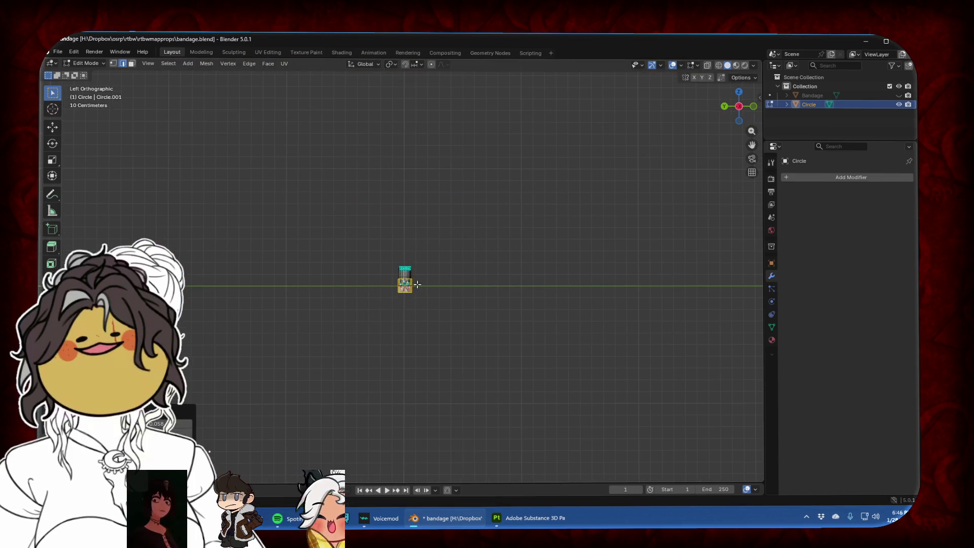
pyautogui.scroll(3, 464, 293)
pyautogui.scroll(3, 463, 293)
# Shrink the new cylinder and move it out beside the mug along Y, then up along Z
pyautogui.press('s')
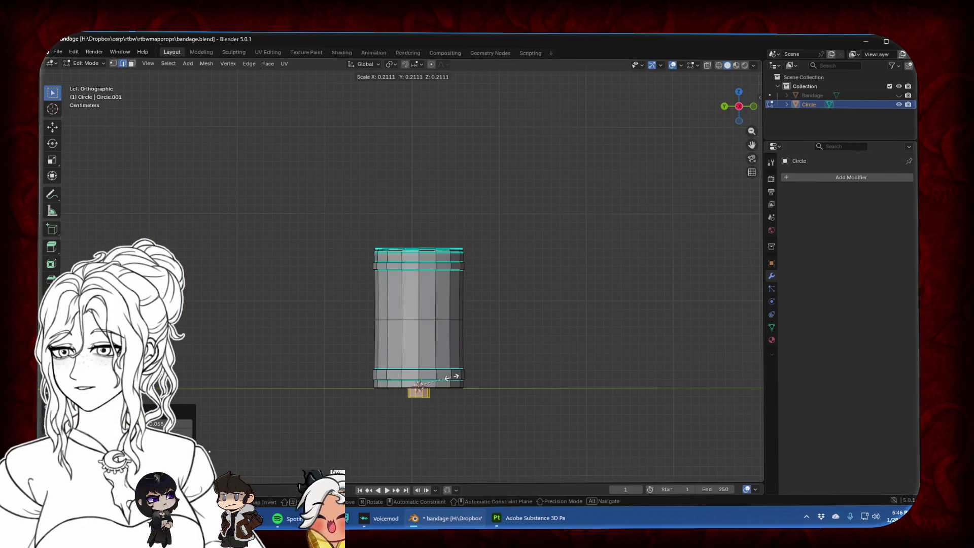
pyautogui.click(447, 378)
pyautogui.press('g')
pyautogui.press('y')
pyautogui.click(614, 390)
pyautogui.press('g')
pyautogui.press('z')
pyautogui.click(583, 340)
# Stretch the small cylinder about 7.5 times taller along Z into a thin rod
pyautogui.press('s')
pyautogui.press('z')
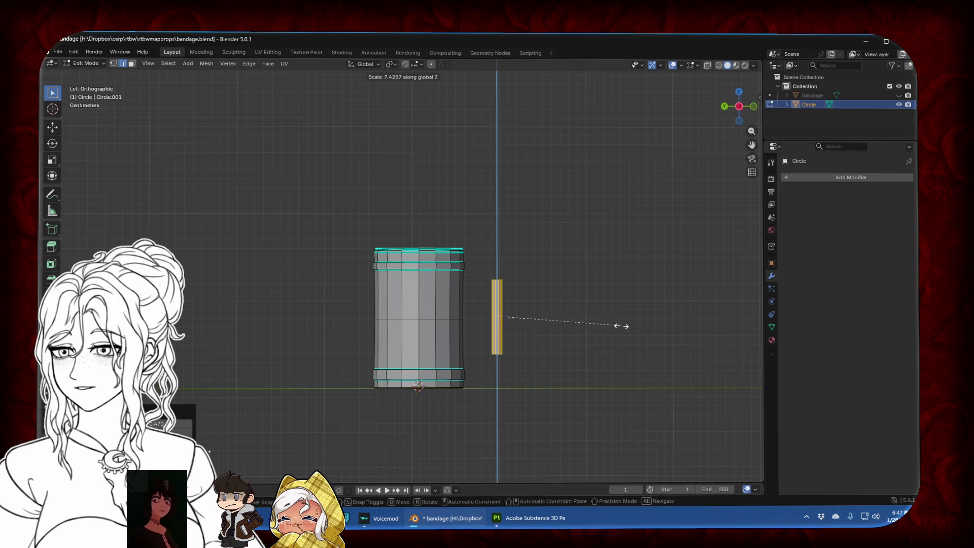
pyautogui.click(619, 335)
pyautogui.press('g')
pyautogui.press('z')
pyautogui.click(553, 344)
pyautogui.moveTo(750, 145); pyautogui.dragTo(721, 122)
pyautogui.scroll(5, 491, 223)
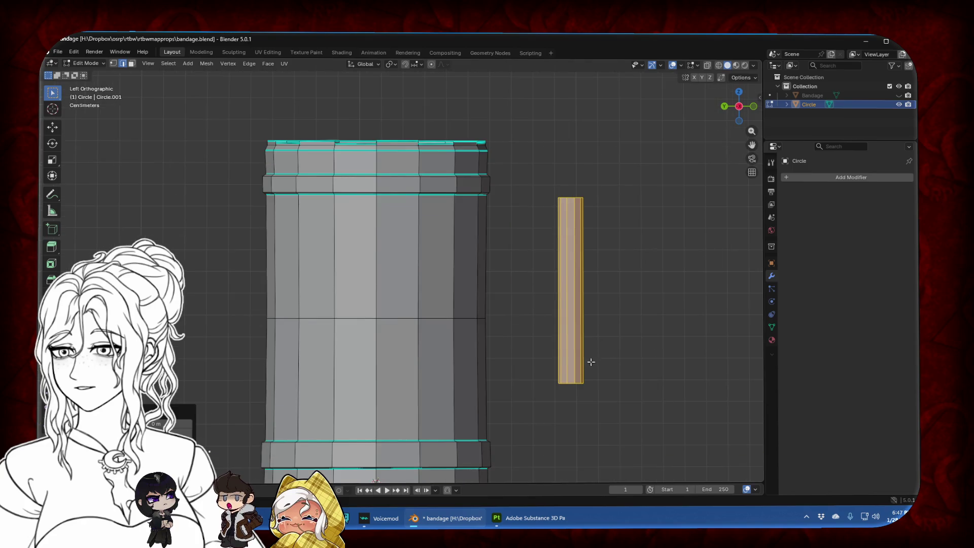
pyautogui.moveTo(635, 289); pyautogui.dragTo(608, 197, button='middle')
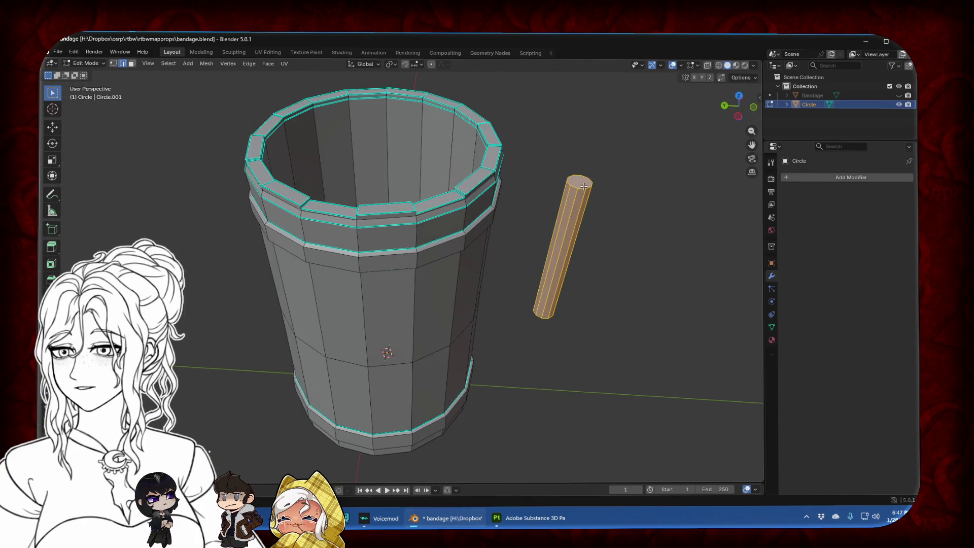
pyautogui.click(608, 187)
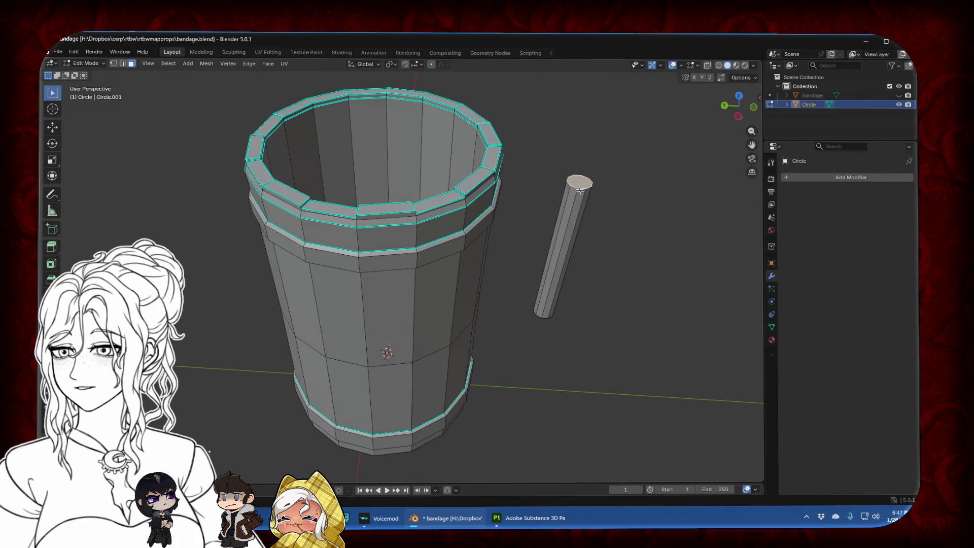
pyautogui.moveTo(580, 191); pyautogui.dragTo(607, 416, button='middle')
pyautogui.press('e')
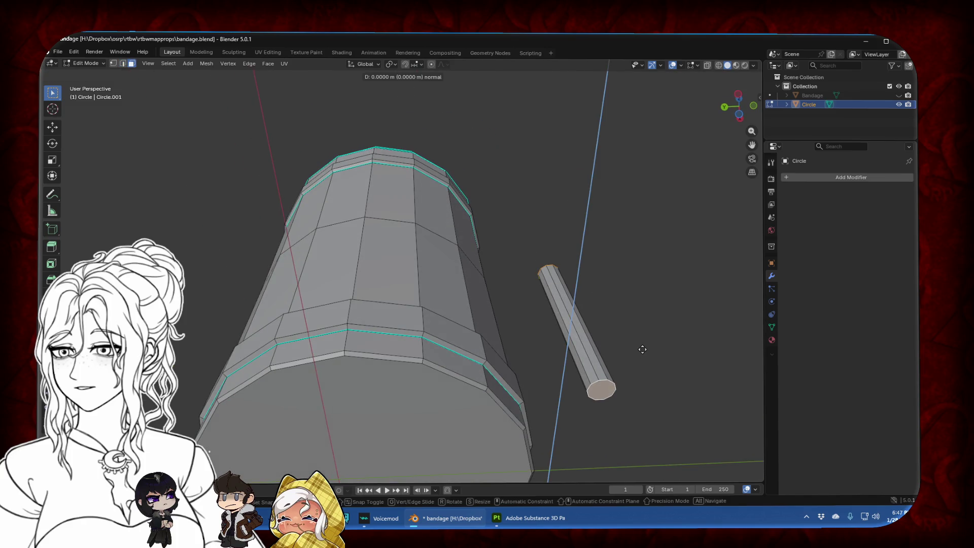
pyautogui.rightClick(642, 349)
pyautogui.rightClick(643, 350)
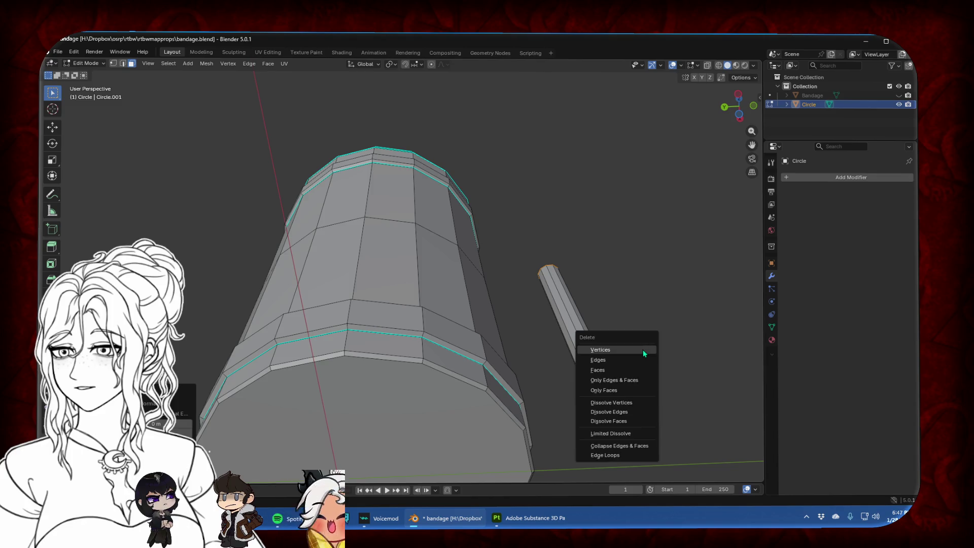
pyautogui.click(644, 330)
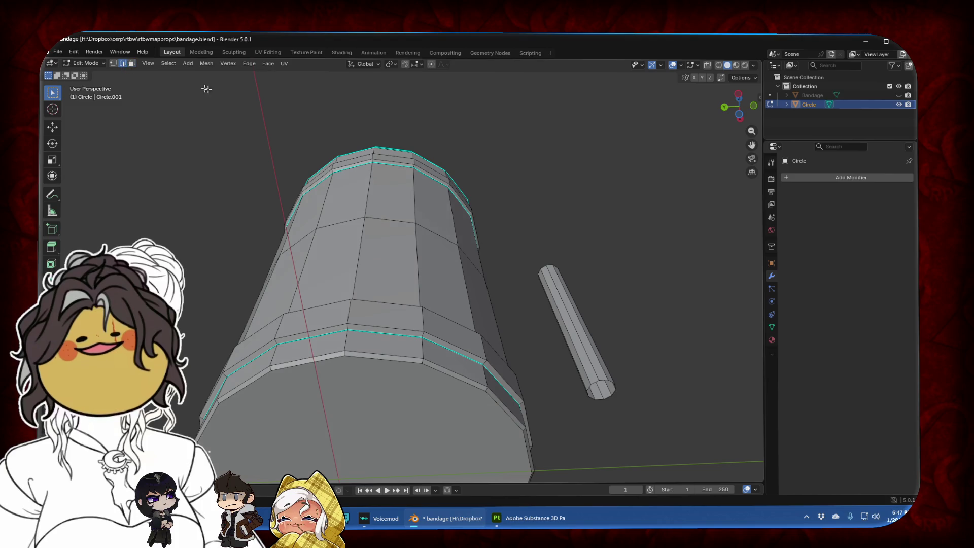
pyautogui.click(724, 105)
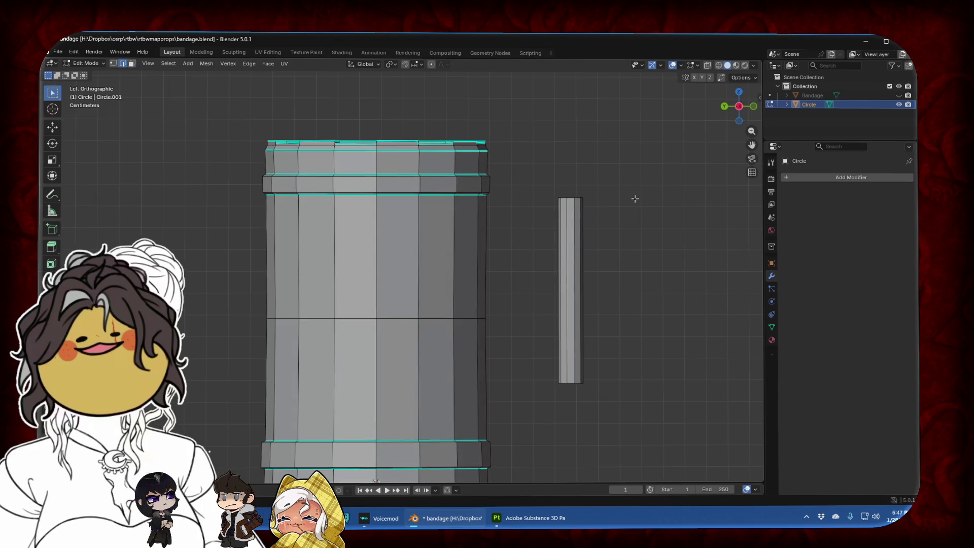
# Lower the rod's top loop, tilt it, and pull out a first bent section along Y
pyautogui.keyDown('alt'); pyautogui.click(571, 199); pyautogui.keyUp('alt')
pyautogui.press('g')
pyautogui.press('z')
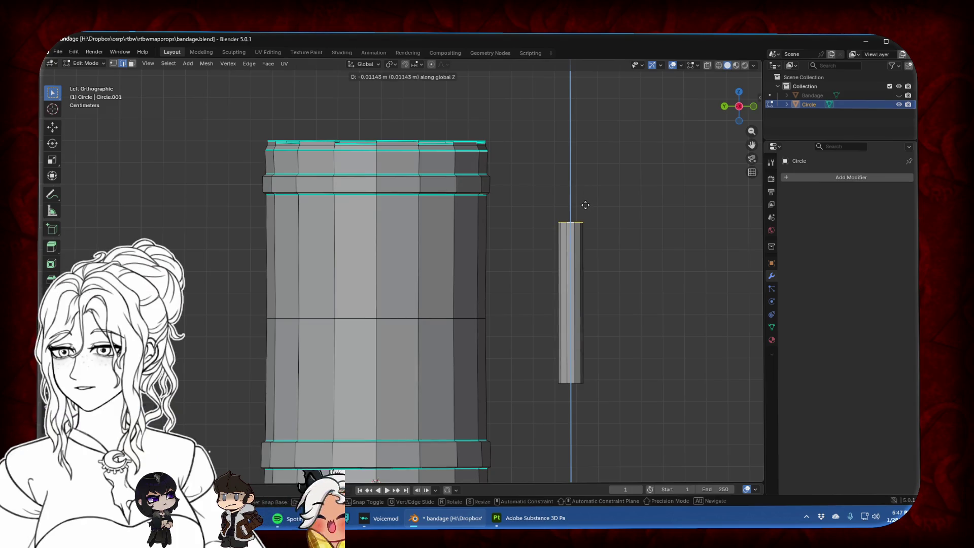
pyautogui.click(586, 192)
pyautogui.press('r')
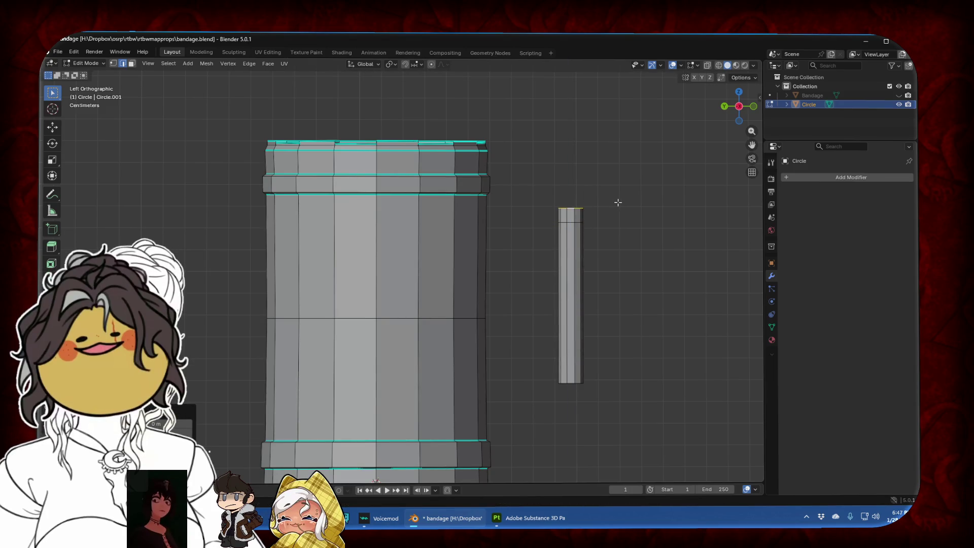
pyautogui.click(609, 180)
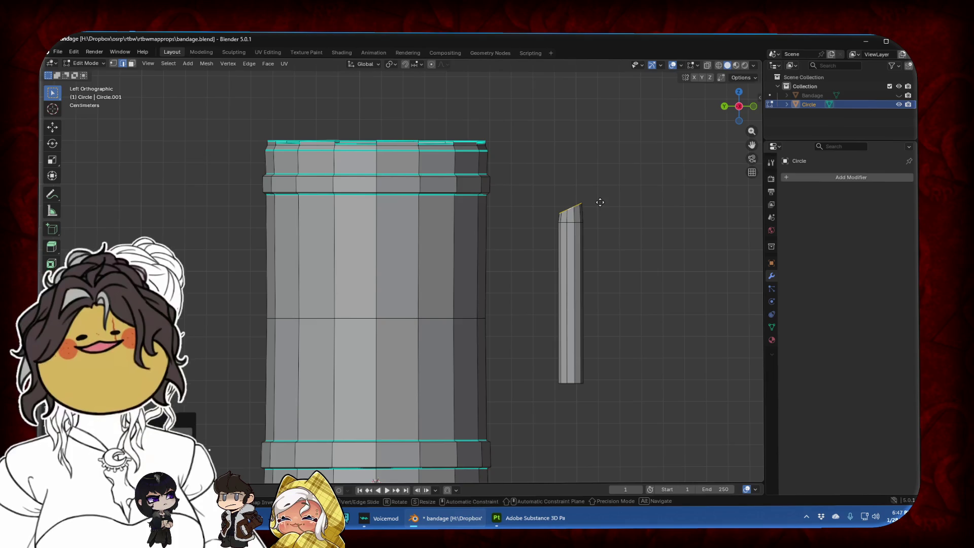
pyautogui.press('g')
pyautogui.press('y')
pyautogui.press('y')
pyautogui.press('y')
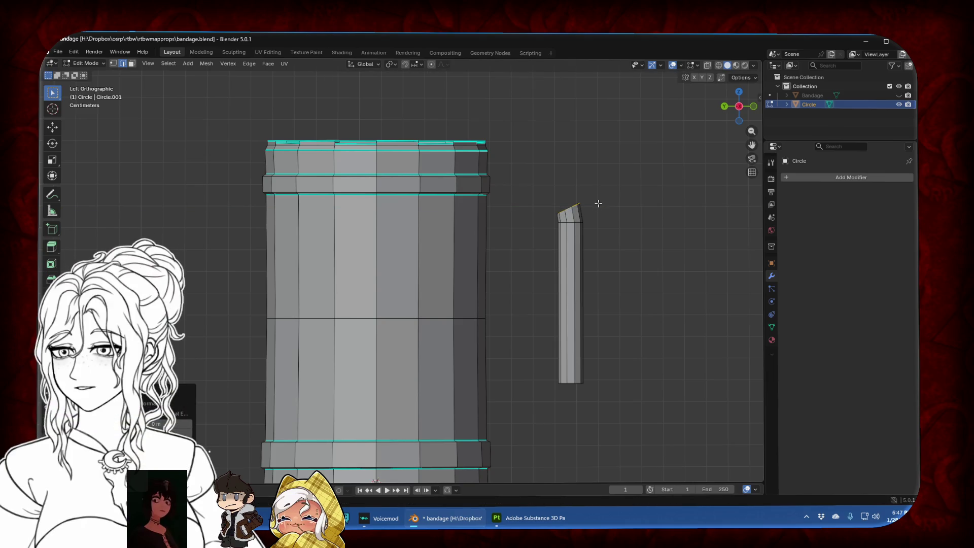
pyautogui.click(594, 209)
# Keep tilting and extending the top loop until the handle runs horizontally into the mug's side
pyautogui.press('r')
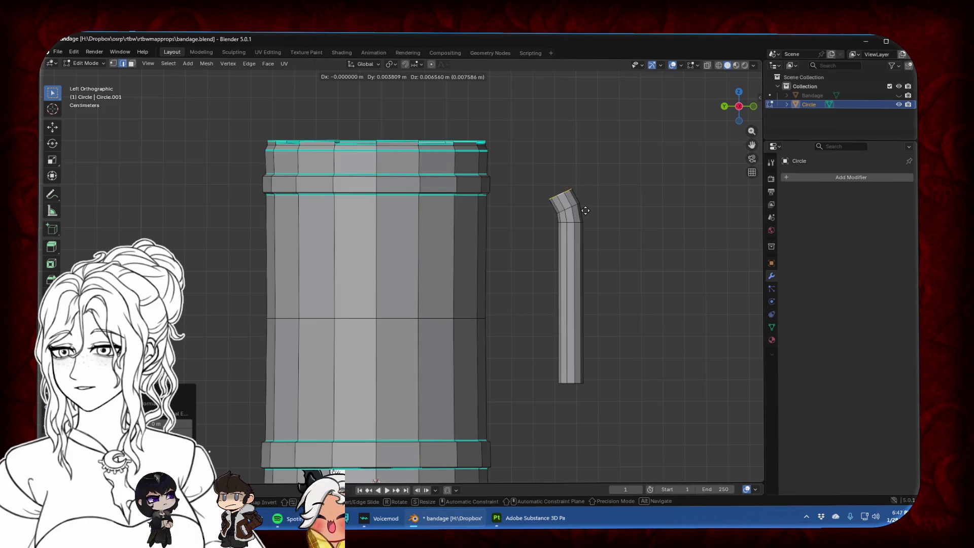
pyautogui.click(586, 185)
pyautogui.press('g')
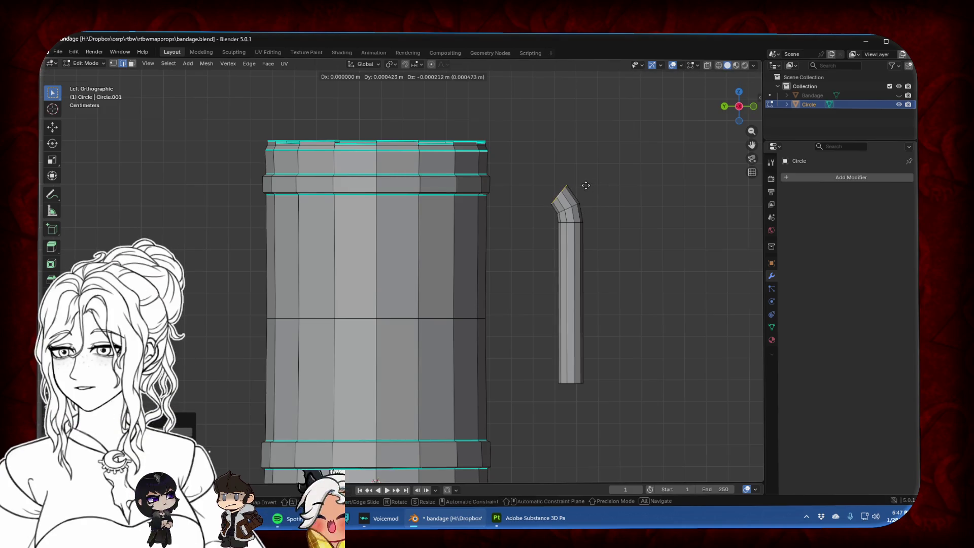
pyautogui.click(579, 192)
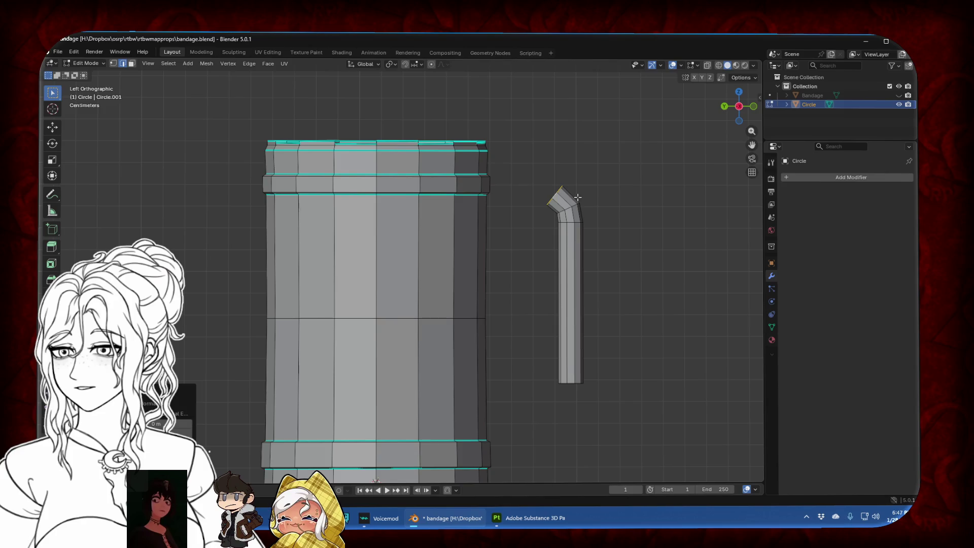
pyautogui.press('r')
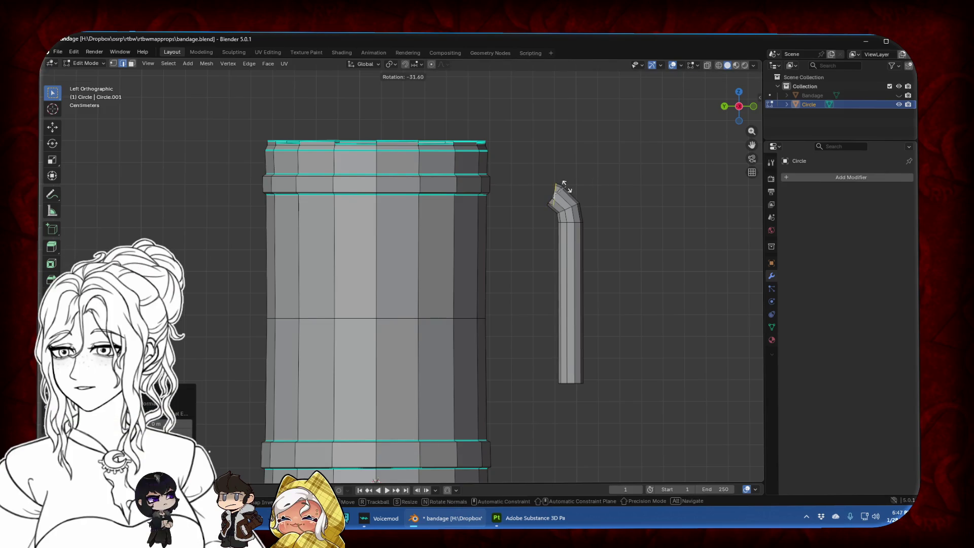
pyautogui.click(565, 186)
pyautogui.press('g')
pyautogui.press('y')
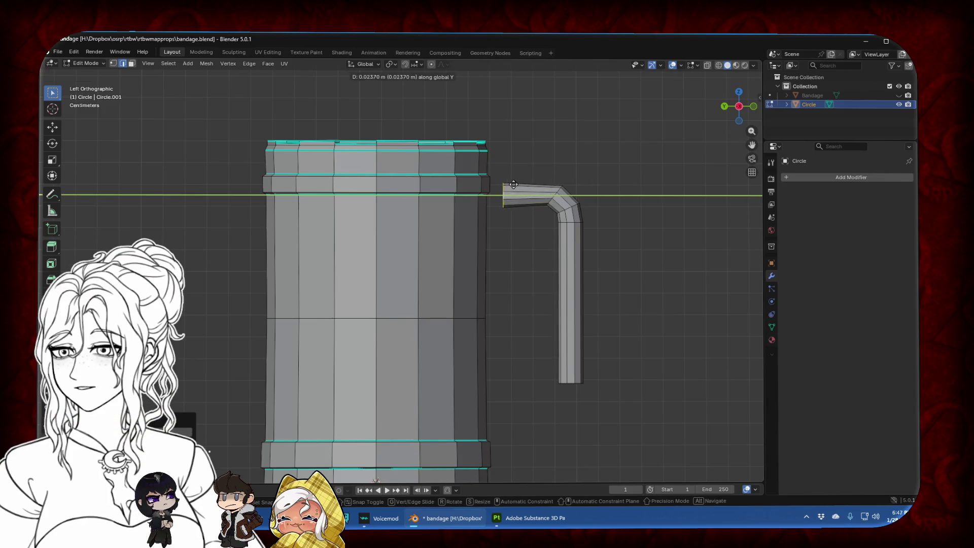
pyautogui.click(495, 184)
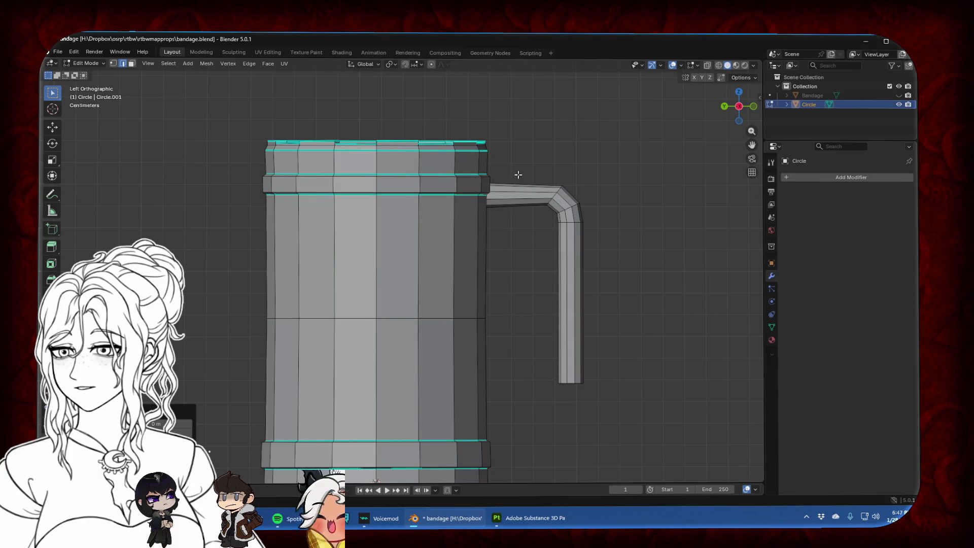
pyautogui.press('g')
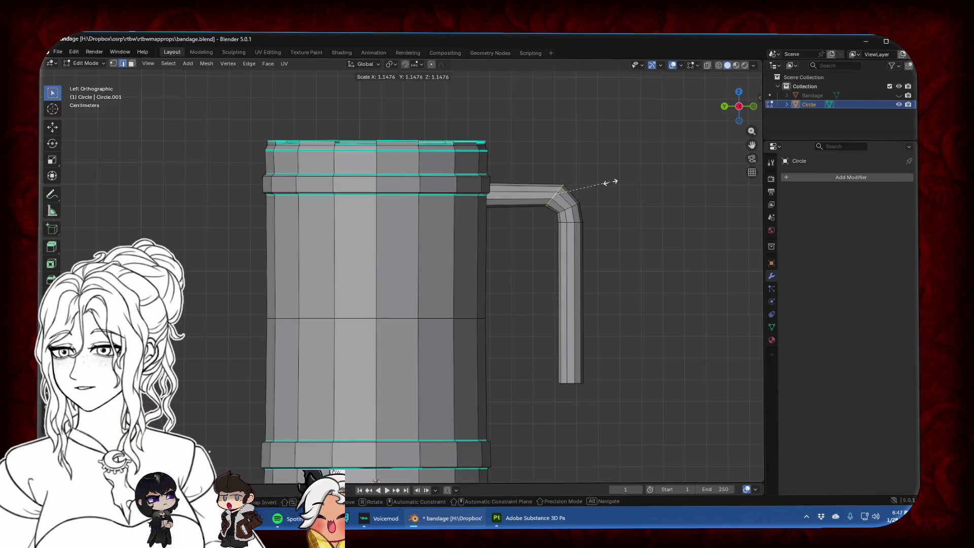
pyautogui.click(608, 185)
pyautogui.rightClick(571, 196)
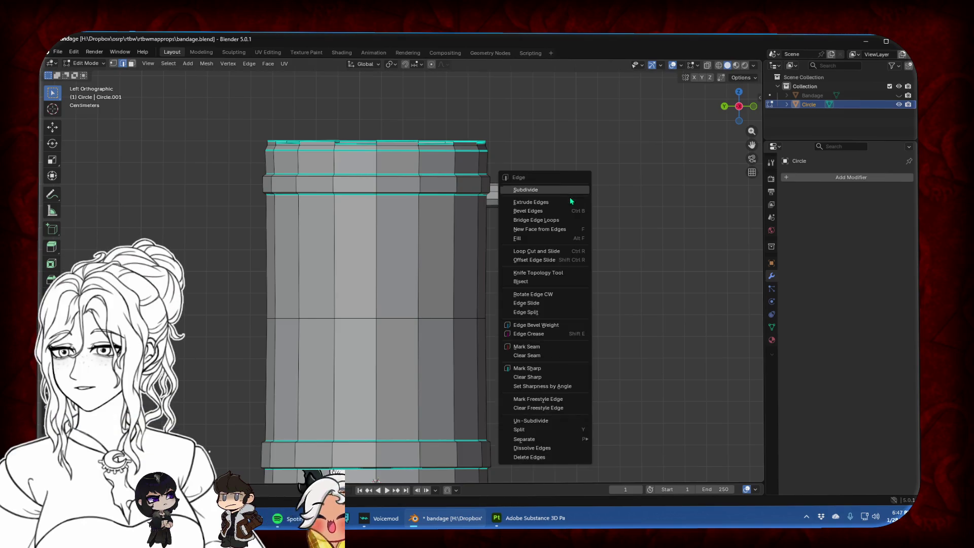
# Undo the handle bends until the rod is a plain straight vertical bar again
pyautogui.click(583, 371)
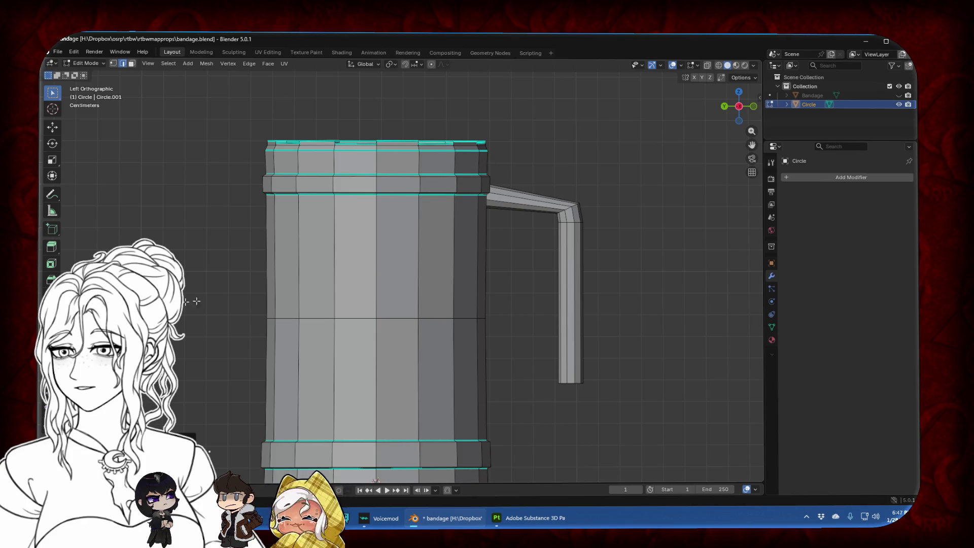
pyautogui.hotkey('ctrl', 'z')
pyautogui.hotkey('ctrl', 'z')
pyautogui.hotkey('ctrl', 'z')
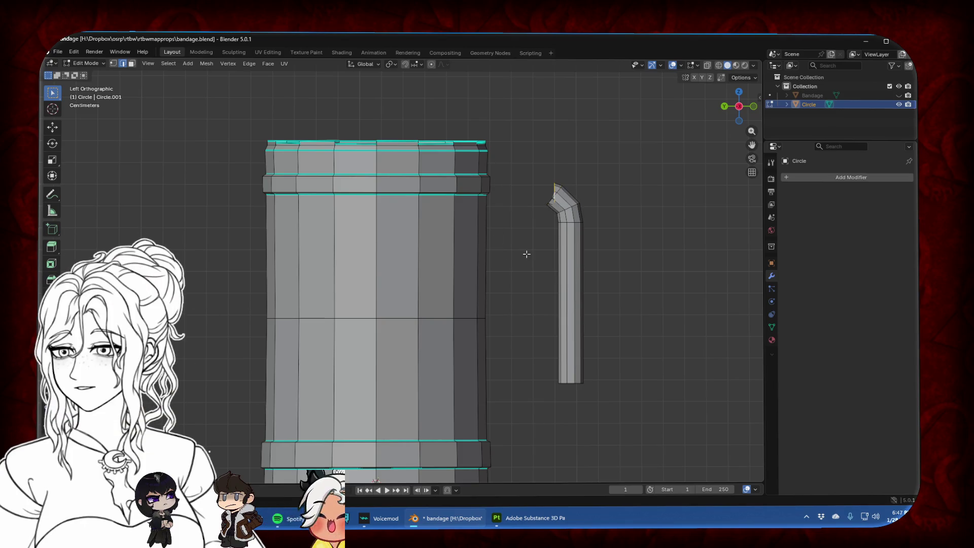
pyautogui.hotkey('ctrl', 'z')
pyautogui.hotkey('ctrl', 'z')
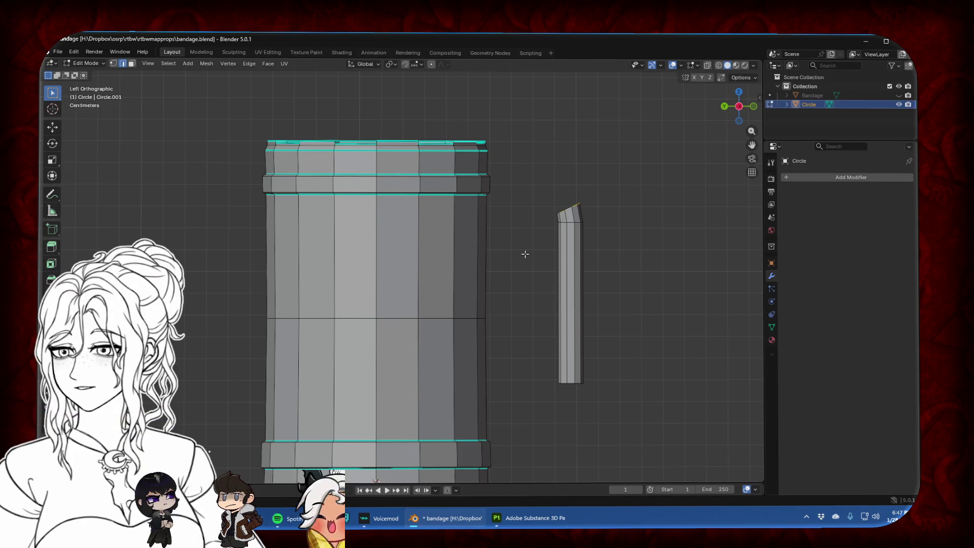
pyautogui.hotkey('ctrl', 'z')
pyautogui.hotkey('ctrl', 'z')
pyautogui.hotkey('ctrl', 'z')
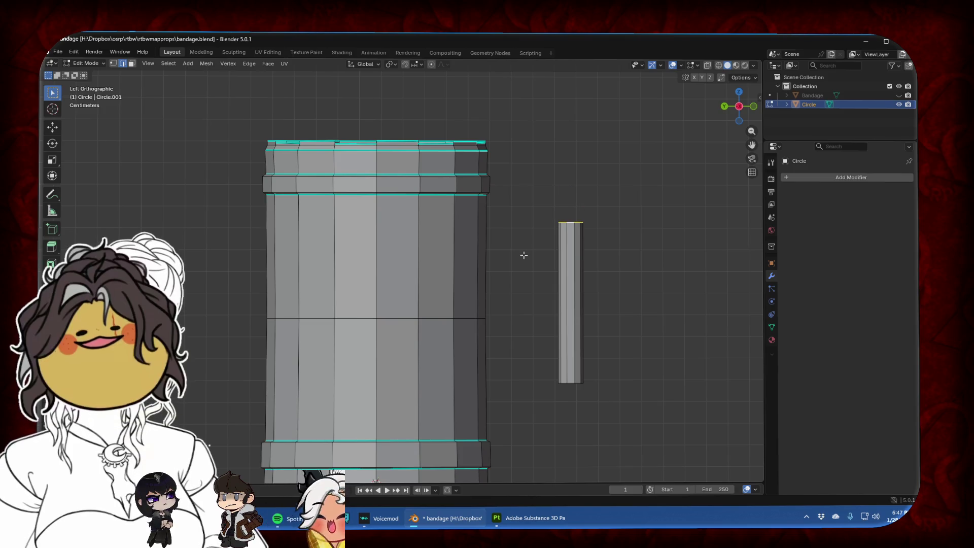
pyautogui.hotkey('ctrl', 'z')
# Select all of the bar's geometry and separate it into its own object, Circle.001
pyautogui.press('Tab')
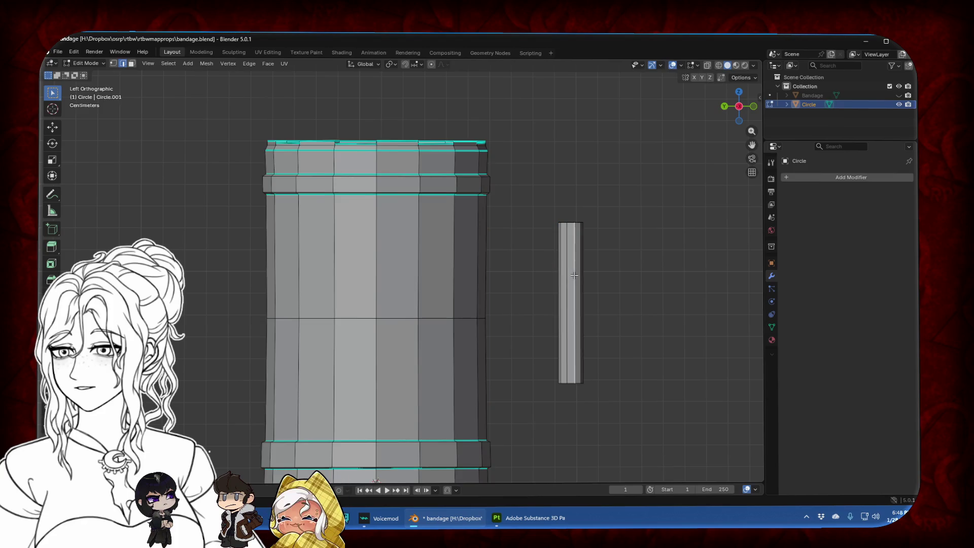
pyautogui.press('a')
pyautogui.press('p')
pyautogui.click(574, 276)
pyautogui.press('Tab')
# Select Circle.001 and lower the bar along Z toward the mug's base
pyautogui.click(574, 278)
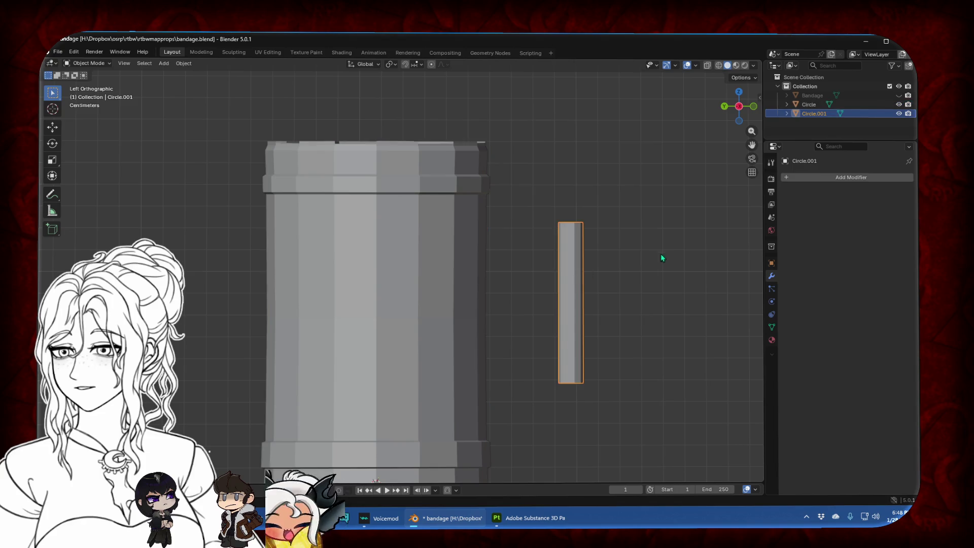
pyautogui.click(838, 181)
pyautogui.moveTo(829, 191)
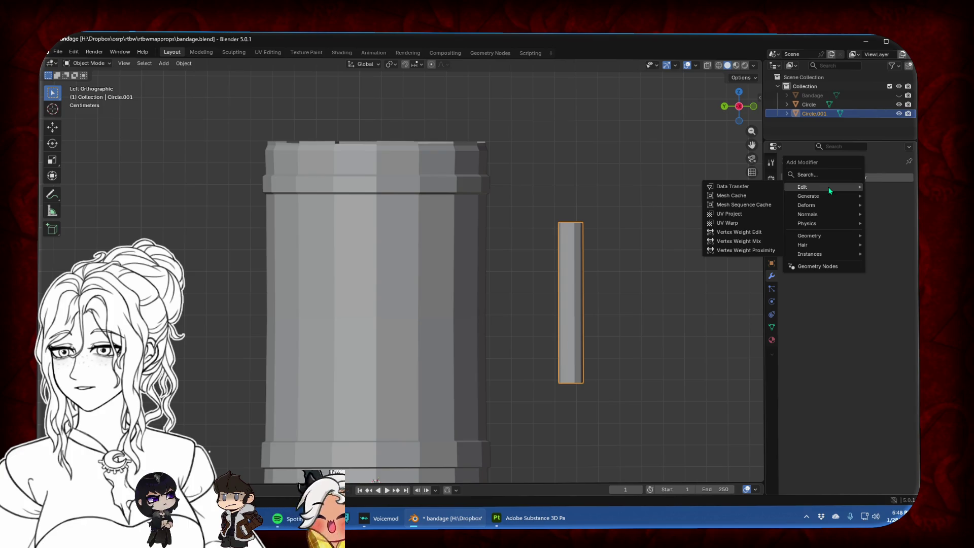
pyautogui.scroll(-4, 574, 274)
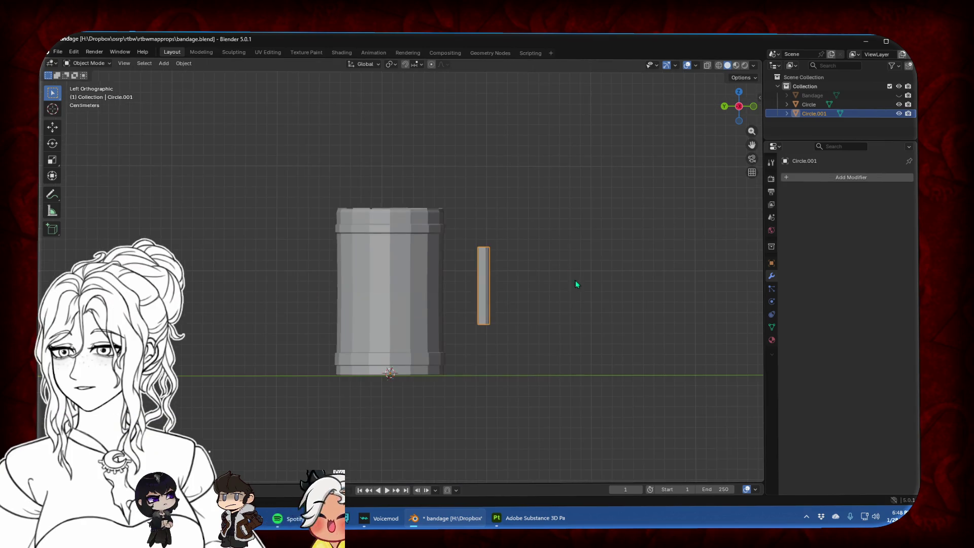
pyautogui.press('g')
pyautogui.press('z')
pyautogui.click(474, 376)
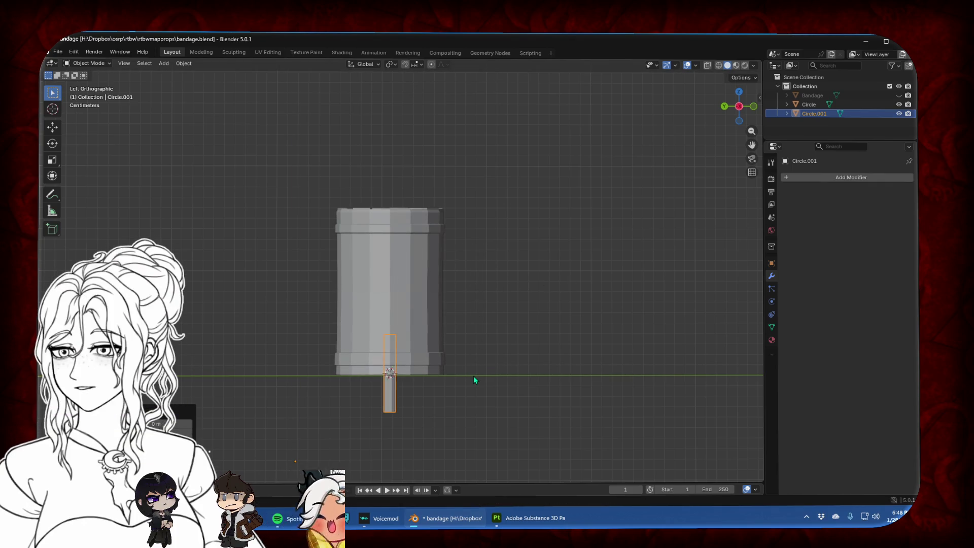
pyautogui.press('a')
pyautogui.hotkey('ctrl', 'p')
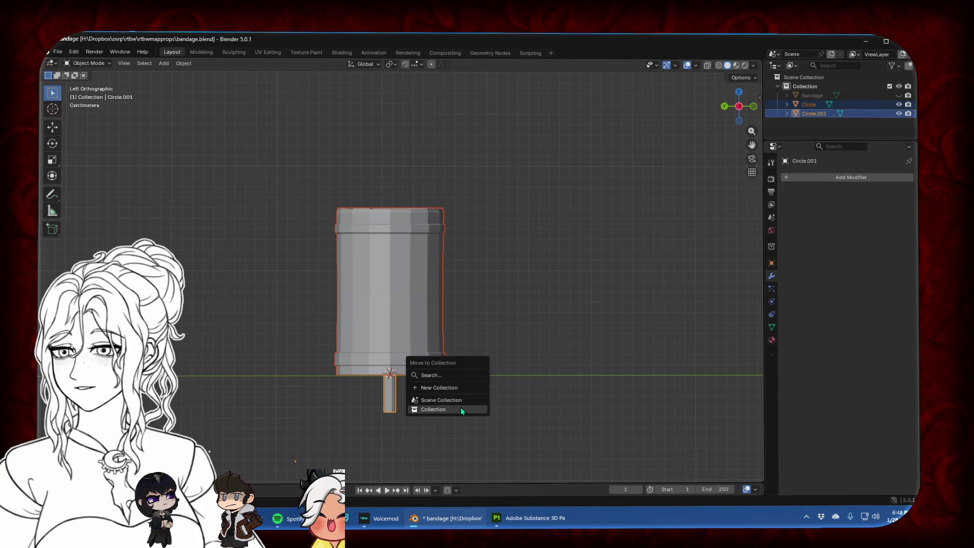
pyautogui.hotkey('ctrl', 'a')
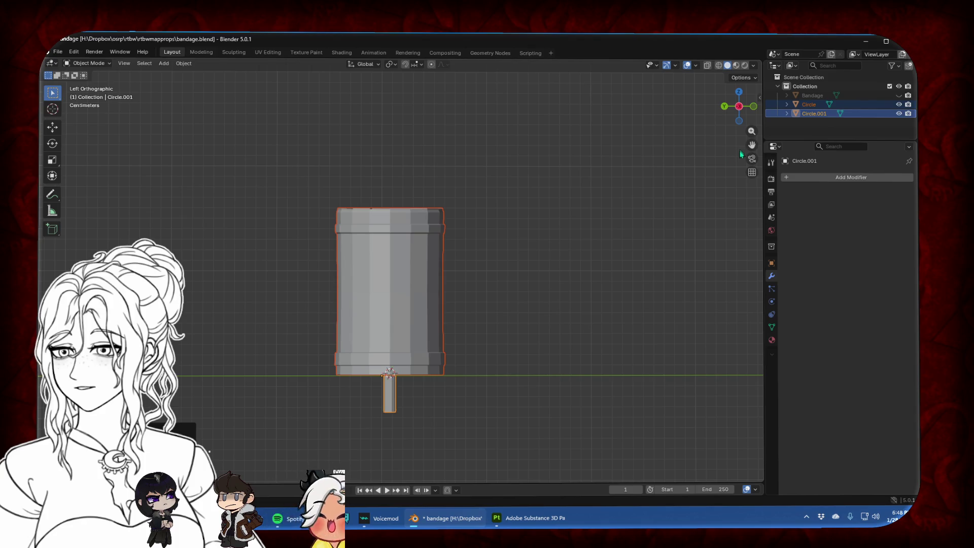
# Reselect the rod Circle.001 and nudge it about 0.007 m along Y
pyautogui.moveTo(752, 145); pyautogui.dragTo(742, 170)
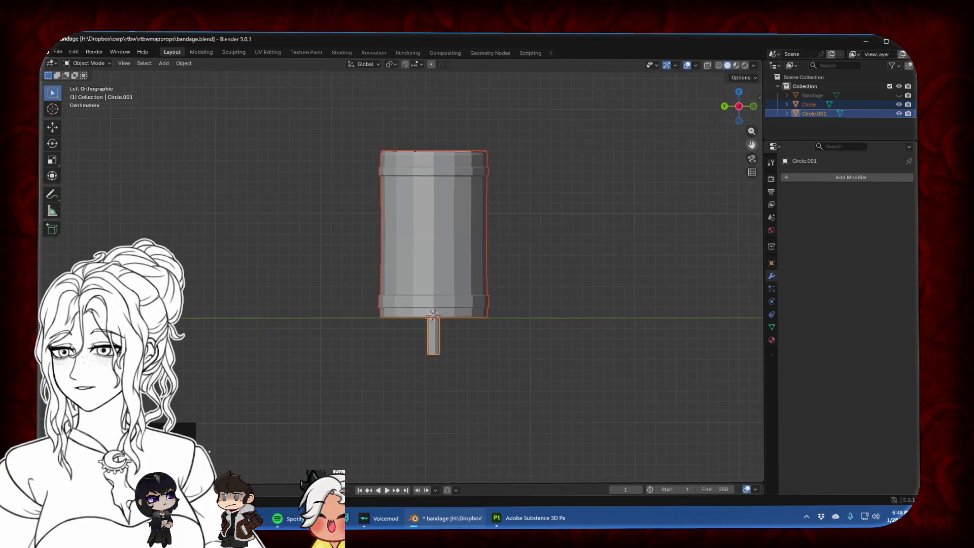
pyautogui.click(432, 340)
pyautogui.press('g')
pyautogui.press('y')
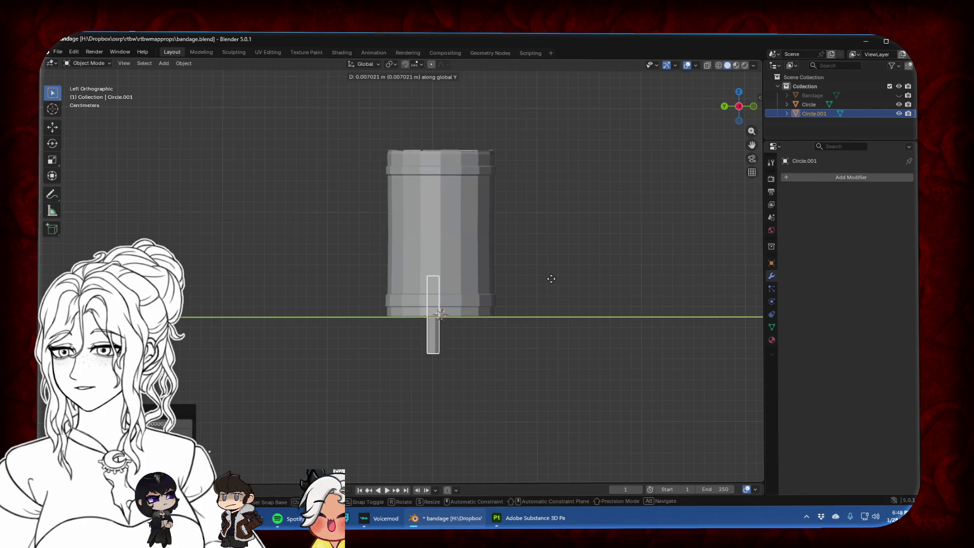
pyautogui.click(551, 279)
pyautogui.rightClick(552, 279)
pyautogui.press('Escape')
pyautogui.click(442, 336)
pyautogui.click(438, 339)
pyautogui.click(832, 177)
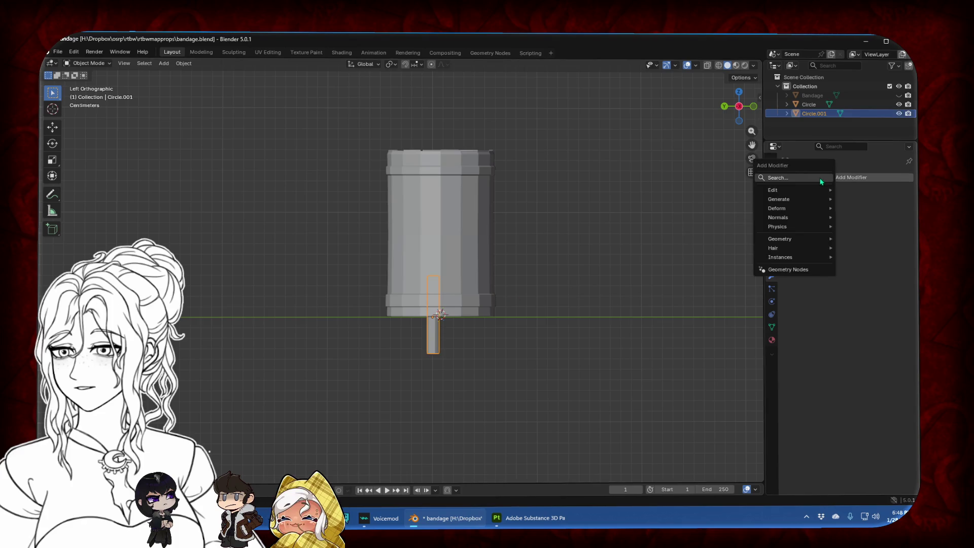
# Add a Mirror modifier to the rod and move it beside the mug along Y and Z
pyautogui.click(776, 178)
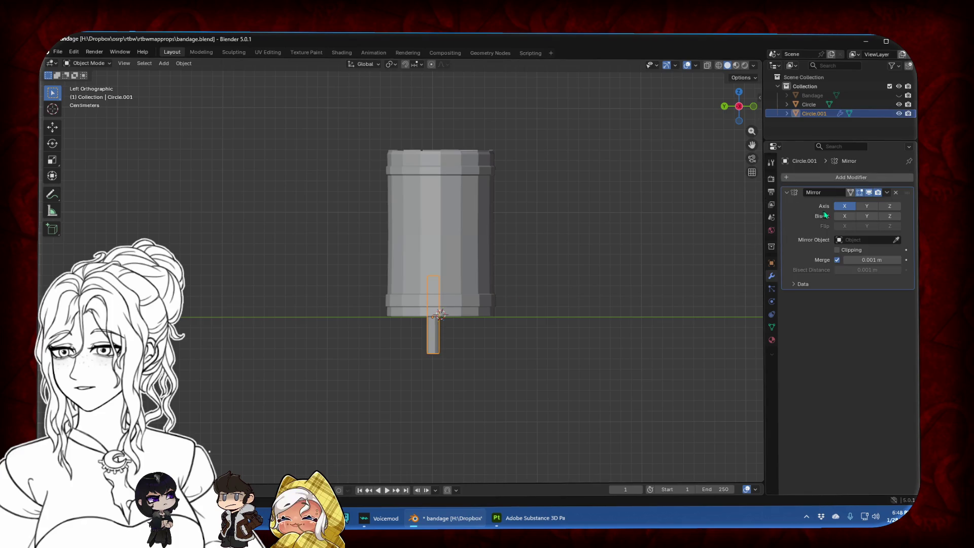
pyautogui.press('g')
pyautogui.press('x')
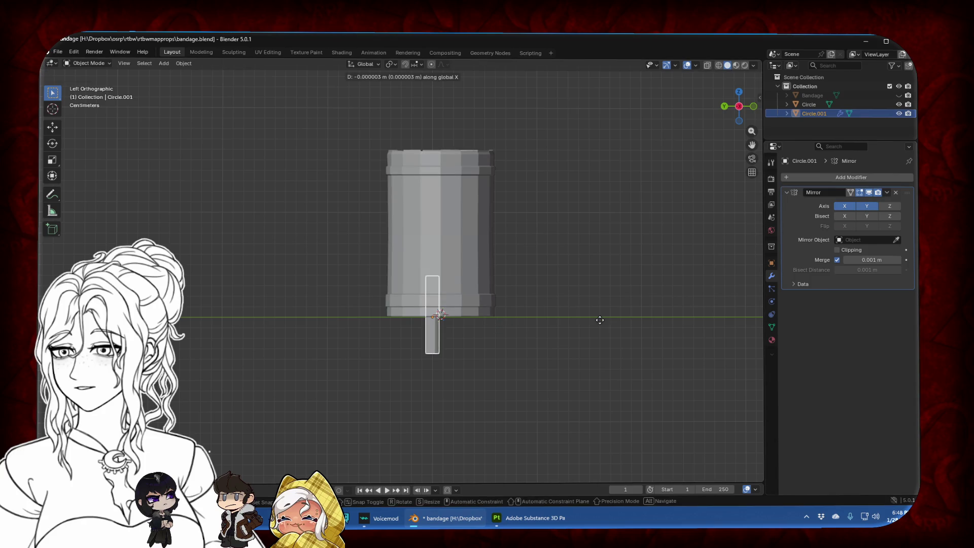
pyautogui.press('y')
pyautogui.click(560, 322)
pyautogui.press('g')
pyautogui.press('z')
pyautogui.click(607, 233)
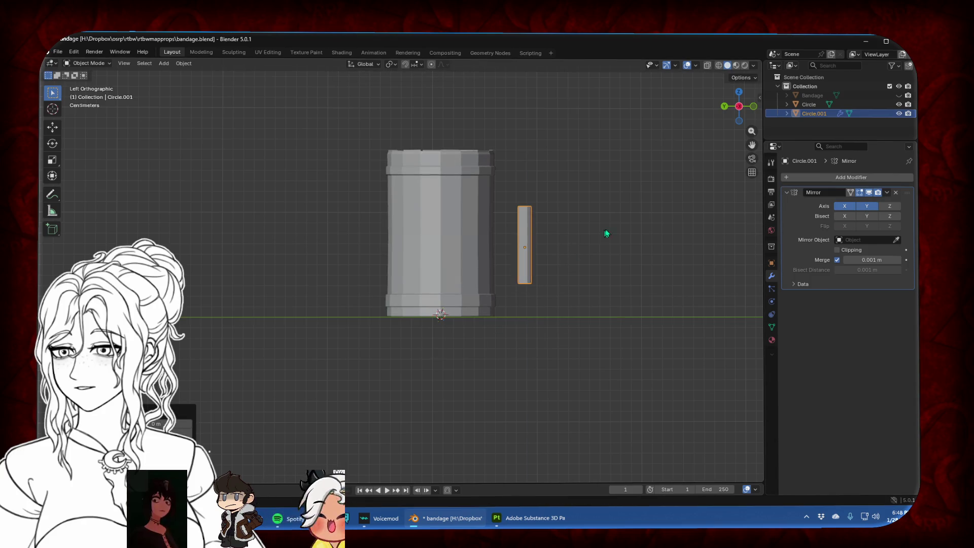
pyautogui.moveTo(607, 234); pyautogui.dragTo(552, 267, button='middle')
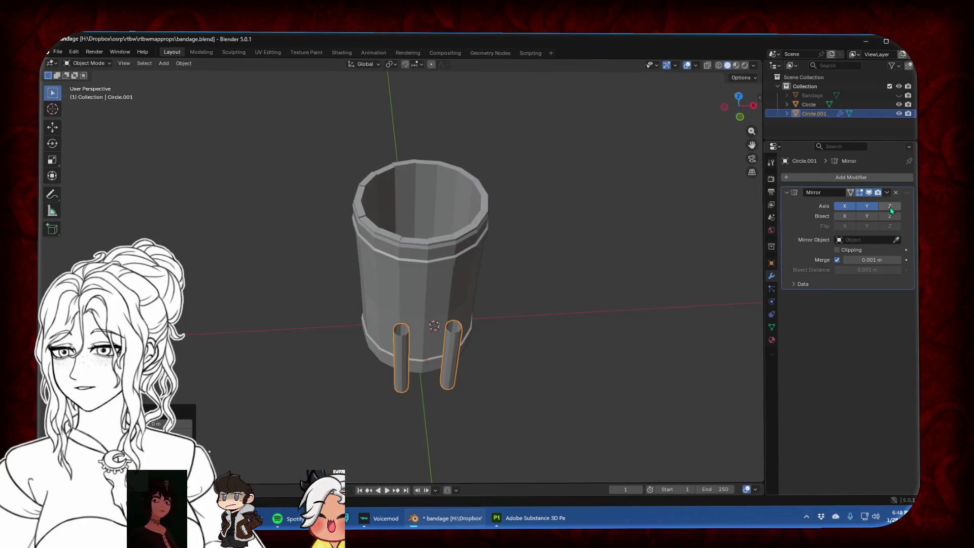
# Untick the Mirror's X axis, leaving Y only, and slide the rod along X against the mug
pyautogui.click(848, 205)
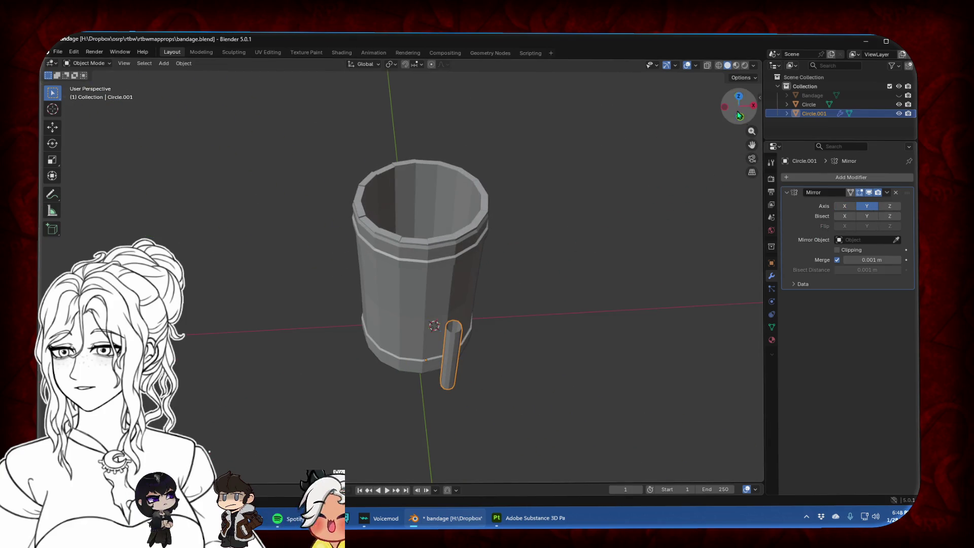
pyautogui.press('g')
pyautogui.press('y')
pyautogui.press('x')
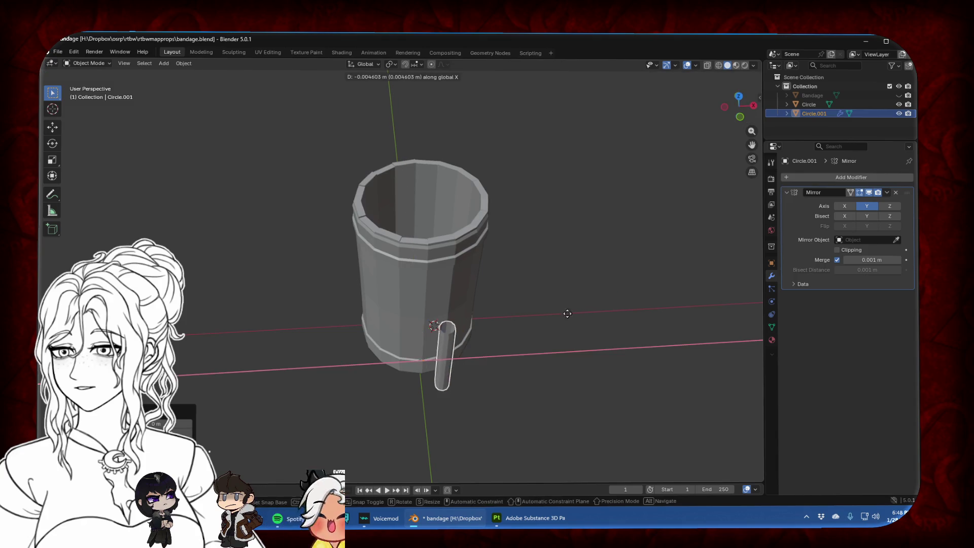
pyautogui.click(547, 316)
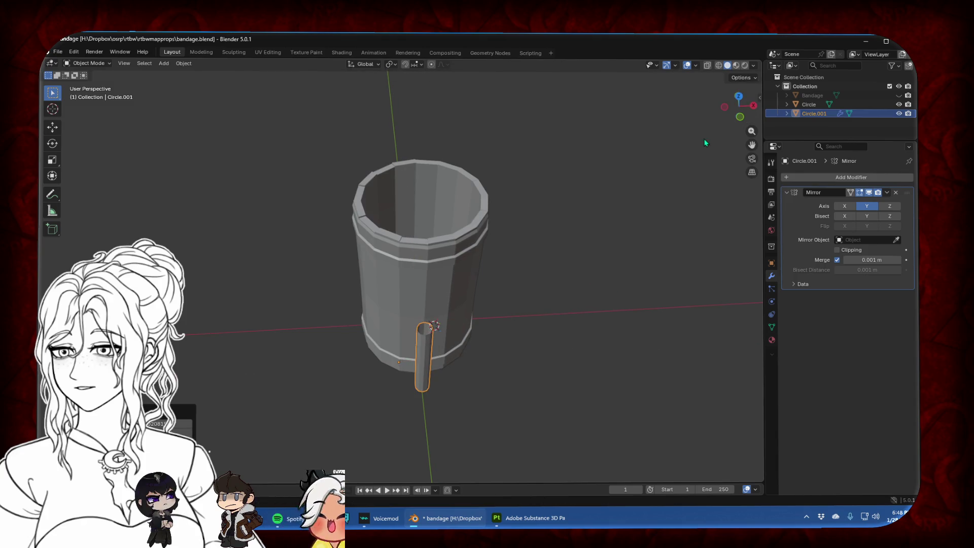
pyautogui.click(726, 108)
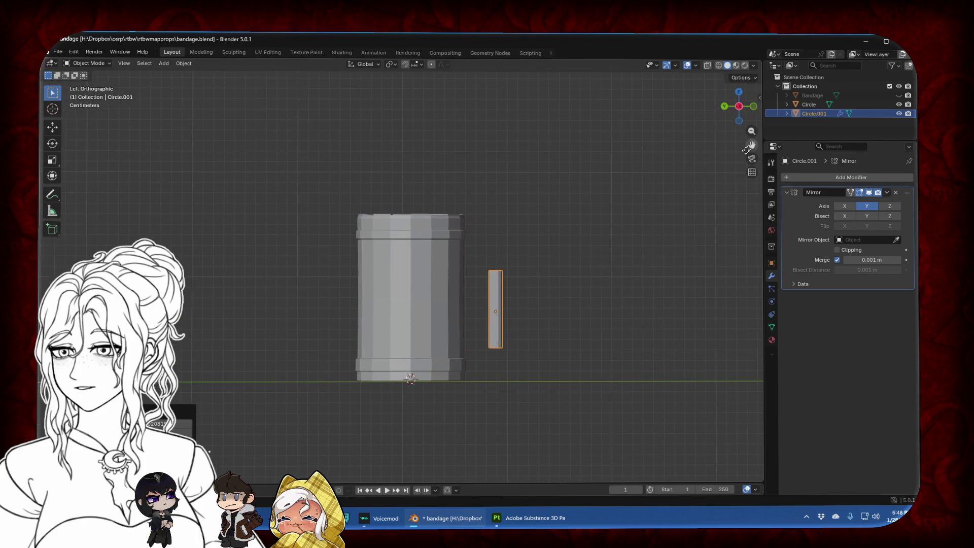
pyautogui.scroll(4, 562, 264)
pyautogui.press('Tab')
# Lower the handle mesh along Z and scale it shorter vertically
pyautogui.scroll(-3, 561, 262)
pyautogui.press('a')
pyautogui.press('g')
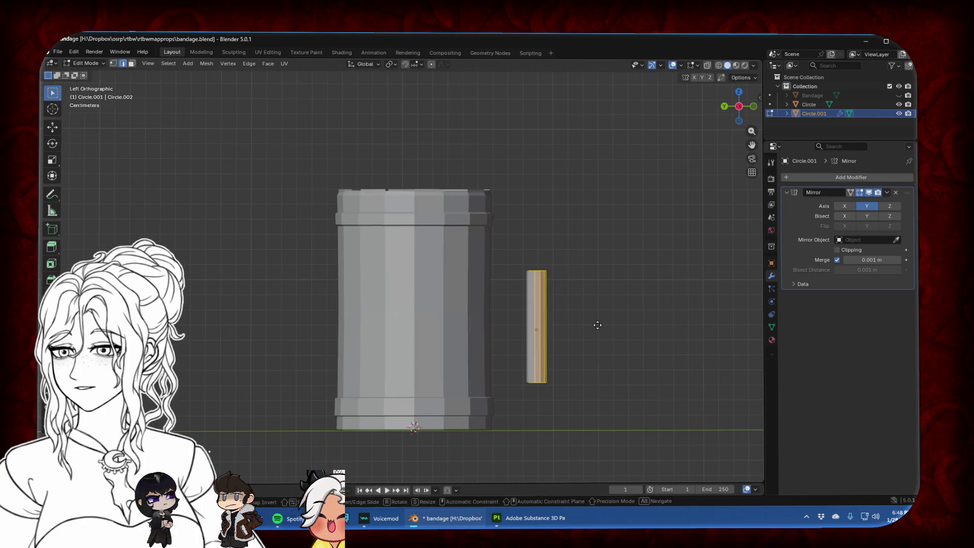
pyautogui.press('z')
pyautogui.click(601, 305)
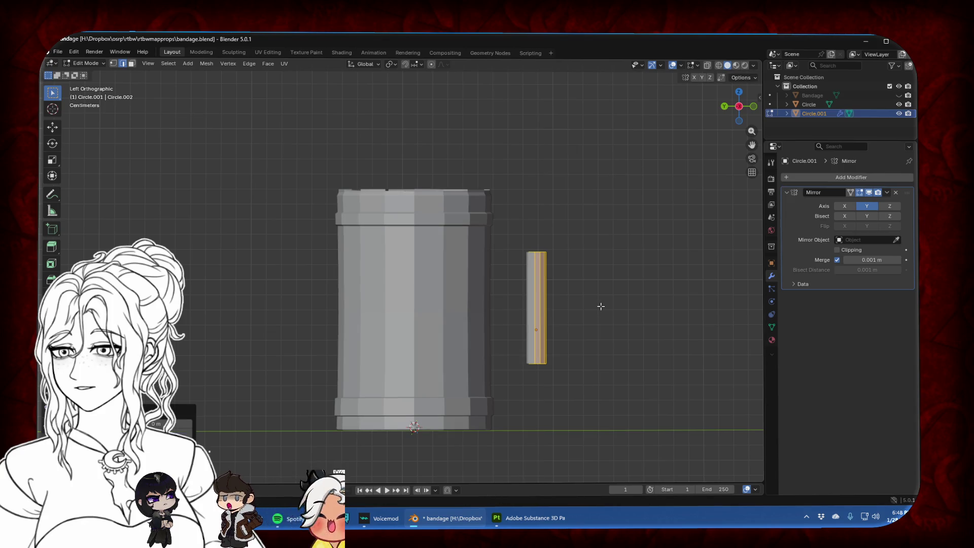
pyautogui.press('Tab')
pyautogui.press('Tab')
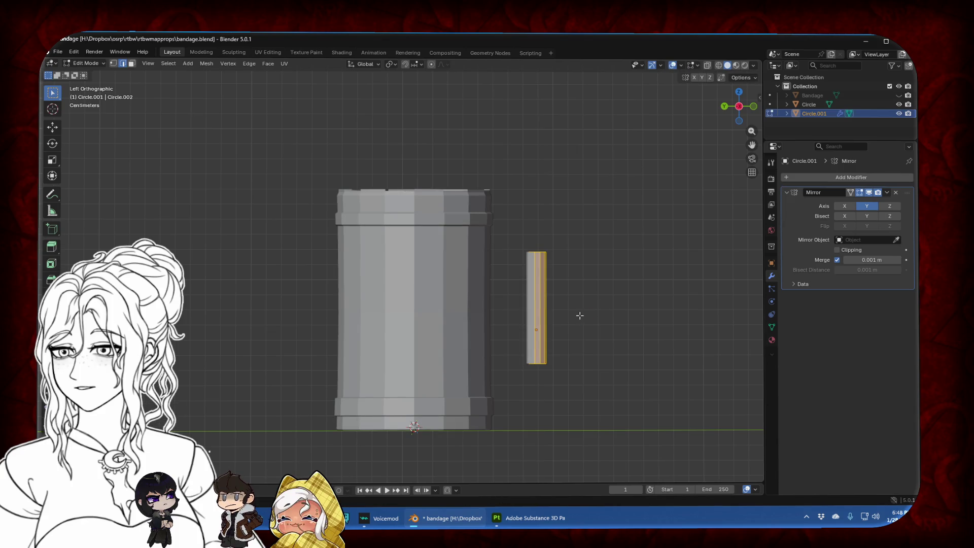
pyautogui.press('s')
pyautogui.press('z')
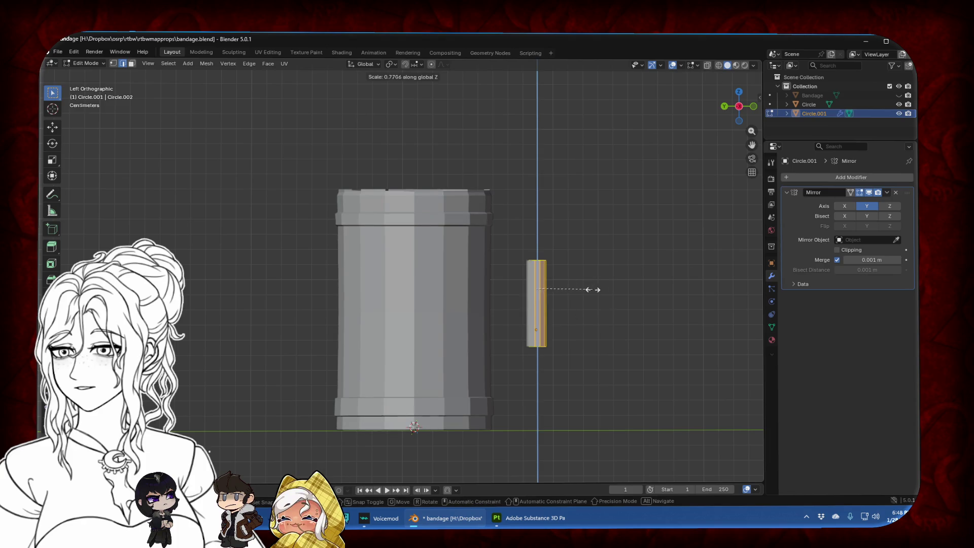
pyautogui.click(569, 294)
# Change the Mirror modifier to mirror along the Z axis only
pyautogui.moveTo(569, 294); pyautogui.dragTo(615, 332, button='middle')
pyautogui.press('g')
pyautogui.press('y')
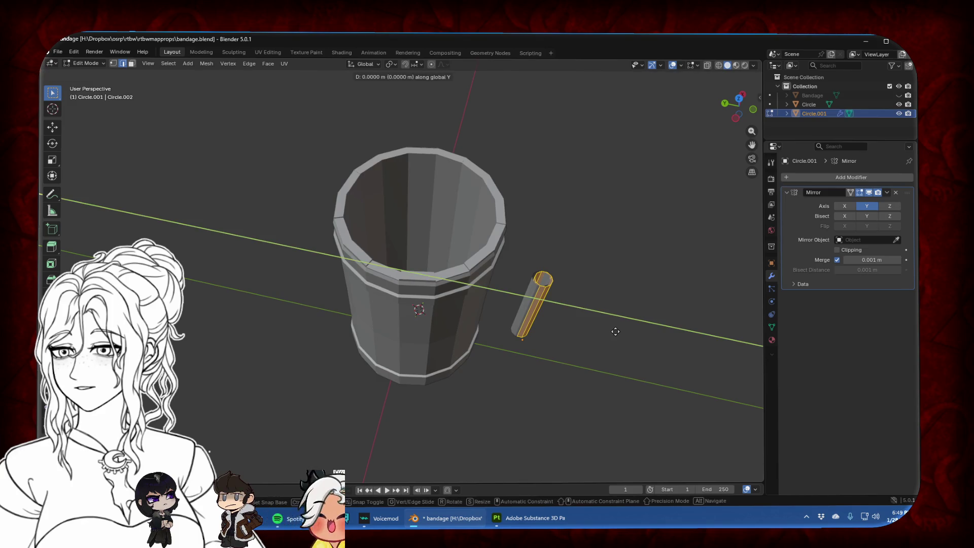
pyautogui.press('z')
pyautogui.press('z')
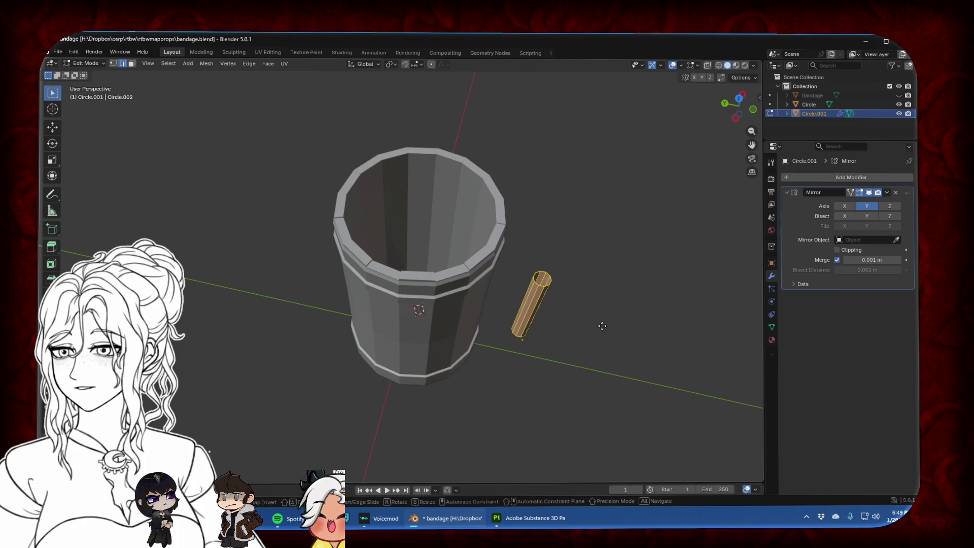
pyautogui.press('x')
pyautogui.press('x')
pyautogui.press('y')
pyautogui.press('Escape')
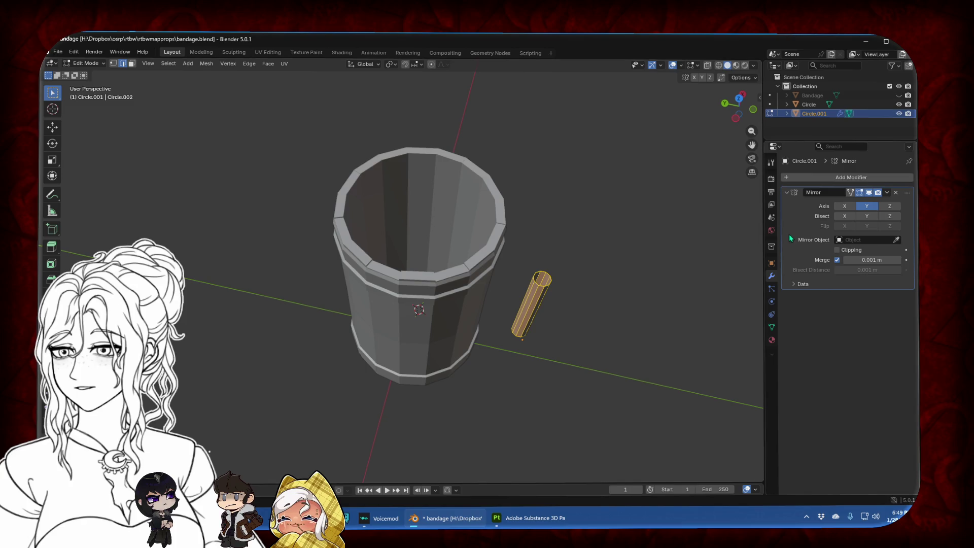
pyautogui.click(851, 206)
pyautogui.click(892, 207)
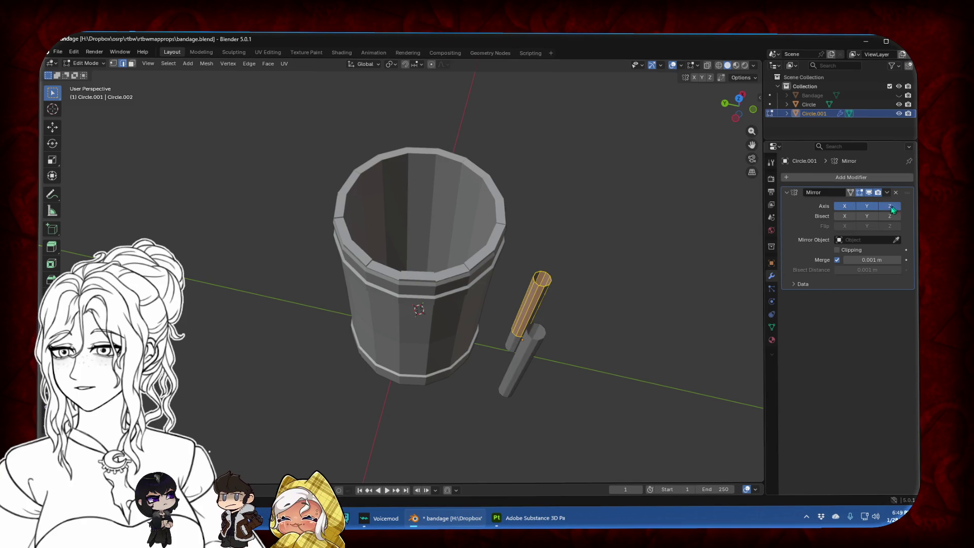
pyautogui.click(847, 206)
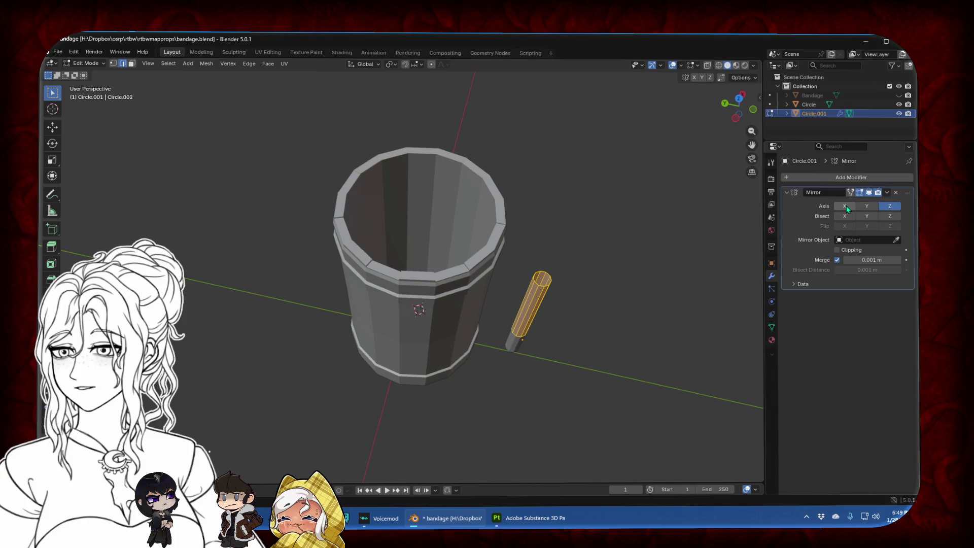
# In side orthographic view, scale the upper handle piece shorter along Z
pyautogui.click(737, 118)
pyautogui.click(726, 107)
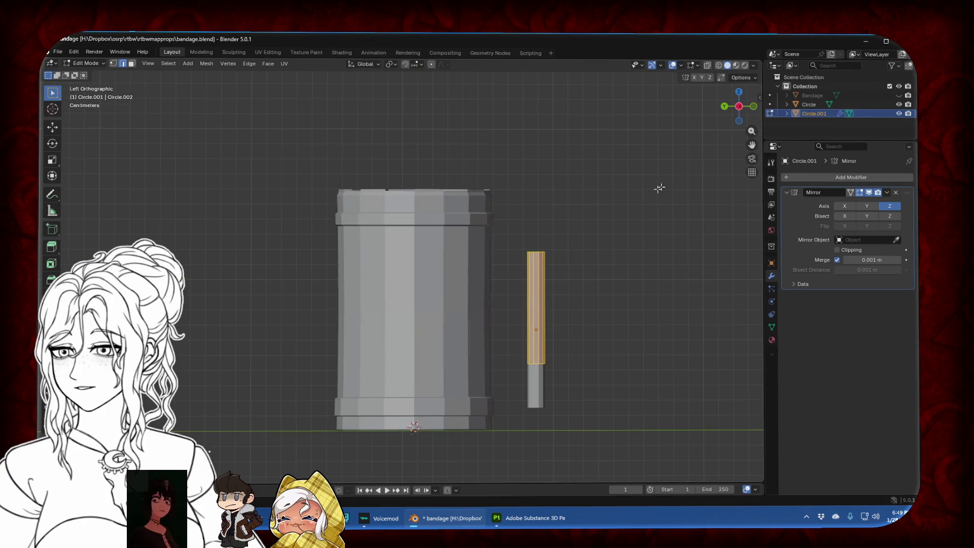
pyautogui.press('s')
pyautogui.press('z')
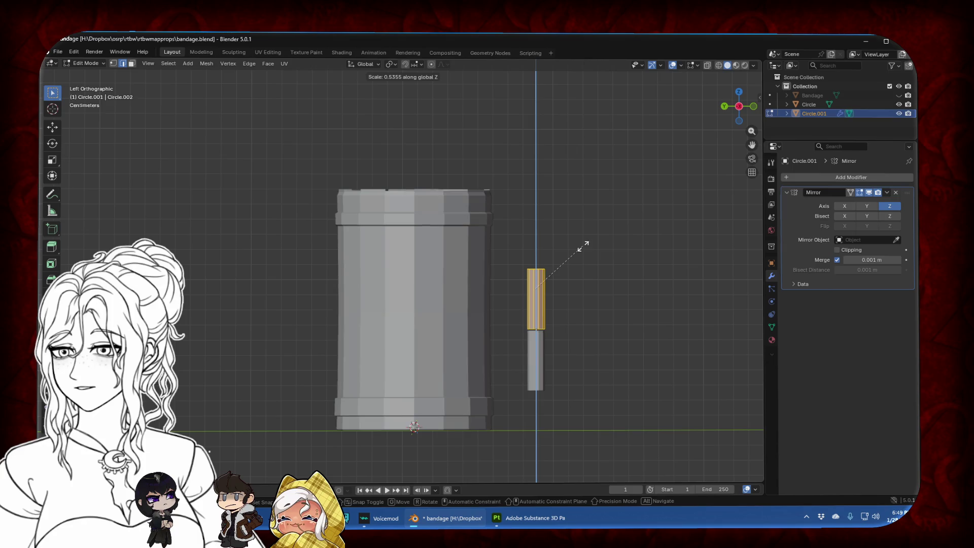
pyautogui.click(585, 246)
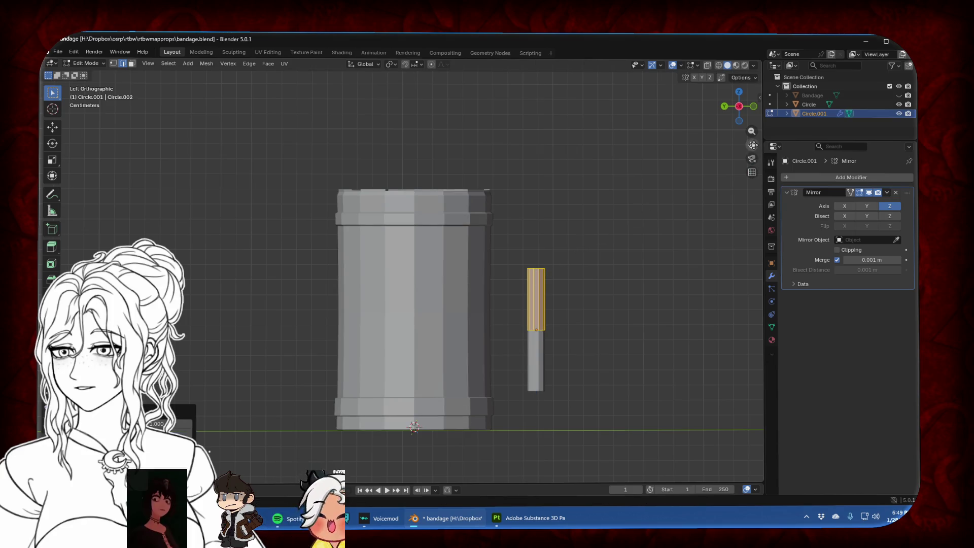
# With X-ray on, select the rod's top edge loop and raise it about 0.02 m along Z
pyautogui.moveTo(752, 145); pyautogui.dragTo(694, 129)
pyautogui.scroll(3, 630, 238)
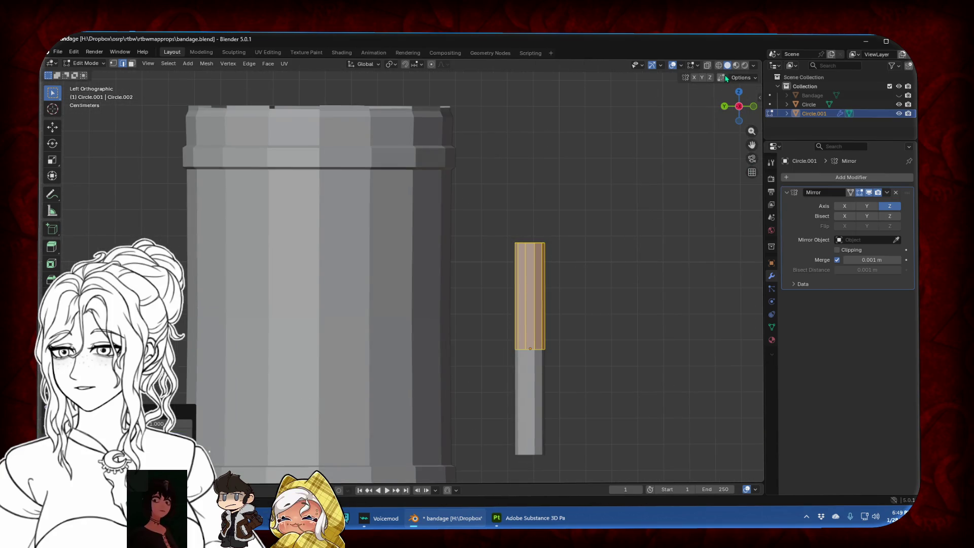
pyautogui.click(708, 67)
pyautogui.keyDown('alt'); pyautogui.click(527, 243); pyautogui.keyUp('alt')
pyautogui.press('g')
pyautogui.press('z')
pyautogui.press('z')
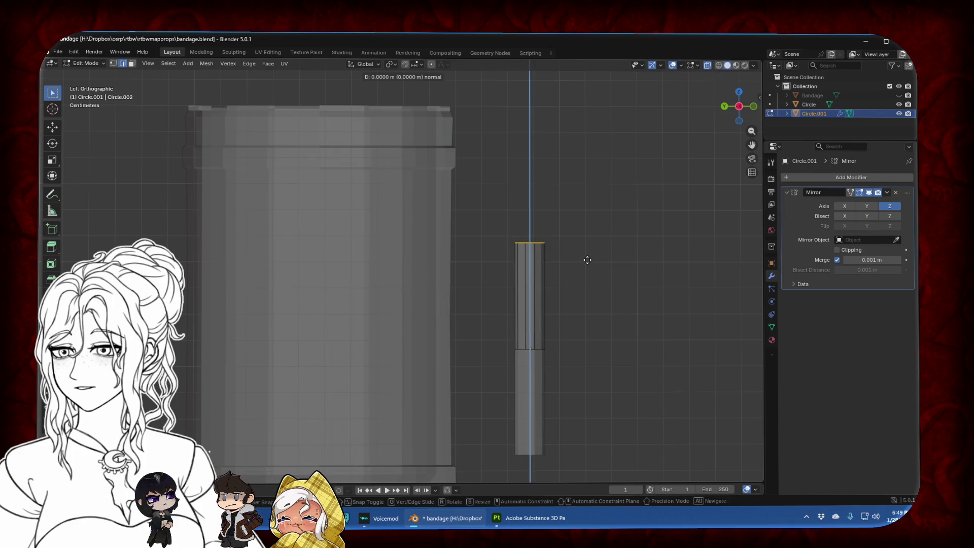
pyautogui.click(597, 227)
pyautogui.hotkey('ctrl', 'z')
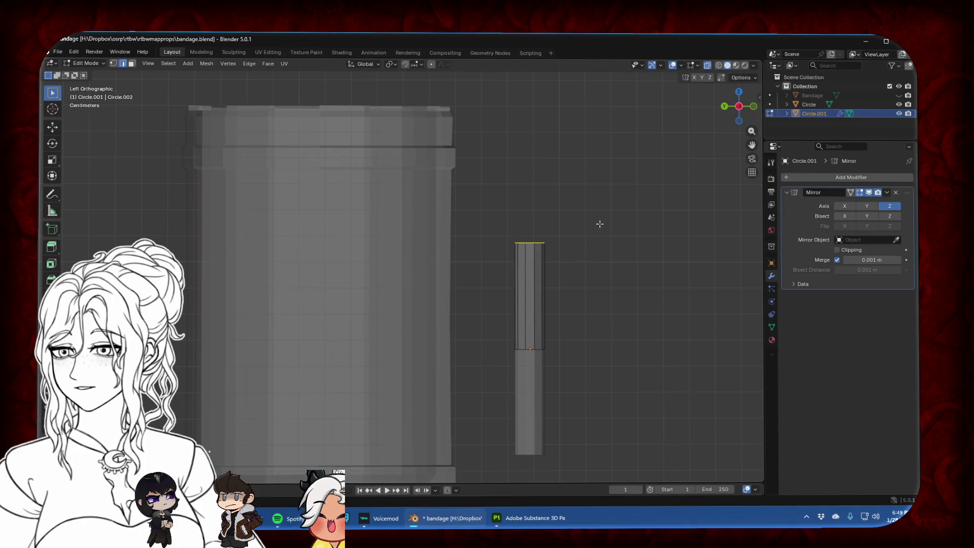
pyautogui.hotkey('ctrl', 'z')
pyautogui.hotkey('ctrl', 'shift', 'z')
pyautogui.press('g')
pyautogui.press('z')
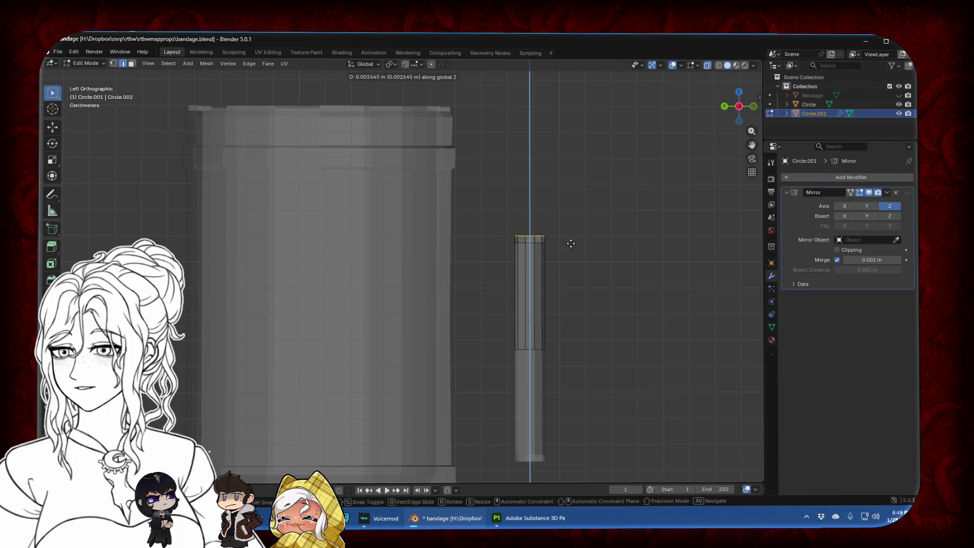
pyautogui.click(576, 200)
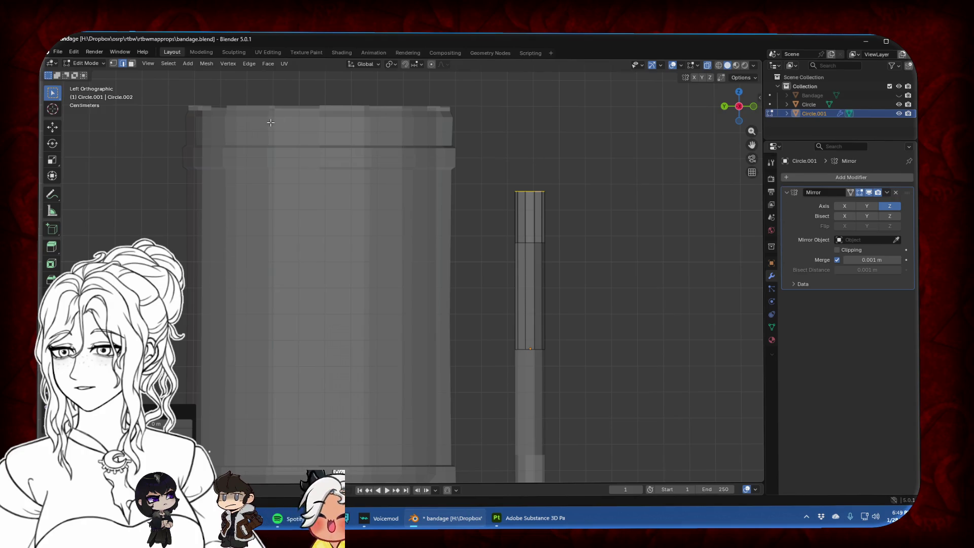
# Delete the handle strip's faces, keeping only its vertex rows
pyautogui.click(114, 64)
pyautogui.press('a')
pyautogui.click(611, 237)
pyautogui.press('a')
pyautogui.press('x')
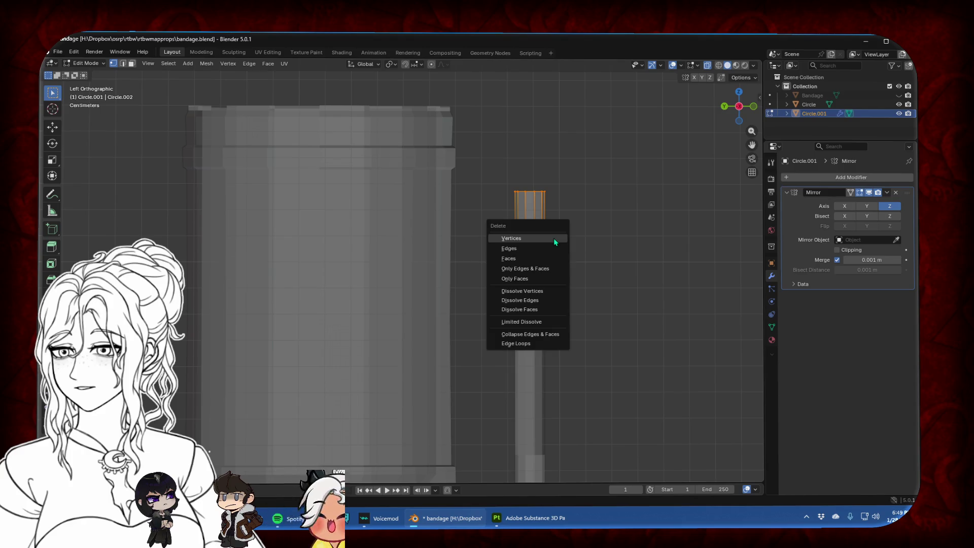
pyautogui.click(553, 238)
pyautogui.hotkey('ctrl', 'z')
pyautogui.click(623, 238)
pyautogui.press('a')
pyautogui.press('x')
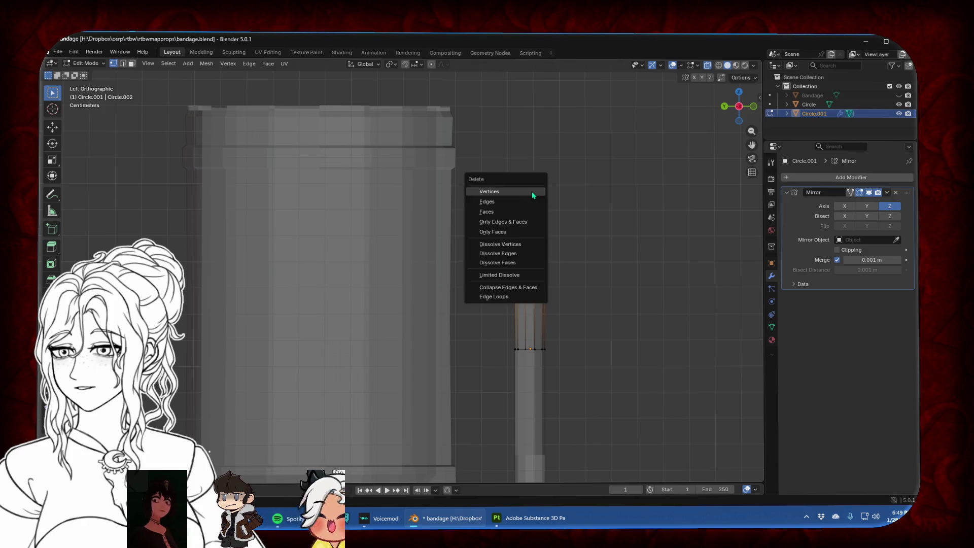
pyautogui.click(532, 191)
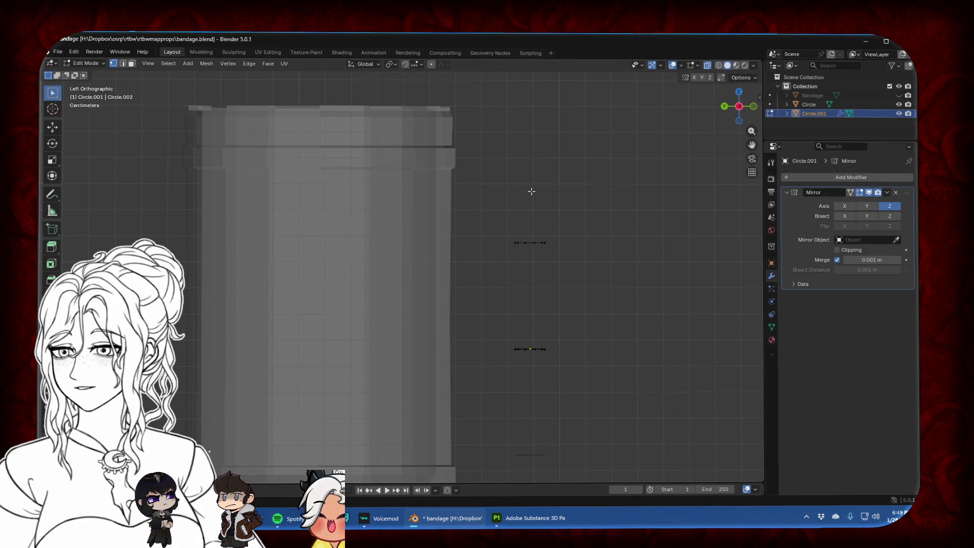
# Remove the strip's upper vertex row and extrude the remaining row straight up along Z
pyautogui.moveTo(496, 225); pyautogui.dragTo(580, 275)
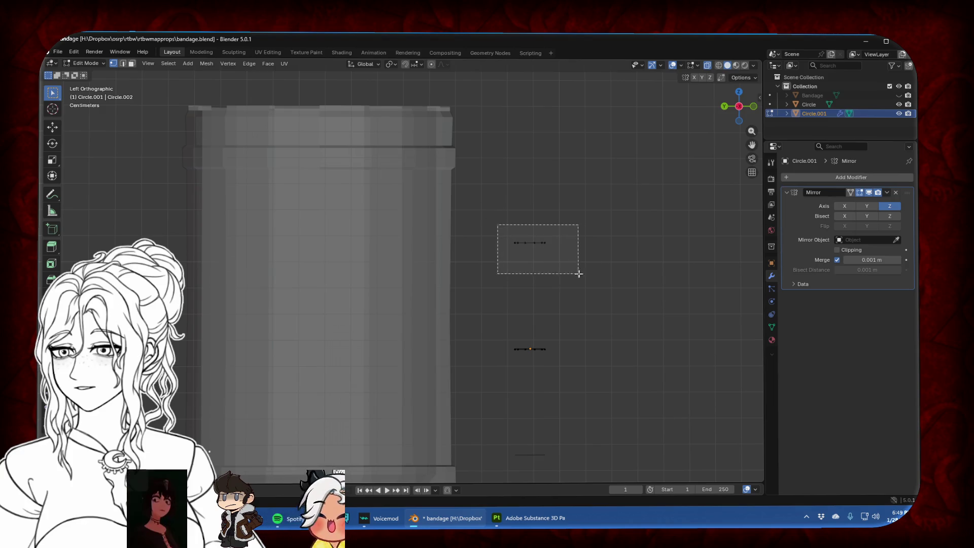
pyautogui.press('x')
pyautogui.click(598, 275)
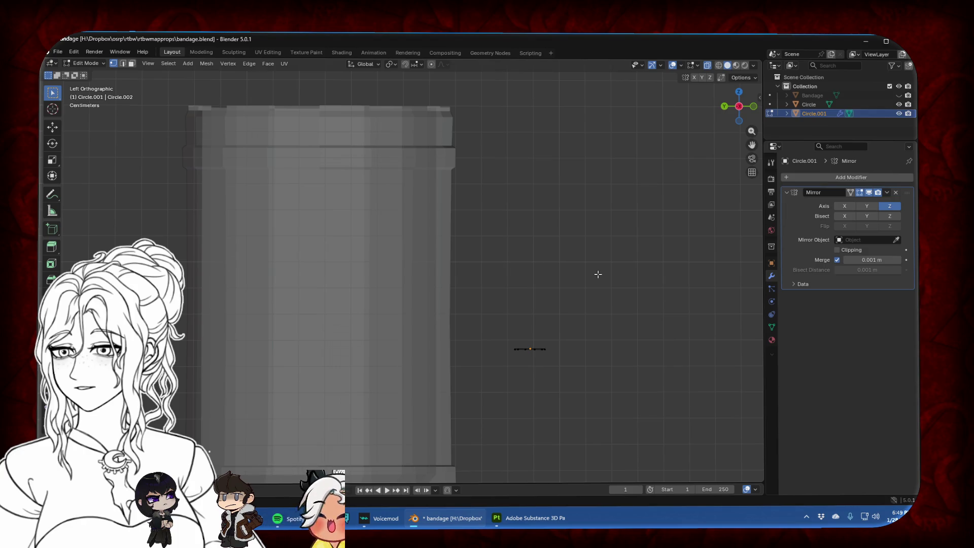
pyautogui.press('a')
pyautogui.press('e')
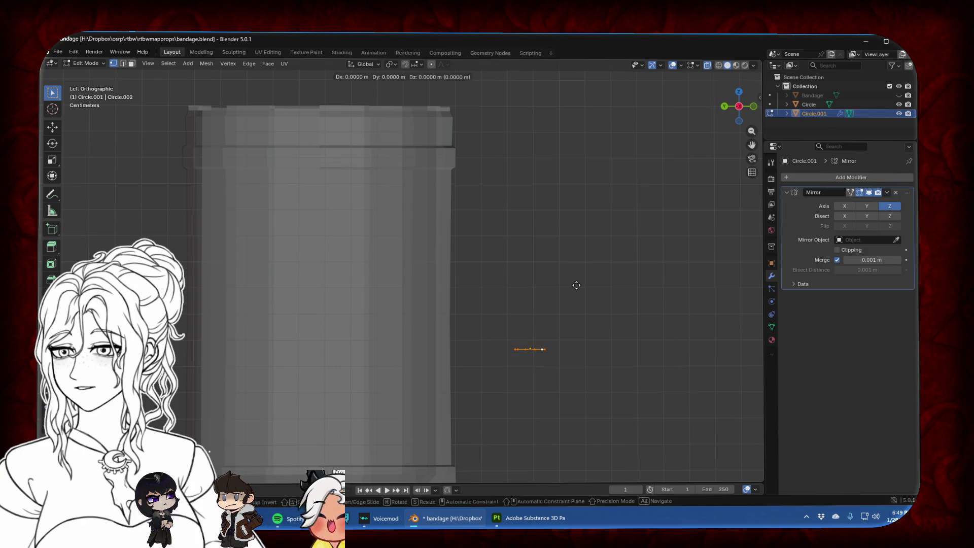
pyautogui.press('z')
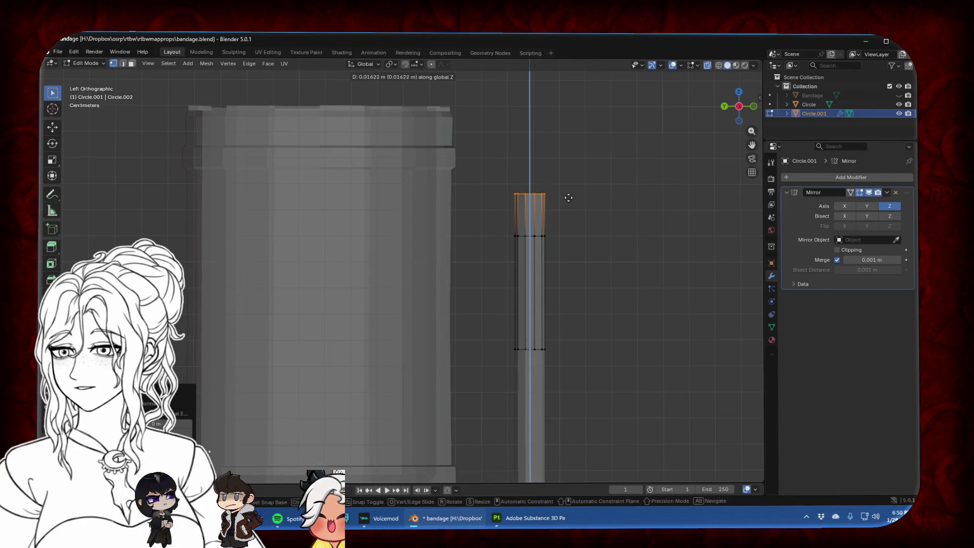
pyautogui.click(569, 188)
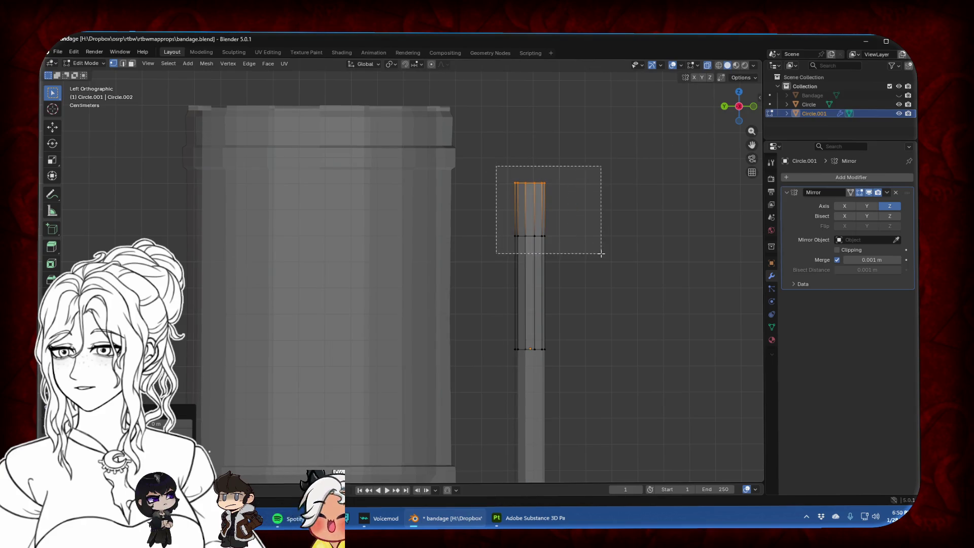
# Separate the top section of the strip into new object Circle.002, then return to Object Mode
pyautogui.moveTo(498, 180); pyautogui.dragTo(601, 252)
pyautogui.press('p')
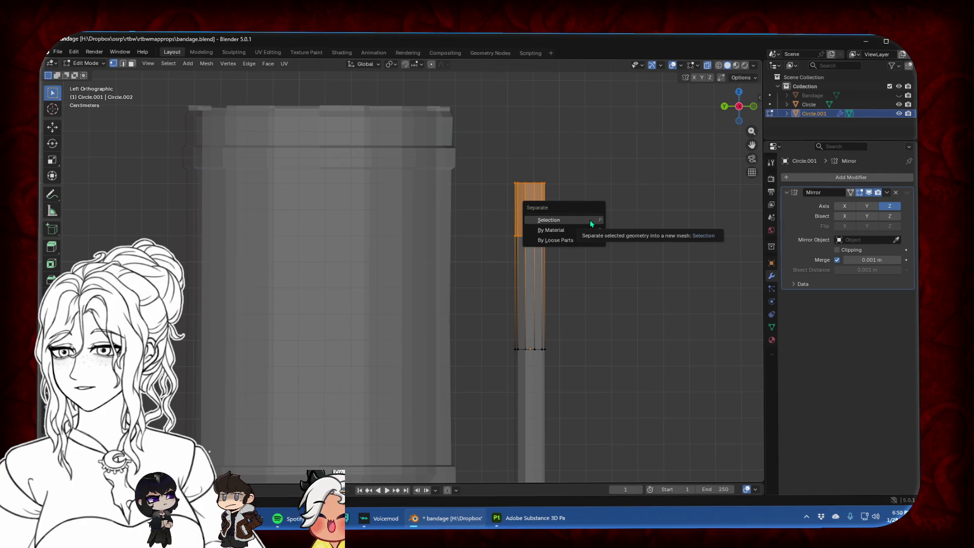
pyautogui.click(591, 224)
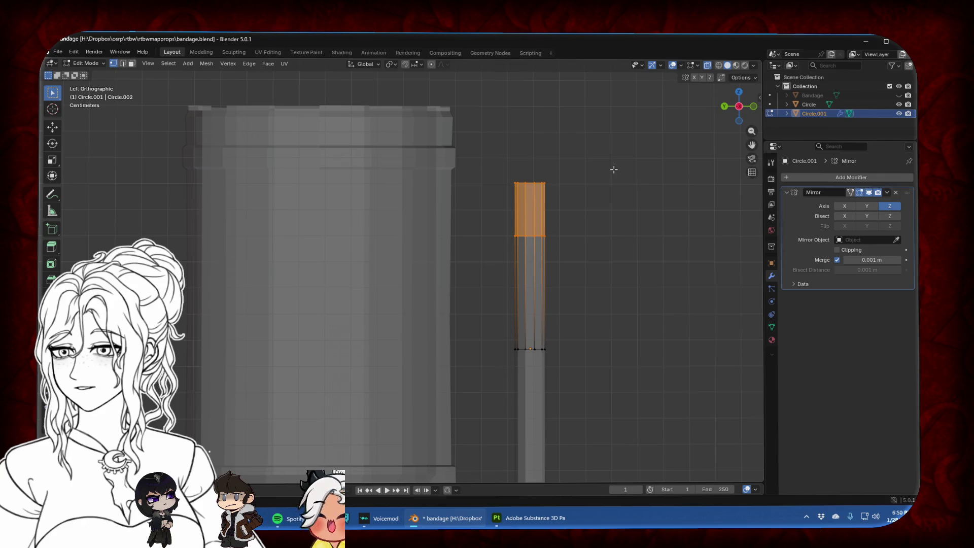
pyautogui.click(575, 215)
pyautogui.press('Tab')
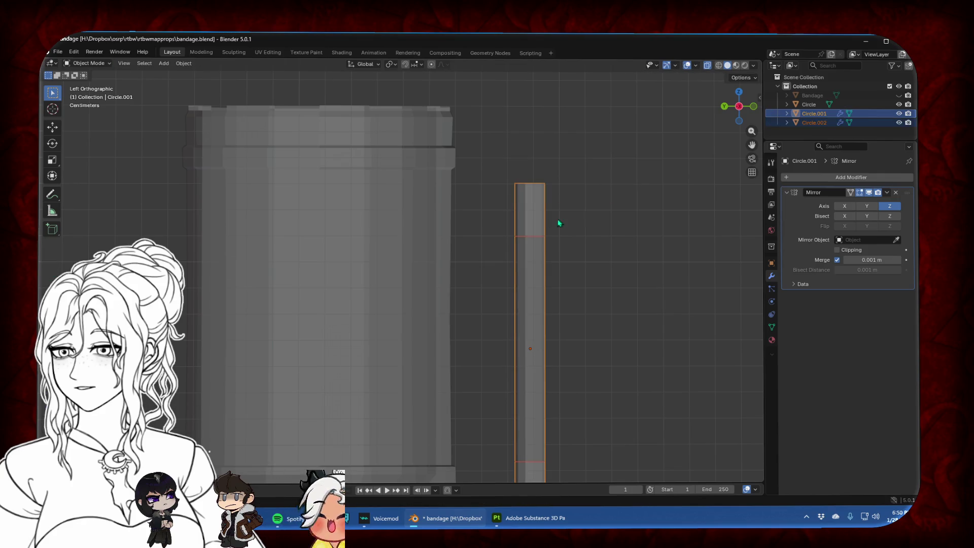
# Rotate the separated Circle.002 piece to an angle and shift it lower along Y
pyautogui.click(545, 222)
pyautogui.press('Tab')
pyautogui.press('a')
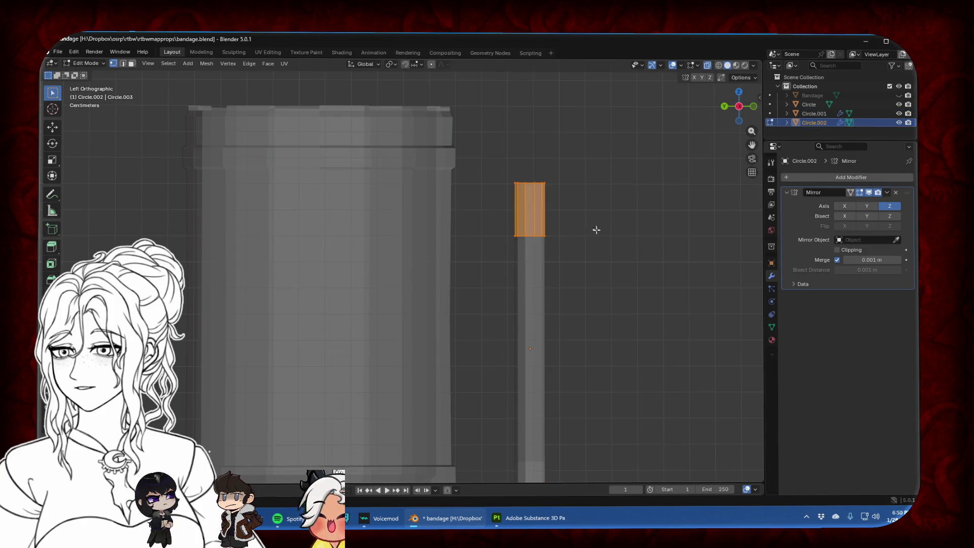
pyautogui.press('r')
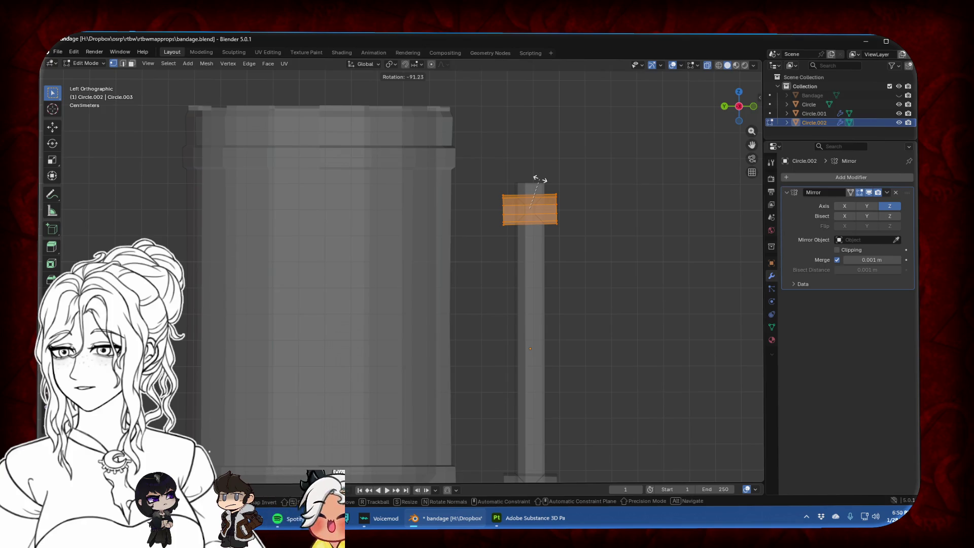
pyautogui.click(525, 183)
pyautogui.press('g')
pyautogui.press('y')
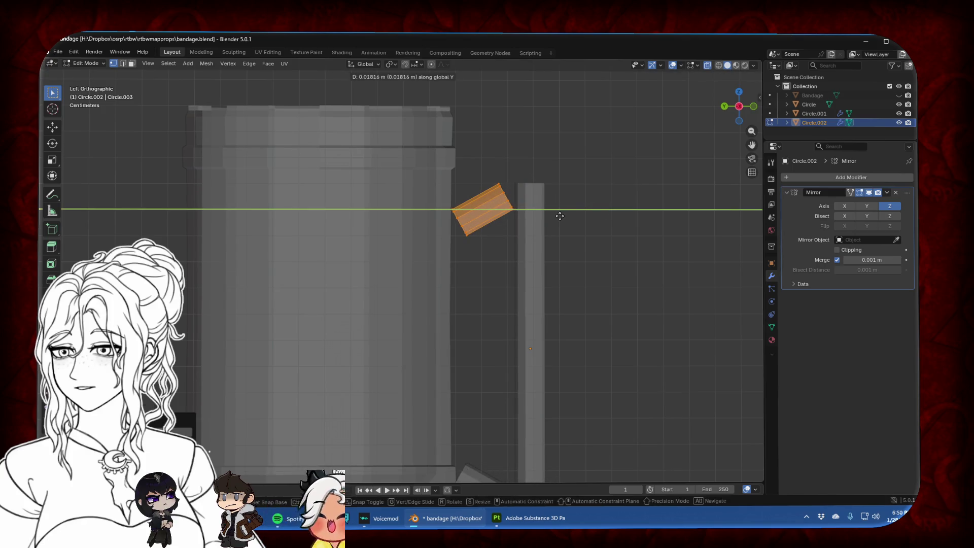
pyautogui.moveTo(560, 215); pyautogui.dragTo(559, 232, button='middle')
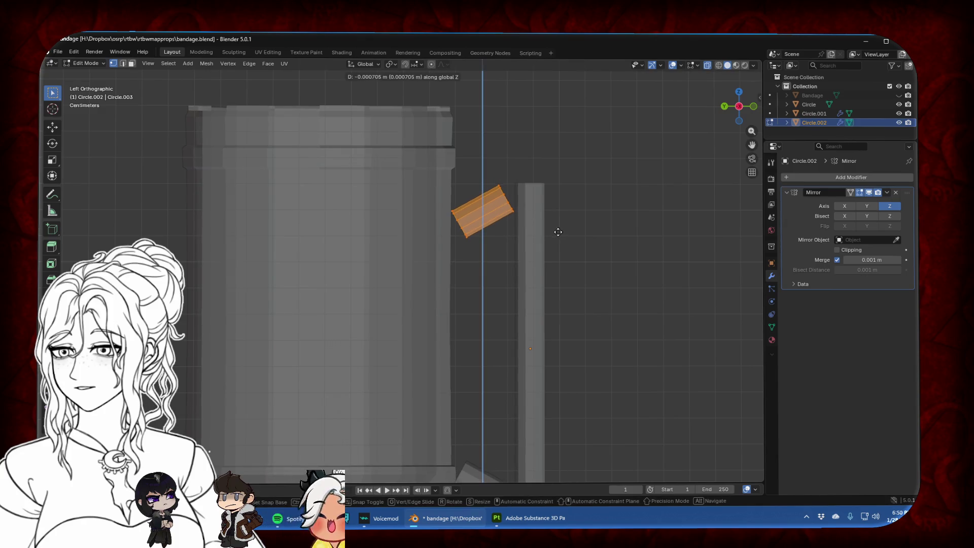
pyautogui.click(522, 268)
pyautogui.press('g')
pyautogui.press('z')
pyautogui.press('Escape')
# Raise the angled pieces slightly and slide them along Y against the mug body
pyautogui.press('Tab')
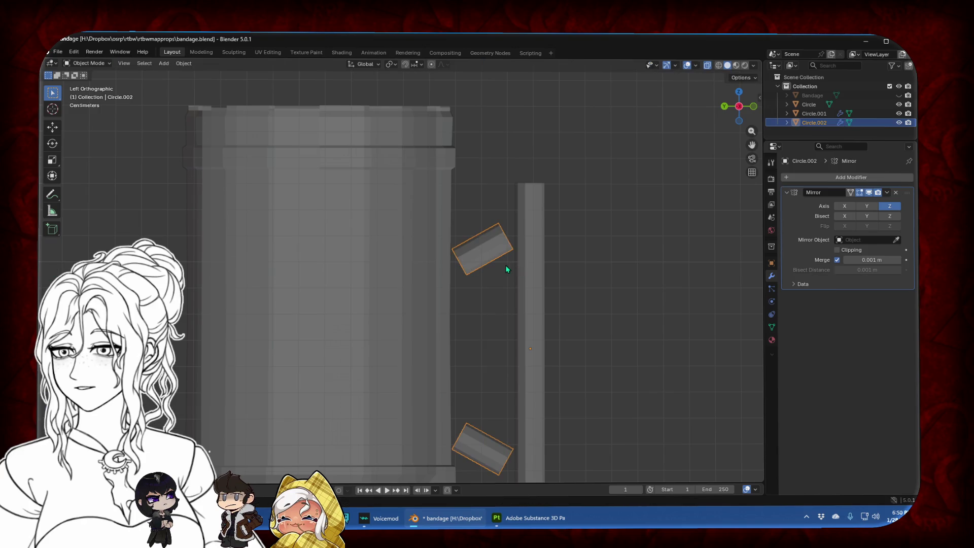
pyautogui.press('g')
pyautogui.press('z')
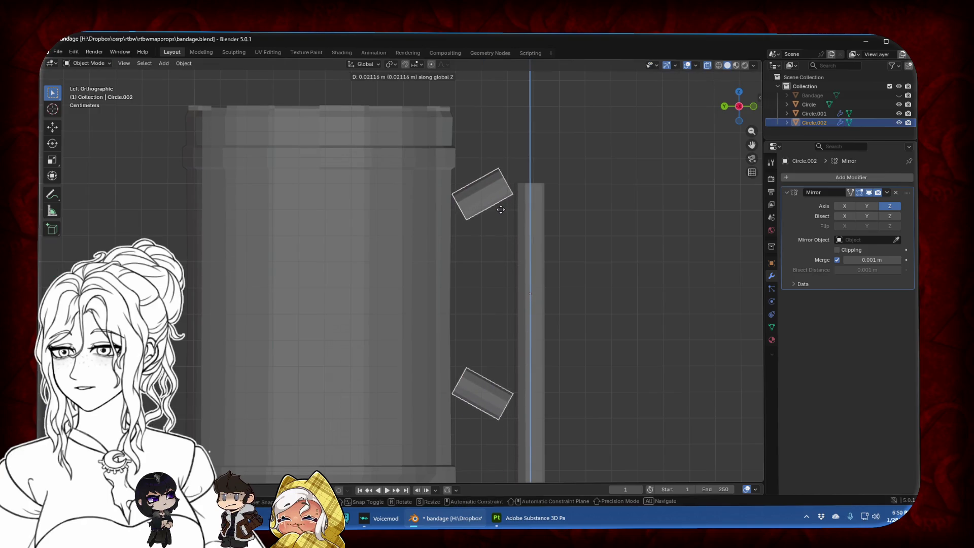
pyautogui.click(501, 213)
pyautogui.press('g')
pyautogui.press('y')
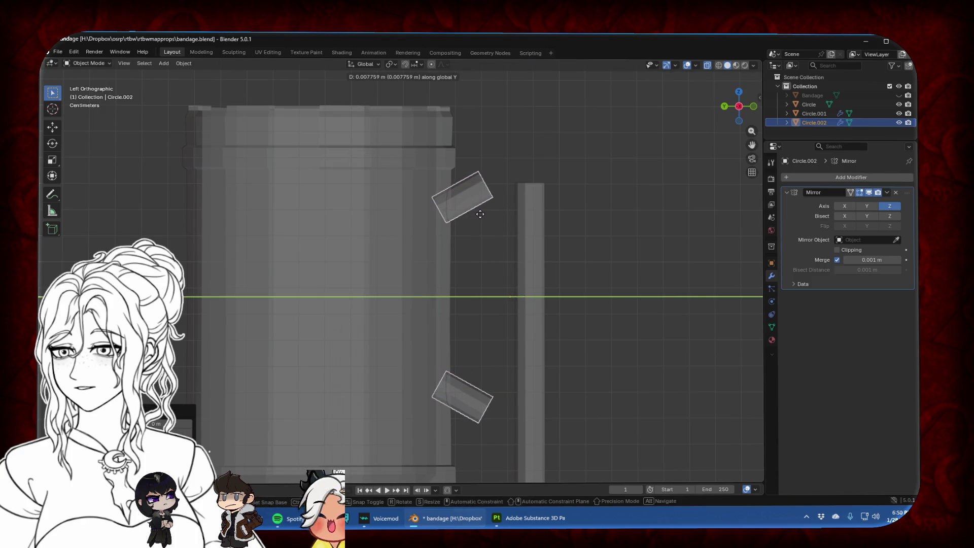
pyautogui.click(479, 213)
# Lower the vertical handle bar's middle and top edge loops along Z
pyautogui.keyDown('shift'); pyautogui.click(530, 210); pyautogui.keyUp('shift')
pyautogui.keyDown('shift'); pyautogui.click(531, 217); pyautogui.keyUp('shift')
pyautogui.keyDown('shift'); pyautogui.click(531, 217); pyautogui.keyUp('shift')
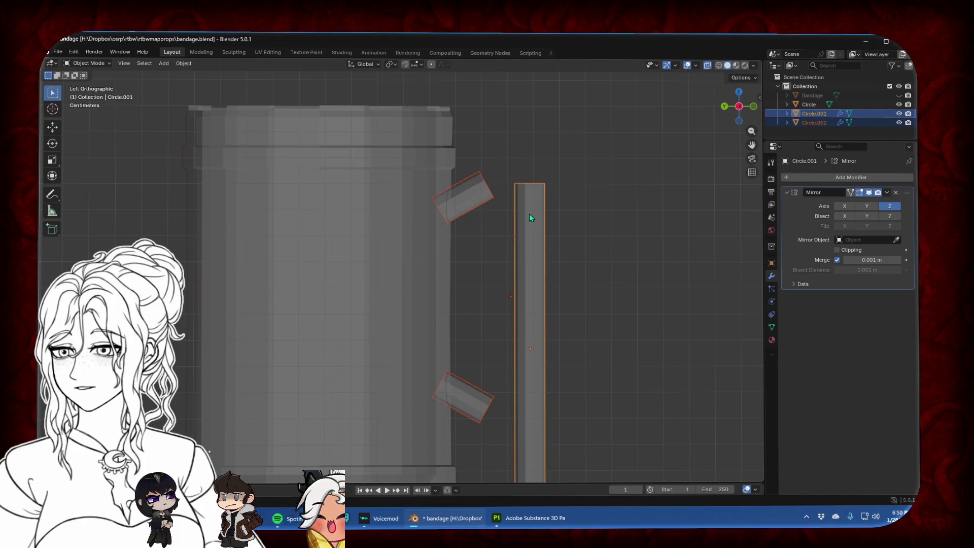
pyautogui.press('Tab')
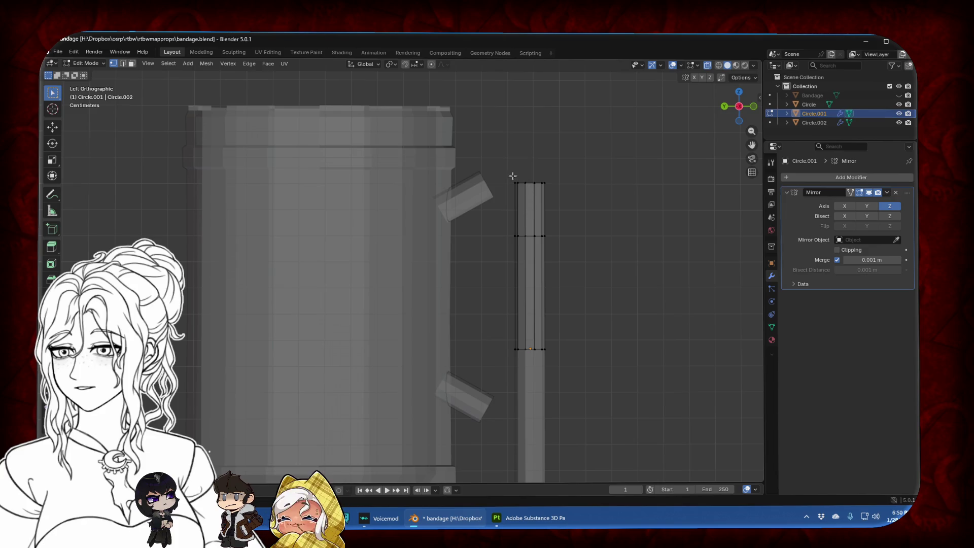
pyautogui.moveTo(512, 175); pyautogui.dragTo(587, 238)
pyautogui.press('g')
pyautogui.press('z')
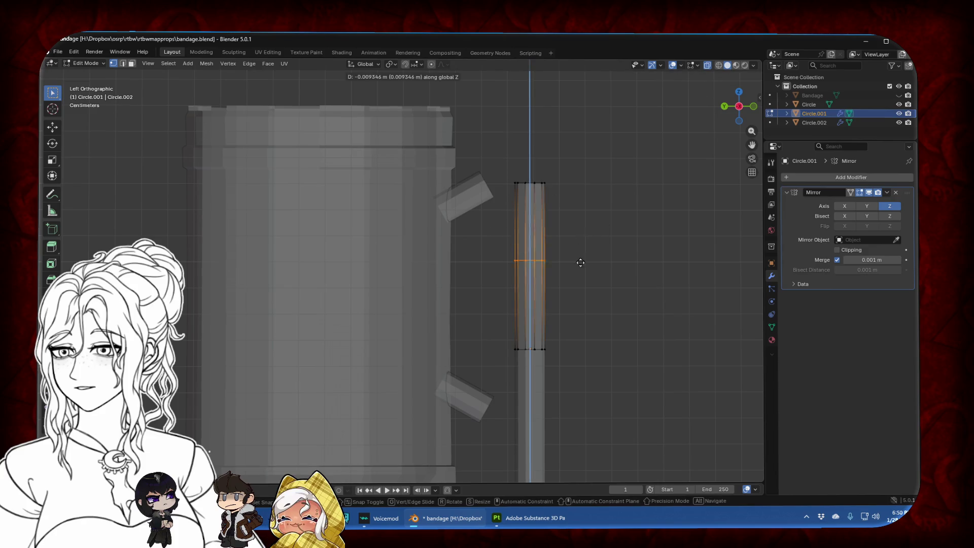
pyautogui.click(583, 283)
pyautogui.moveTo(510, 172); pyautogui.dragTo(593, 211)
pyautogui.press('g')
pyautogui.press('z')
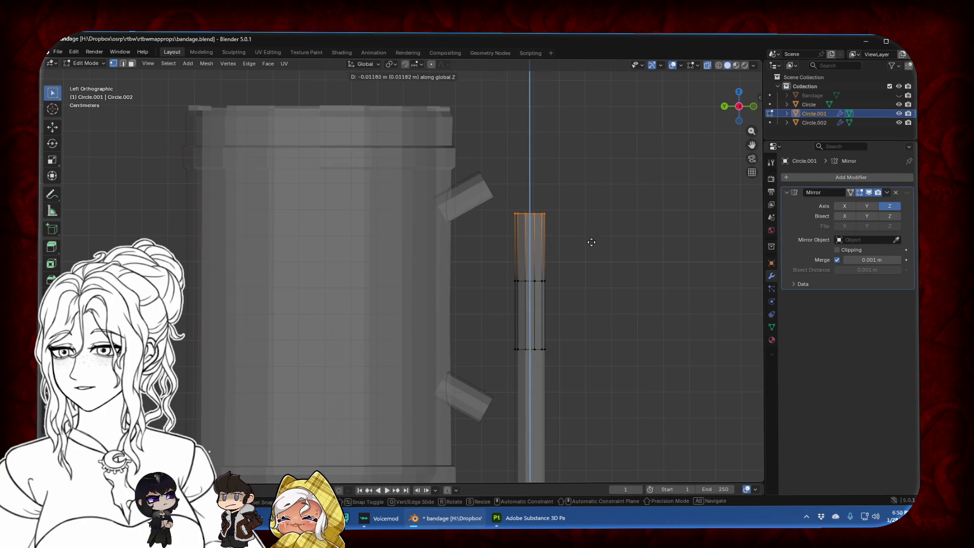
pyautogui.click(592, 258)
# Move the whole vertical bar to a new height along Z
pyautogui.press('Tab')
pyautogui.press('g')
pyautogui.press('z')
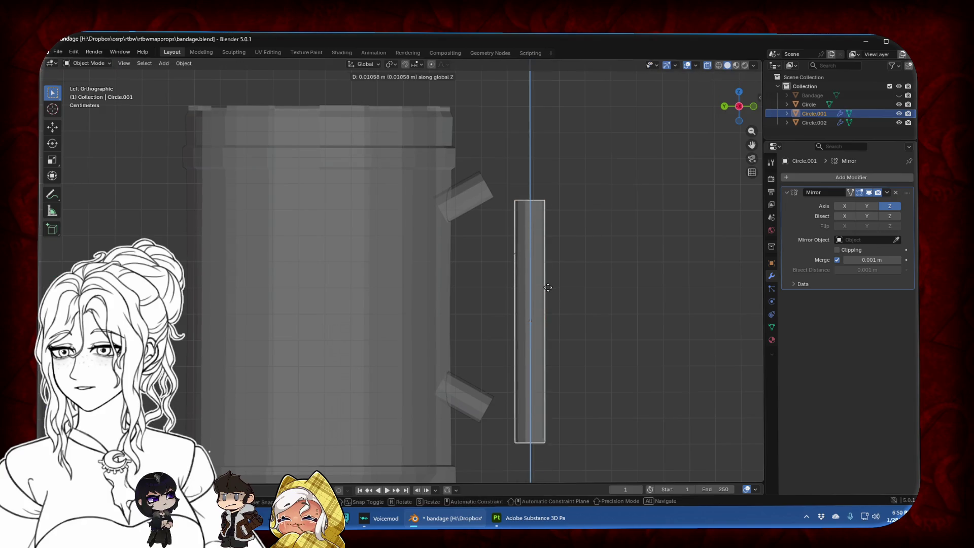
pyautogui.click(551, 257)
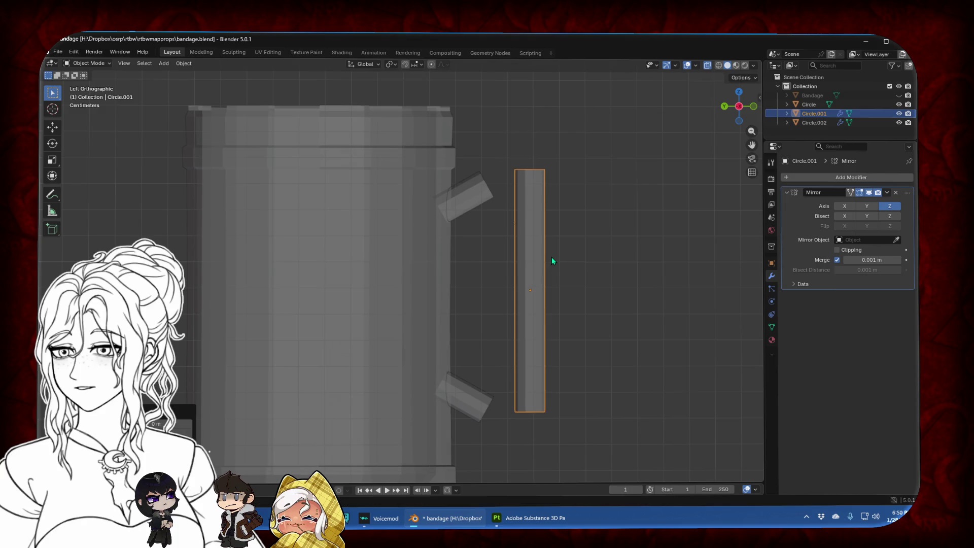
pyautogui.keyDown('shift'); pyautogui.click(478, 194); pyautogui.keyUp('shift')
pyautogui.hotkey('ctrl', 'j')
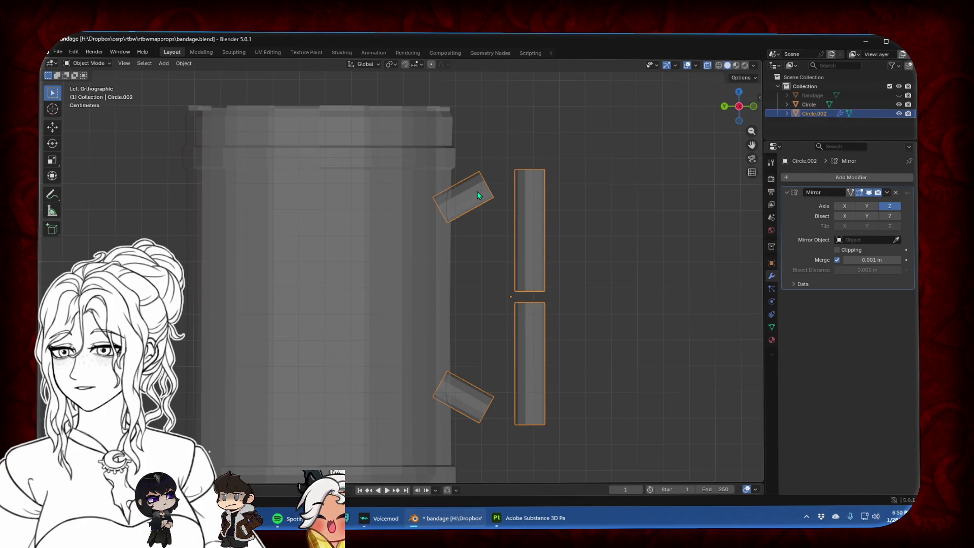
pyautogui.hotkey('ctrl', 'z')
# Apply the Mirror modifier on both the angled pieces and the vertical bar
pyautogui.click(480, 198)
pyautogui.click(887, 192)
pyautogui.click(863, 201)
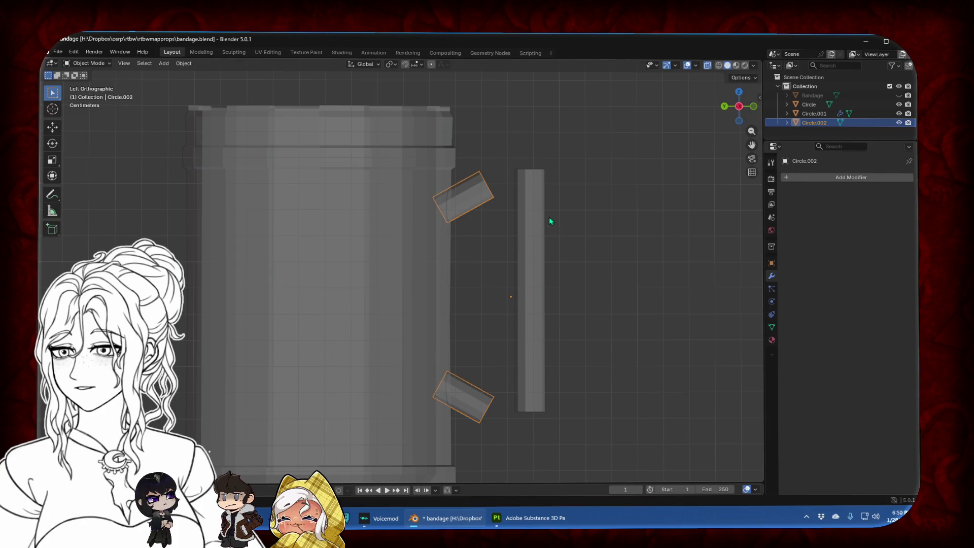
pyautogui.click(540, 218)
pyautogui.click(887, 193)
pyautogui.click(863, 201)
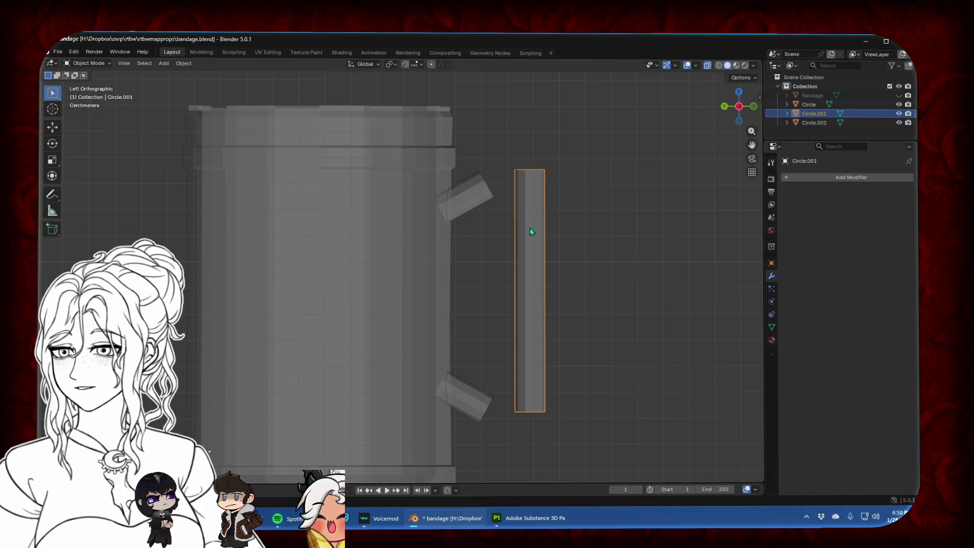
pyautogui.press('Tab')
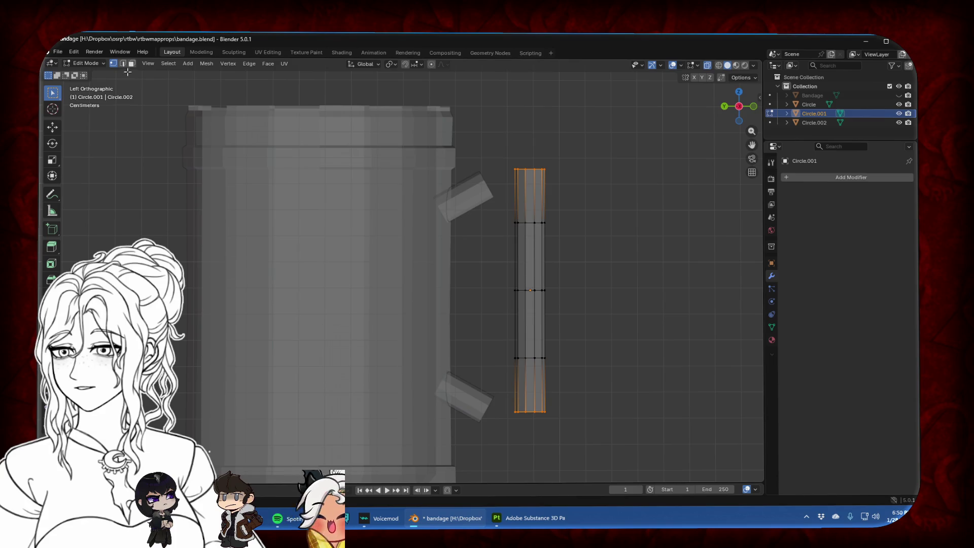
# Join the bar into the angled pieces and lower the vertical strip's top row along Z
pyautogui.press('Tab')
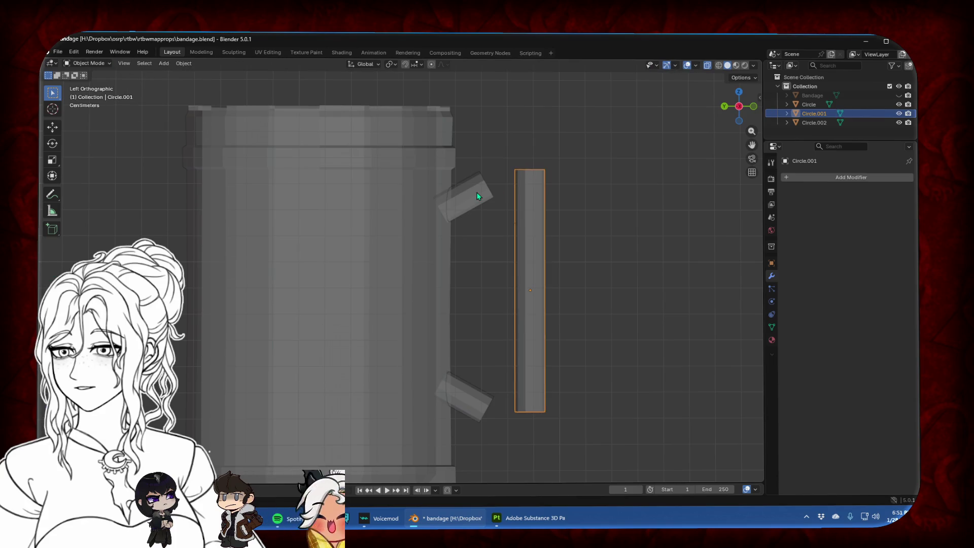
pyautogui.keyDown('shift'); pyautogui.click(477, 196); pyautogui.keyUp('shift')
pyautogui.hotkey('ctrl', 'j')
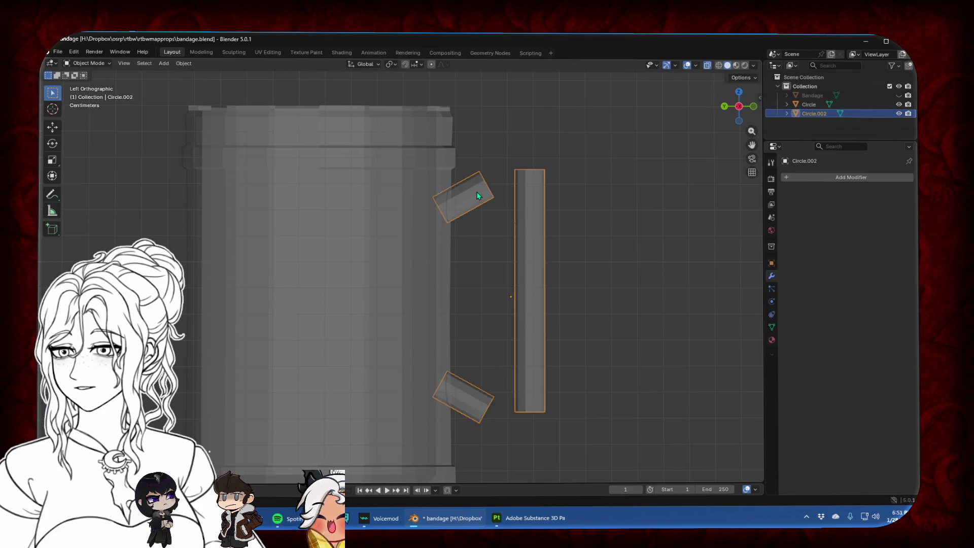
pyautogui.press('Tab')
pyautogui.moveTo(498, 159); pyautogui.dragTo(589, 188)
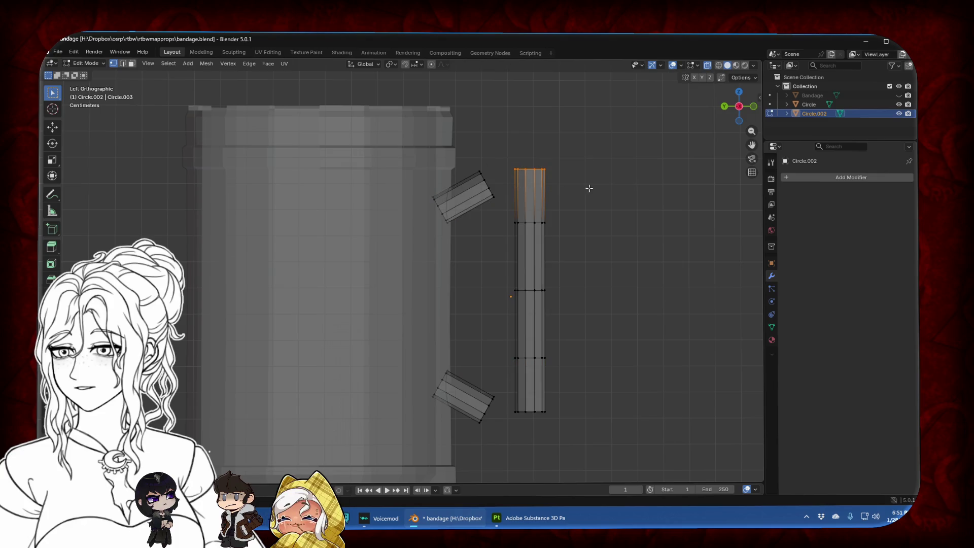
pyautogui.press('g')
pyautogui.press('z')
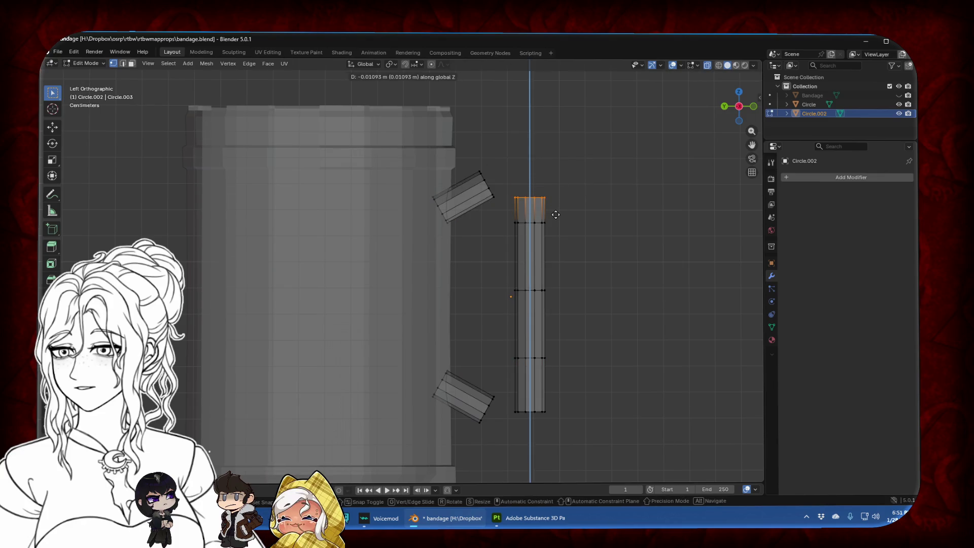
pyautogui.click(556, 215)
# Move the upper arm's end vertices rightward and tilt them about 24 degrees
pyautogui.moveTo(461, 163); pyautogui.dragTo(504, 212)
pyautogui.press('g')
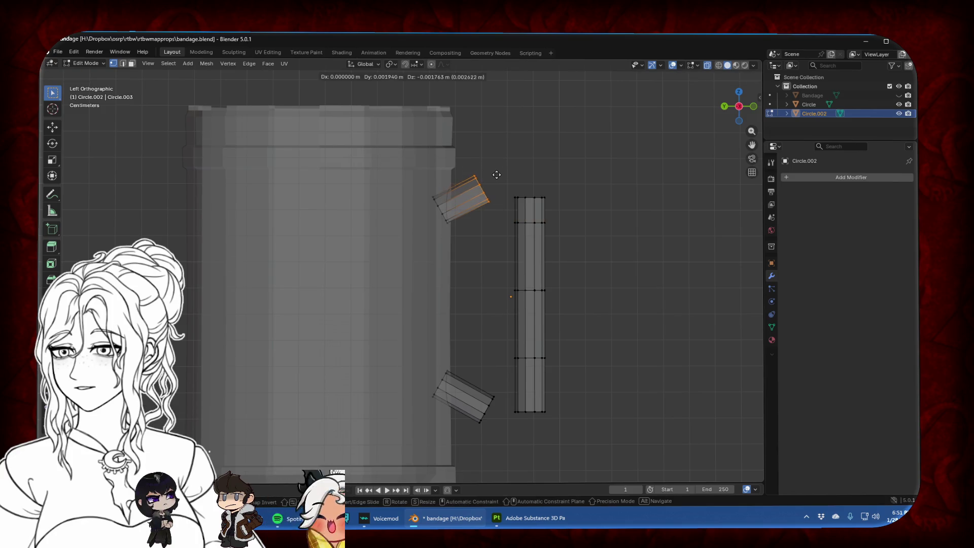
pyautogui.click(489, 176)
pyautogui.press('g')
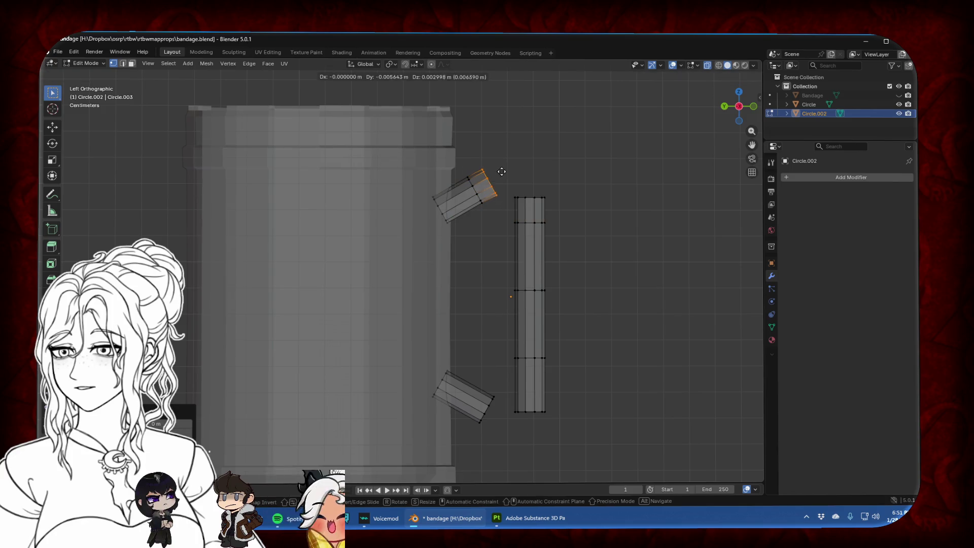
pyautogui.click(508, 166)
pyautogui.press('r')
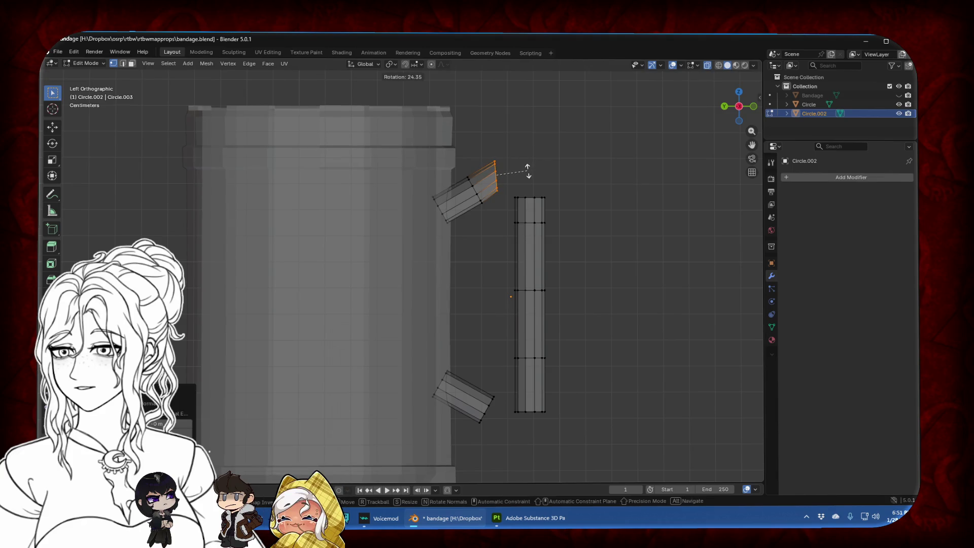
pyautogui.click(528, 171)
pyautogui.press('g')
pyautogui.click(536, 170)
# Extrude the strip's top vertex ring into a new segment angled toward the arm
pyautogui.moveTo(511, 189); pyautogui.dragTo(565, 210)
pyautogui.press('e')
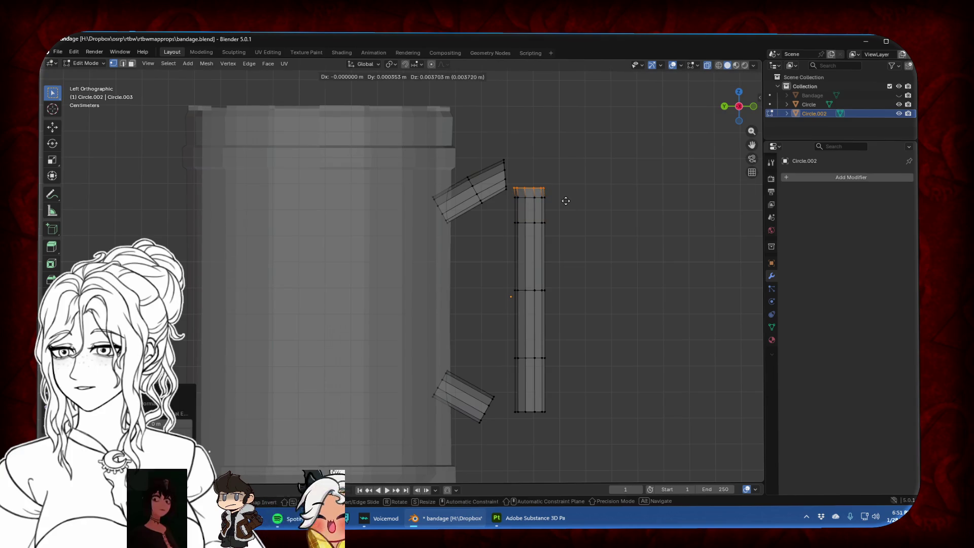
pyautogui.click(571, 183)
pyautogui.press('g')
pyautogui.click(557, 179)
pyautogui.moveTo(557, 178); pyautogui.dragTo(448, 224, button='middle')
pyautogui.click(741, 107)
# Merge the first matching vertices of the arm end and the strip top at center
pyautogui.scroll(5, 448, 224)
pyautogui.scroll(2, 448, 223)
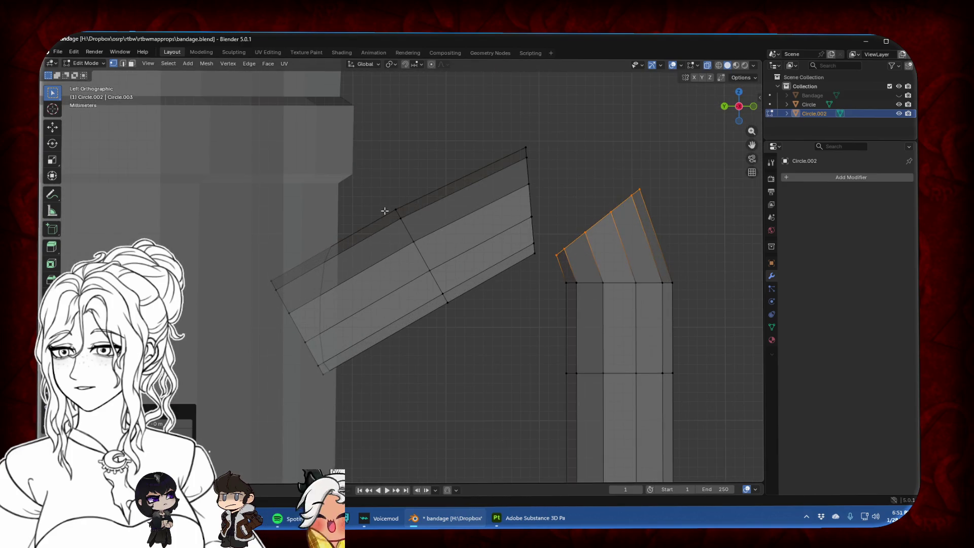
pyautogui.moveTo(384, 211)
pyautogui.mouseDown(button='middle')
pyautogui.moveTo(633, 185)
pyautogui.moveTo(453, 236)
pyautogui.mouseUp(button='middle')
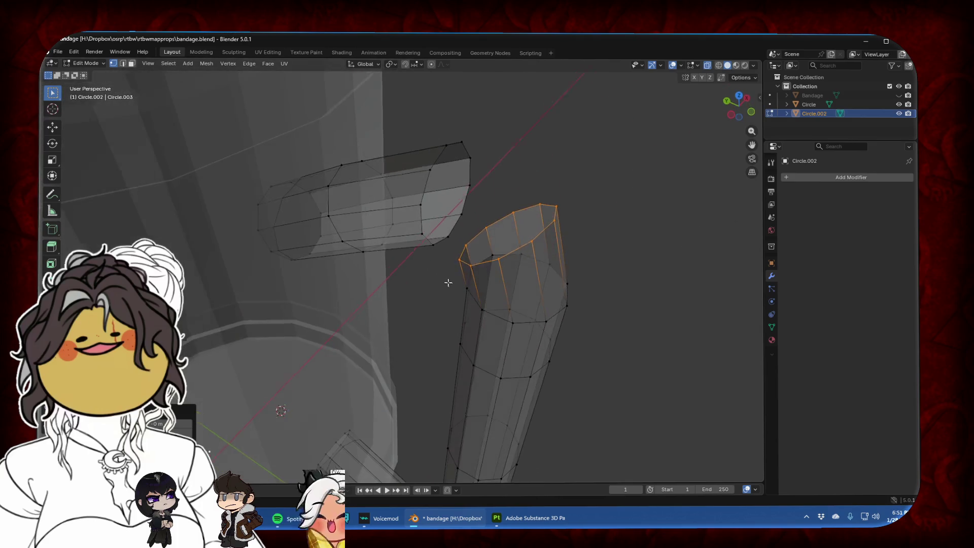
pyautogui.click(452, 239)
pyautogui.keyDown('shift'); pyautogui.click(468, 247); pyautogui.keyUp('shift')
pyautogui.press('m')
pyautogui.click(467, 248)
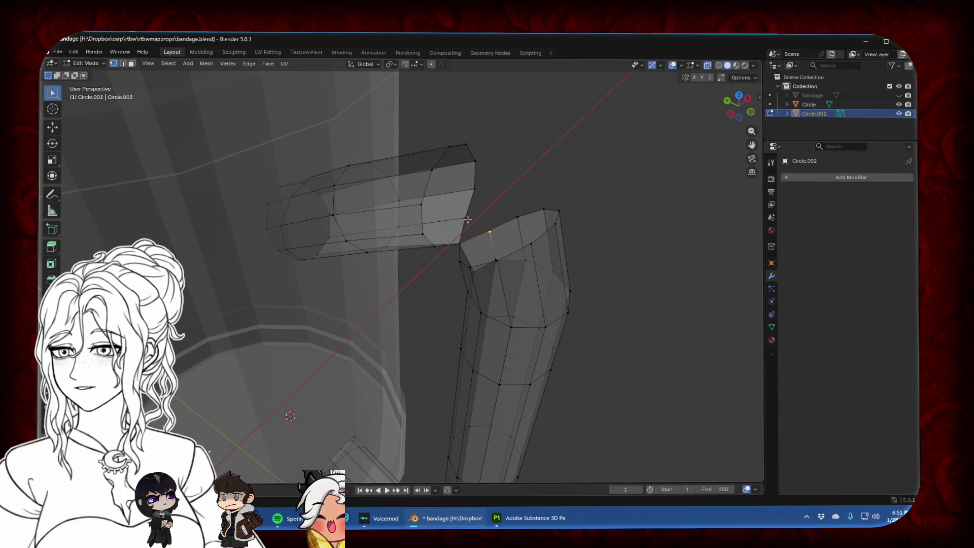
pyautogui.moveTo(467, 219); pyautogui.dragTo(512, 225)
pyautogui.keyDown('shift'); pyautogui.click(475, 190); pyautogui.keyUp('shift')
pyautogui.press('m')
pyautogui.click(493, 222)
# Merge two more vertex pairs to close the joint between the tubes
pyautogui.moveTo(493, 222); pyautogui.dragTo(434, 173, button='middle')
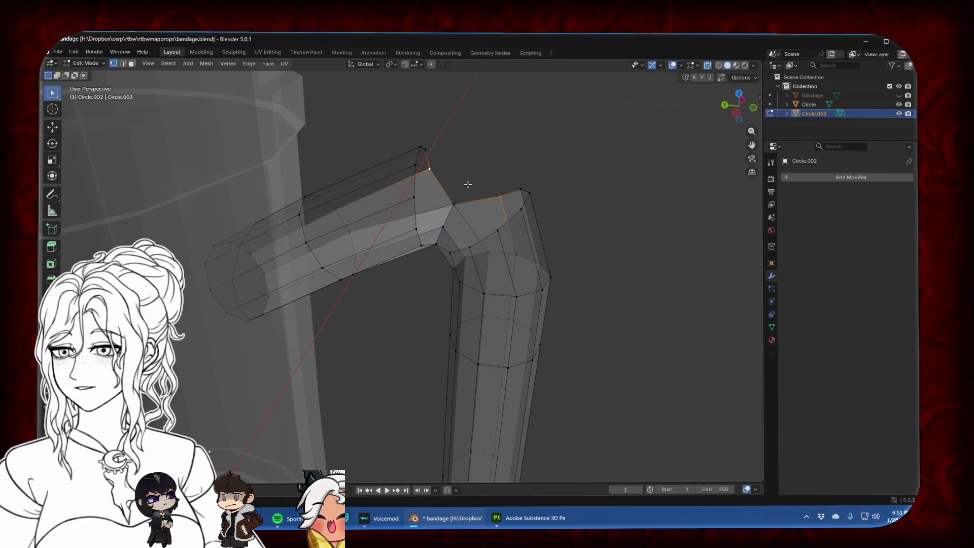
pyautogui.moveTo(467, 184); pyautogui.dragTo(469, 203, button='middle')
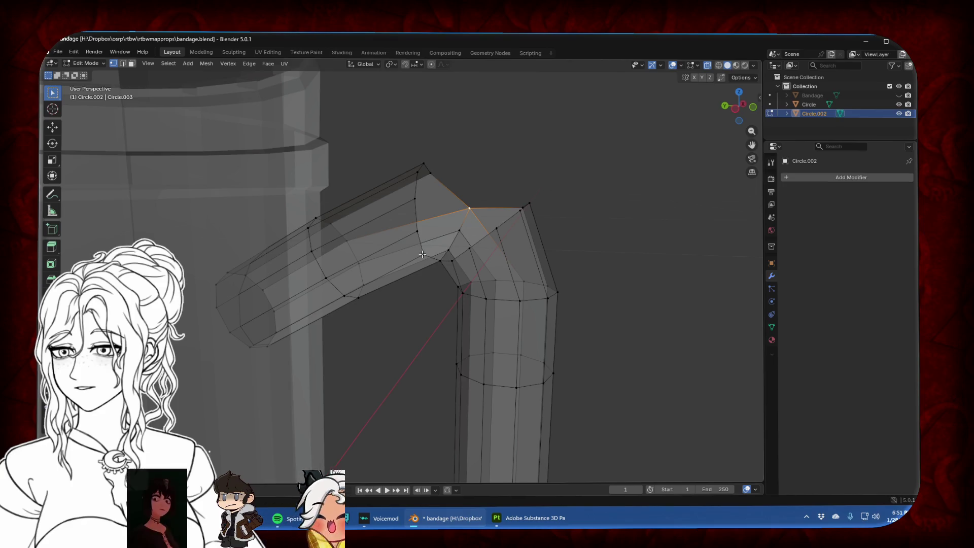
pyautogui.keyDown('shift'); pyautogui.click(454, 261); pyautogui.keyUp('shift')
pyautogui.press('m')
pyautogui.click(457, 257)
pyautogui.moveTo(457, 257); pyautogui.dragTo(460, 239, button='middle')
pyautogui.keyDown('shift'); pyautogui.click(459, 251); pyautogui.keyUp('shift')
pyautogui.press('m')
pyautogui.click(450, 239)
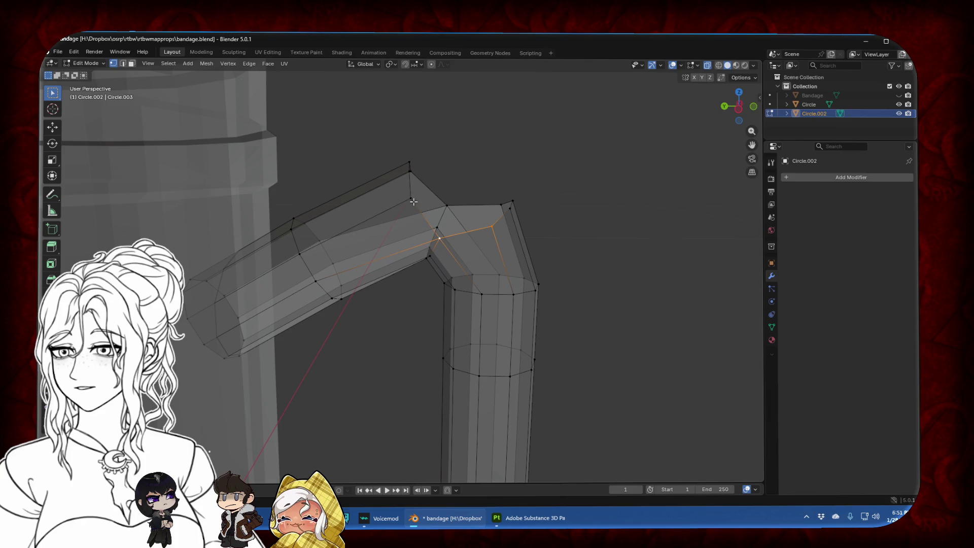
# Select the edge path down the joint and check it from the side view
pyautogui.click(449, 204)
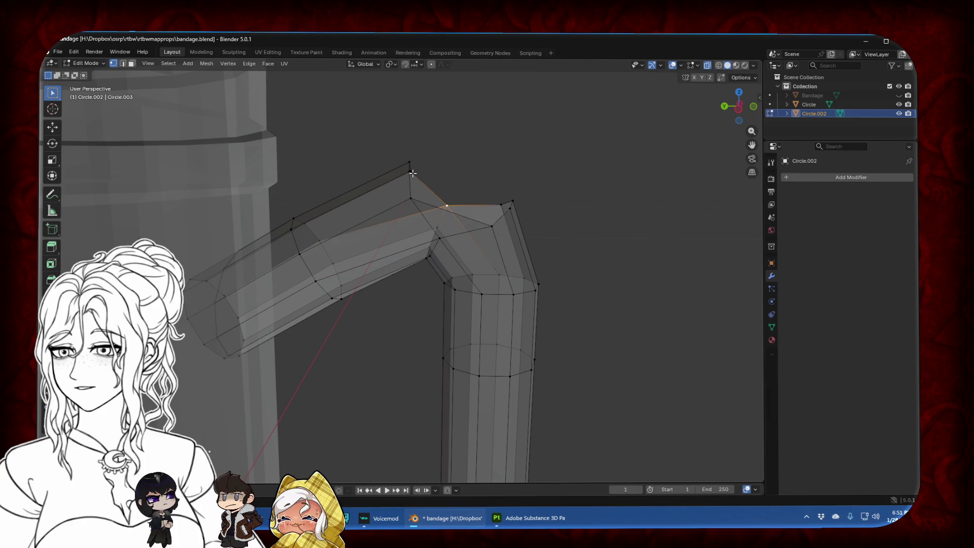
pyautogui.keyDown('shift'); pyautogui.click(498, 203); pyautogui.keyUp('shift')
pyautogui.moveTo(498, 203); pyautogui.dragTo(498, 169, button='middle')
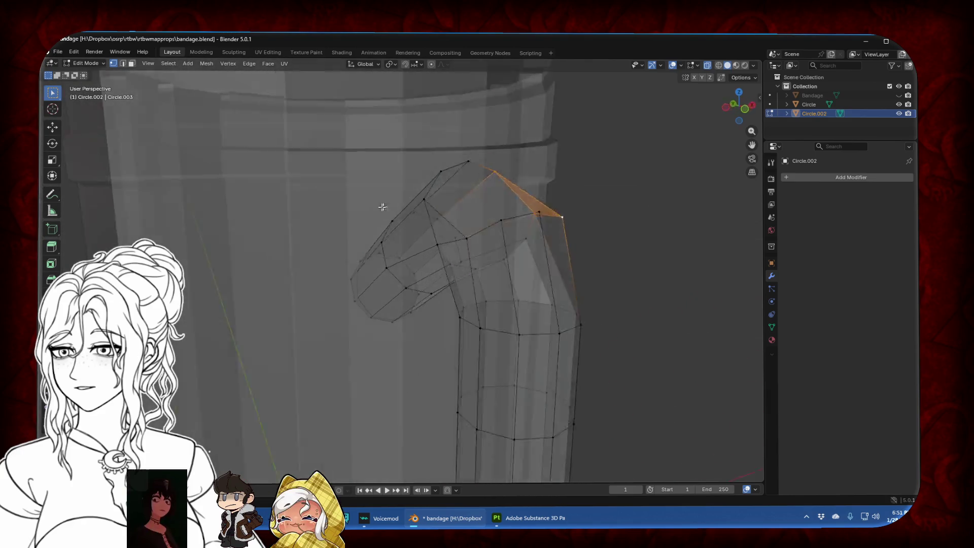
pyautogui.keyDown('shift'); pyautogui.click(536, 237); pyautogui.keyUp('shift')
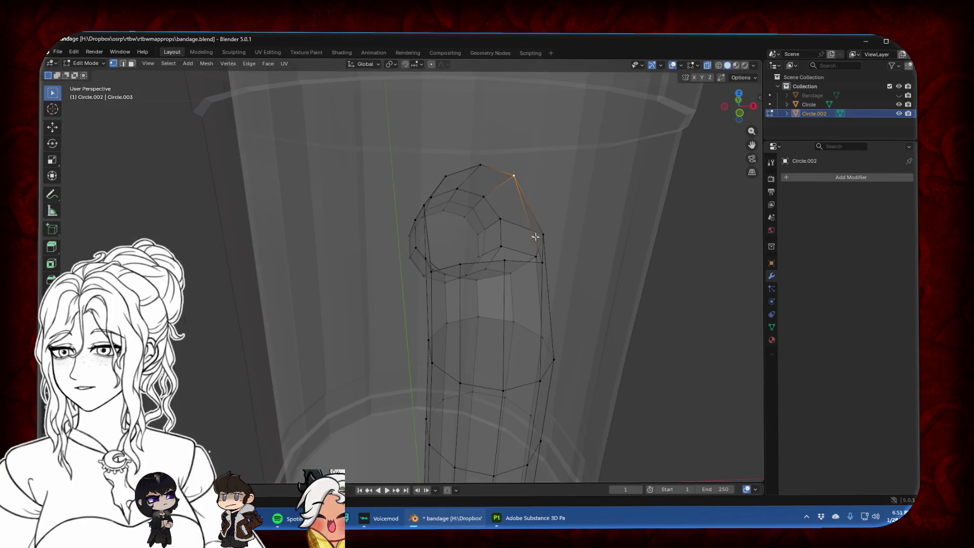
pyautogui.keyDown('ctrl'); pyautogui.click(541, 259); pyautogui.keyUp('ctrl')
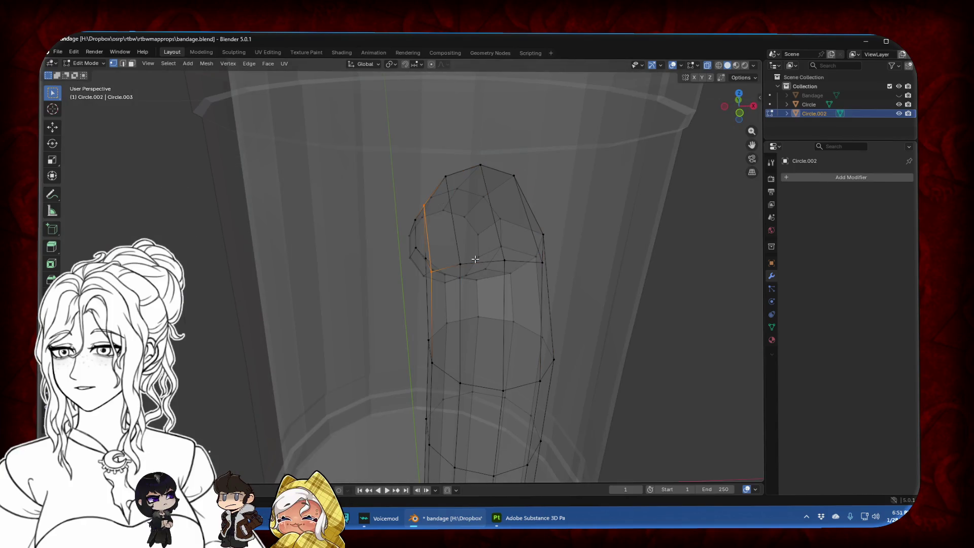
pyautogui.moveTo(475, 259); pyautogui.dragTo(570, 228, button='middle')
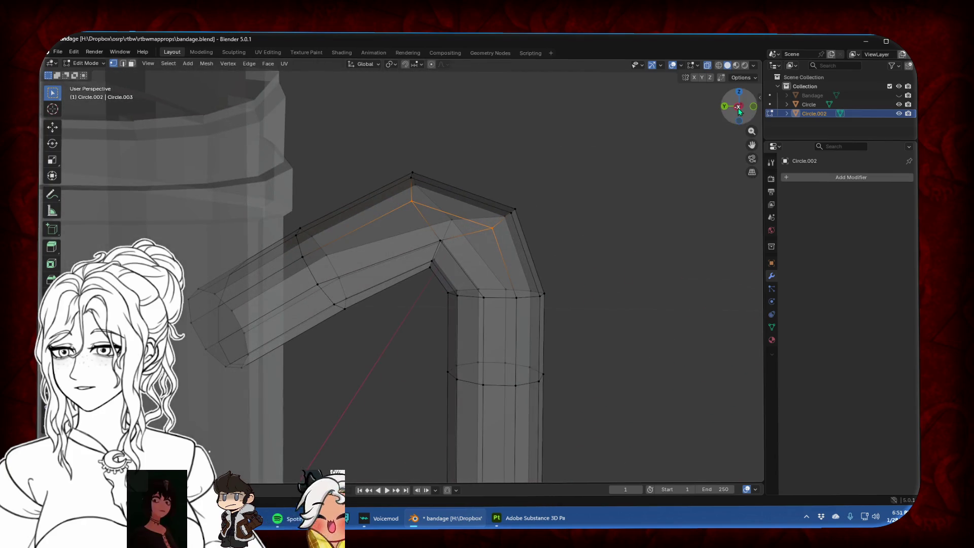
pyautogui.click(739, 110)
# Reposition the bend's diagonal loop, then move and rotate the inner bend vertices
pyautogui.keyDown('alt'); pyautogui.click(430, 268); pyautogui.keyUp('alt')
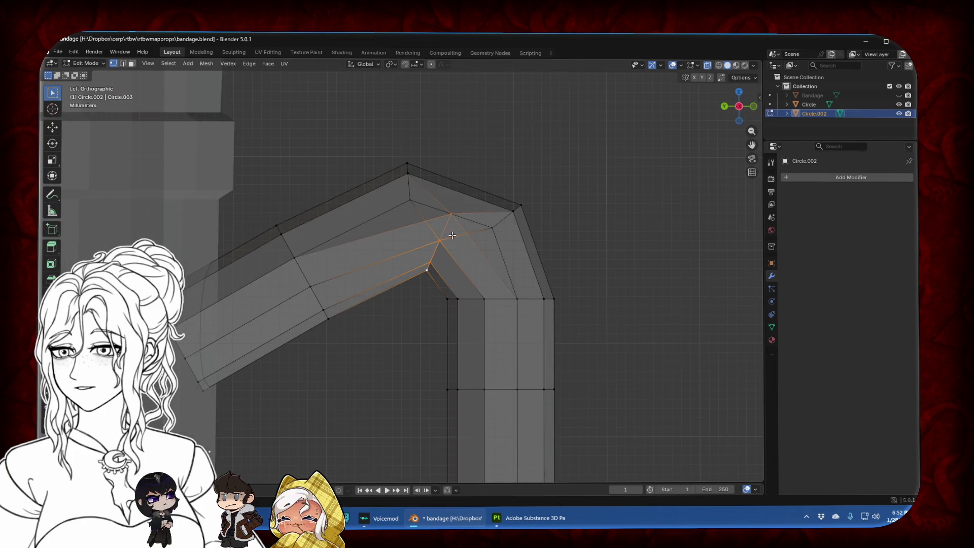
pyautogui.press('g')
pyautogui.click(443, 249)
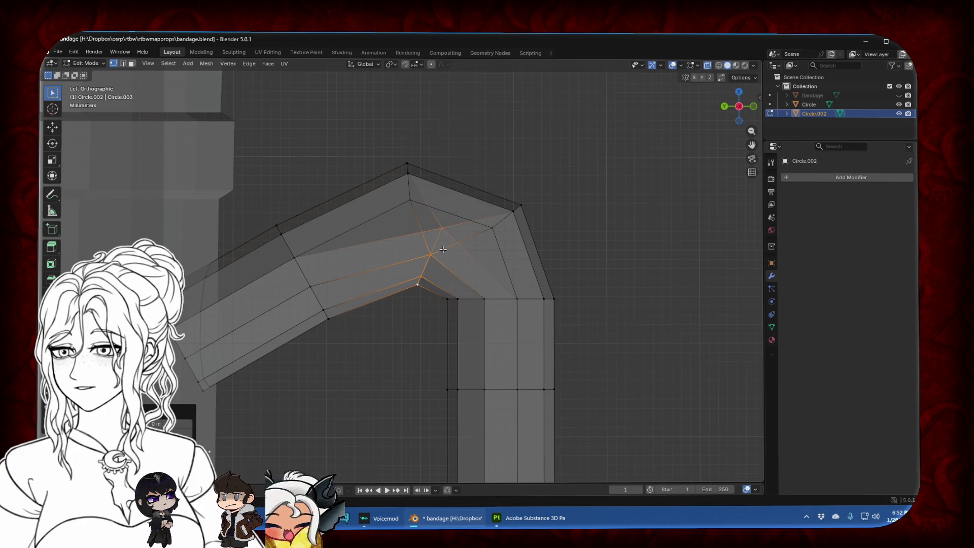
pyautogui.keyDown('alt'); pyautogui.click(461, 300); pyautogui.keyUp('alt')
pyautogui.moveTo(499, 321); pyautogui.dragTo(500, 321)
pyautogui.press('g')
pyautogui.press('z')
pyautogui.click(449, 321)
pyautogui.press('r')
pyautogui.click(529, 283)
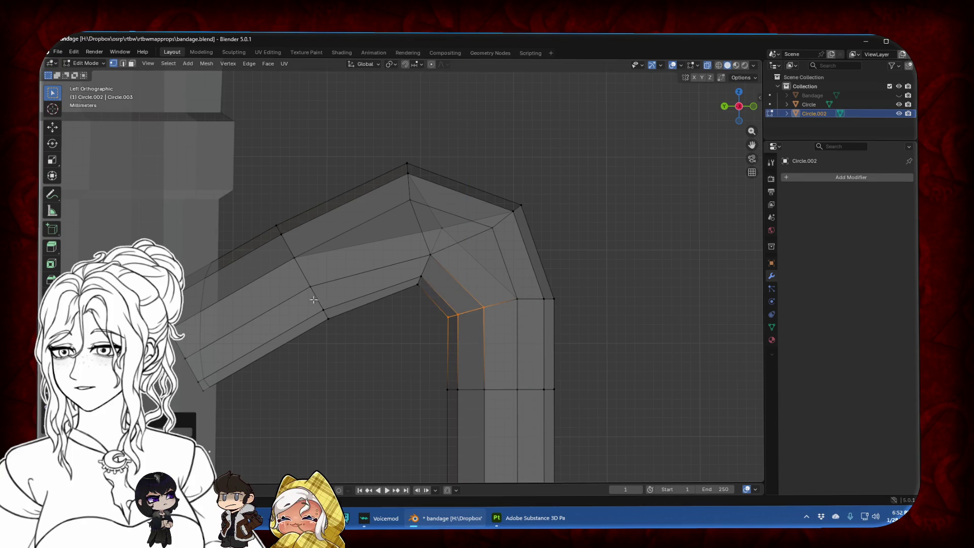
# Move the inner corner vertex to tidy the bend and return to Object Mode
pyautogui.moveTo(428, 295); pyautogui.dragTo(427, 295)
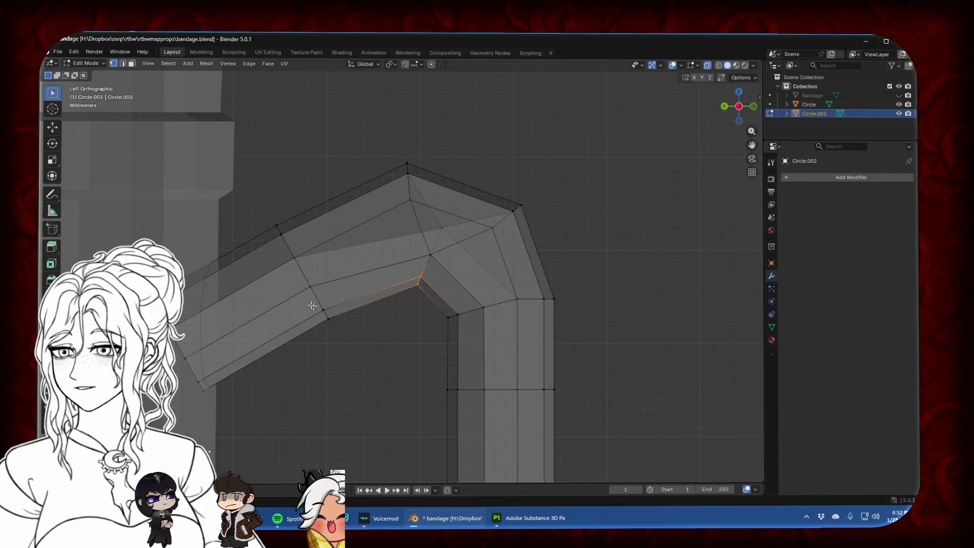
pyautogui.moveTo(345, 334); pyautogui.dragTo(342, 326)
pyautogui.press('g')
pyautogui.press('Escape')
pyautogui.moveTo(434, 295); pyautogui.dragTo(434, 294)
pyautogui.press('g')
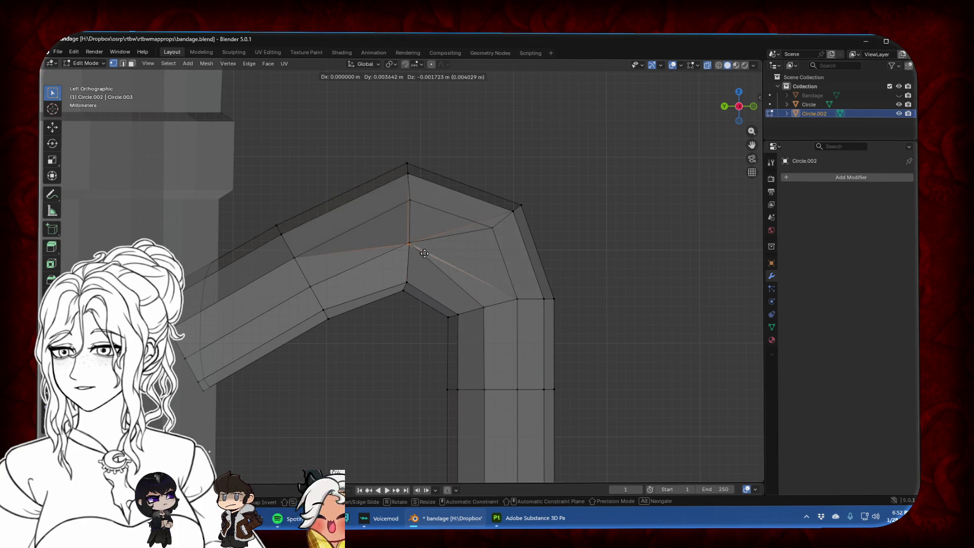
pyautogui.click(426, 252)
pyautogui.scroll(-4, 528, 244)
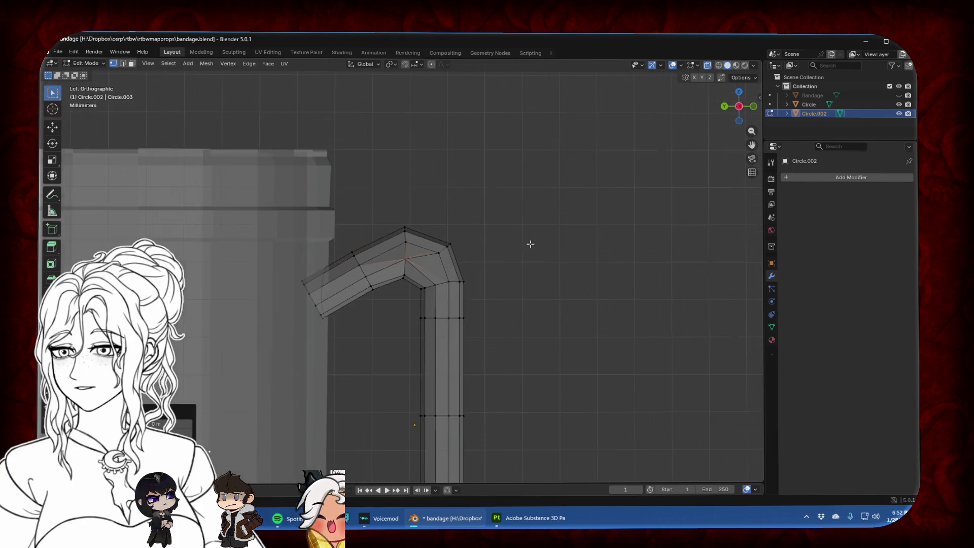
pyautogui.press('Tab')
pyautogui.moveTo(591, 163)
pyautogui.mouseDown(button='middle')
pyautogui.moveTo(387, 234)
pyautogui.moveTo(516, 231)
pyautogui.mouseUp(button='middle')
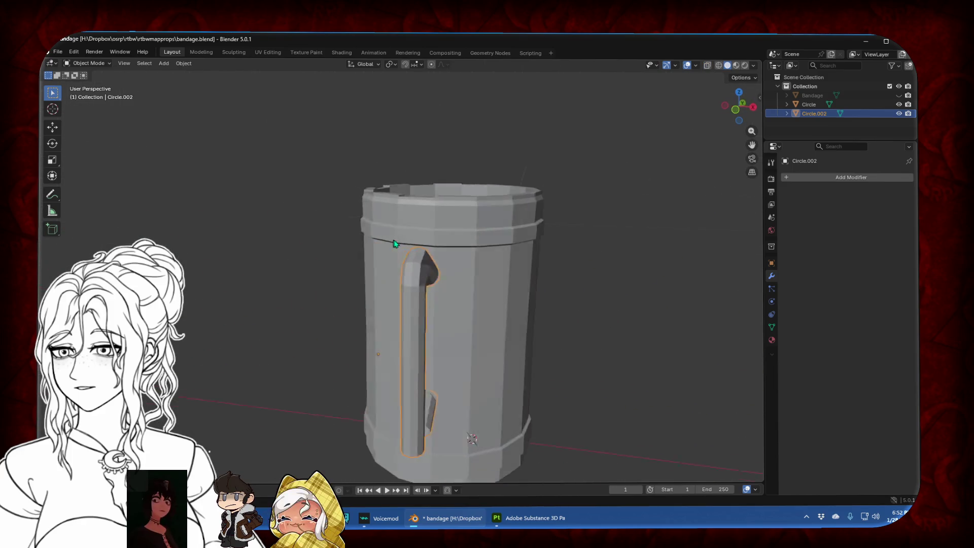
# In side view, edit the handle mesh and raise its bottom edge loop upward
pyautogui.click(739, 108)
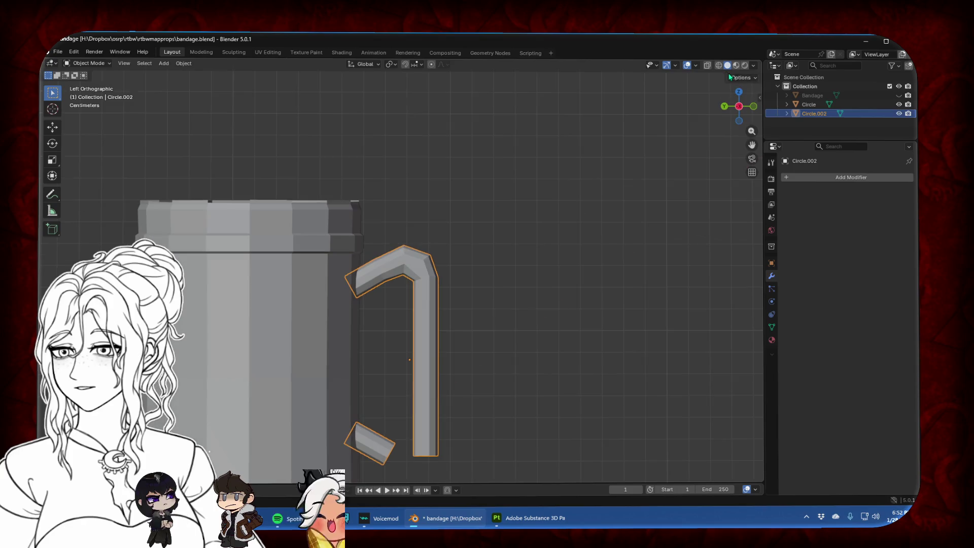
pyautogui.scroll(3, 604, 256)
pyautogui.press('Tab')
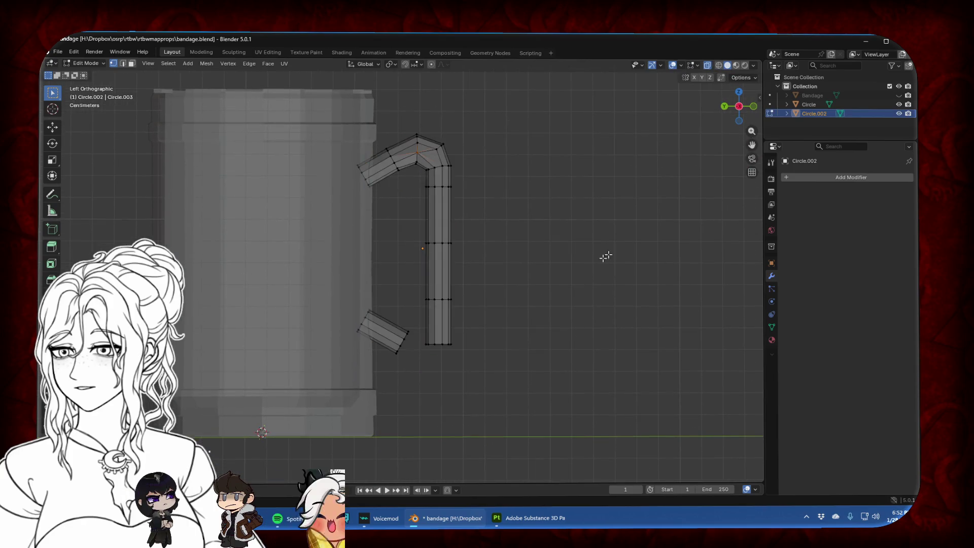
pyautogui.scroll(3, 493, 323)
pyautogui.keyDown('alt'); pyautogui.click(428, 382); pyautogui.keyUp('alt')
pyautogui.press('s')
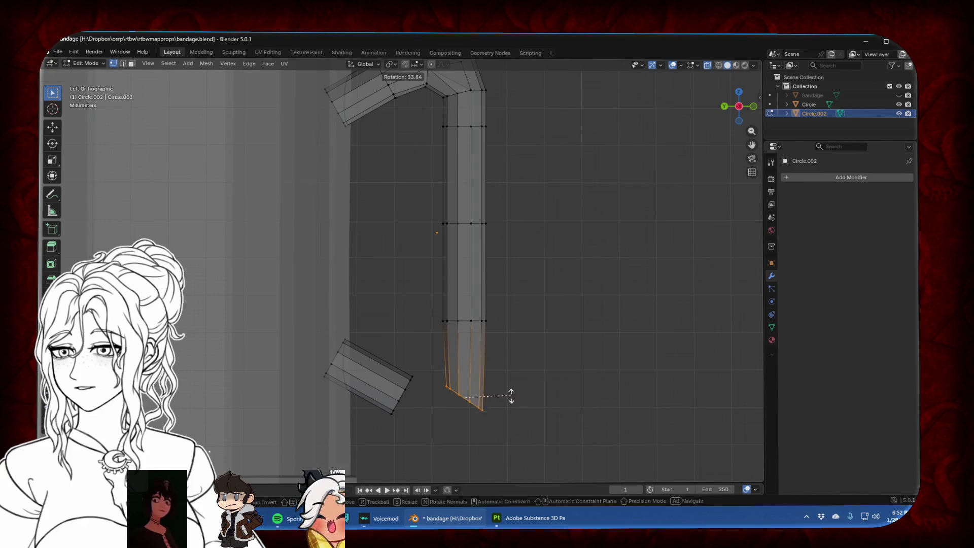
pyautogui.press('g')
pyautogui.press('Escape')
pyautogui.hotkey('ctrl', 'z')
pyautogui.press('g')
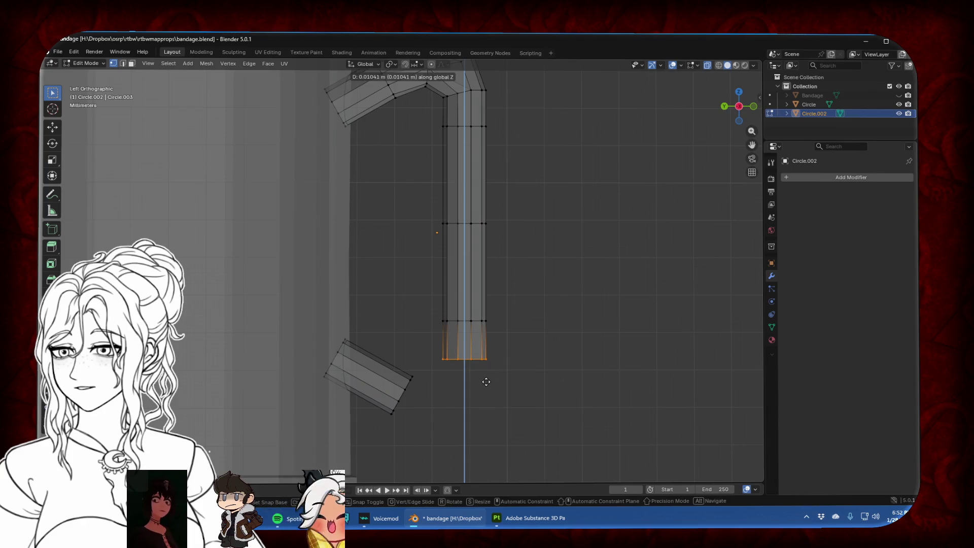
pyautogui.click(485, 380)
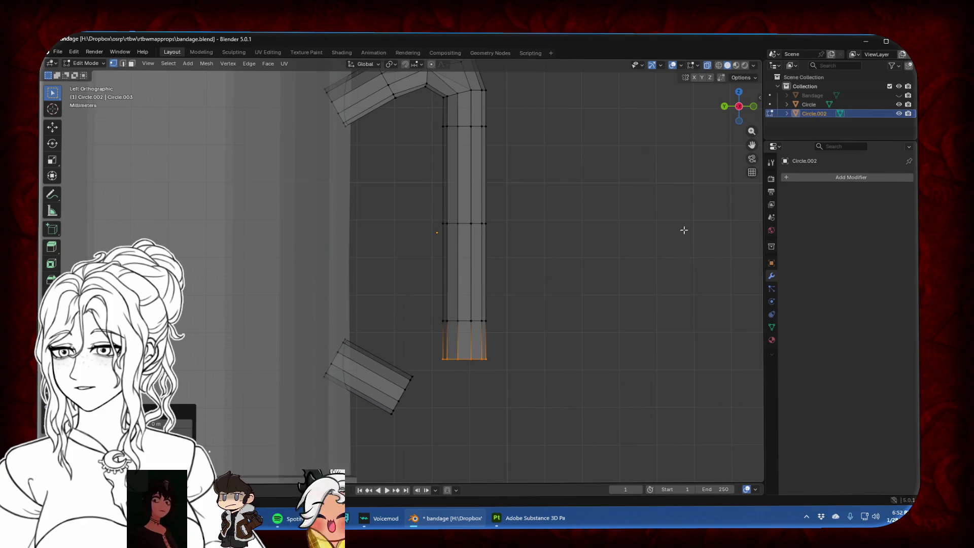
# Extrude the tilted piece's end edge into a new section, rotated to an angle
pyautogui.moveTo(753, 146); pyautogui.dragTo(776, 93)
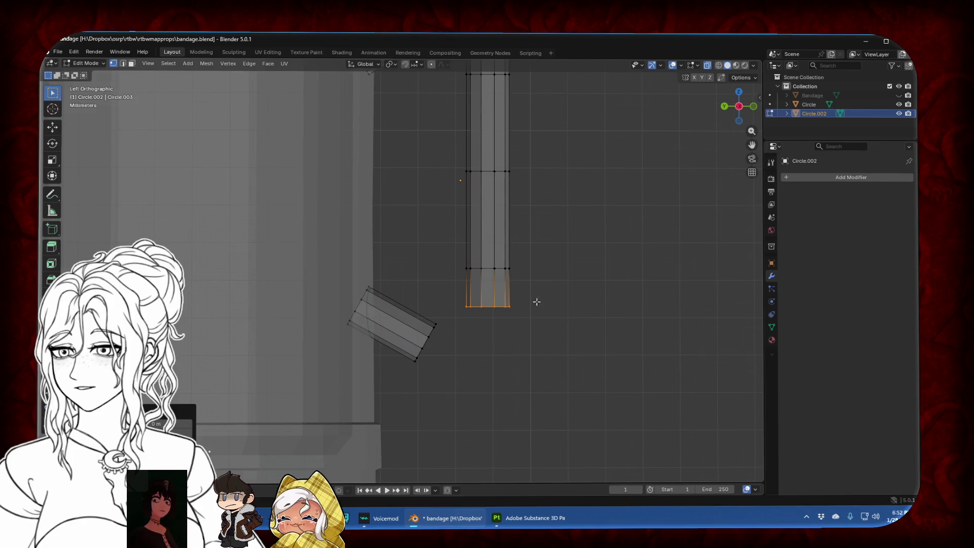
pyautogui.scroll(3, 537, 302)
pyautogui.moveTo(400, 320); pyautogui.dragTo(474, 467)
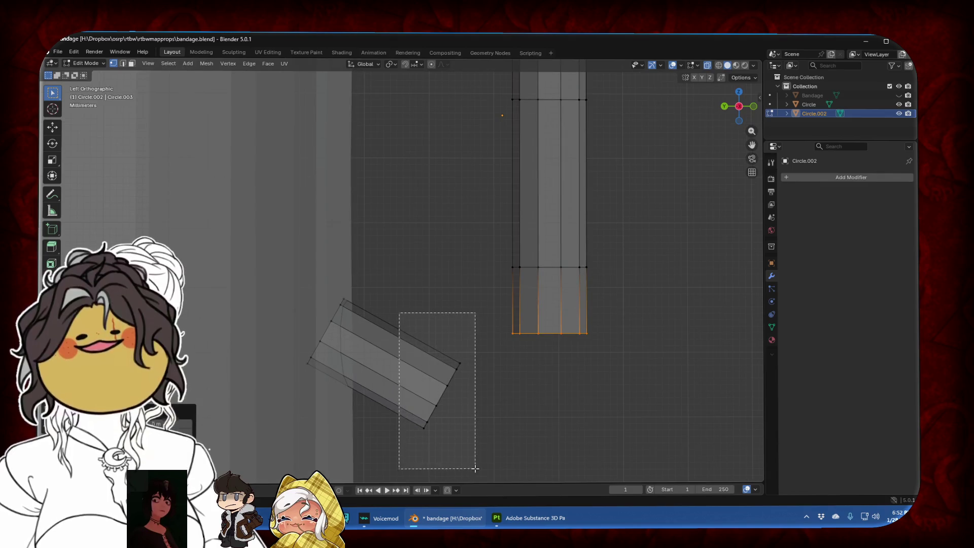
pyautogui.press('g')
pyautogui.click(476, 409)
pyautogui.press('e')
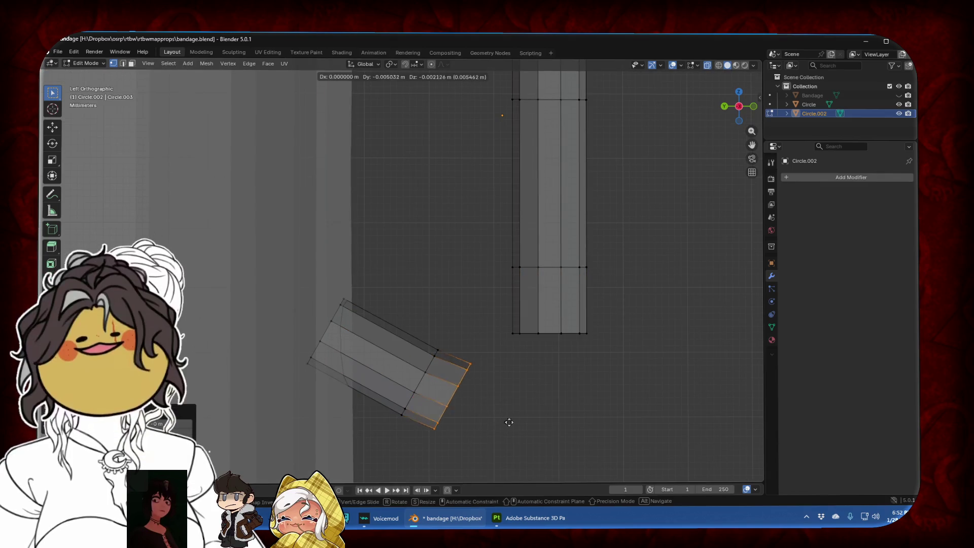
pyautogui.click(537, 430)
pyautogui.press('r')
pyautogui.click(521, 378)
pyautogui.press('g')
pyautogui.click(540, 378)
# Move and rotate the upright strip's bottom loop to slant down-right toward the new section
pyautogui.moveTo(484, 301); pyautogui.dragTo(653, 354)
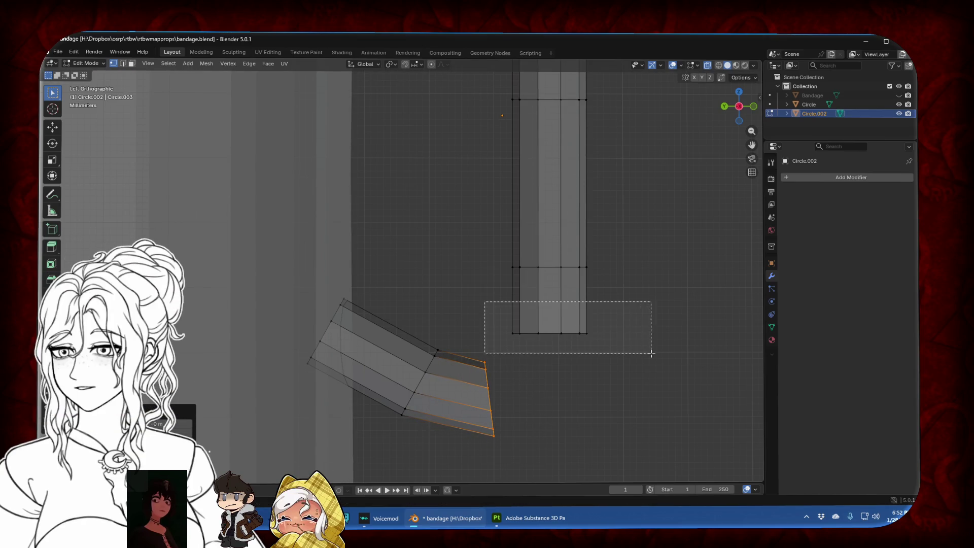
pyautogui.scroll(-4, 618, 334)
pyautogui.scroll(2, 582, 325)
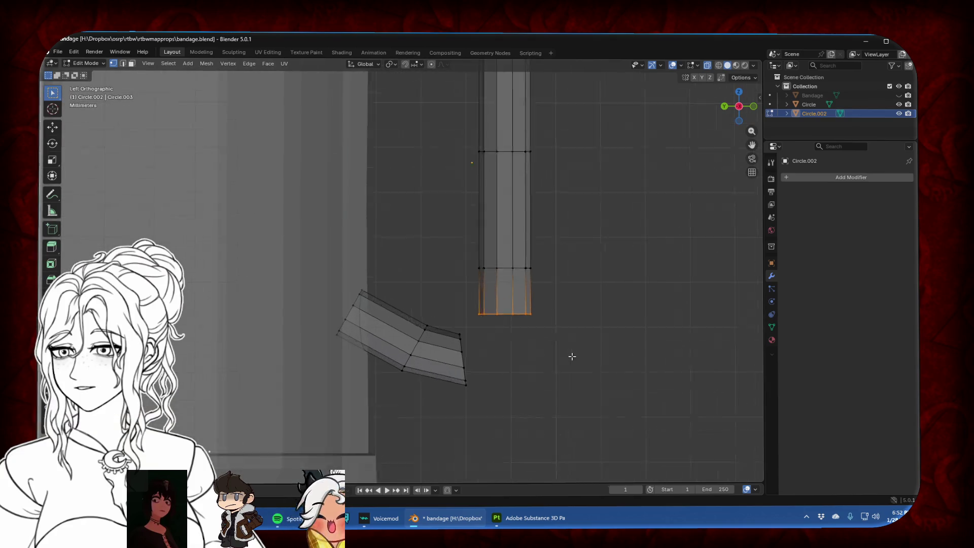
pyautogui.scroll(2, 583, 355)
pyautogui.press('g')
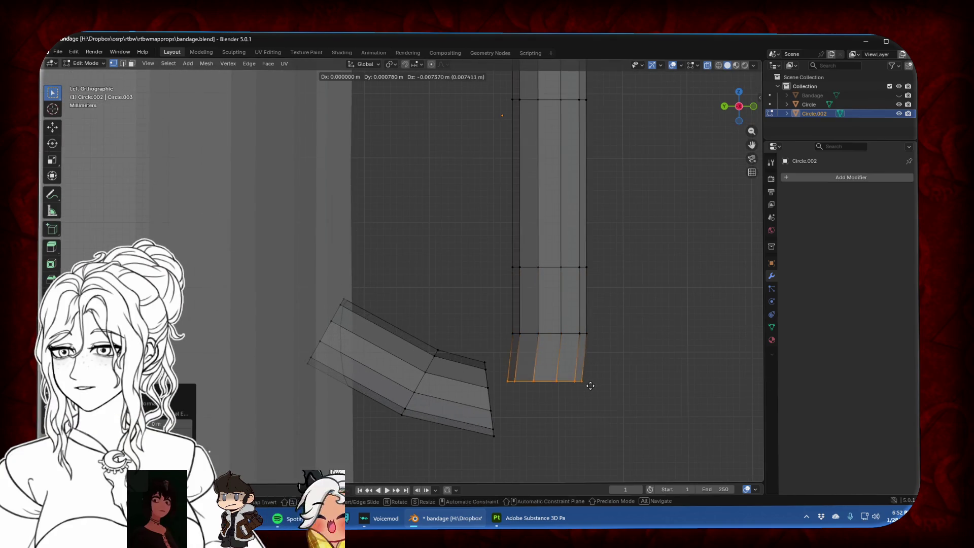
pyautogui.click(588, 378)
pyautogui.press('r')
pyautogui.click(612, 391)
pyautogui.press('g')
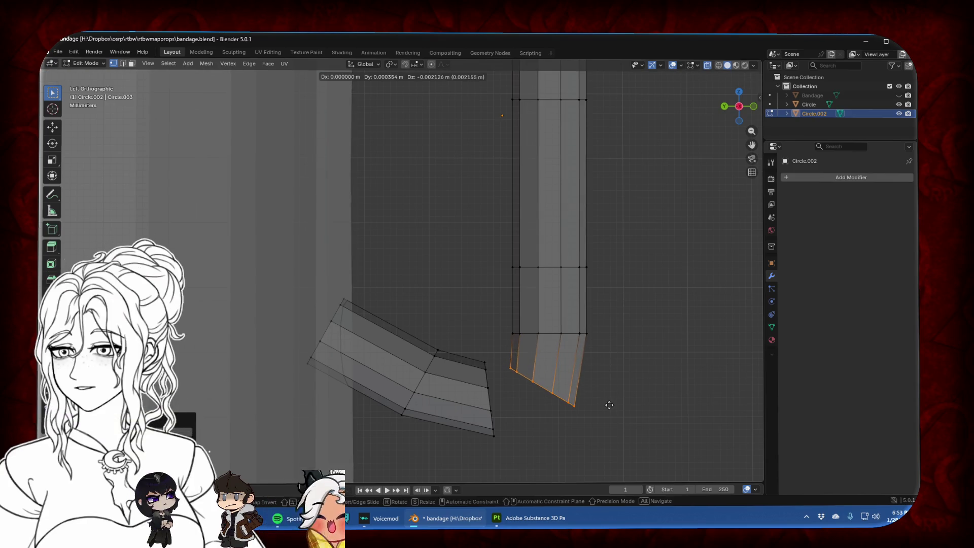
pyautogui.click(587, 401)
pyautogui.press('r')
pyautogui.click(615, 397)
pyautogui.press('g')
pyautogui.click(613, 394)
pyautogui.moveTo(613, 393); pyautogui.dragTo(486, 332, button='middle')
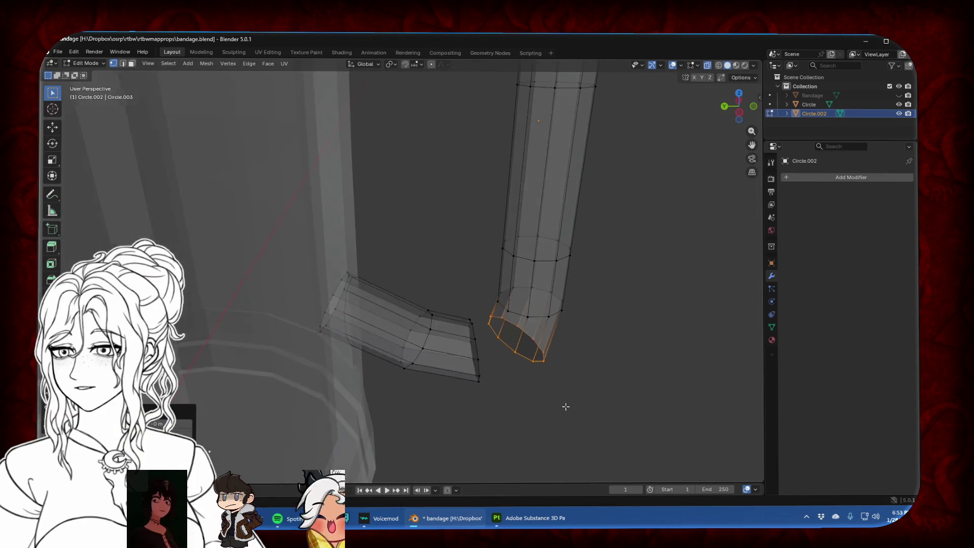
# Merge two pairs of facing vertices between the lower piece and the strip at center
pyautogui.click(473, 322)
pyautogui.keyDown('shift'); pyautogui.click(490, 322); pyautogui.keyUp('shift')
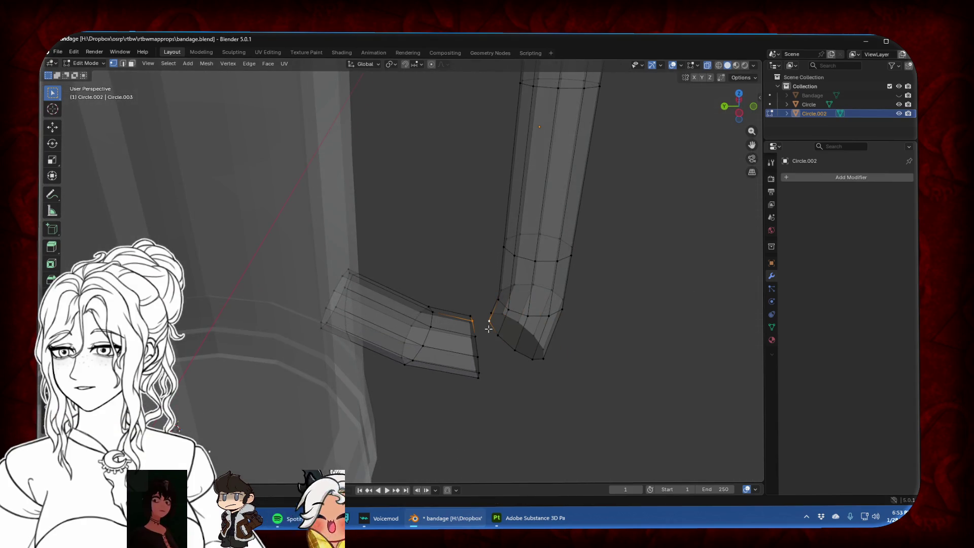
pyautogui.moveTo(488, 329); pyautogui.dragTo(487, 314, button='middle')
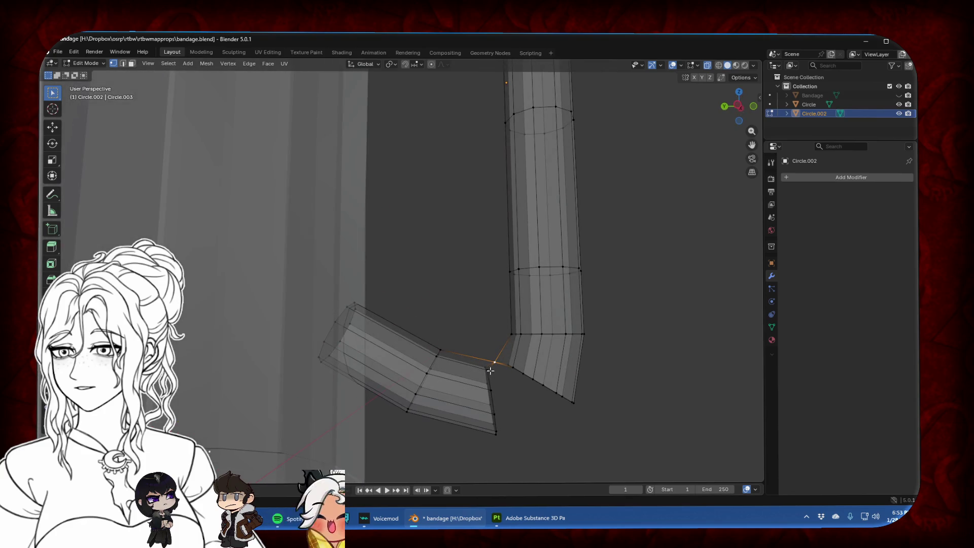
pyautogui.press('m')
pyautogui.click(505, 389)
pyautogui.moveTo(558, 380); pyautogui.dragTo(269, 365, button='middle')
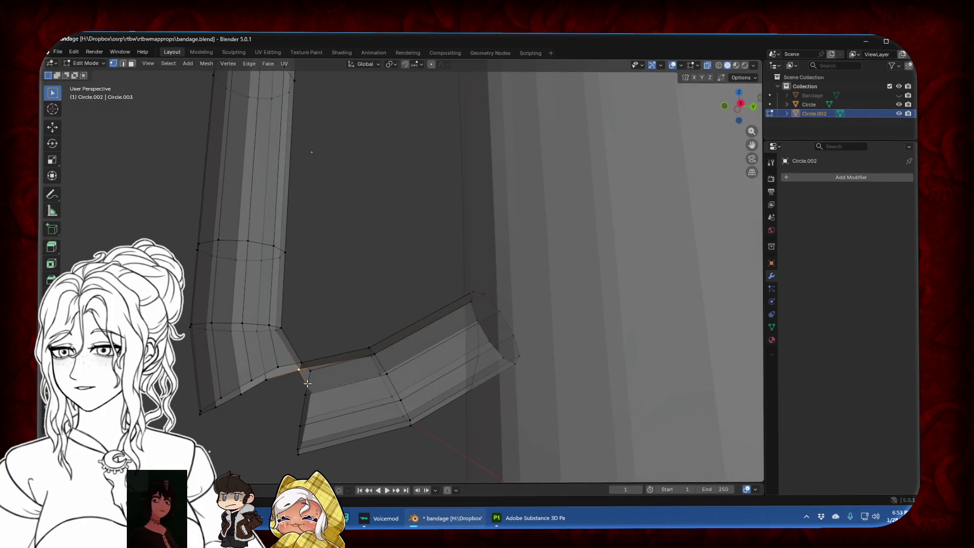
pyautogui.press('g')
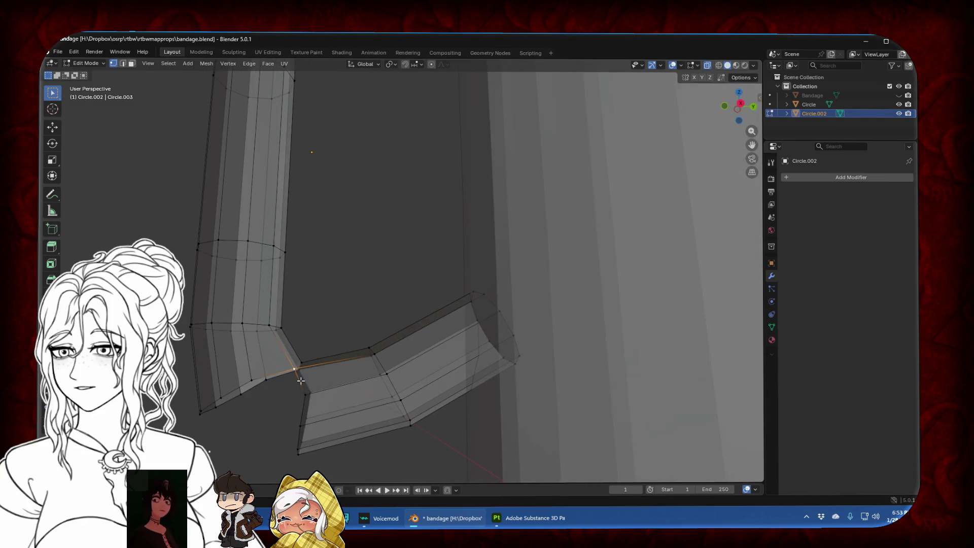
pyautogui.click(310, 396)
pyautogui.press('m')
pyautogui.click(248, 403)
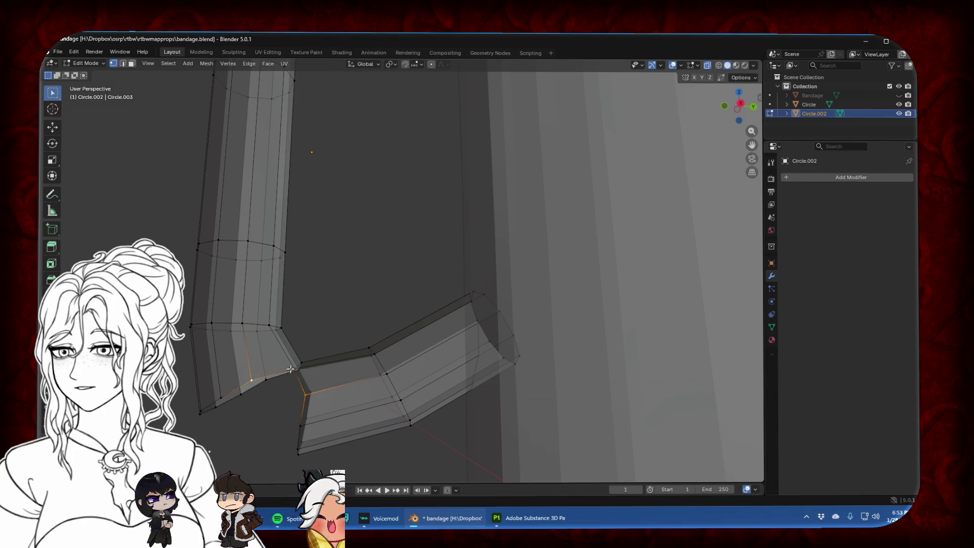
pyautogui.moveTo(287, 390); pyautogui.dragTo(485, 387, button='middle')
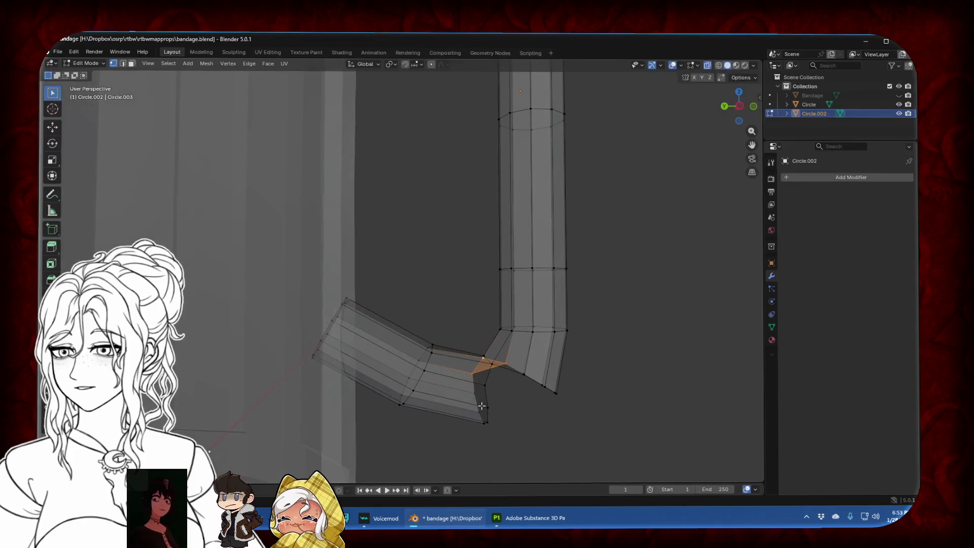
# Select the remaining joint vertices and try filling a face across the gap, then undo it
pyautogui.keyDown('shift'); pyautogui.click(492, 364); pyautogui.keyUp('shift')
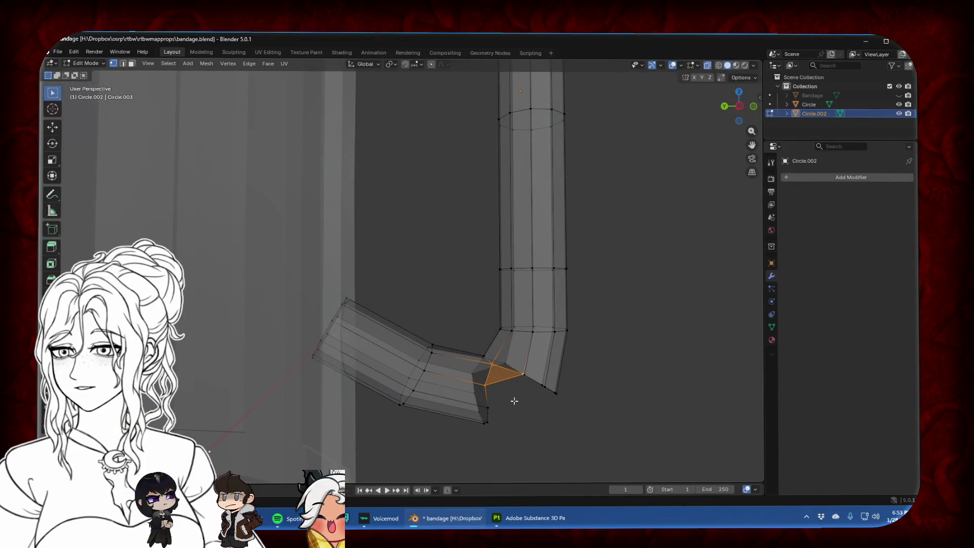
pyautogui.moveTo(514, 401); pyautogui.dragTo(502, 402, button='middle')
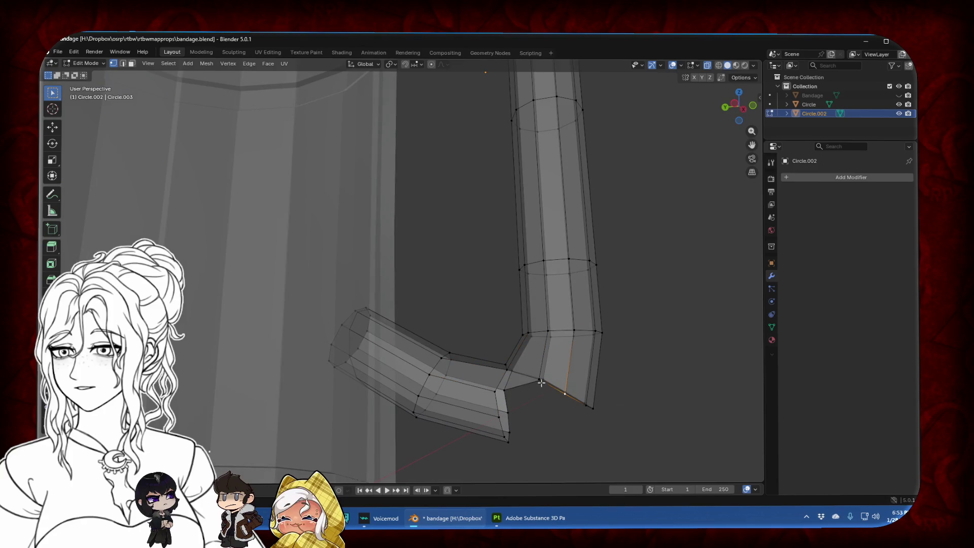
pyautogui.keyDown('shift'); pyautogui.click(508, 370); pyautogui.keyUp('shift')
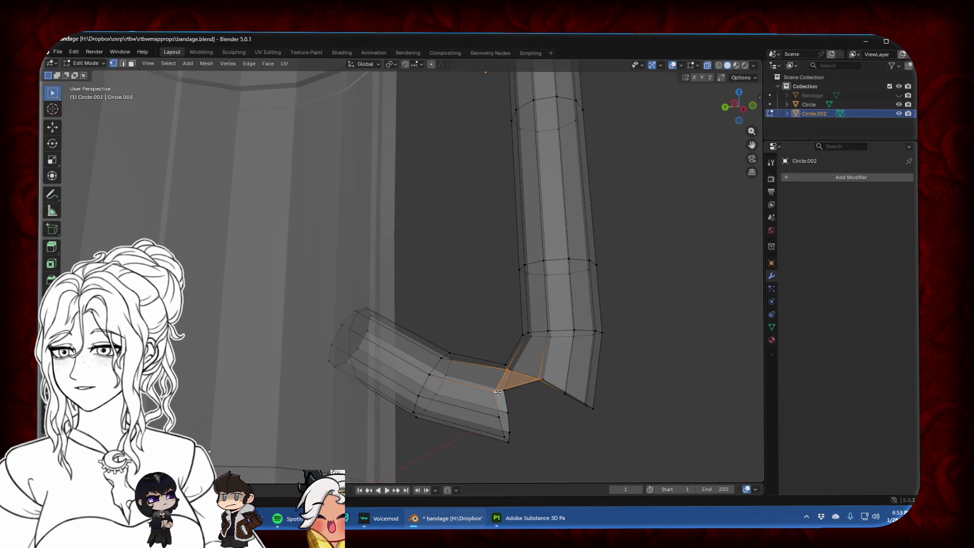
pyautogui.moveTo(508, 371); pyautogui.dragTo(502, 387, button='middle')
pyautogui.press('f')
pyautogui.hotkey('ctrl', 'z')
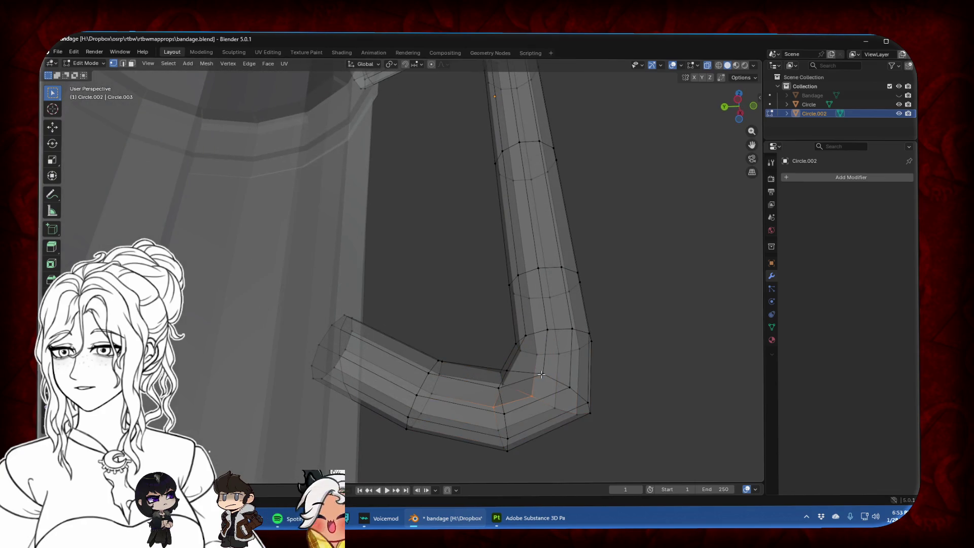
pyautogui.click(742, 103)
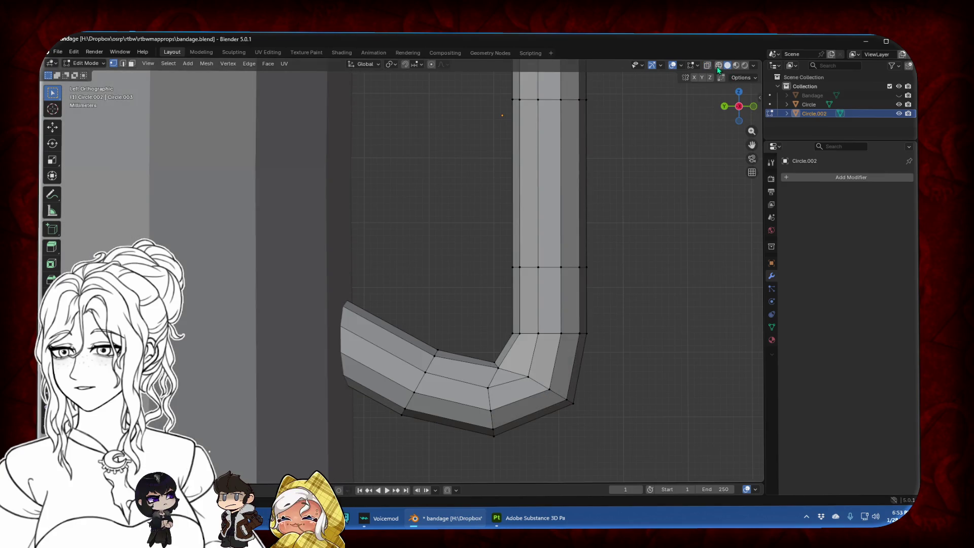
# Turn on proportional editing and lower the handle's bend with soft falloff
pyautogui.click(707, 65)
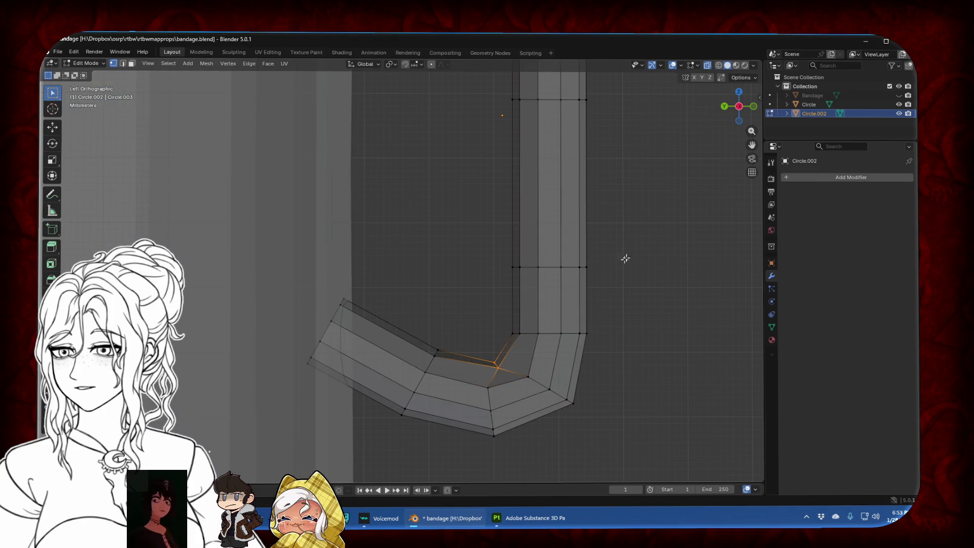
pyautogui.click(708, 65)
pyautogui.click(432, 65)
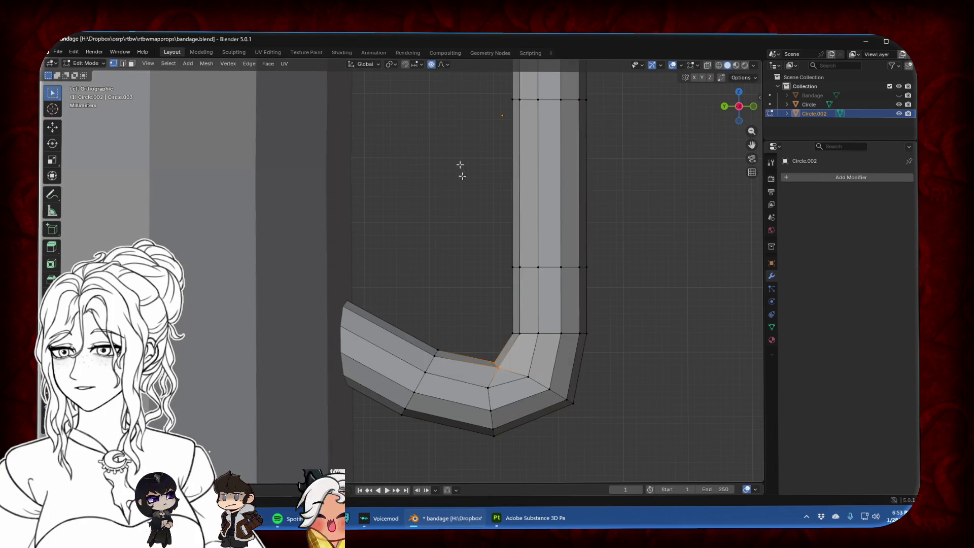
pyautogui.scroll(-3, 511, 335)
pyautogui.press('g')
pyautogui.scroll(2, 501, 336)
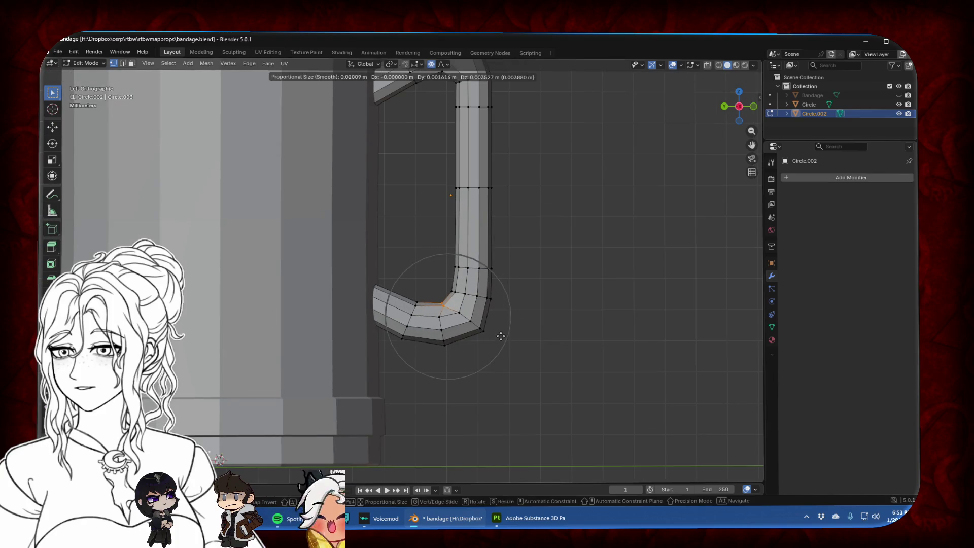
pyautogui.scroll(-7, 505, 307)
pyautogui.click(507, 305)
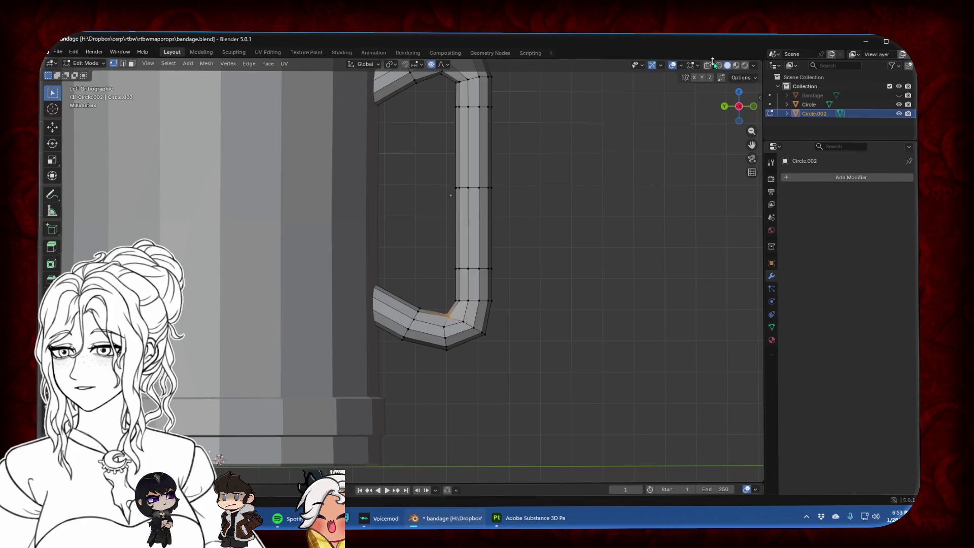
# In X-ray, select the handle's lower bend vertices and move them with soft falloff
pyautogui.click(708, 65)
pyautogui.moveTo(437, 305); pyautogui.dragTo(439, 291)
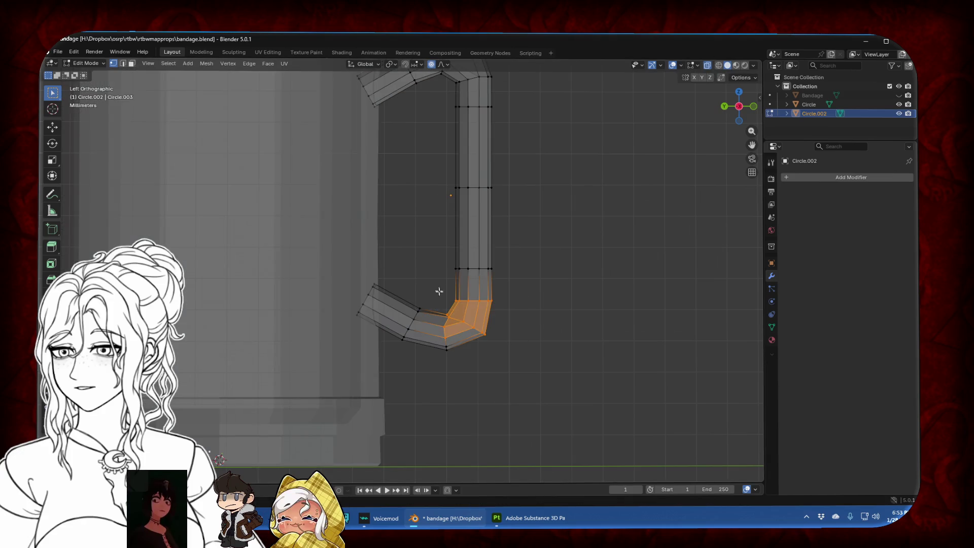
pyautogui.moveTo(499, 353); pyautogui.dragTo(498, 353)
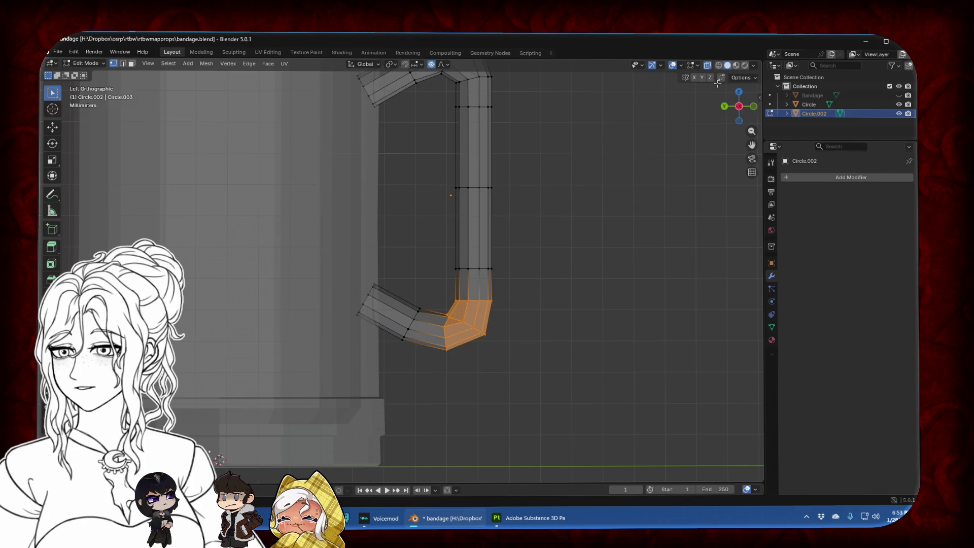
pyautogui.click(707, 65)
pyautogui.scroll(-5, 533, 311)
pyautogui.press('g')
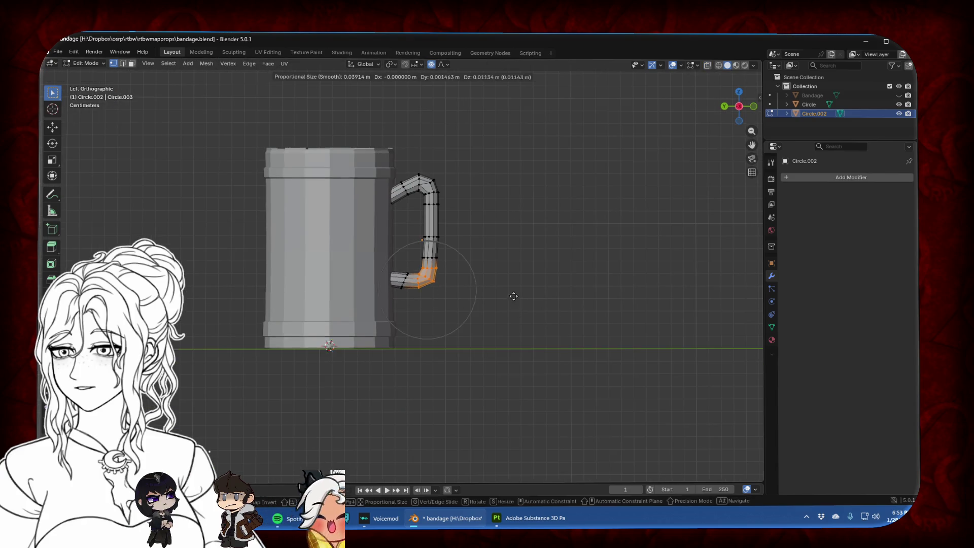
pyautogui.click(514, 295)
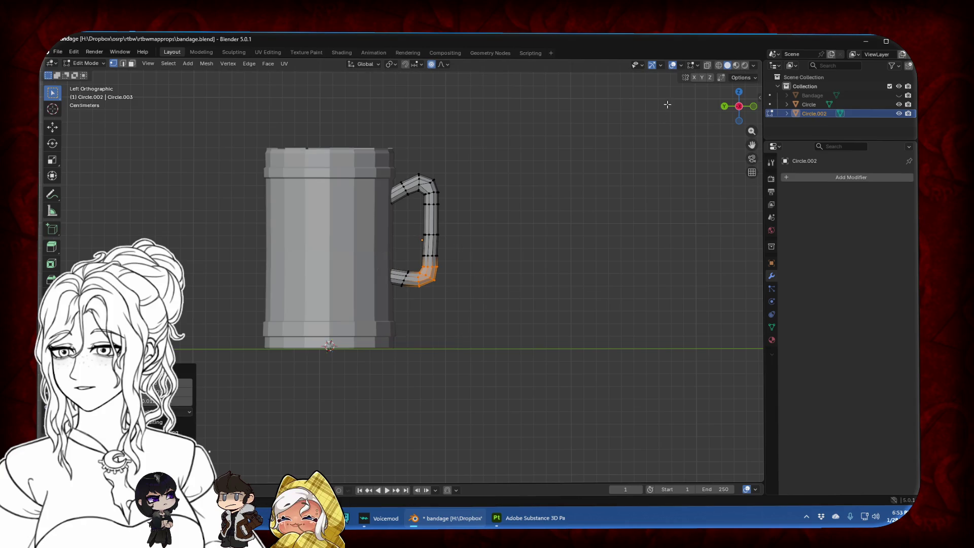
# Scale the handle's lower end inside the mug along Y and adjust its height along Z
pyautogui.click(708, 66)
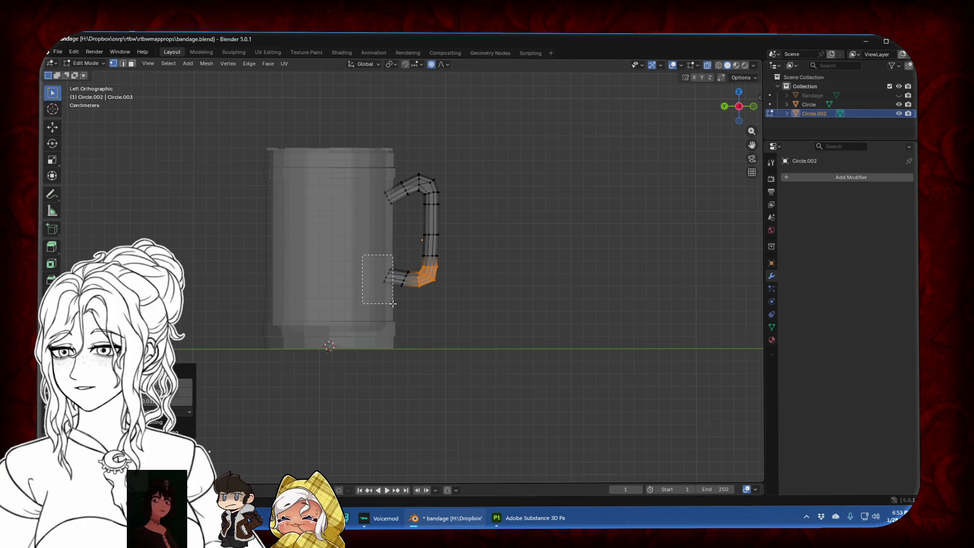
pyautogui.moveTo(393, 303); pyautogui.dragTo(393, 304)
pyautogui.press('s')
pyautogui.press('x')
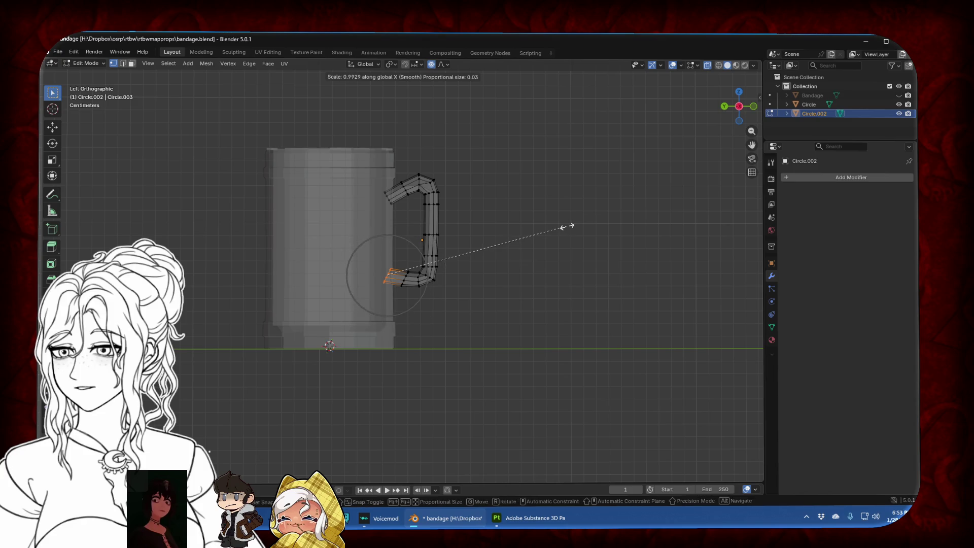
pyautogui.press('y')
pyautogui.scroll(8, 559, 226)
pyautogui.click(436, 236)
pyautogui.press('g')
pyautogui.press('z')
pyautogui.scroll(-4, 421, 248)
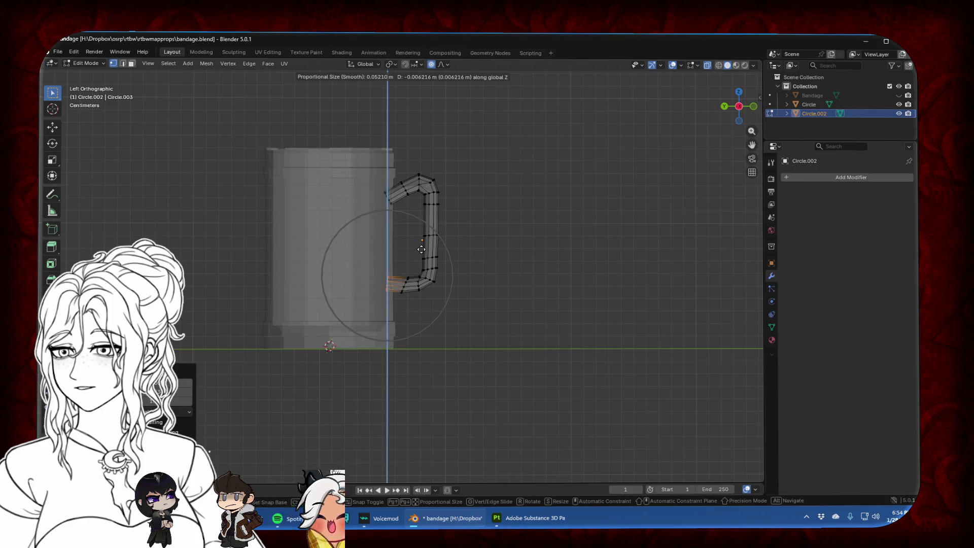
pyautogui.click(434, 289)
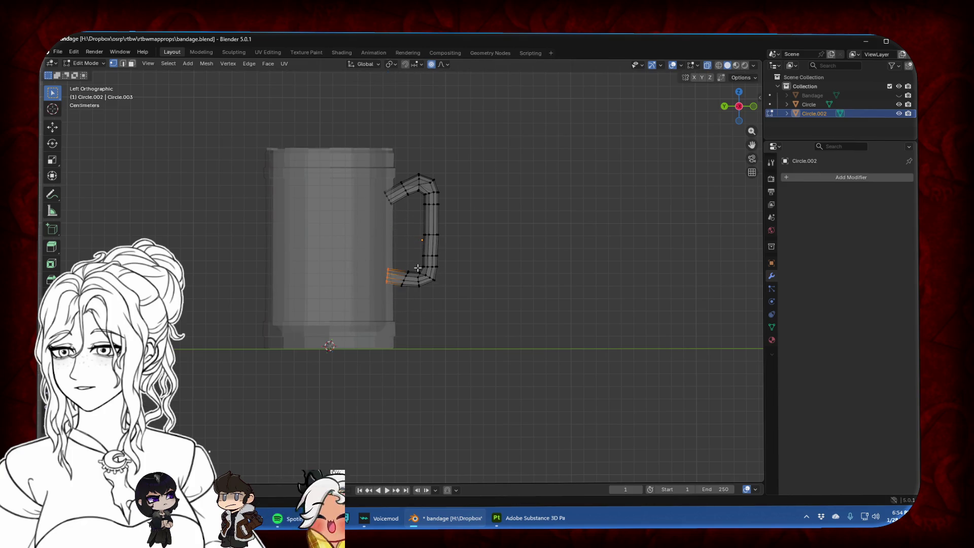
# Nudge the handle's bottom-end vertices vertically along Z in several small adjustments
pyautogui.moveTo(454, 289); pyautogui.dragTo(454, 290)
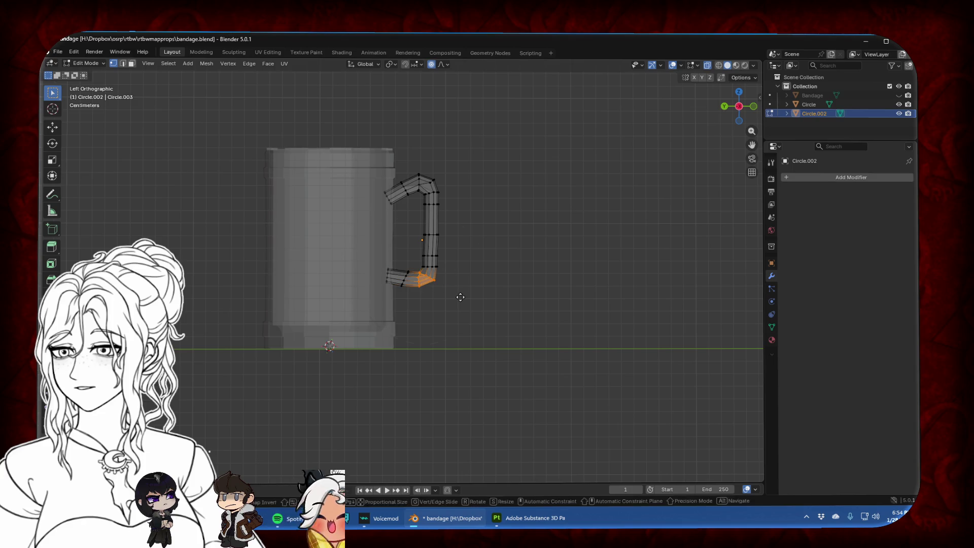
pyautogui.press('g')
pyautogui.press('z')
pyautogui.click(461, 290)
pyautogui.moveTo(391, 247); pyautogui.dragTo(460, 301)
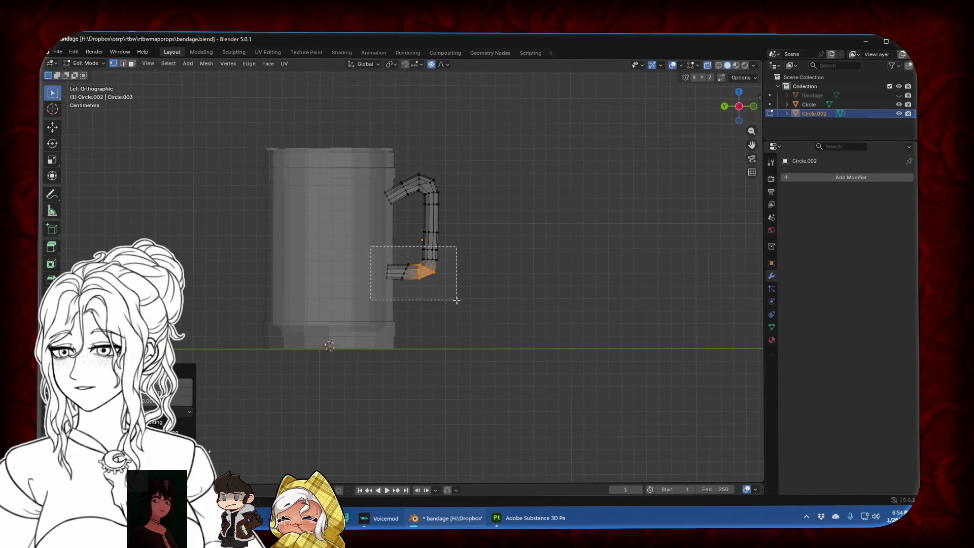
pyautogui.press('g')
pyautogui.press('z')
pyautogui.click(457, 315)
pyautogui.press('g')
pyautogui.press('z')
pyautogui.click(481, 289)
pyautogui.click(707, 65)
pyautogui.hotkey('alt', 'a')
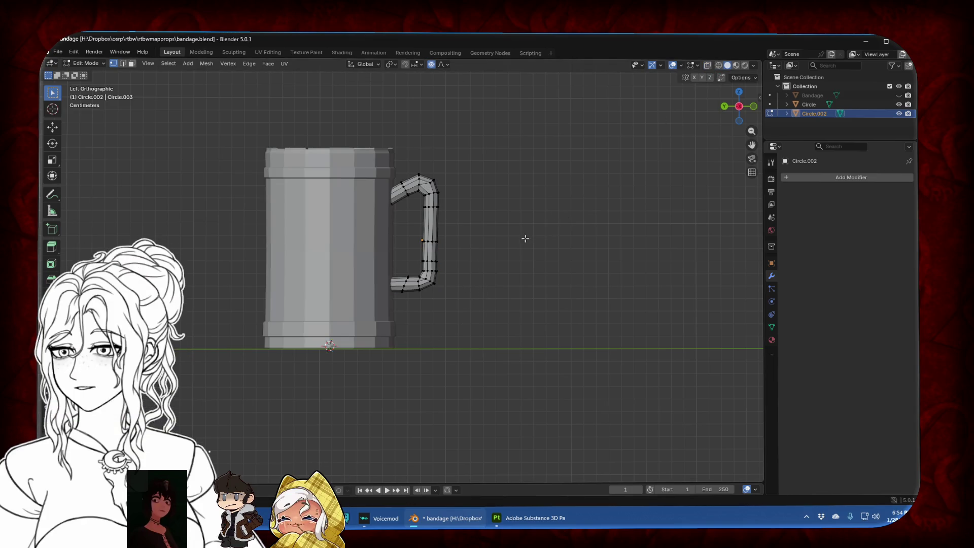
# Bow the handle's middle outward along Y and tilt its bottom loop
pyautogui.scroll(2, 466, 251)
pyautogui.press('g')
pyautogui.press('y')
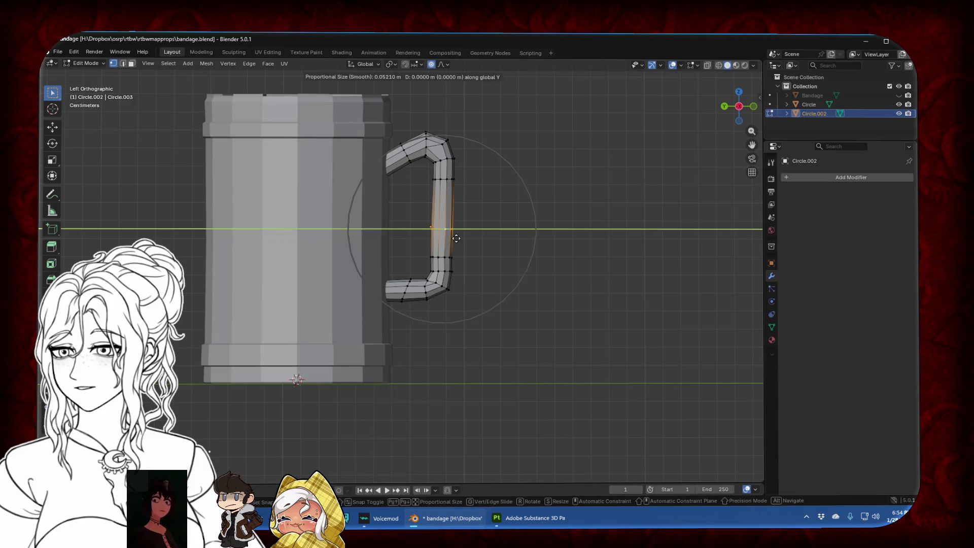
pyautogui.click(460, 238)
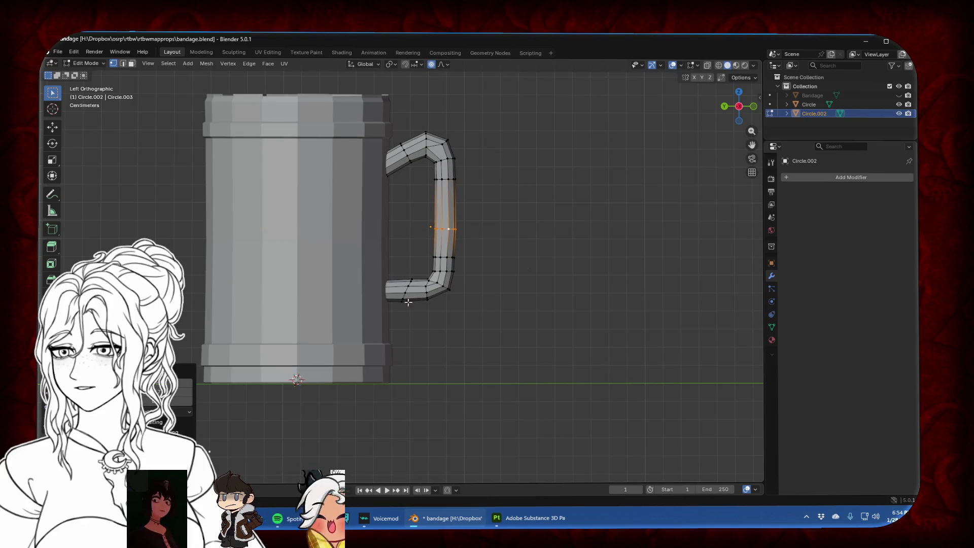
pyautogui.keyDown('alt'); pyautogui.click(406, 295); pyautogui.keyUp('alt')
pyautogui.press('g')
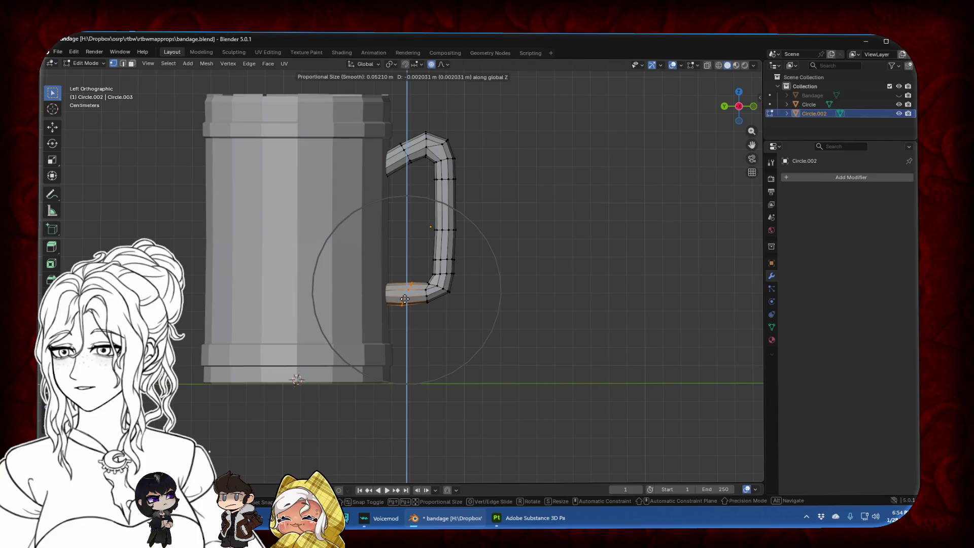
pyautogui.click(437, 301)
pyautogui.press('g')
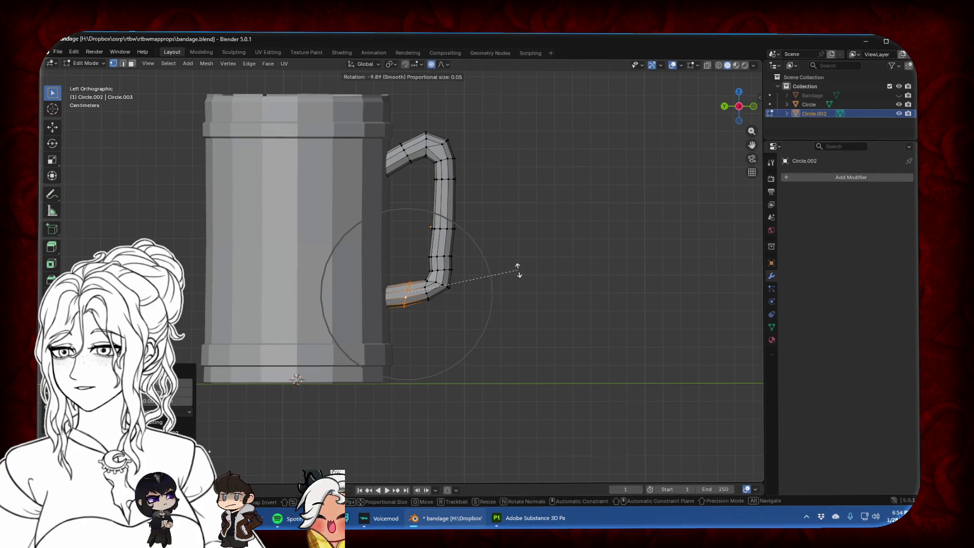
pyautogui.click(443, 257)
# Shift a middle edge loop of the handle along Y, then return to Object Mode
pyautogui.keyDown('alt'); pyautogui.click(445, 257); pyautogui.keyUp('alt')
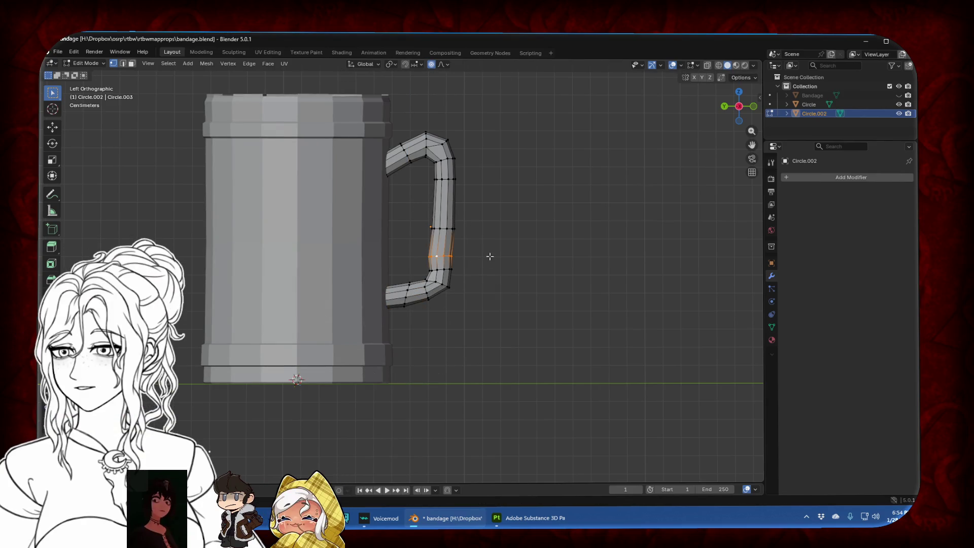
pyautogui.press('g')
pyautogui.press('y')
pyautogui.scroll(3, 491, 256)
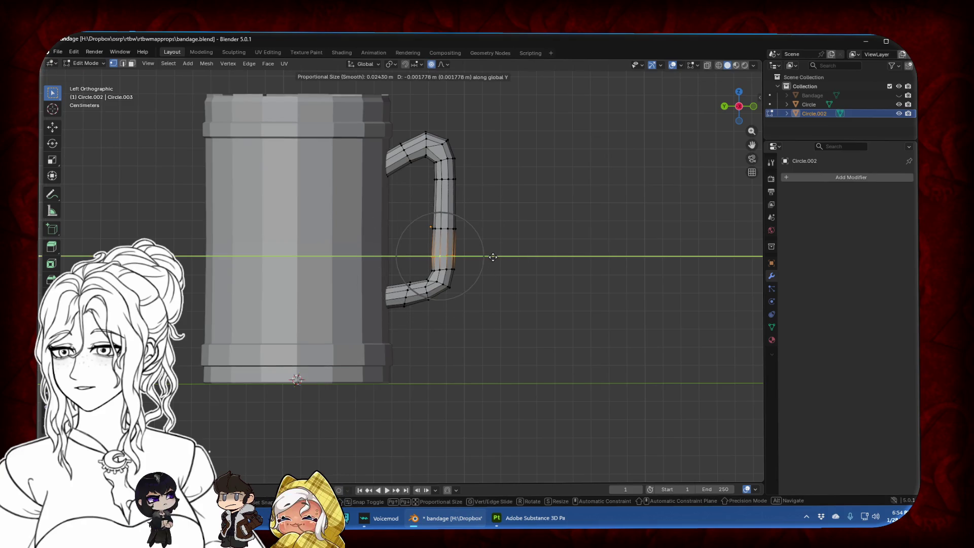
pyautogui.click(492, 257)
pyautogui.press('Tab')
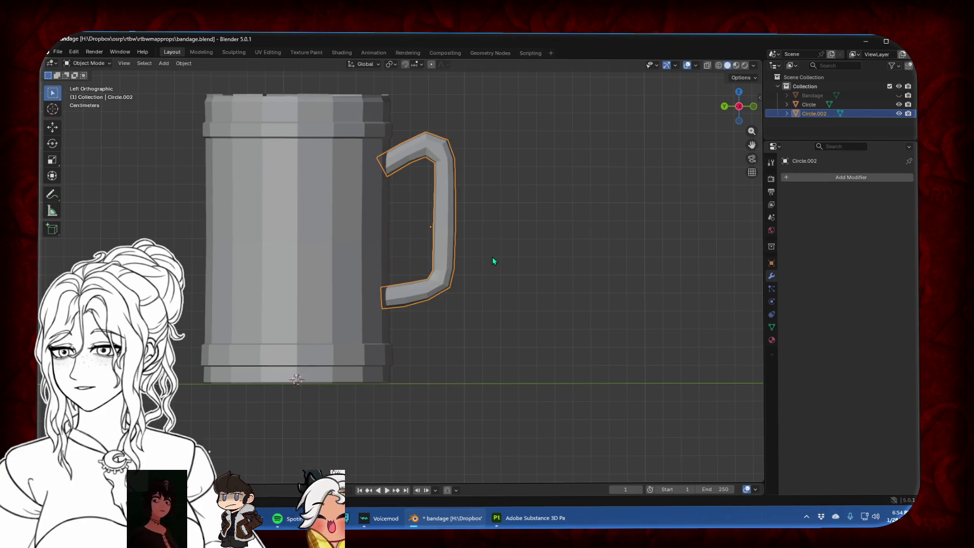
# In Top view, move the handle along X to centre it on the mug
pyautogui.click(526, 250)
pyautogui.moveTo(526, 251); pyautogui.dragTo(414, 299, button='middle')
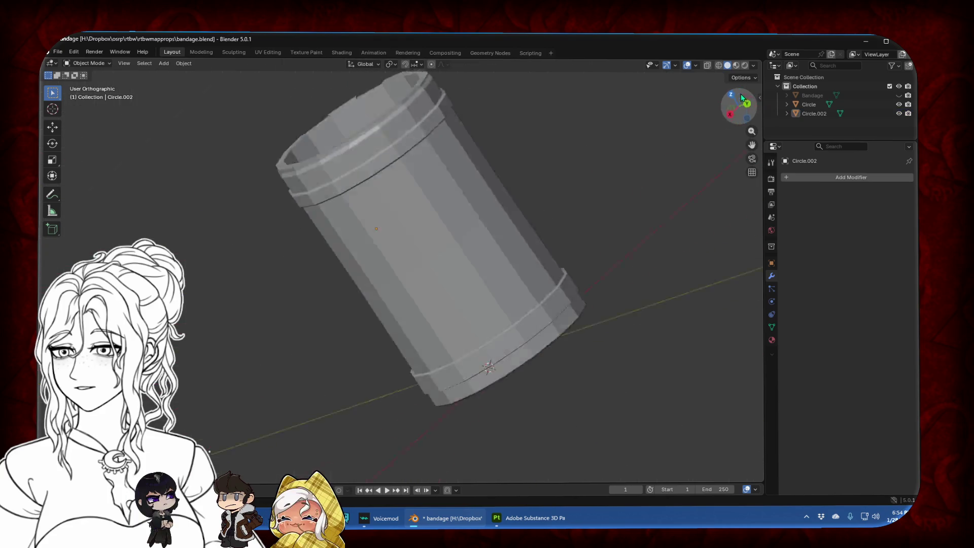
pyautogui.click(739, 96)
pyautogui.click(431, 292)
pyautogui.press('g')
pyautogui.press('x')
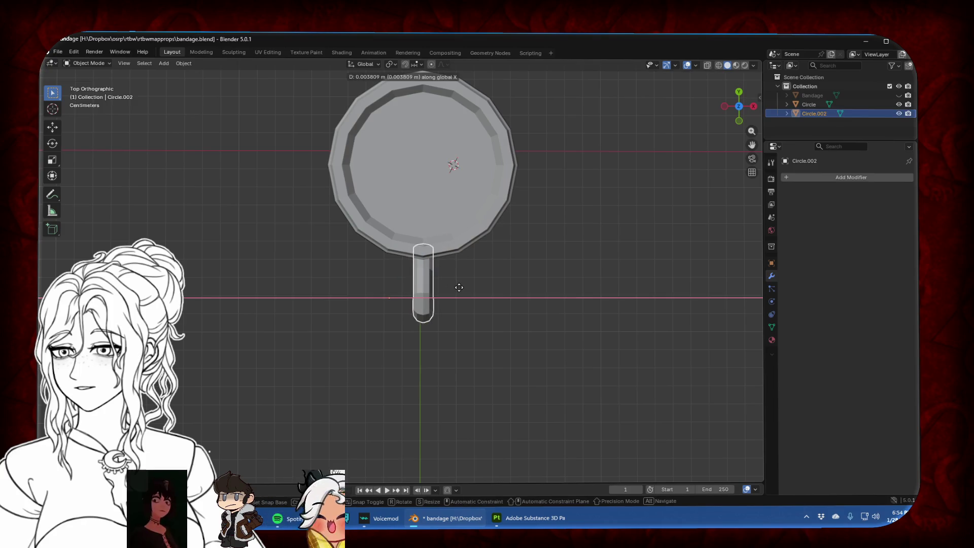
pyautogui.click(459, 288)
# Scale the handle wider along X and apply all transforms to every object
pyautogui.scroll(-2, 459, 287)
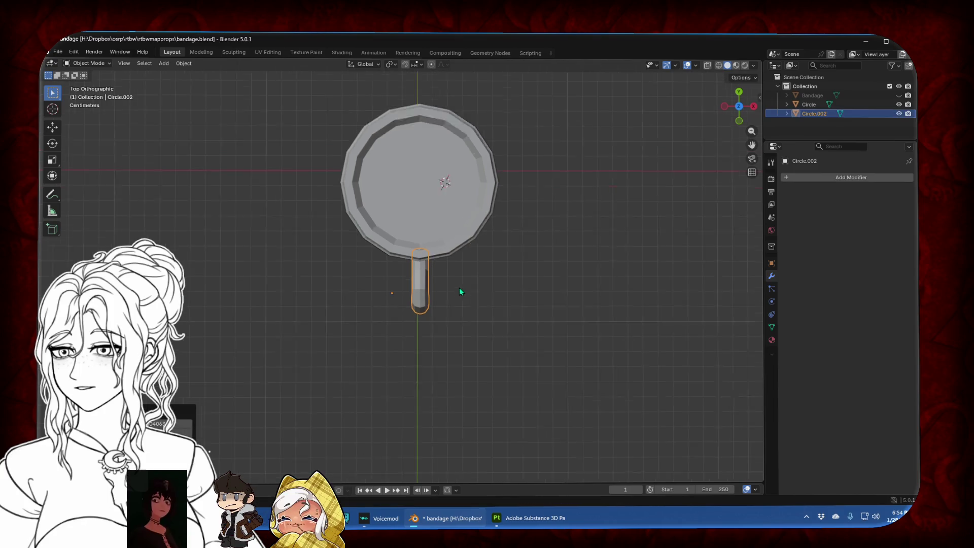
pyautogui.press('g')
pyautogui.press('y')
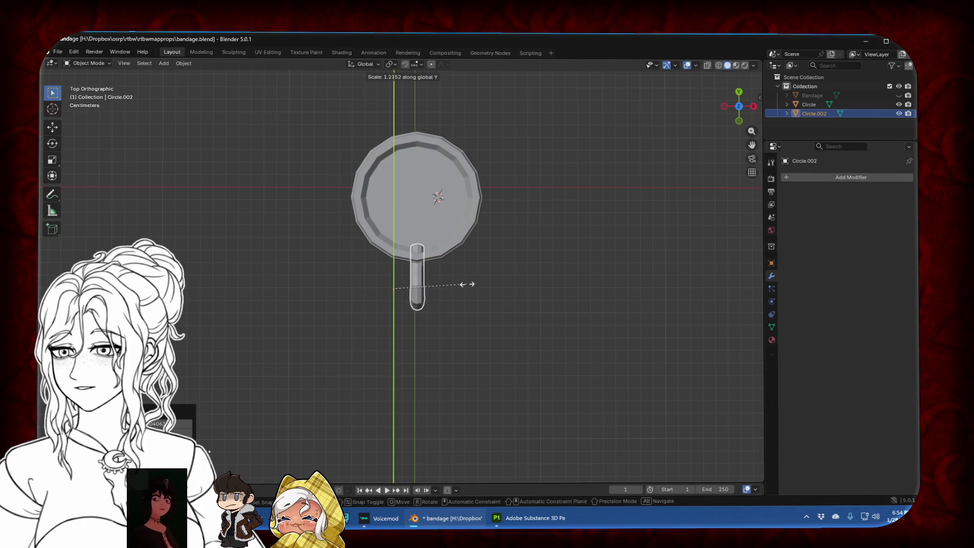
pyautogui.press('s')
pyautogui.press('x')
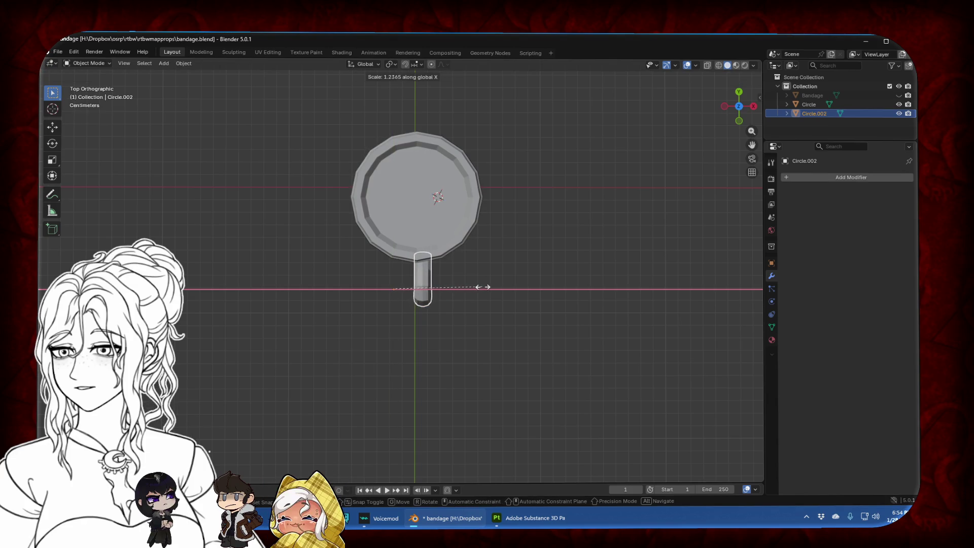
pyautogui.click(489, 285)
pyautogui.press('a')
pyautogui.hotkey('ctrl', 'a')
pyautogui.click(488, 287)
# In Edit Mode, scale all the handle's vertices along X to thicken it sideways
pyautogui.click(441, 285)
pyautogui.press('Tab')
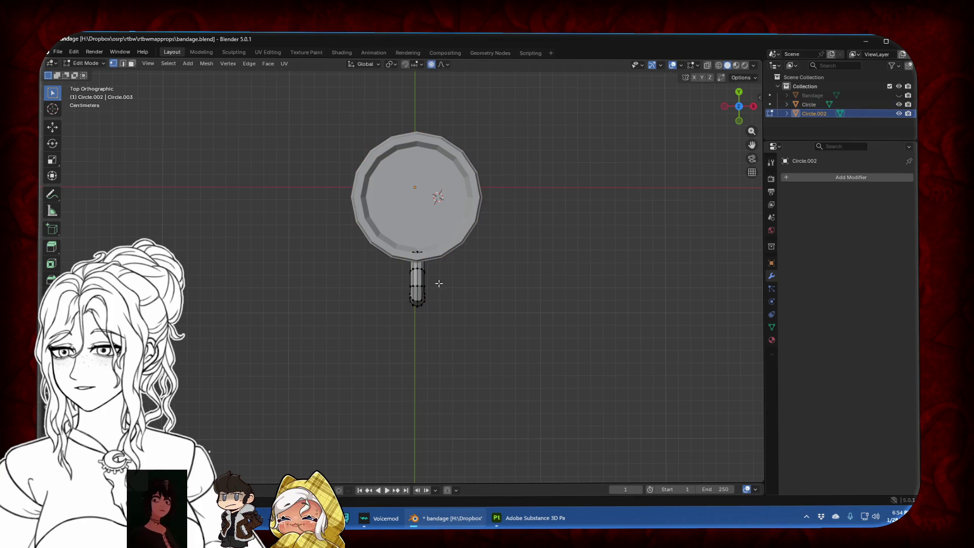
pyautogui.press('a')
pyautogui.press('s')
pyautogui.press('x')
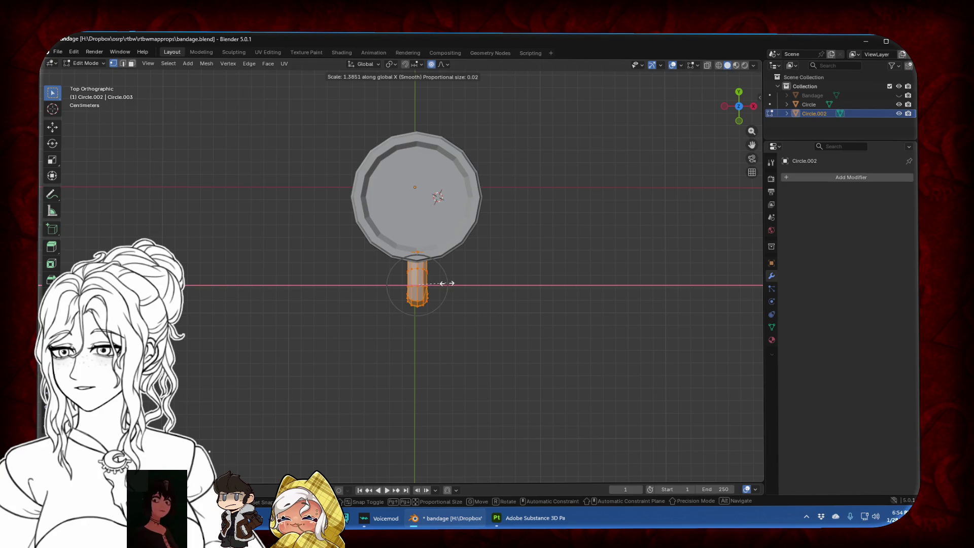
pyautogui.click(449, 283)
pyautogui.moveTo(449, 283)
pyautogui.mouseDown(button='middle')
pyautogui.moveTo(496, 306)
pyautogui.moveTo(499, 363)
pyautogui.moveTo(408, 282)
pyautogui.mouseUp(button='middle')
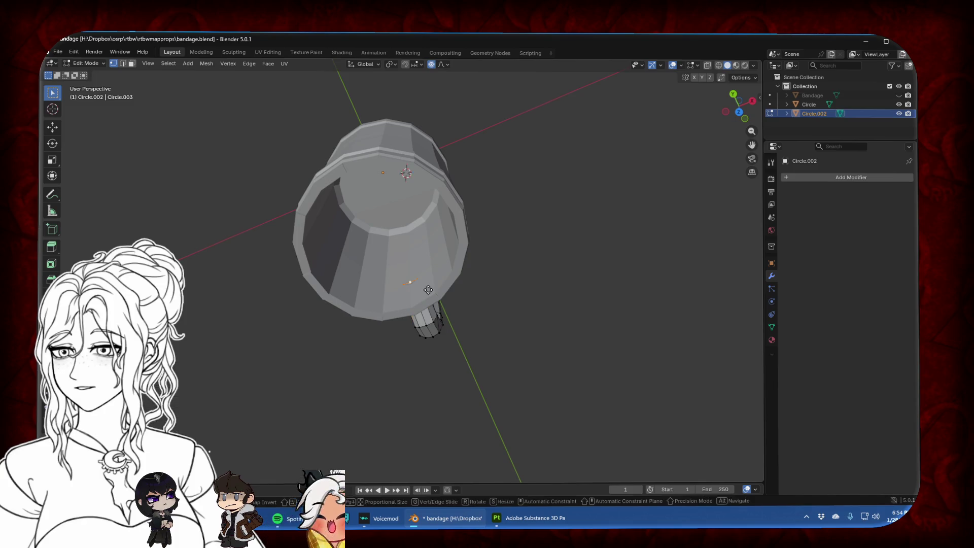
# Slide the handle along the Y axis, then view the mug from the left side
pyautogui.press('g')
pyautogui.press('y')
pyautogui.click(431, 291)
pyautogui.press('Tab')
pyautogui.moveTo(432, 291); pyautogui.dragTo(353, 210, button='middle')
pyautogui.click(739, 112)
pyautogui.scroll(5, 643, 288)
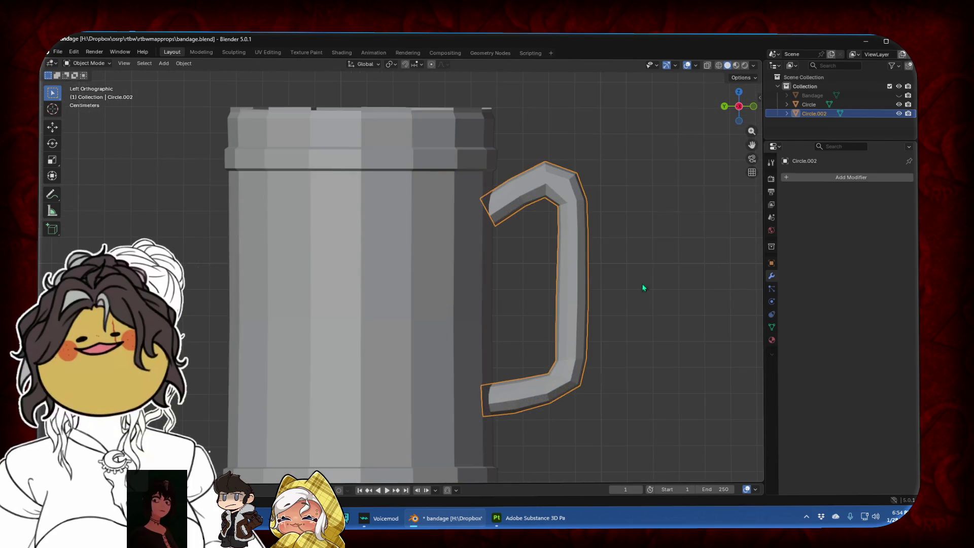
# Round the handle's top inner corner and the edge below it with proportional moves
pyautogui.press('Tab')
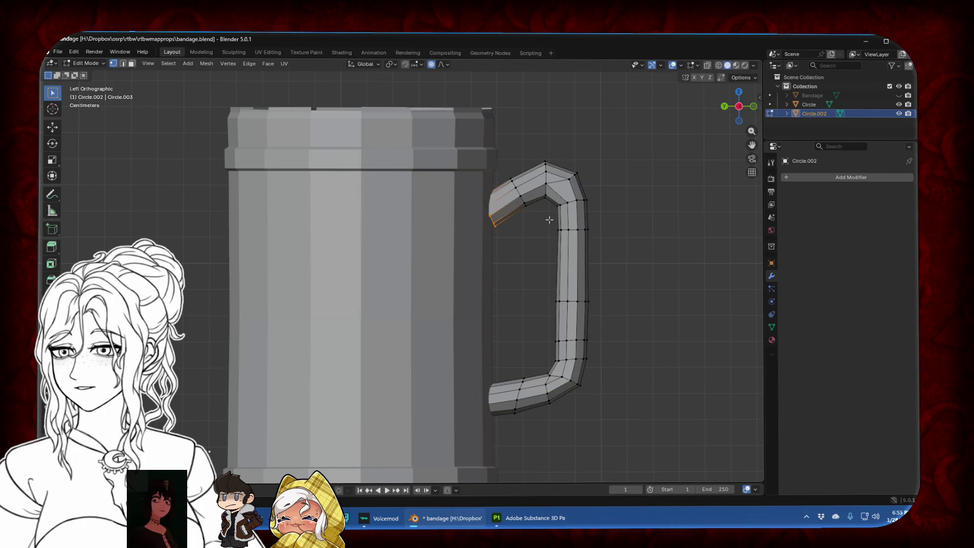
pyautogui.click(560, 206)
pyautogui.press('g')
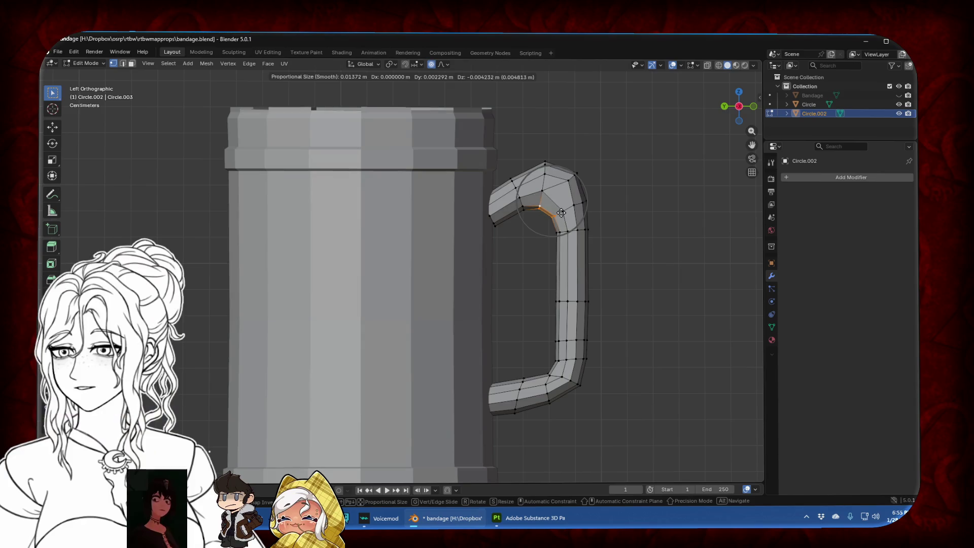
pyautogui.click(559, 235)
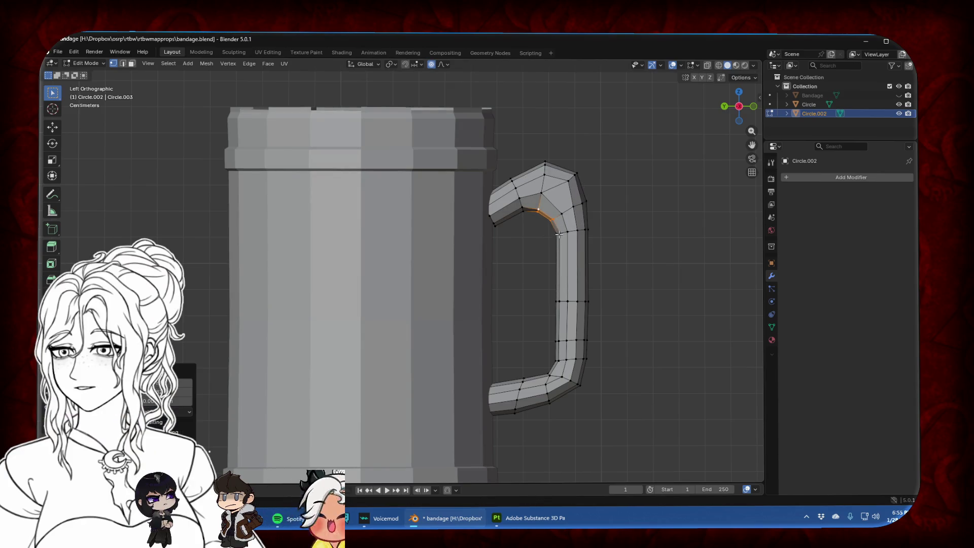
pyautogui.click(557, 236)
pyautogui.press('g')
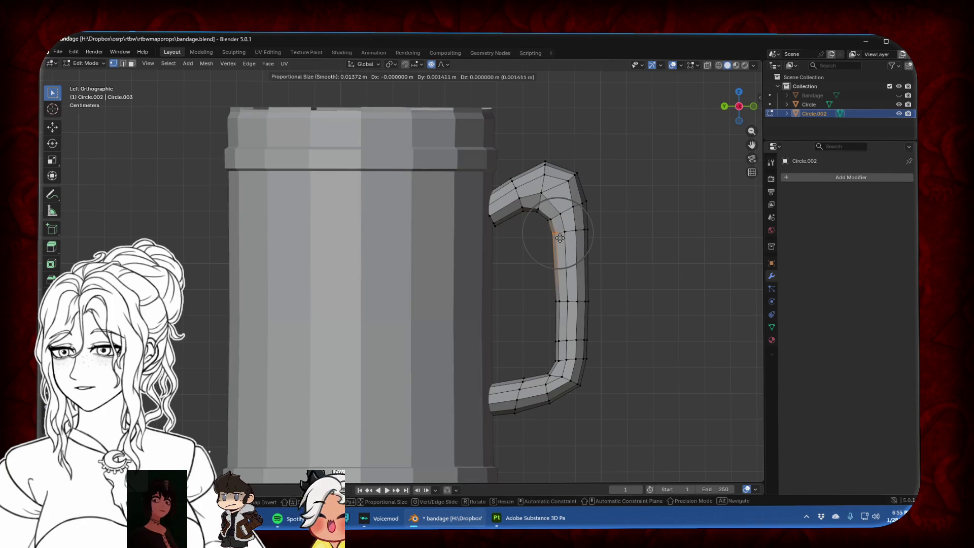
pyautogui.click(559, 237)
# From the right side view, smooth the handle's small inner corner into place
pyautogui.click(557, 303)
pyautogui.click(709, 66)
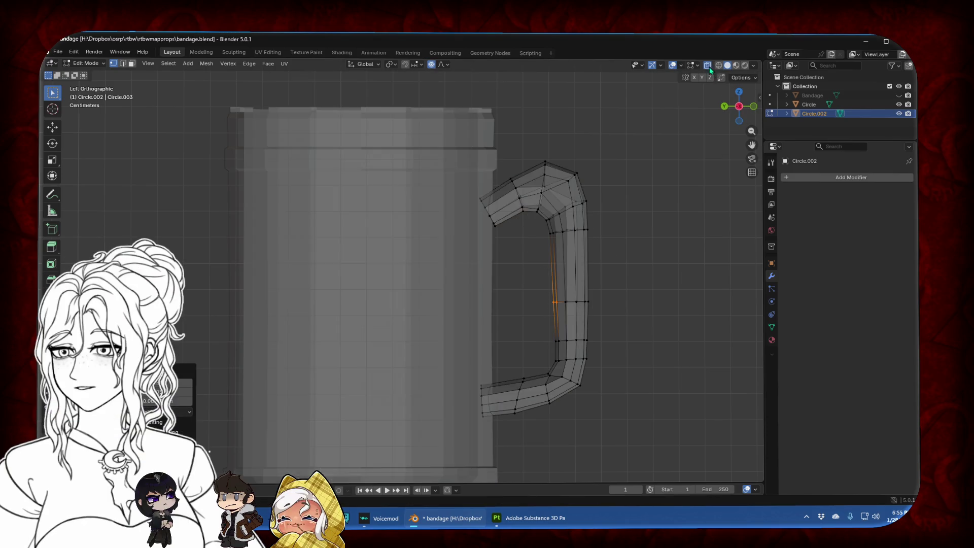
pyautogui.click(739, 106)
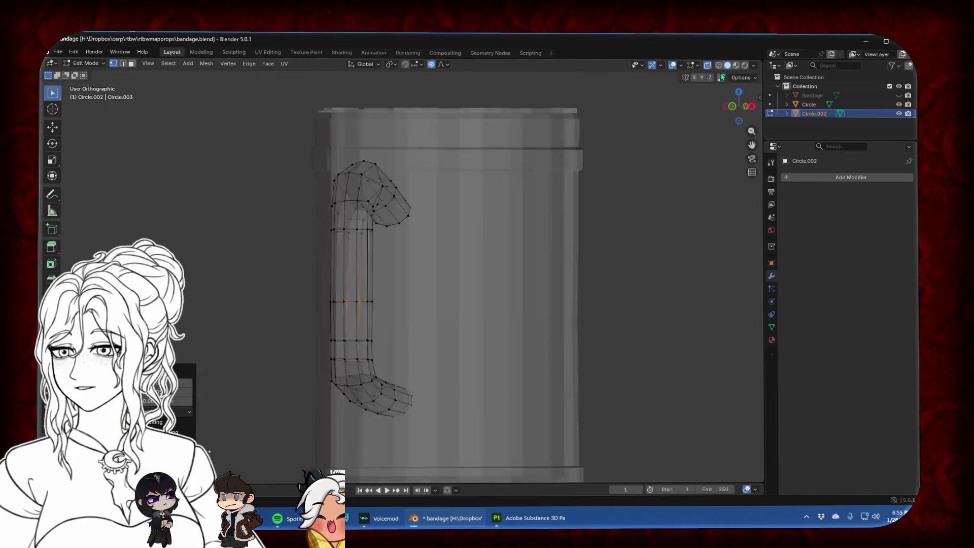
pyautogui.click(708, 66)
pyautogui.click(262, 201)
pyautogui.press('g')
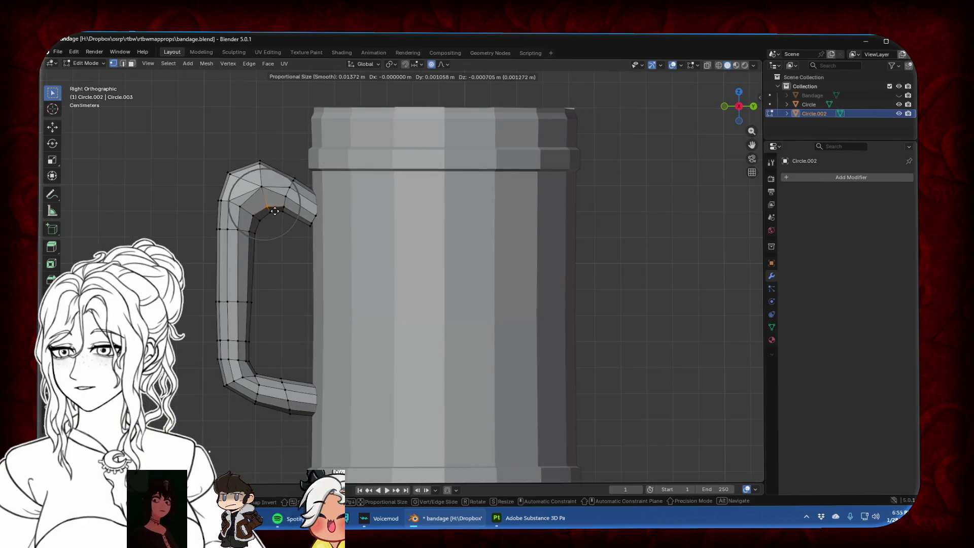
pyautogui.click(275, 212)
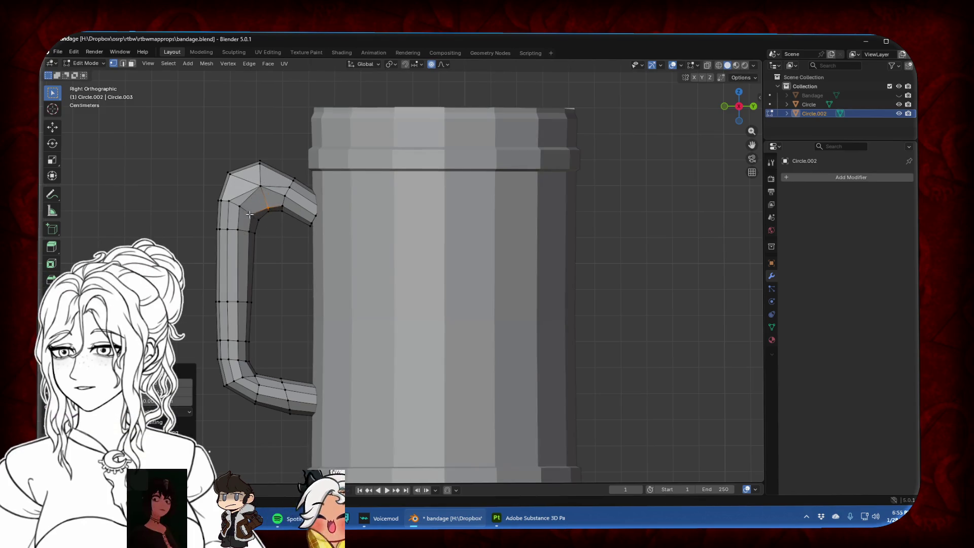
# Bend the handle's long inner vertical edge and its lower vertices against the body
pyautogui.click(255, 236)
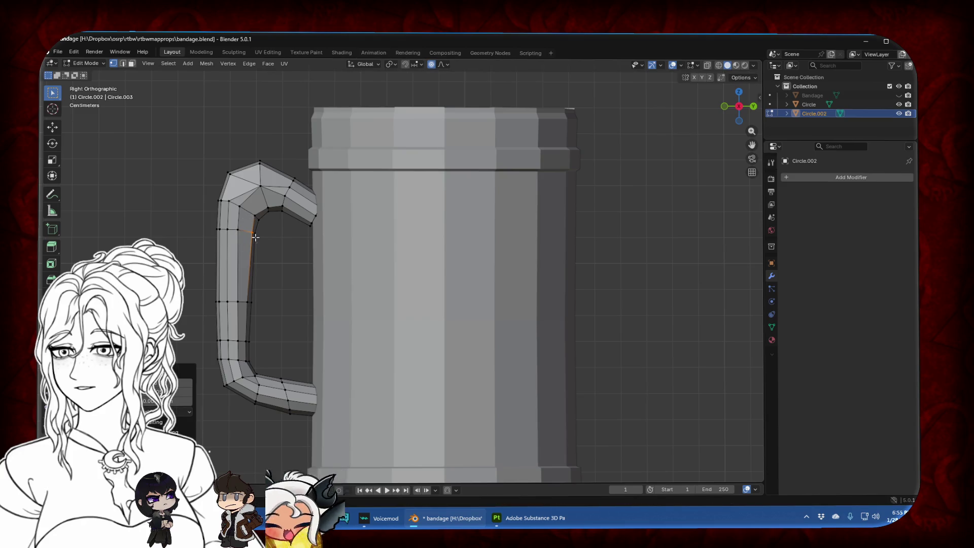
pyautogui.press('g')
pyautogui.click(244, 300)
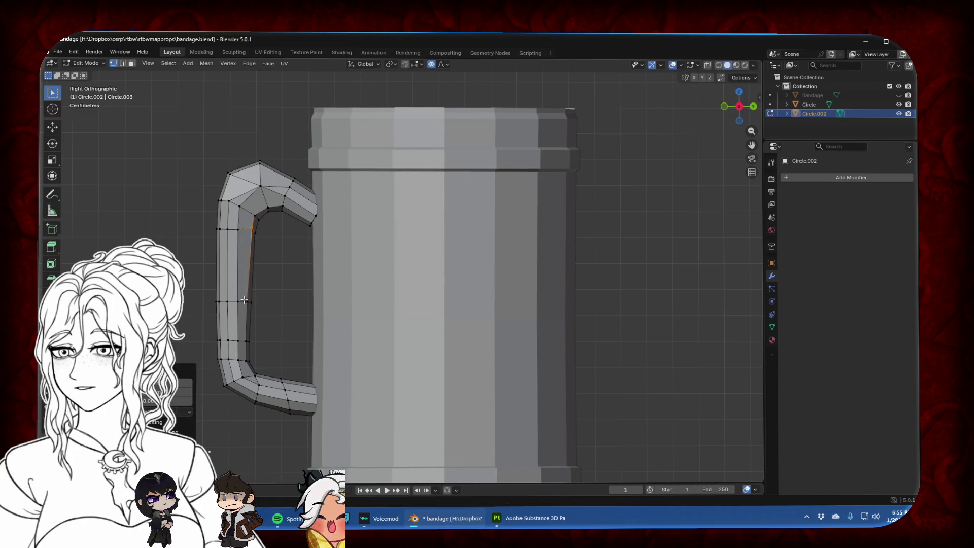
pyautogui.press('g')
pyautogui.click(240, 354)
pyautogui.press('g')
pyautogui.click(243, 360)
# Ease the handle's lower inner corner vertex into place with a proportional move
pyautogui.click(254, 374)
pyautogui.press('g')
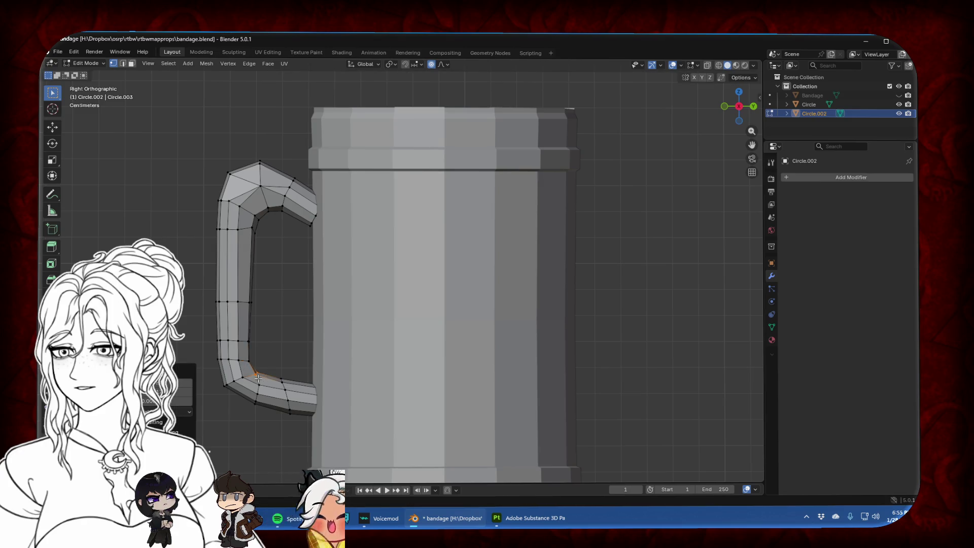
pyautogui.click(263, 370)
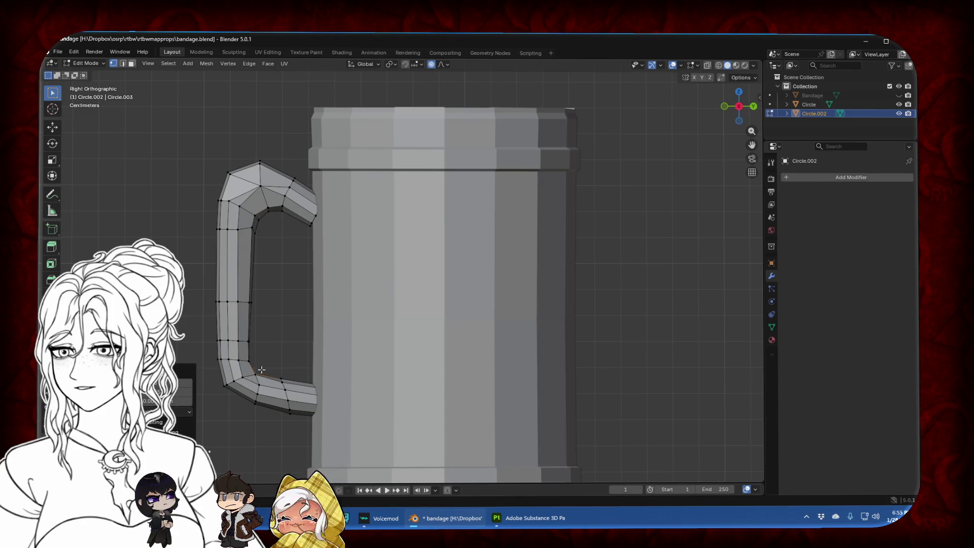
pyautogui.click(283, 383)
pyautogui.press('g')
pyautogui.press('Escape')
# Reposition the lower inner handle vertex, then return to Object Mode and deselect everything
pyautogui.press('Tab')
pyautogui.press('Tab')
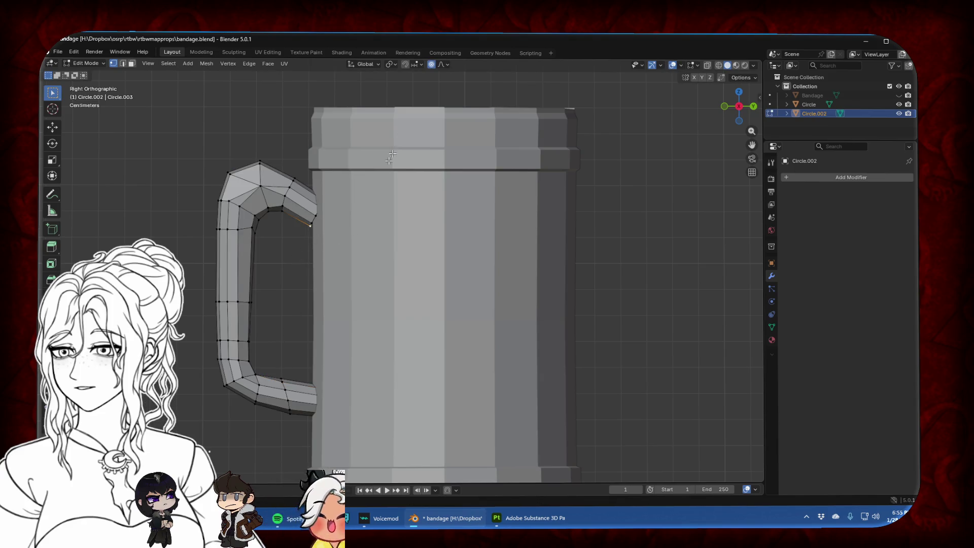
pyautogui.press('g')
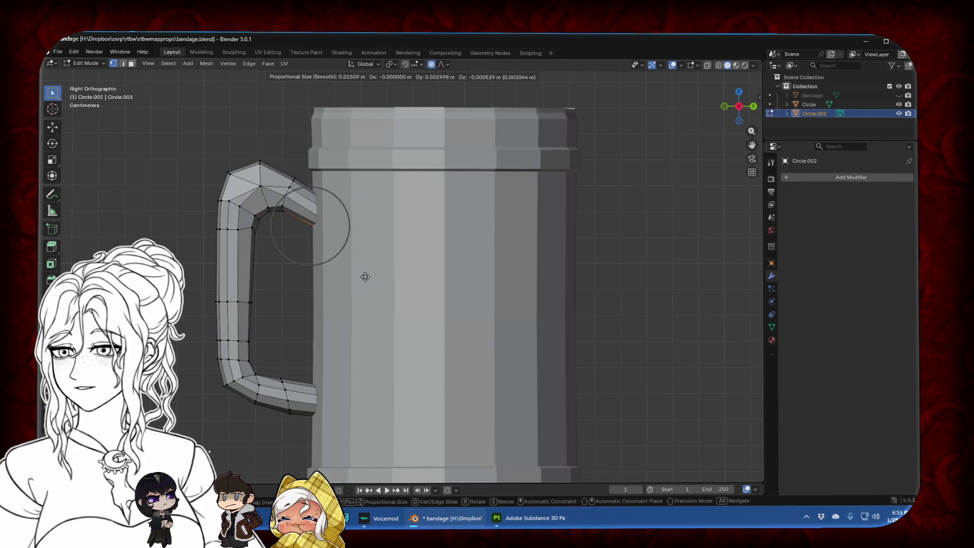
pyautogui.click(367, 276)
pyautogui.press('Tab')
pyautogui.moveTo(365, 252)
pyautogui.mouseDown(button='middle')
pyautogui.moveTo(315, 327)
pyautogui.moveTo(256, 253)
pyautogui.moveTo(413, 234)
pyautogui.mouseUp(button='middle')
pyautogui.hotkey('alt', 'a')
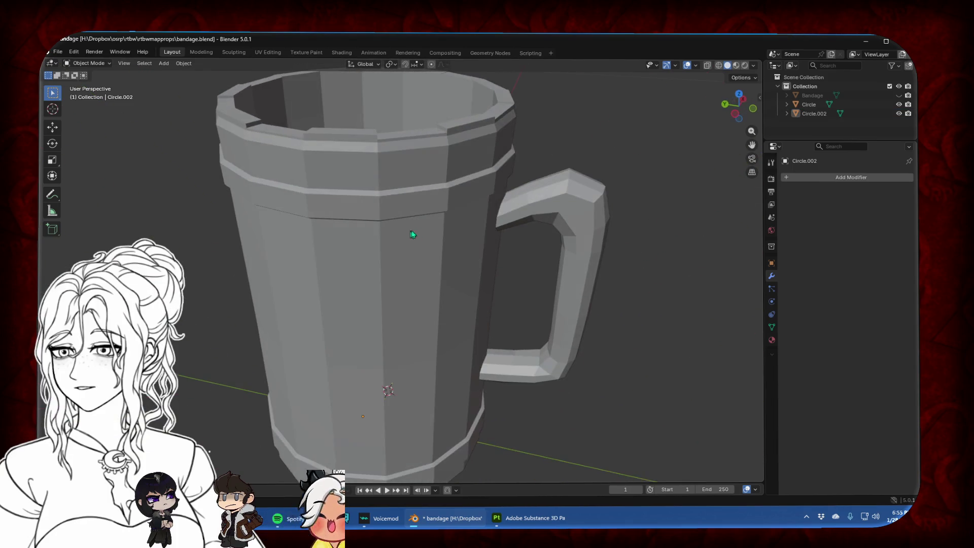
# Join the handle into the mug body with Ctrl+J, keeping the body as the active object
pyautogui.click(548, 197)
pyautogui.keyDown('shift'); pyautogui.click(463, 246); pyautogui.keyUp('shift')
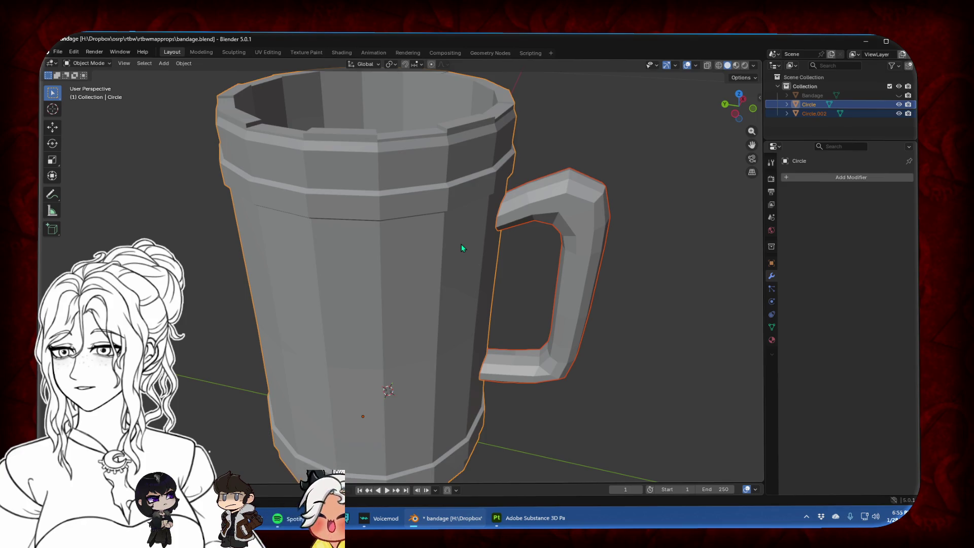
pyautogui.hotkey('ctrl', 'j')
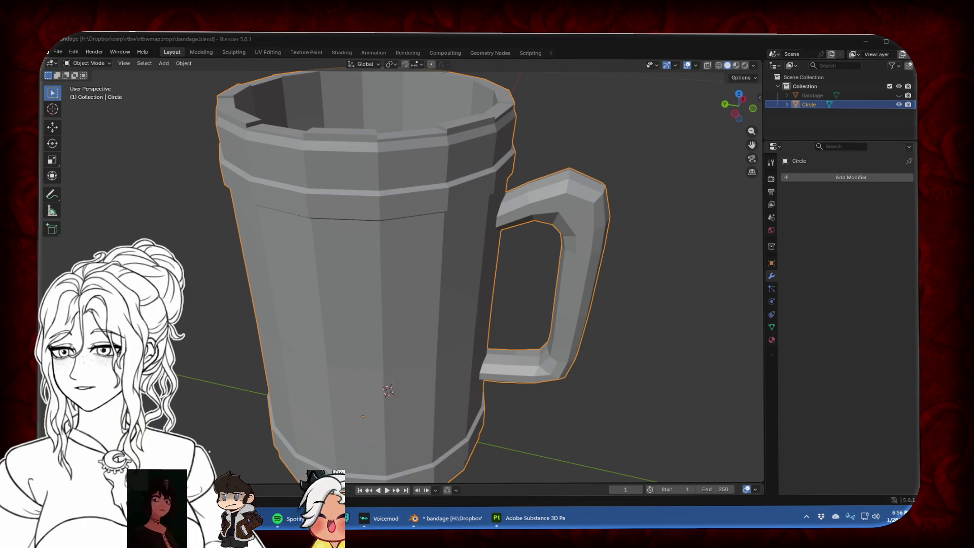
pyautogui.moveTo(505, 285); pyautogui.dragTo(480, 255, button='middle')
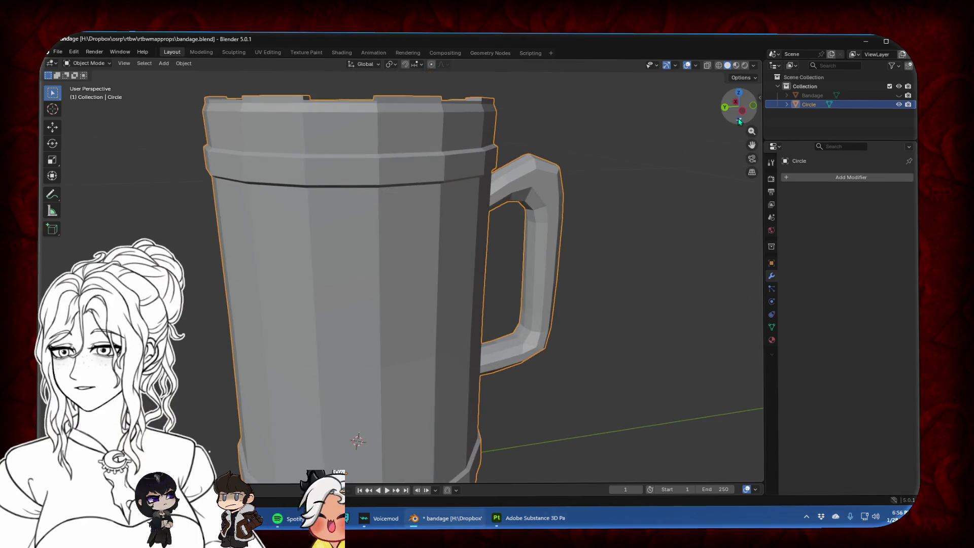
# Inspect the mug in side orthographic view, briefly trying a face-column selection
pyautogui.press('ctrl+KP_3')
pyautogui.scroll(-1, 509, 207)
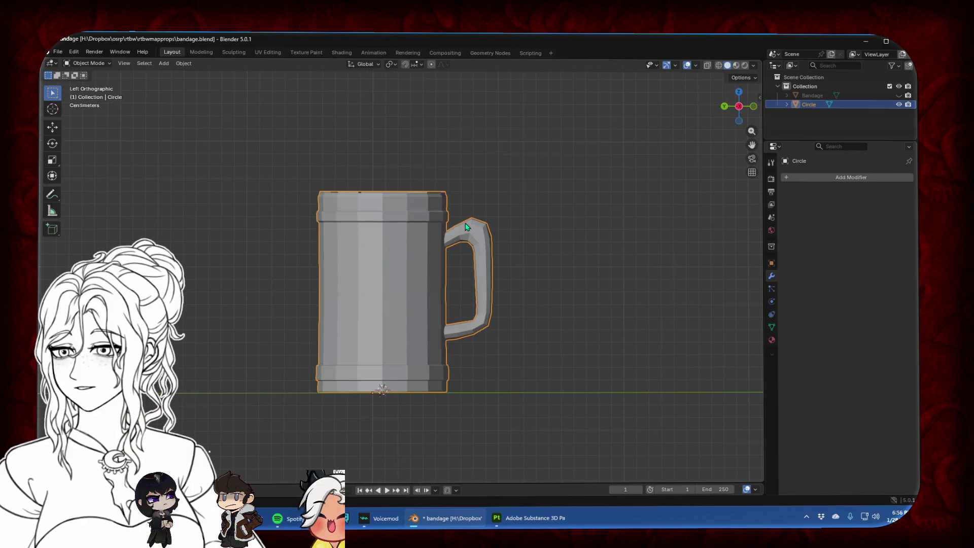
pyautogui.scroll(3, 489, 274)
pyautogui.scroll(-2, 488, 274)
pyautogui.press('Tab')
pyautogui.press('Tab')
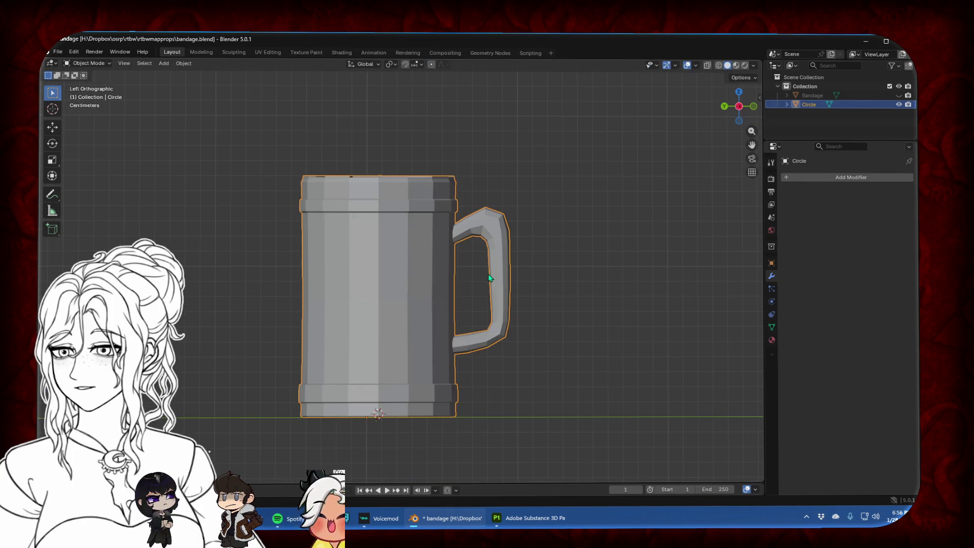
pyautogui.press('Tab')
pyautogui.keyDown('alt'); pyautogui.click(381, 282); pyautogui.keyUp('alt')
pyautogui.keyDown('alt'); pyautogui.keyDown('shift'); pyautogui.click(352, 282); pyautogui.keyUp('shift'); pyautogui.keyUp('alt')
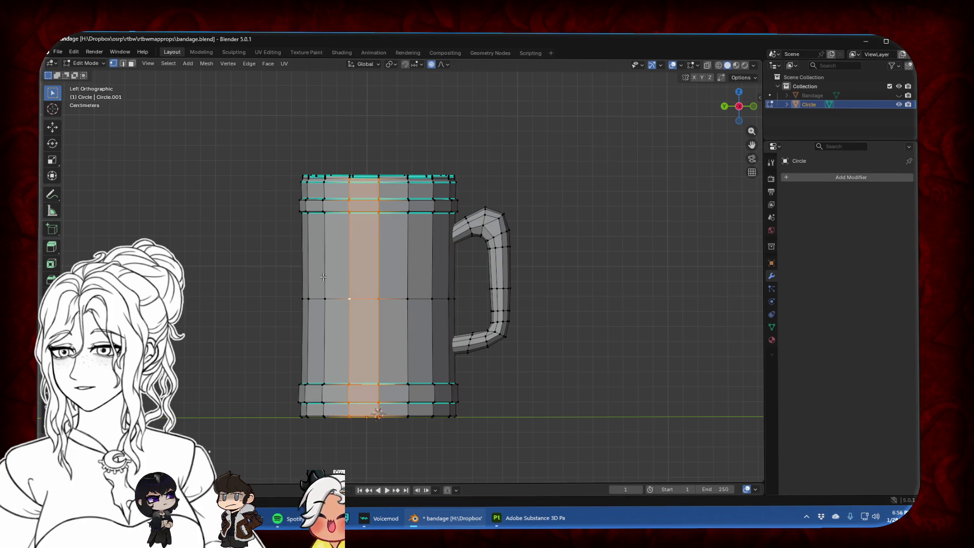
pyautogui.click(230, 206)
pyautogui.moveTo(230, 206); pyautogui.dragTo(315, 236, button='middle')
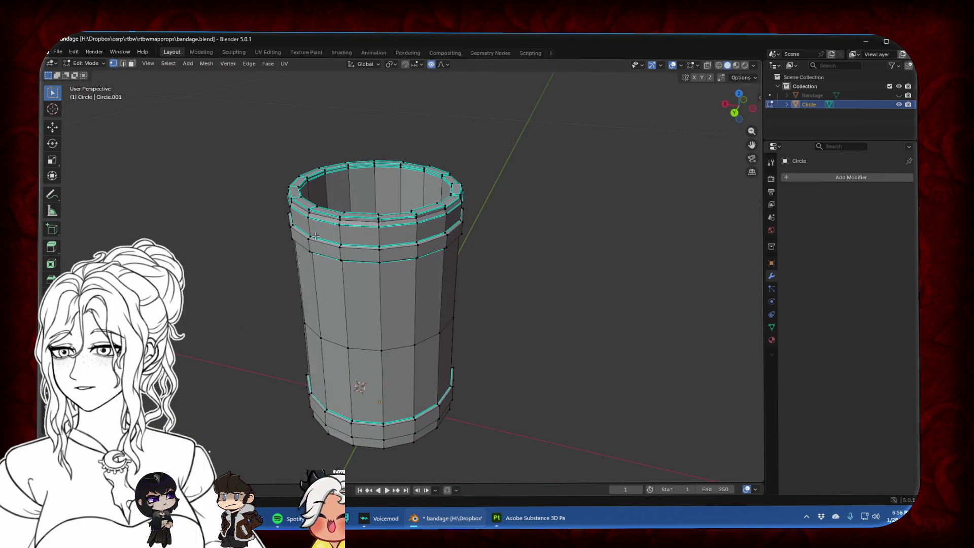
pyautogui.press('Tab')
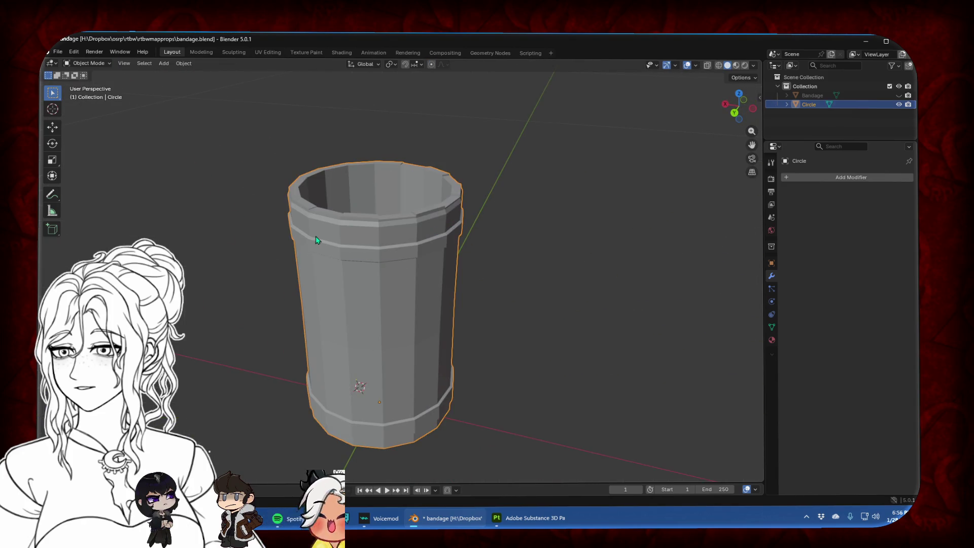
# Apply Object > Shade Smooth to the whole mug, handle included
pyautogui.click(184, 63)
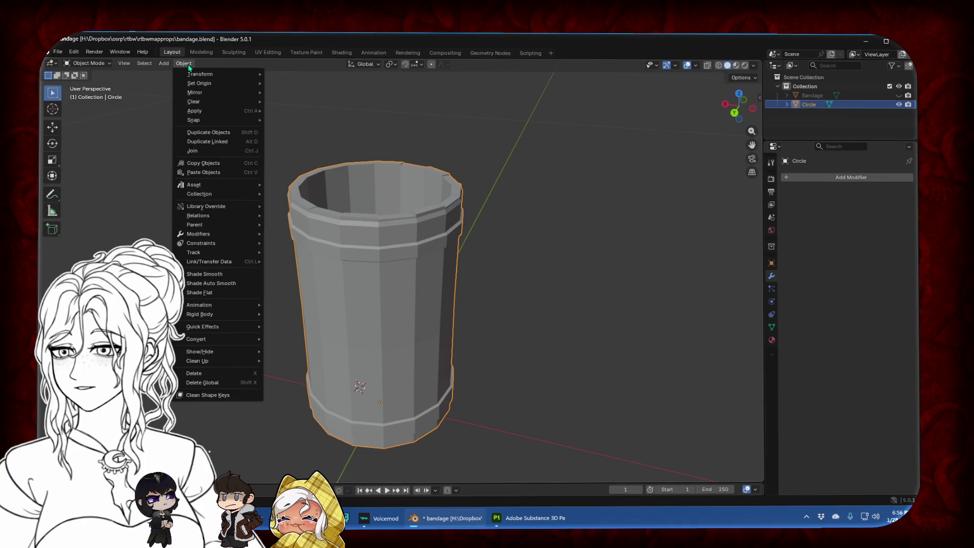
pyautogui.click(240, 274)
pyautogui.moveTo(467, 278)
pyautogui.mouseDown(button='middle')
pyautogui.moveTo(467, 303)
pyautogui.moveTo(756, 123)
pyautogui.mouseUp(button='middle')
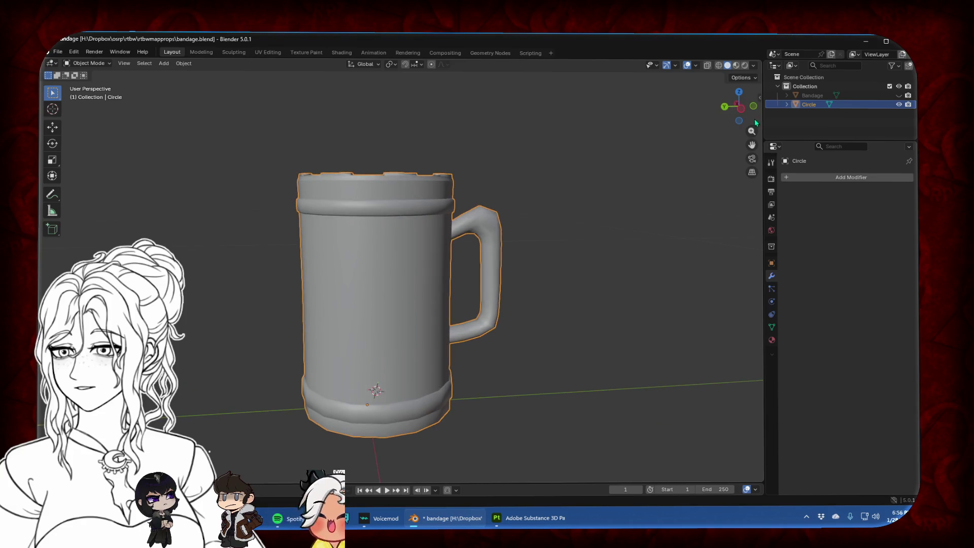
pyautogui.click(742, 109)
pyautogui.scroll(3, 512, 243)
pyautogui.scroll(5, 512, 244)
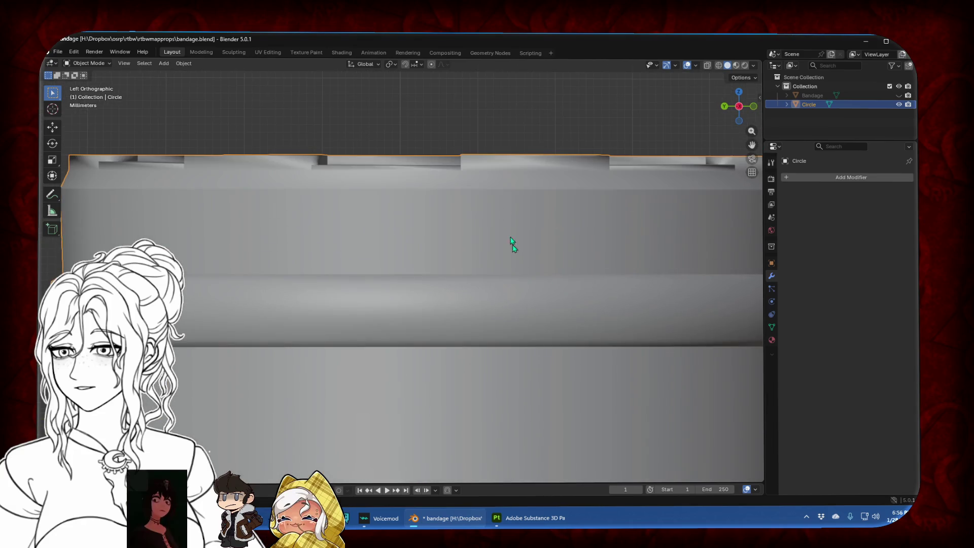
pyautogui.press('Tab')
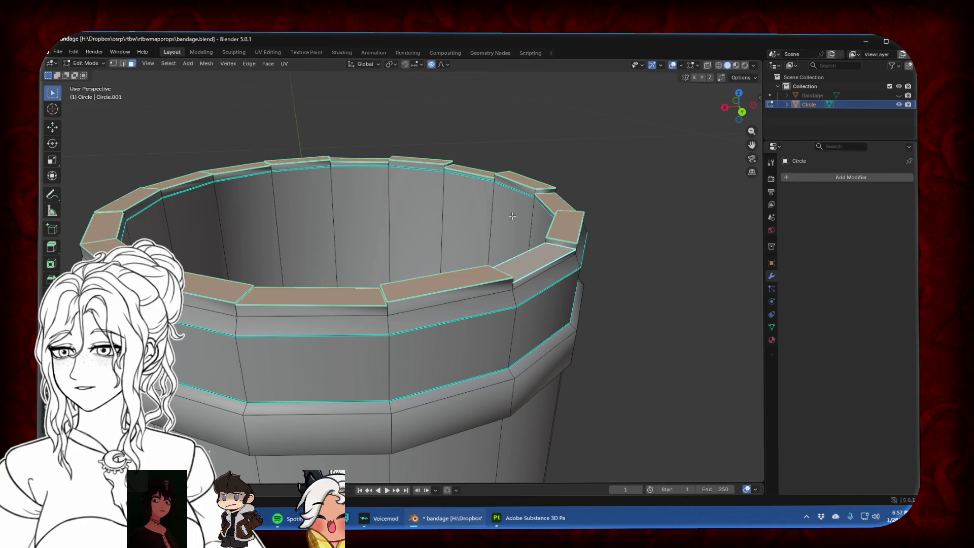
# Grow the rim selection and mark the rim blocks' edges sharp
pyautogui.press('ctrl+KP_Add')
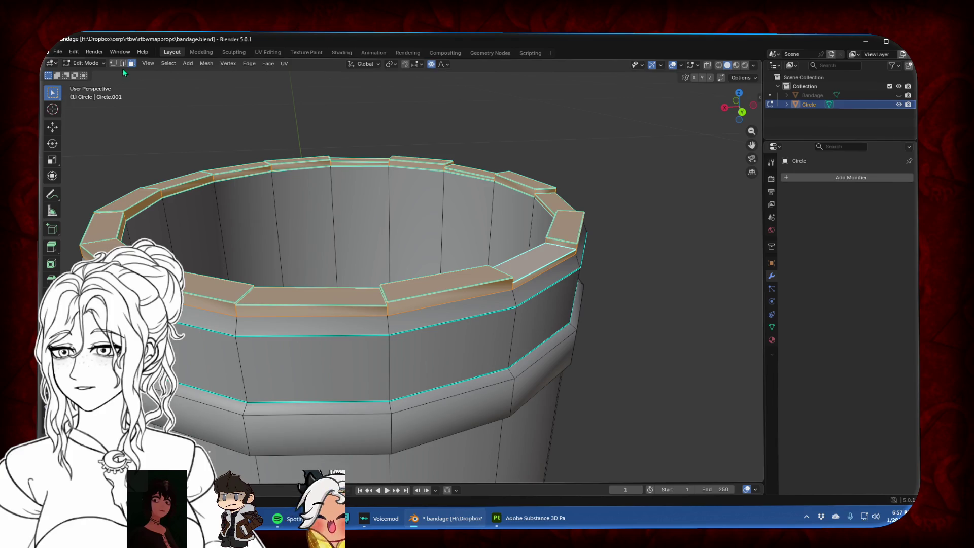
pyautogui.click(122, 64)
pyautogui.rightClick(227, 116)
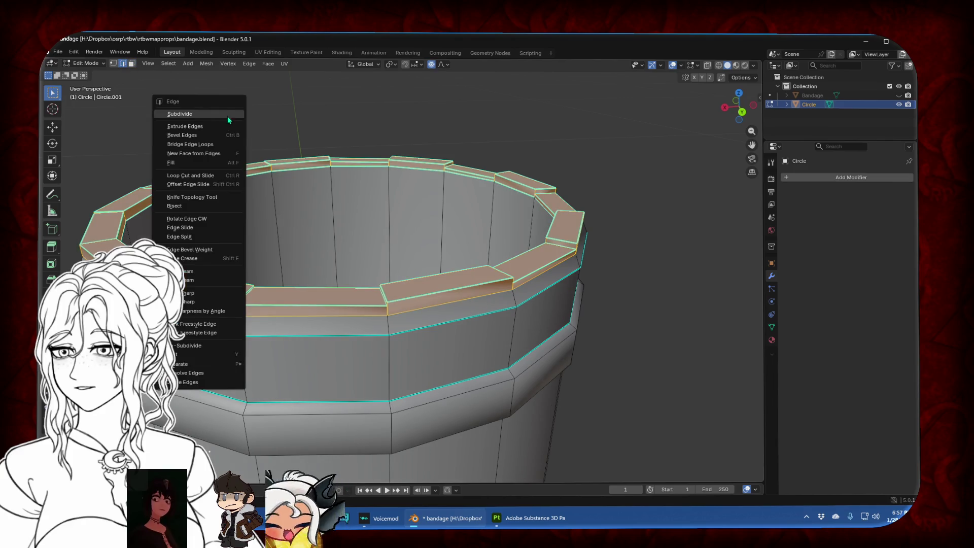
pyautogui.click(201, 292)
pyautogui.press('Tab')
pyautogui.moveTo(200, 291); pyautogui.dragTo(347, 265, button='middle')
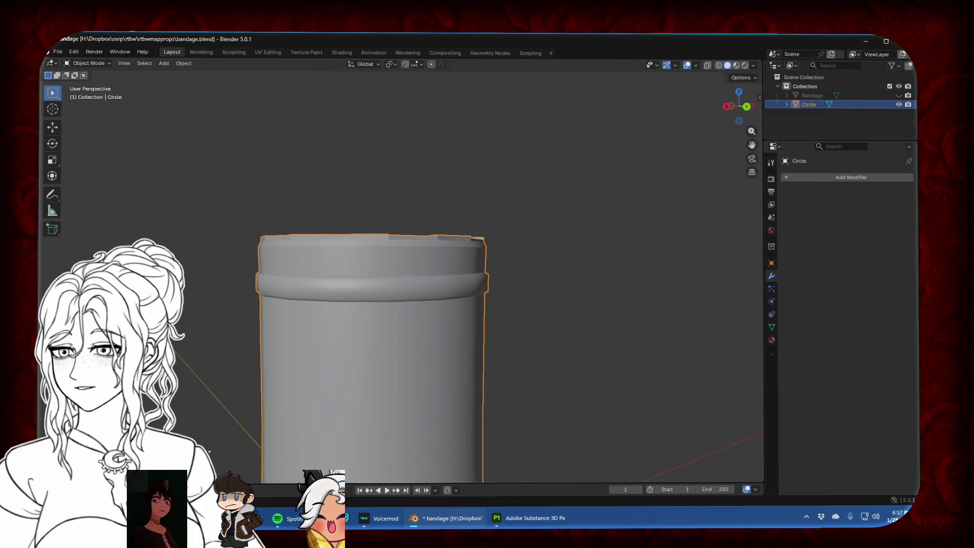
# Select the face band just below the rim
pyautogui.press('Tab')
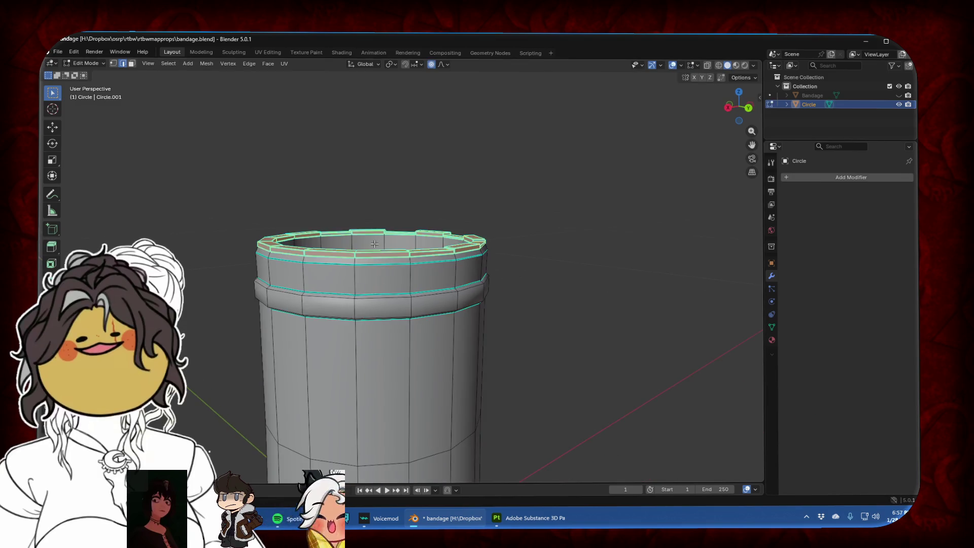
pyautogui.scroll(5, 374, 244)
pyautogui.click(425, 241)
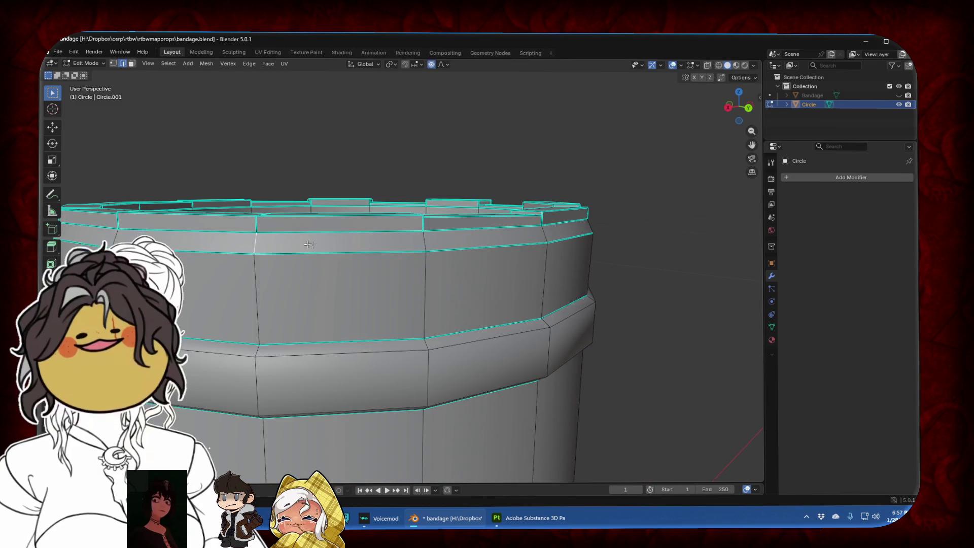
pyautogui.moveTo(425, 241); pyautogui.dragTo(536, 234, button='middle')
pyautogui.press('3')
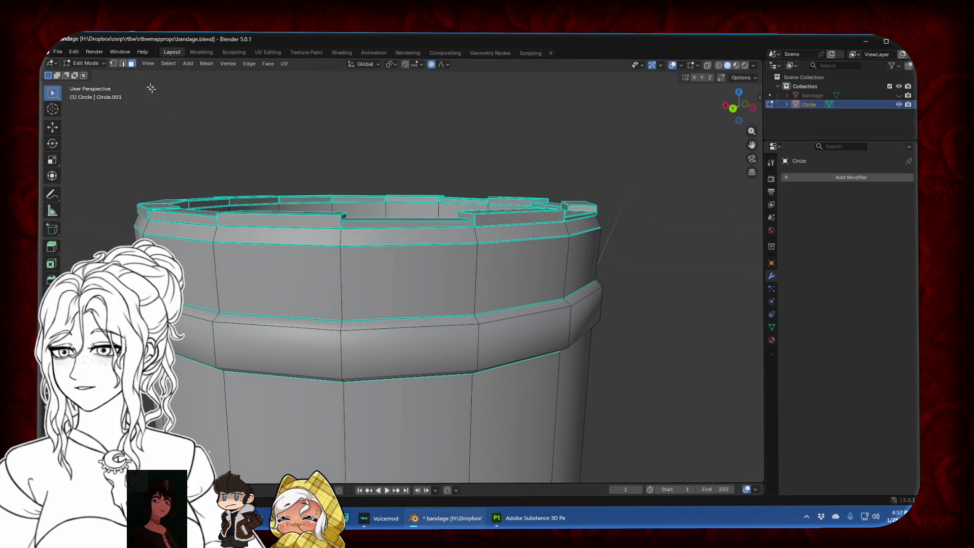
pyautogui.keyDown('alt'); pyautogui.click(255, 238); pyautogui.keyUp('alt')
pyautogui.keyDown('alt'); pyautogui.click(226, 235); pyautogui.keyUp('alt')
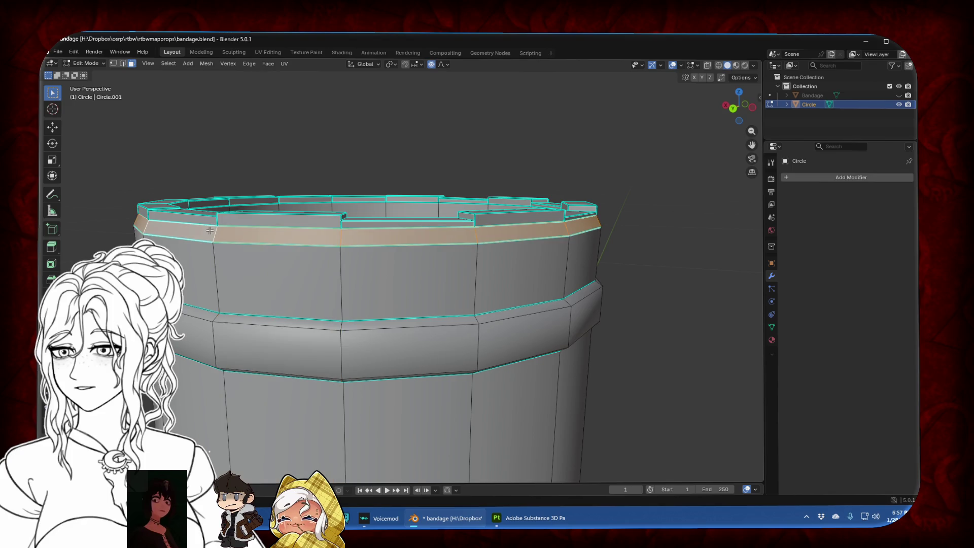
# Mark the band's edges sharp via Edge > Mark Sharp and check the shading
pyautogui.hotkey('ctrl', 'f')
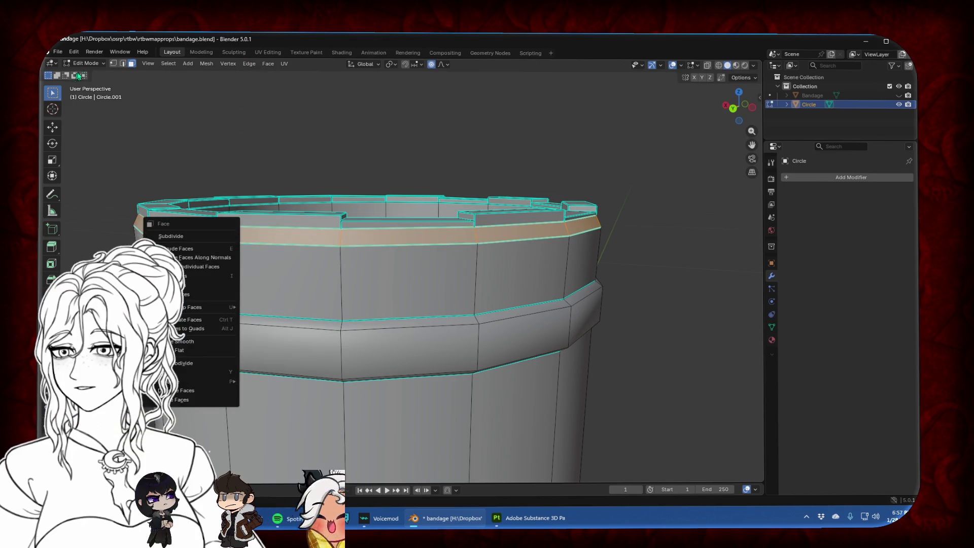
pyautogui.click(119, 63)
pyautogui.click(268, 63)
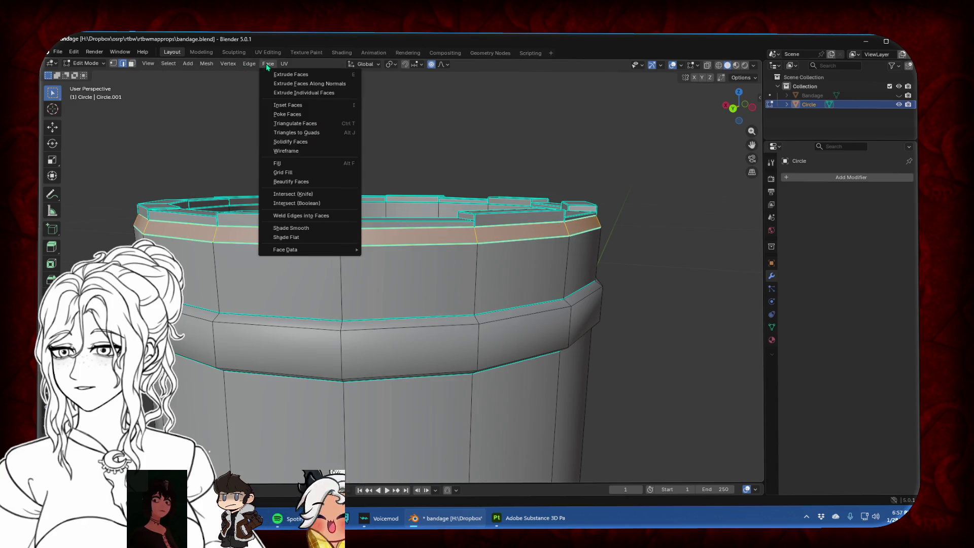
pyautogui.moveTo(285, 65)
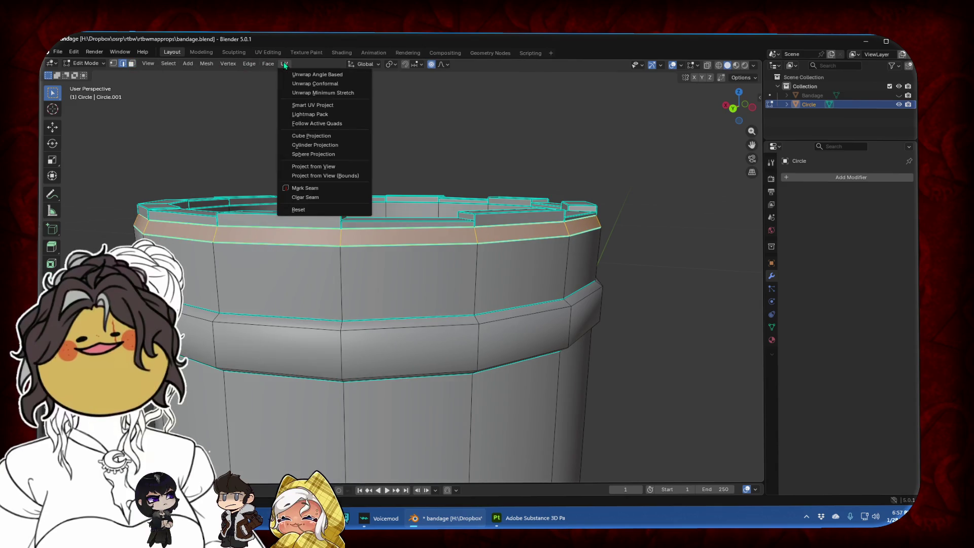
pyautogui.moveTo(249, 64)
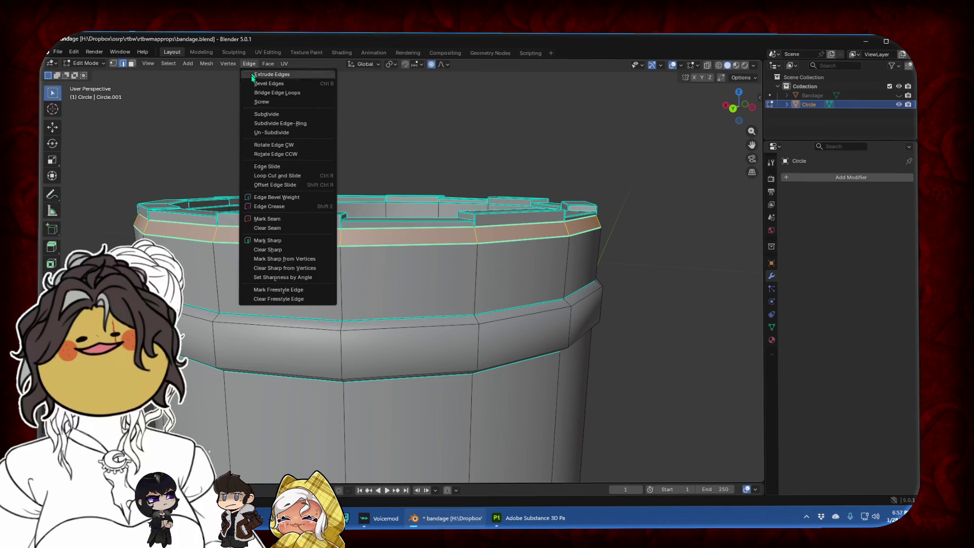
pyautogui.click(270, 240)
pyautogui.press('Tab')
pyautogui.scroll(-5, 244, 213)
pyautogui.moveTo(291, 227); pyautogui.dragTo(301, 219, button='middle')
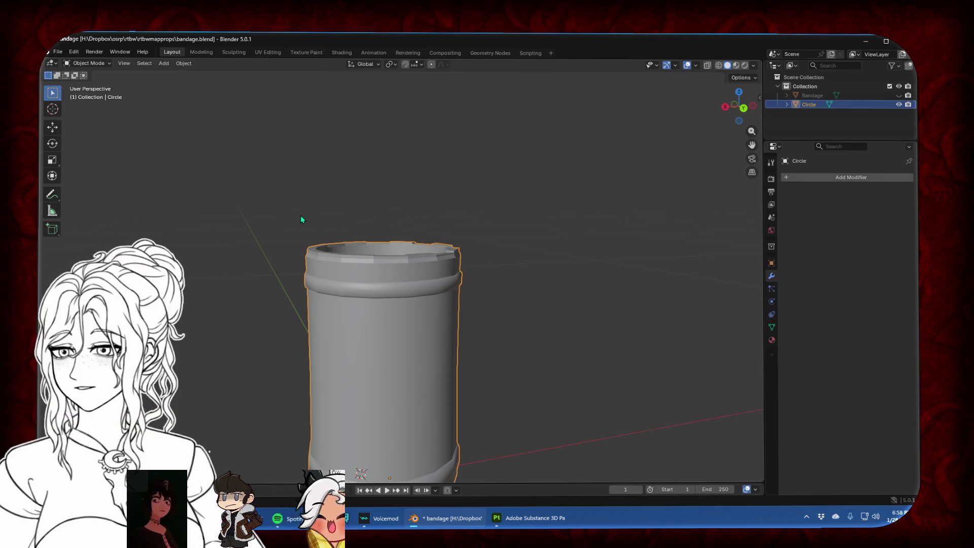
# Select the top, middle and bottom face rings on the mug body
pyautogui.press('Tab')
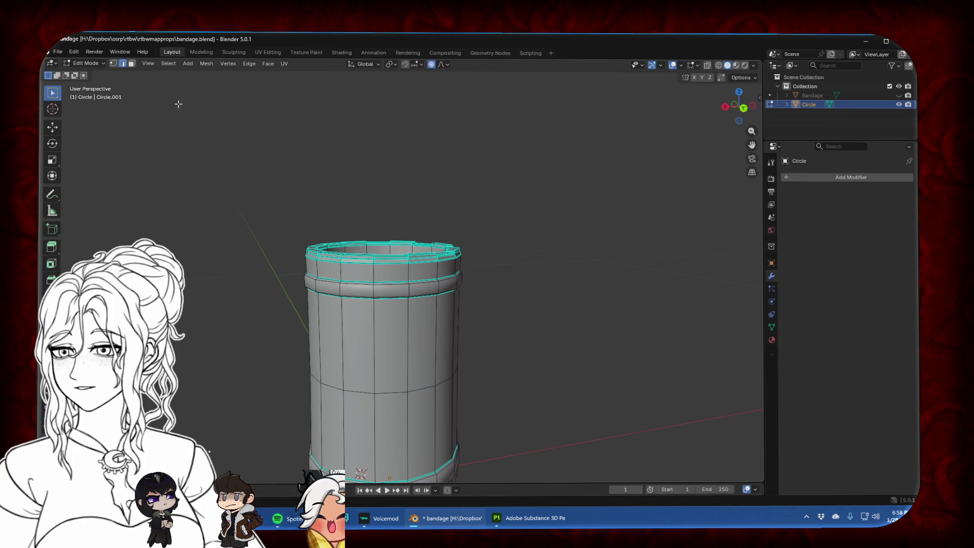
pyautogui.keyDown('alt'); pyautogui.click(353, 277); pyautogui.keyUp('alt')
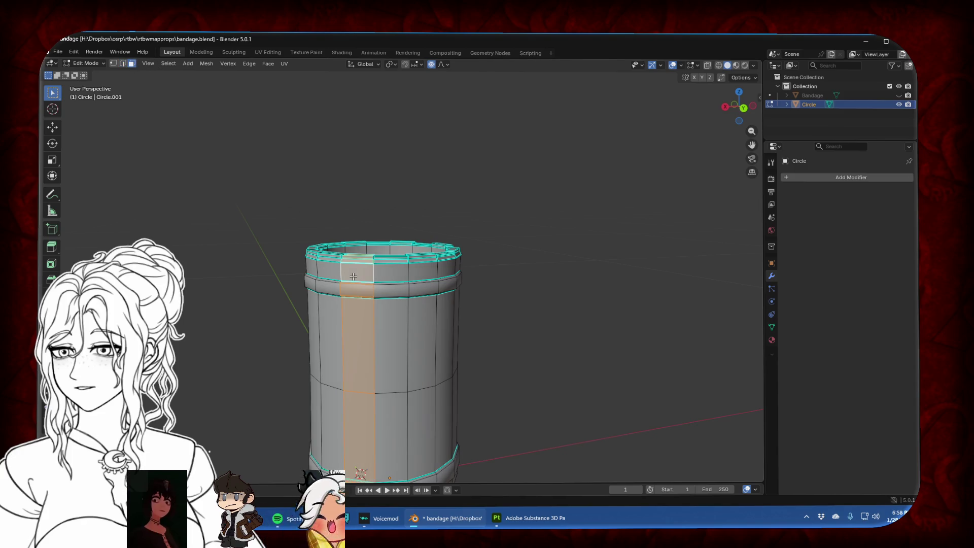
pyautogui.keyDown('alt'); pyautogui.click(337, 271); pyautogui.keyUp('alt')
pyautogui.keyDown('alt'); pyautogui.keyDown('shift'); pyautogui.click(365, 321); pyautogui.keyUp('shift'); pyautogui.keyUp('alt')
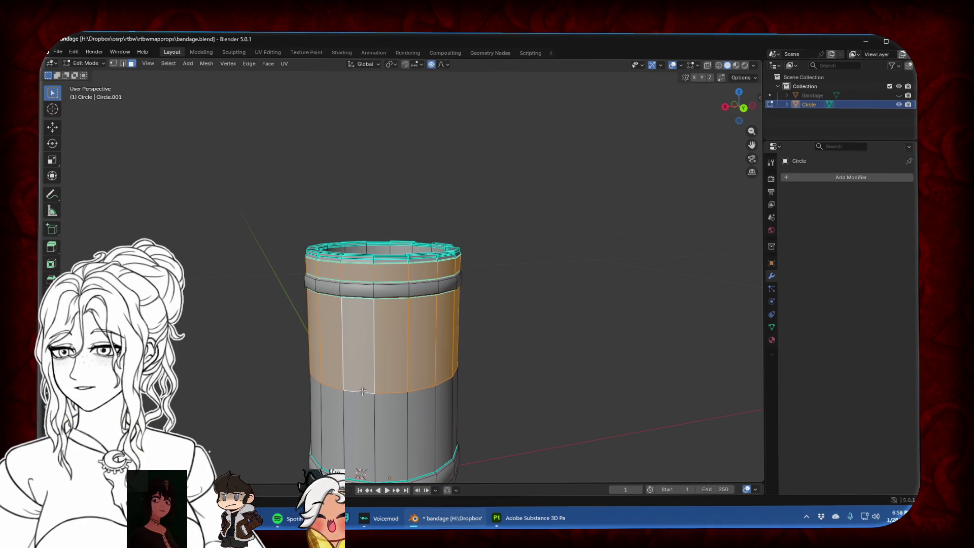
pyautogui.keyDown('alt'); pyautogui.keyDown('shift'); pyautogui.click(362, 409); pyautogui.keyUp('shift'); pyautogui.keyUp('alt')
pyautogui.moveTo(361, 408); pyautogui.dragTo(354, 423, button='middle')
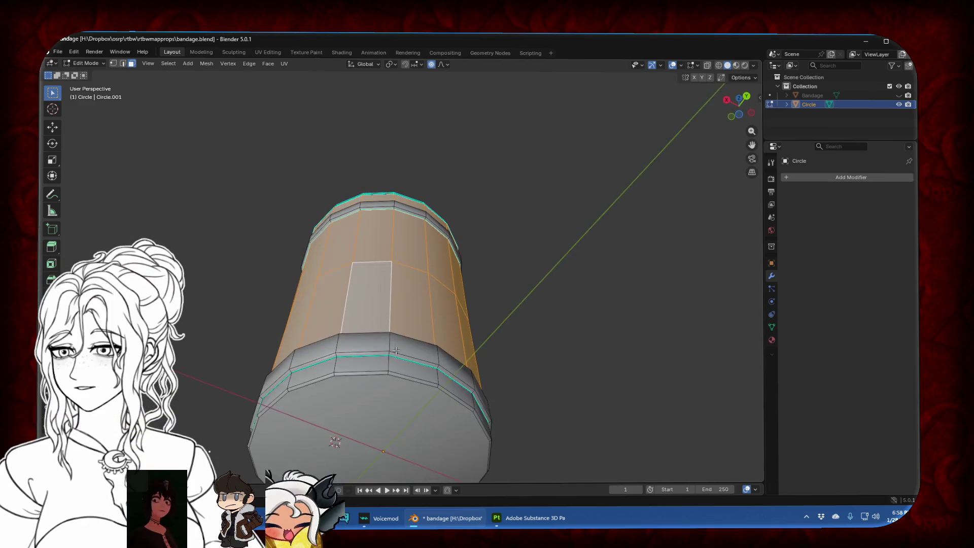
pyautogui.keyDown('shift'); pyautogui.click(354, 423); pyautogui.keyUp('shift')
pyautogui.keyDown('shift'); pyautogui.click(352, 421); pyautogui.keyUp('shift')
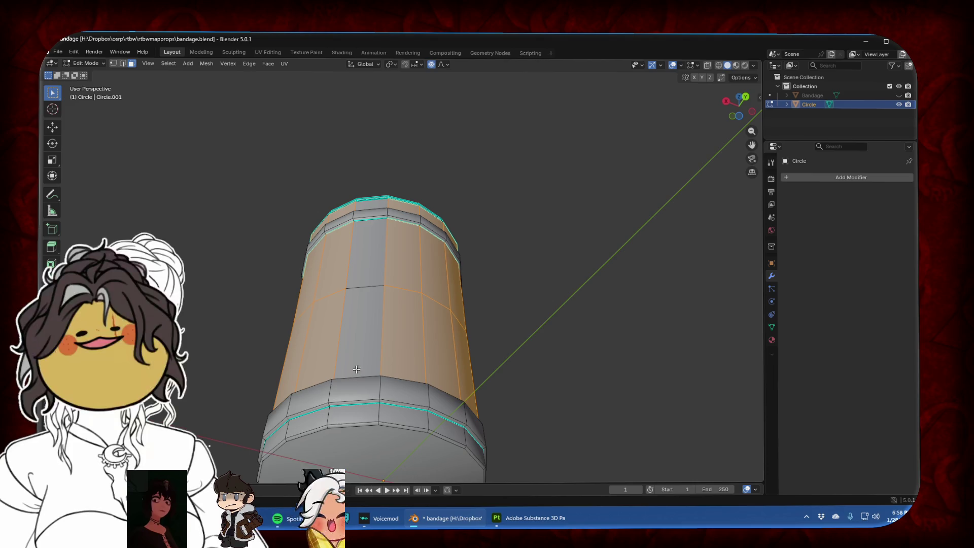
pyautogui.keyDown('shift'); pyautogui.click(361, 351); pyautogui.keyUp('shift')
pyautogui.keyDown('shift'); pyautogui.click(366, 257); pyautogui.keyUp('shift')
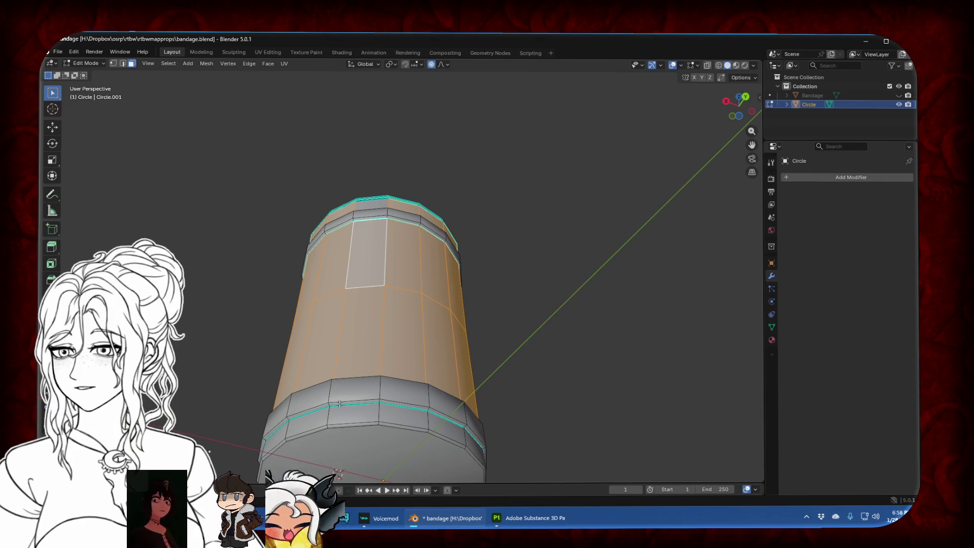
# Deselect the front column of body faces
pyautogui.keyDown('shift'); pyautogui.click(323, 428); pyautogui.keyUp('shift')
pyautogui.keyDown('shift'); pyautogui.click(324, 427); pyautogui.keyUp('shift')
pyautogui.keyDown('shift'); pyautogui.click(324, 428); pyautogui.keyUp('shift')
pyautogui.keyDown('shift'); pyautogui.click(324, 428); pyautogui.keyUp('shift')
pyautogui.keyDown('shift'); pyautogui.click(333, 425); pyautogui.keyUp('shift')
pyautogui.keyDown('alt'); pyautogui.keyDown('shift'); pyautogui.click(333, 425); pyautogui.keyUp('shift'); pyautogui.keyUp('alt')
pyautogui.keyDown('alt'); pyautogui.keyDown('shift'); pyautogui.click(333, 424); pyautogui.keyUp('shift'); pyautogui.keyUp('alt')
pyautogui.keyDown('alt'); pyautogui.keyDown('shift'); pyautogui.click(333, 424); pyautogui.keyUp('shift'); pyautogui.keyUp('alt')
pyautogui.keyDown('shift'); pyautogui.click(357, 330); pyautogui.keyUp('shift')
# Add the upper front faces and the lower band faces to the selection
pyautogui.keyDown('shift'); pyautogui.click(330, 260); pyautogui.keyUp('shift')
pyautogui.keyDown('shift'); pyautogui.click(358, 262); pyautogui.keyUp('shift')
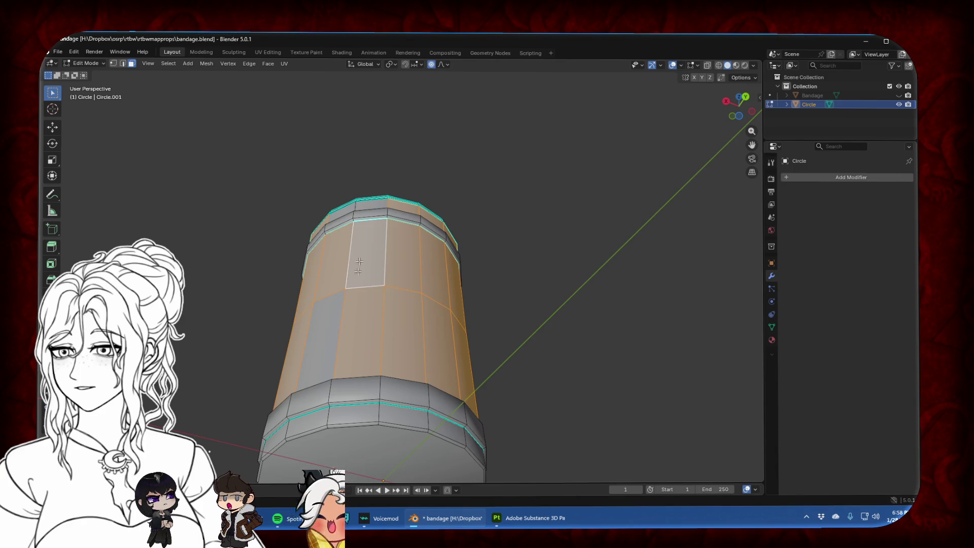
pyautogui.keyDown('shift'); pyautogui.click(329, 337); pyautogui.keyUp('shift')
pyautogui.keyDown('shift'); pyautogui.click(319, 424); pyautogui.keyUp('shift')
pyautogui.keyDown('shift'); pyautogui.click(351, 418); pyautogui.keyUp('shift')
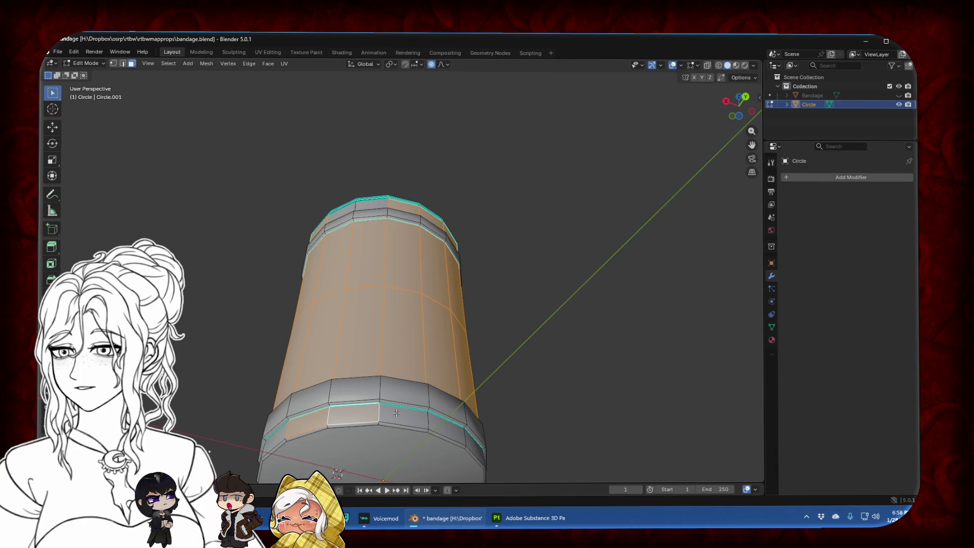
pyautogui.keyDown('shift'); pyautogui.click(401, 415); pyautogui.keyUp('shift')
pyautogui.moveTo(431, 425)
pyautogui.mouseDown(button='middle')
pyautogui.moveTo(348, 423)
pyautogui.moveTo(394, 412)
pyautogui.mouseUp(button='middle')
pyautogui.keyDown('shift'); pyautogui.click(347, 423); pyautogui.keyUp('shift')
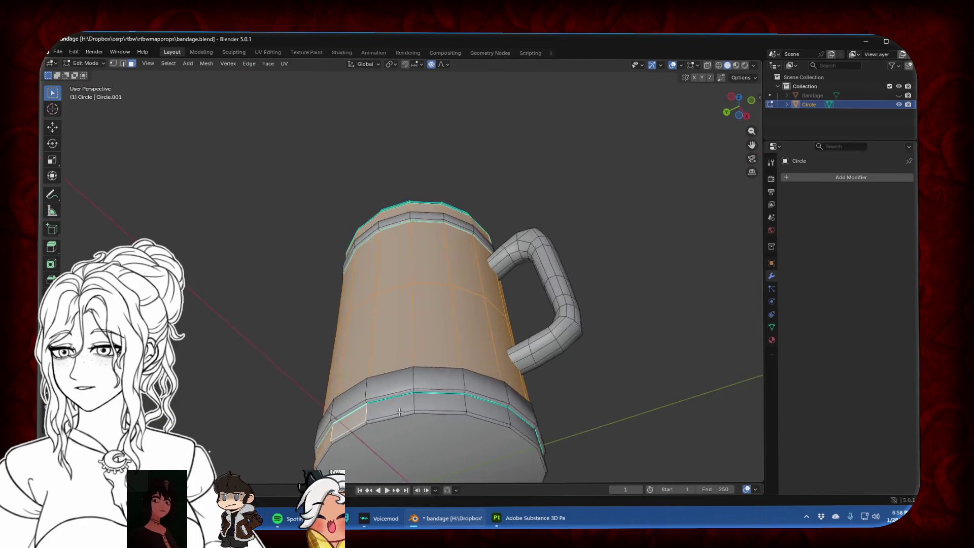
pyautogui.keyDown('shift'); pyautogui.click(432, 406); pyautogui.keyUp('shift')
pyautogui.keyDown('shift'); pyautogui.click(481, 410); pyautogui.keyUp('shift')
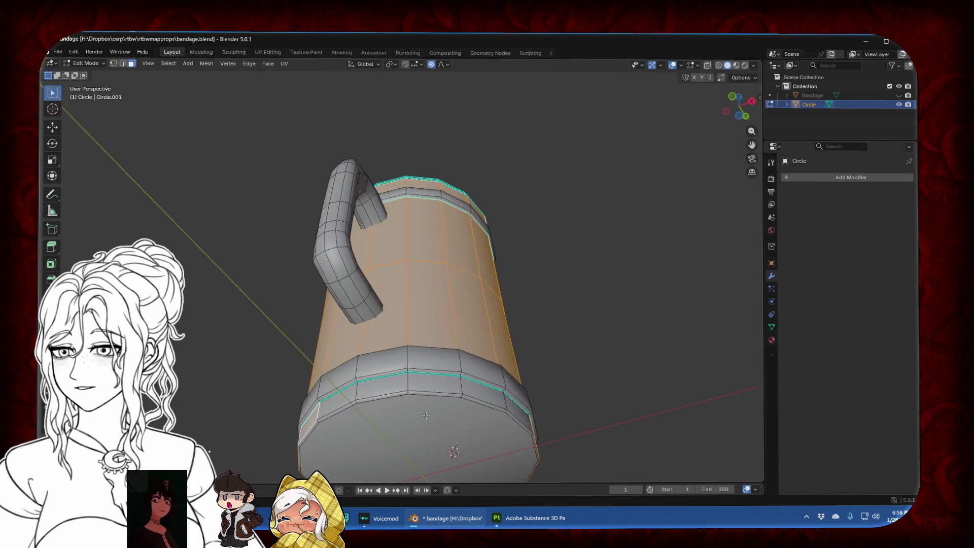
# Add the remaining lower band faces, including the thin face at the band's edge
pyautogui.moveTo(481, 410); pyautogui.dragTo(317, 402, button='middle')
pyautogui.keyDown('shift'); pyautogui.click(317, 402); pyautogui.keyUp('shift')
pyautogui.keyDown('shift'); pyautogui.click(375, 388); pyautogui.keyUp('shift')
pyautogui.keyDown('shift'); pyautogui.click(426, 384); pyautogui.keyUp('shift')
pyautogui.keyDown('shift'); pyautogui.click(476, 389); pyautogui.keyUp('shift')
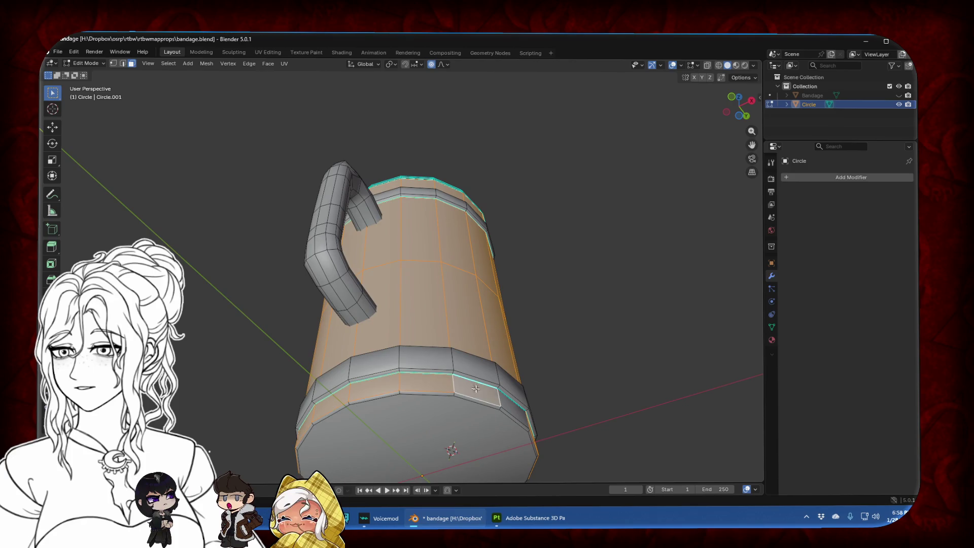
pyautogui.keyDown('shift'); pyautogui.click(516, 406); pyautogui.keyUp('shift')
pyautogui.keyDown('shift'); pyautogui.click(517, 411); pyautogui.keyUp('shift')
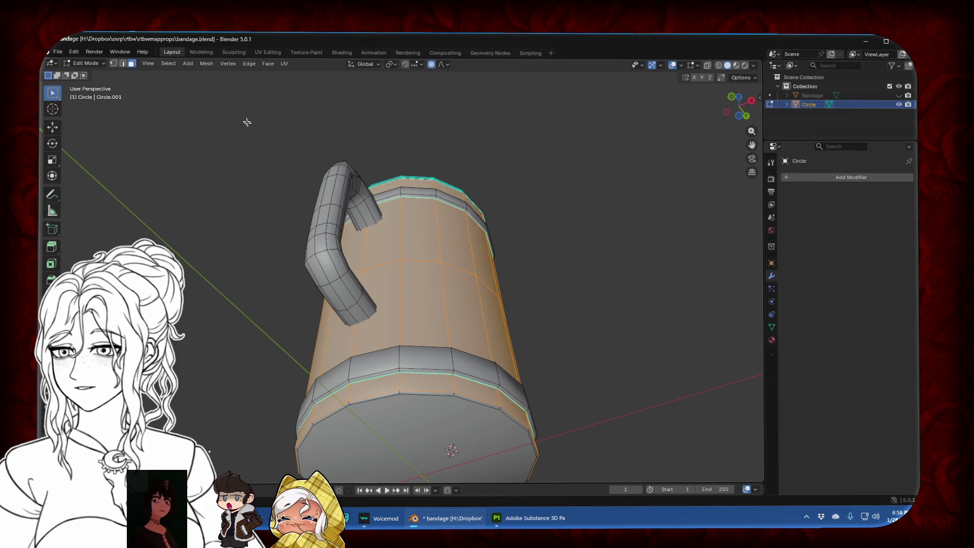
# Switch to edge select and pick the vertical edge ring around the mug
pyautogui.click(122, 63)
pyautogui.rightClick(429, 361)
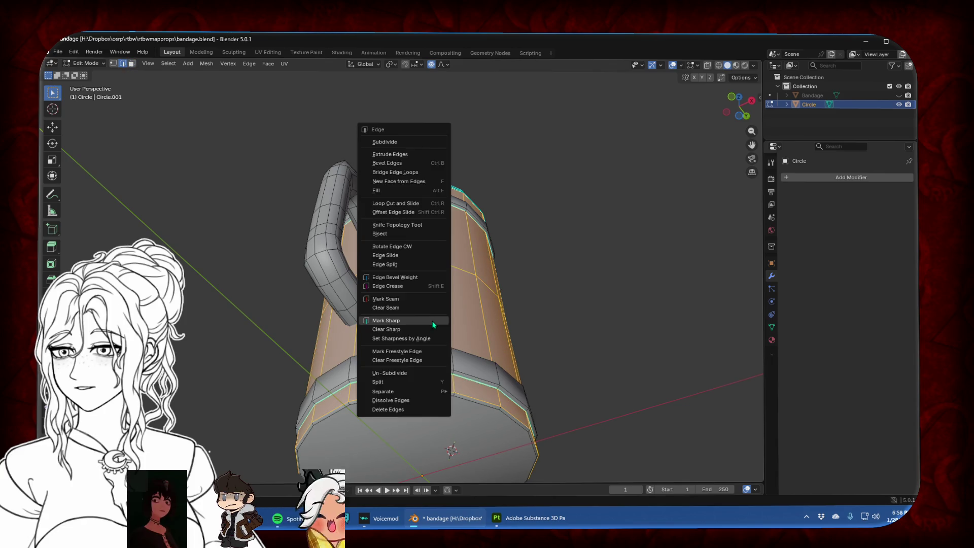
pyautogui.keyDown('alt'); pyautogui.click(462, 269); pyautogui.keyUp('alt')
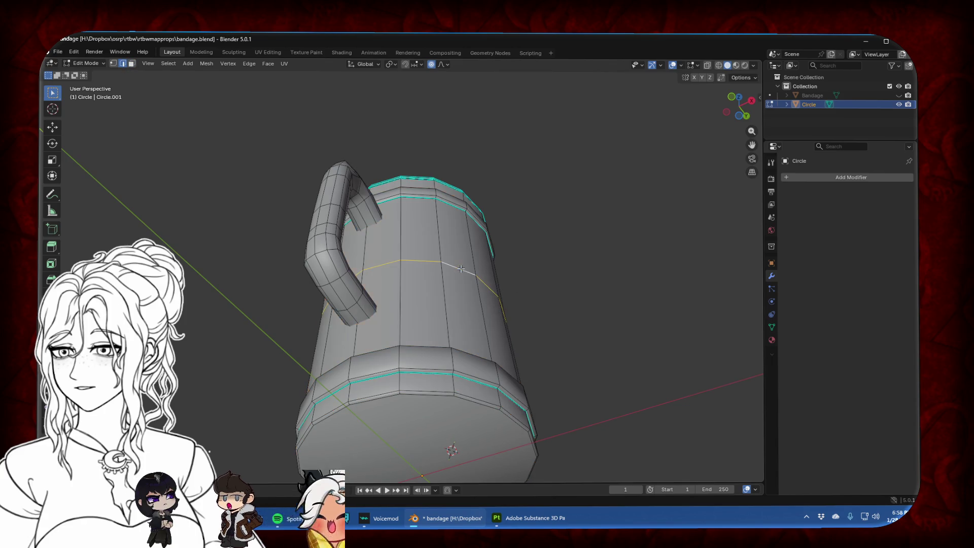
pyautogui.keyDown('ctrl'); pyautogui.keyDown('alt'); pyautogui.click(461, 269); pyautogui.keyUp('alt'); pyautogui.keyUp('ctrl')
pyautogui.moveTo(471, 272); pyautogui.dragTo(400, 419, button='middle')
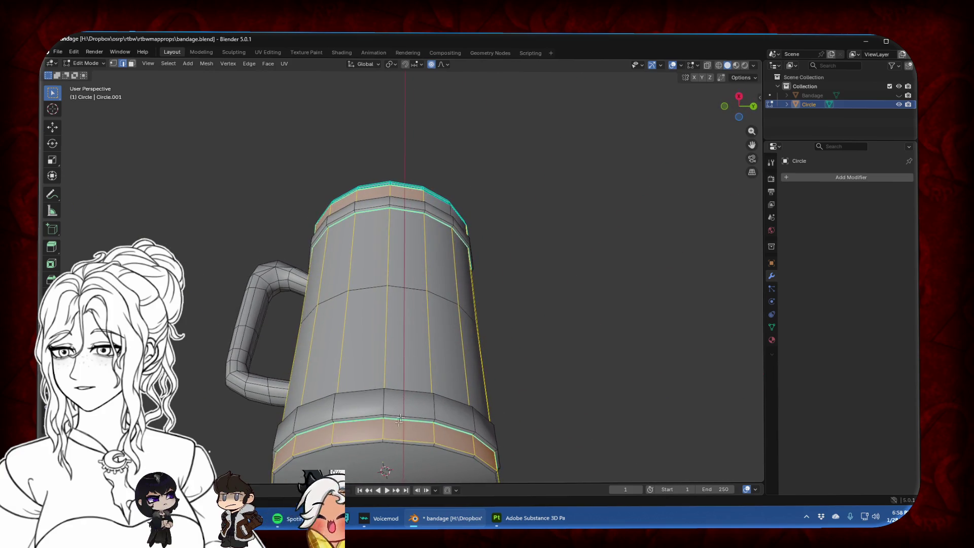
# Mark the selected outer vertical stave edges as UV seams
pyautogui.rightClick(400, 308)
pyautogui.click(400, 308)
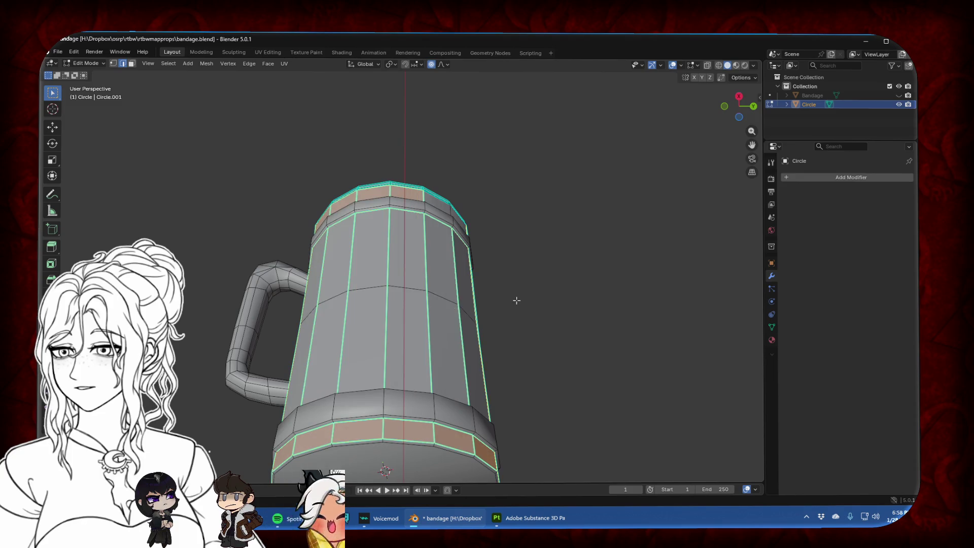
pyautogui.moveTo(518, 300)
pyautogui.mouseDown(button='middle')
pyautogui.moveTo(503, 335)
pyautogui.moveTo(512, 315)
pyautogui.moveTo(503, 298)
pyautogui.moveTo(483, 337)
pyautogui.moveTo(394, 359)
pyautogui.moveTo(349, 389)
pyautogui.mouseUp(button='middle')
pyautogui.press('Tab')
pyautogui.scroll(-3, 495, 309)
pyautogui.press('Tab')
pyautogui.scroll(4, 392, 306)
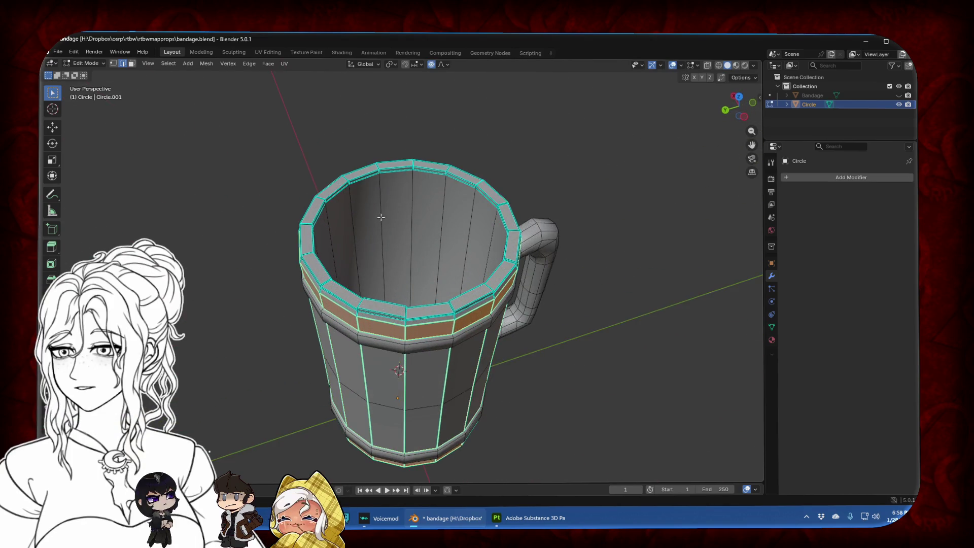
# Select the inner wall's vertical edges and mark them as UV seams
pyautogui.click(132, 64)
pyautogui.keyDown('alt'); pyautogui.click(414, 222); pyautogui.keyUp('alt')
pyautogui.moveTo(414, 222); pyautogui.dragTo(424, 264, button='middle')
pyautogui.click(122, 63)
pyautogui.rightClick(416, 205)
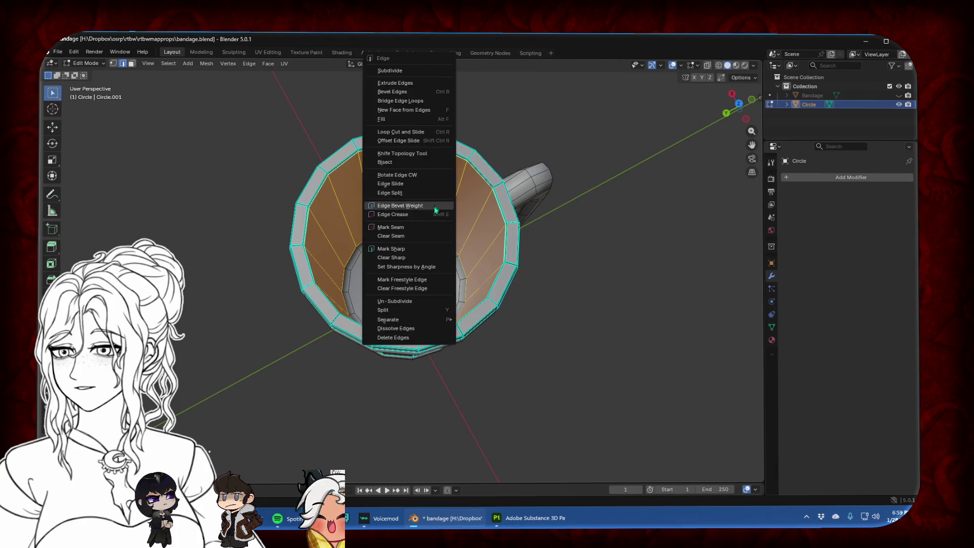
pyautogui.click(414, 254)
# Leave Edit Mode, snap to Right Orthographic and raise the mug in view
pyautogui.press('Tab')
pyautogui.moveTo(397, 279); pyautogui.dragTo(578, 211, button='middle')
pyautogui.click(745, 112)
pyautogui.scroll(-1, 557, 250)
pyautogui.keyDown('shift'); pyautogui.moveTo(593, 271); pyautogui.dragTo(626, 244, button='middle'); pyautogui.keyUp('shift')
pyautogui.press('Tab')
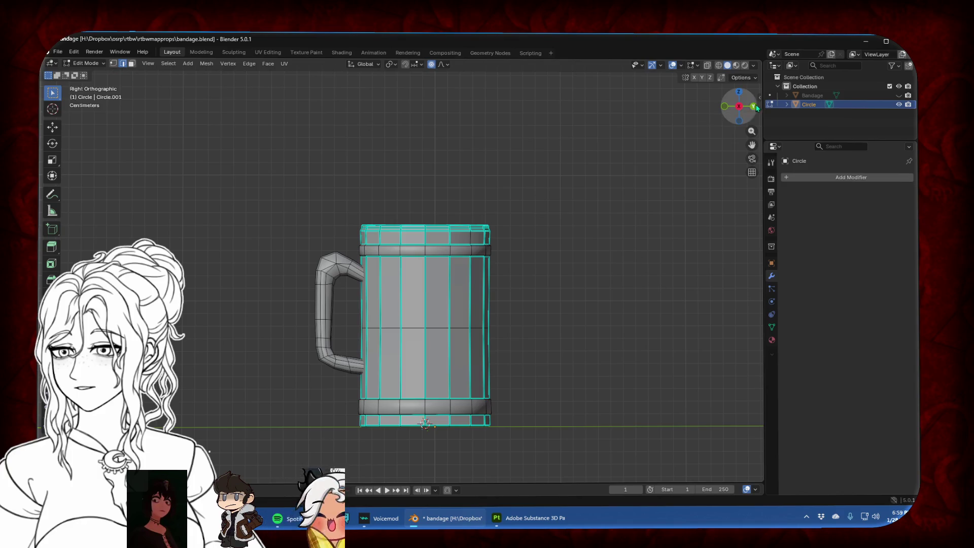
# Switch to vertex selection with X-ray on, then hide the handle
pyautogui.click(724, 107)
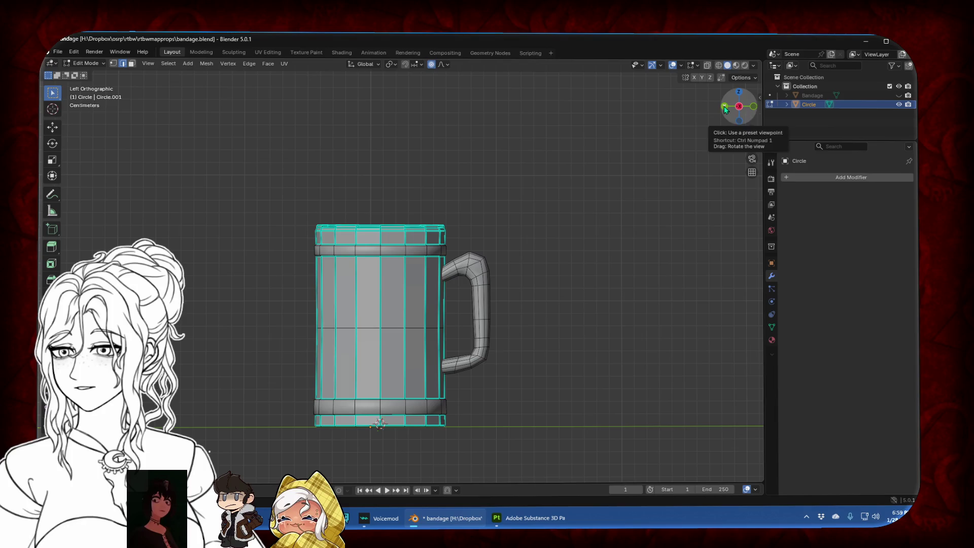
pyautogui.click(114, 63)
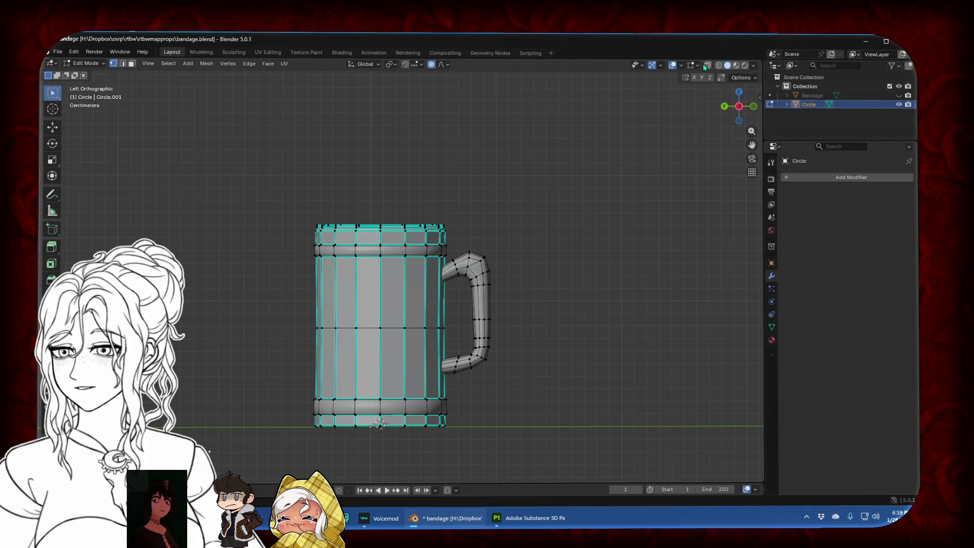
pyautogui.click(707, 66)
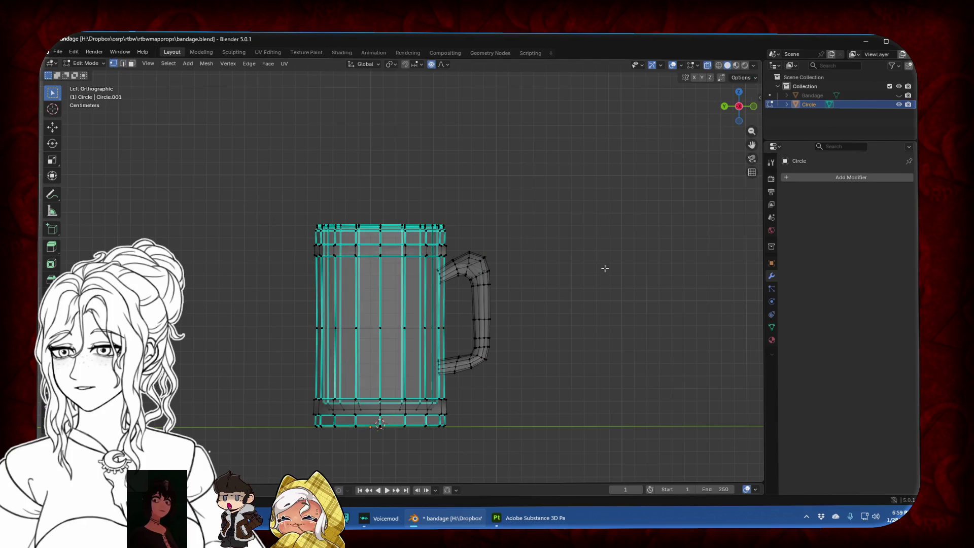
pyautogui.press('l')
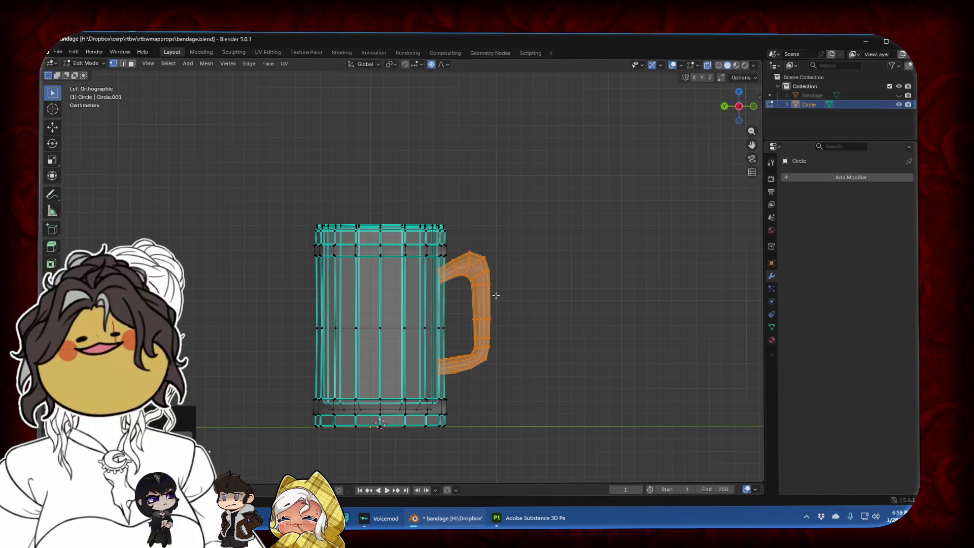
pyautogui.press('h')
# Scale the top edge loops, then pinch the middle loop with smooth proportional falloff
pyautogui.moveTo(266, 197); pyautogui.dragTo(539, 294)
pyautogui.press('s')
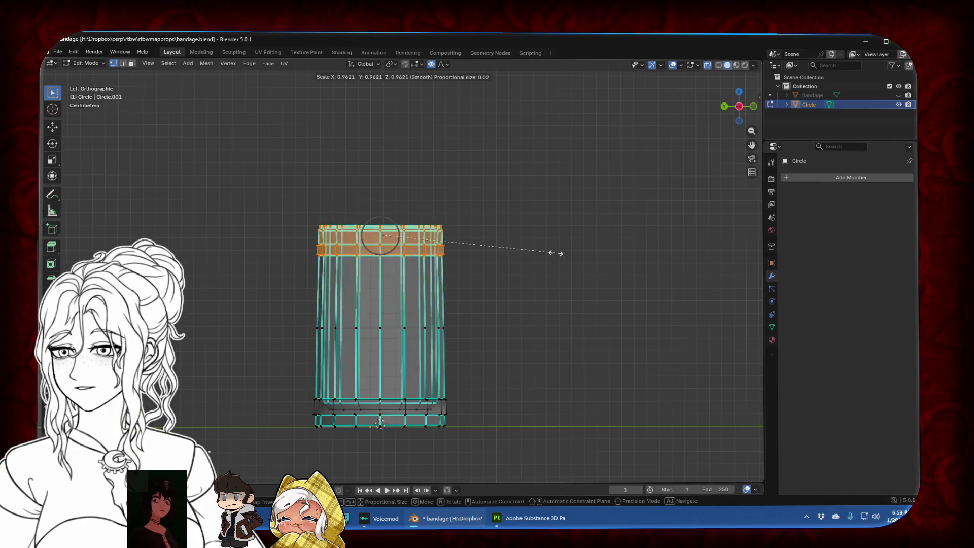
pyautogui.click(530, 272)
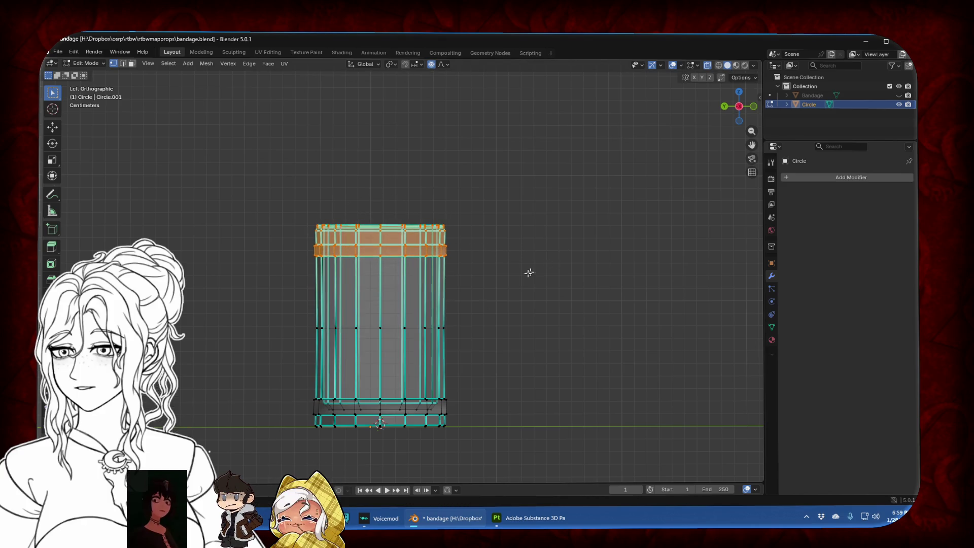
pyautogui.keyDown('alt'); pyautogui.click(505, 328); pyautogui.keyUp('alt')
pyautogui.click(445, 64)
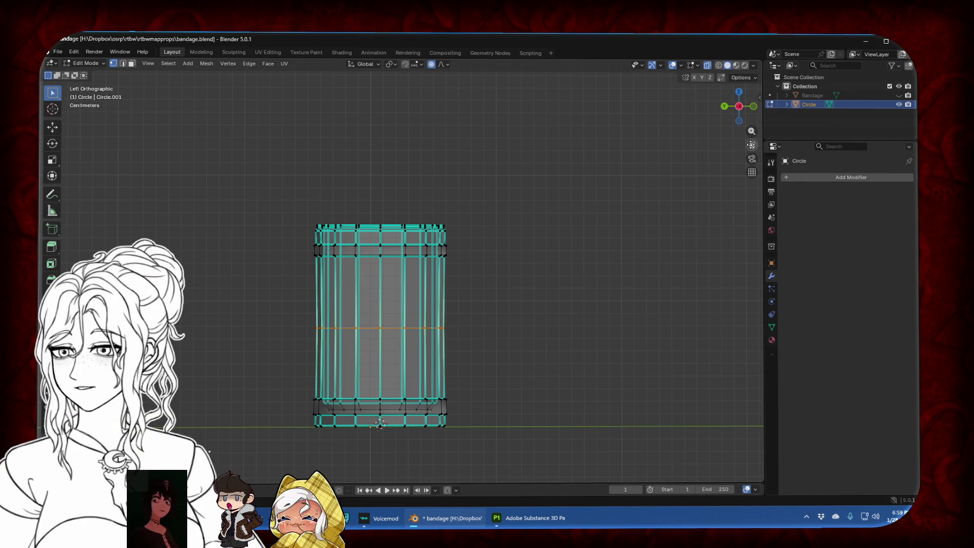
pyautogui.press('s')
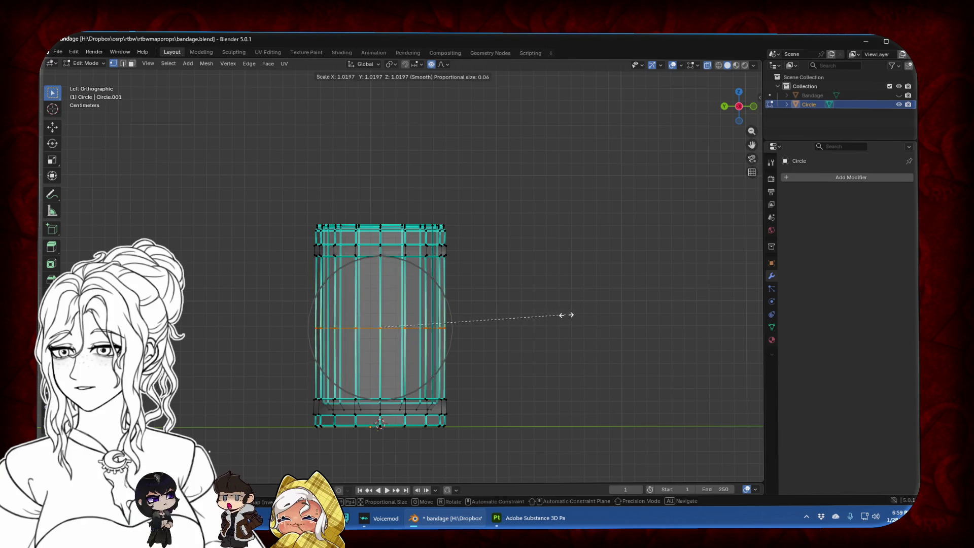
pyautogui.click(557, 316)
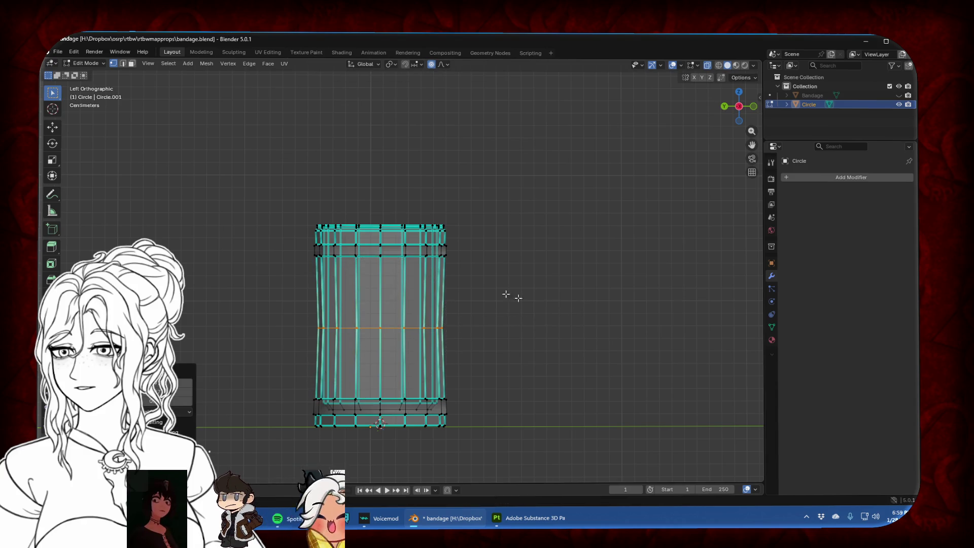
# Shrink the top rows of edges so the mug tapers toward its rim
pyautogui.moveTo(435, 277); pyautogui.dragTo(446, 277)
pyautogui.press('s')
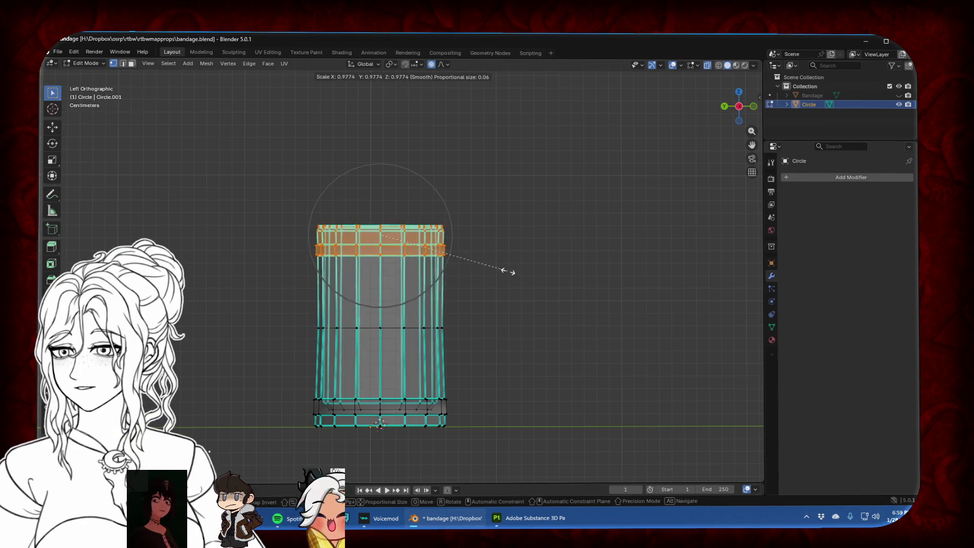
pyautogui.click(496, 270)
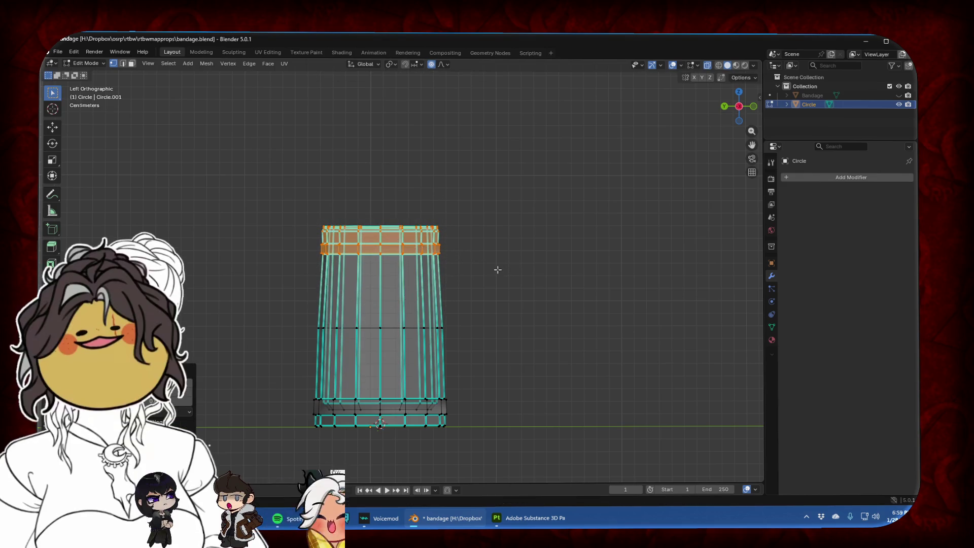
pyautogui.click(707, 66)
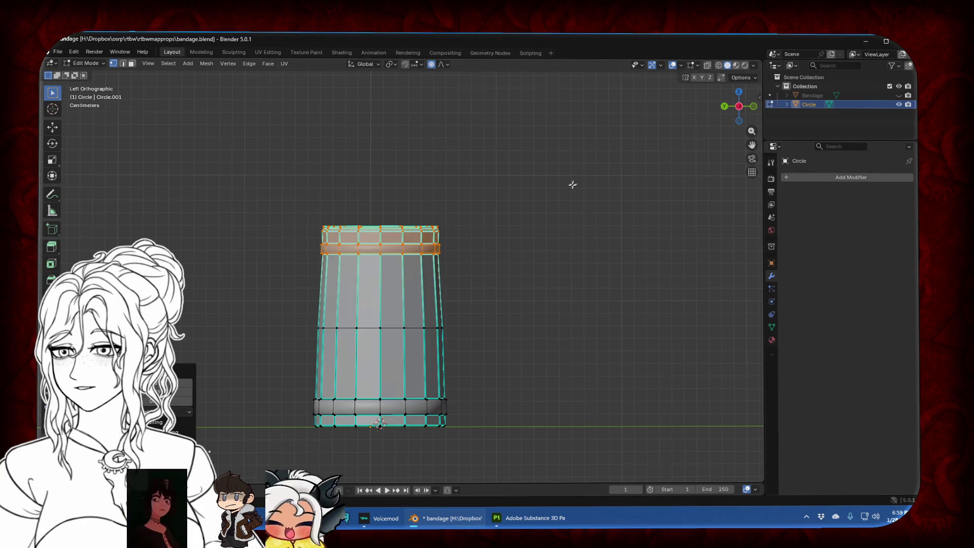
pyautogui.press('s')
pyautogui.click(515, 248)
pyautogui.click(540, 273)
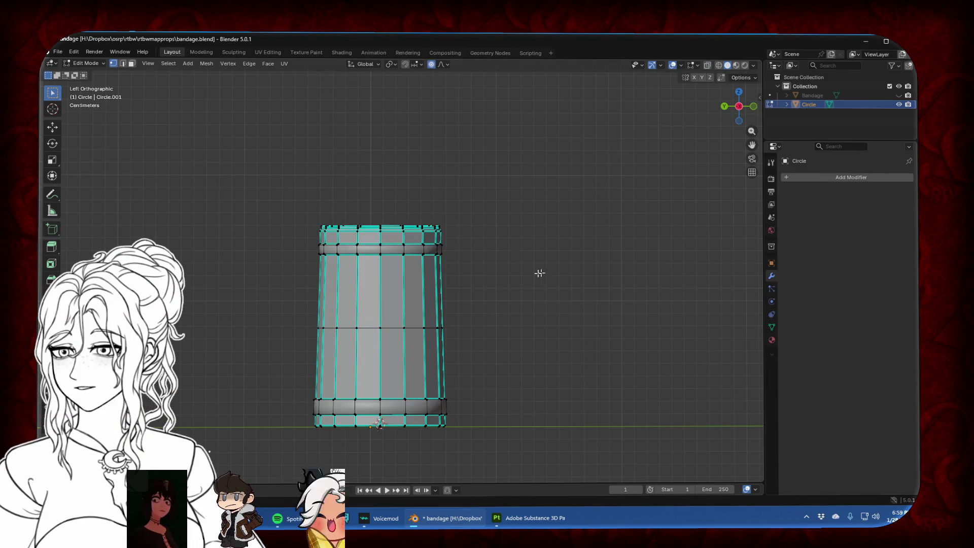
# Slightly shrink the middle horizontal edge ring, then unhide the handle with Alt+H
pyautogui.keyDown('alt'); pyautogui.click(302, 324); pyautogui.keyUp('alt')
pyautogui.press('s')
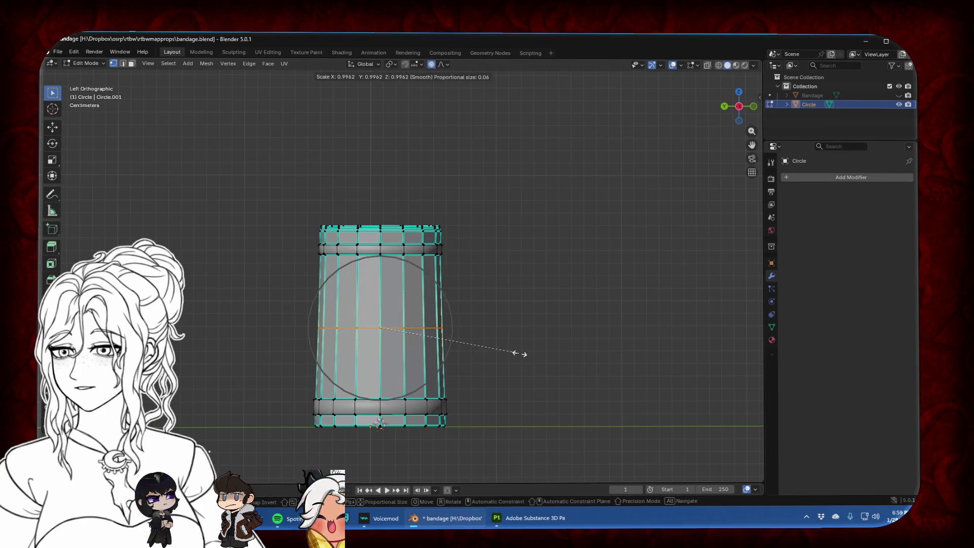
pyautogui.click(522, 354)
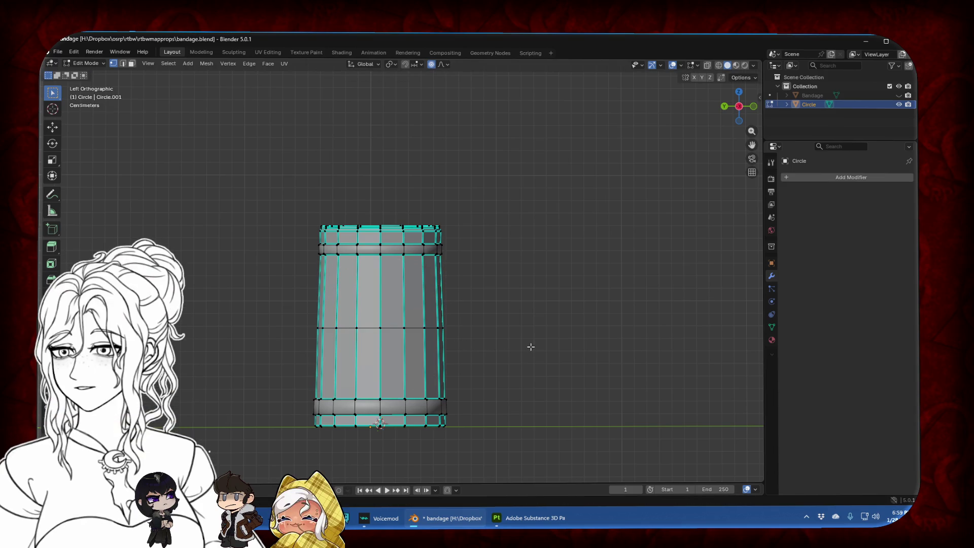
pyautogui.hotkey('alt', 'h')
pyautogui.hotkey('alt', 'a')
pyautogui.moveTo(569, 356); pyautogui.dragTo(526, 321, button='middle')
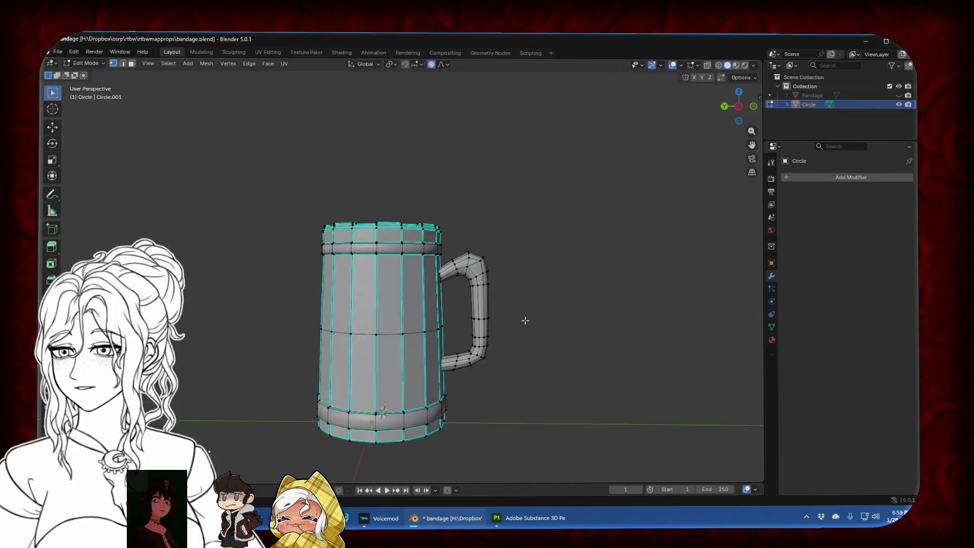
# Select the handle's upper joint edge and narrow it along Y in side view
pyautogui.scroll(3, 525, 320)
pyautogui.scroll(2, 522, 315)
pyautogui.click(532, 277)
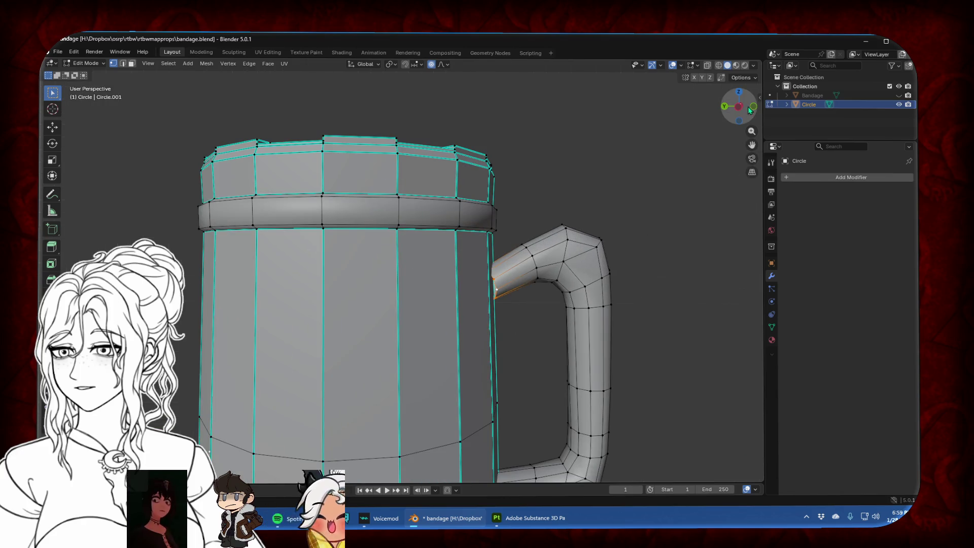
pyautogui.click(739, 108)
pyautogui.press('s')
pyautogui.press('y')
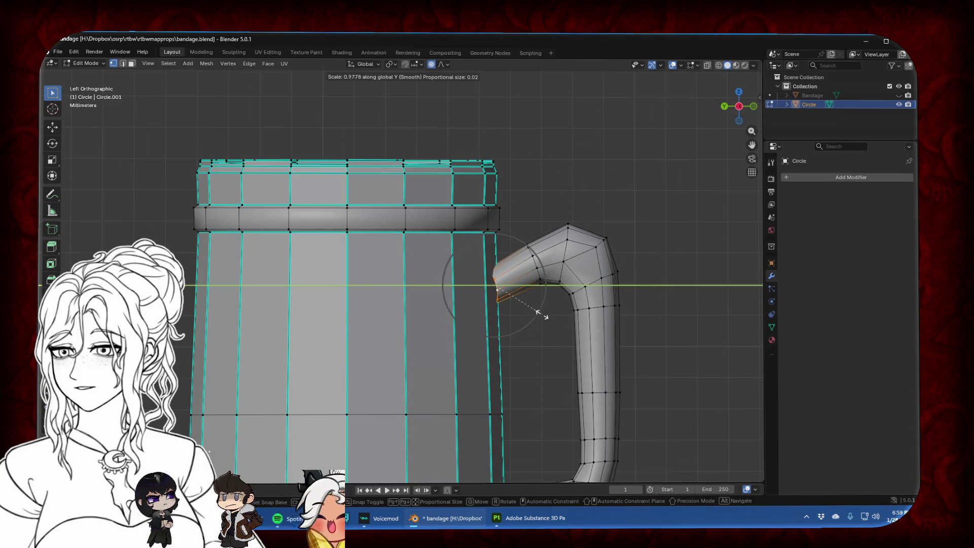
pyautogui.click(487, 291)
pyautogui.press('g')
pyautogui.click(545, 322)
# Nudge the joint edges along the Y axis and recheck the straight side view
pyautogui.press('g')
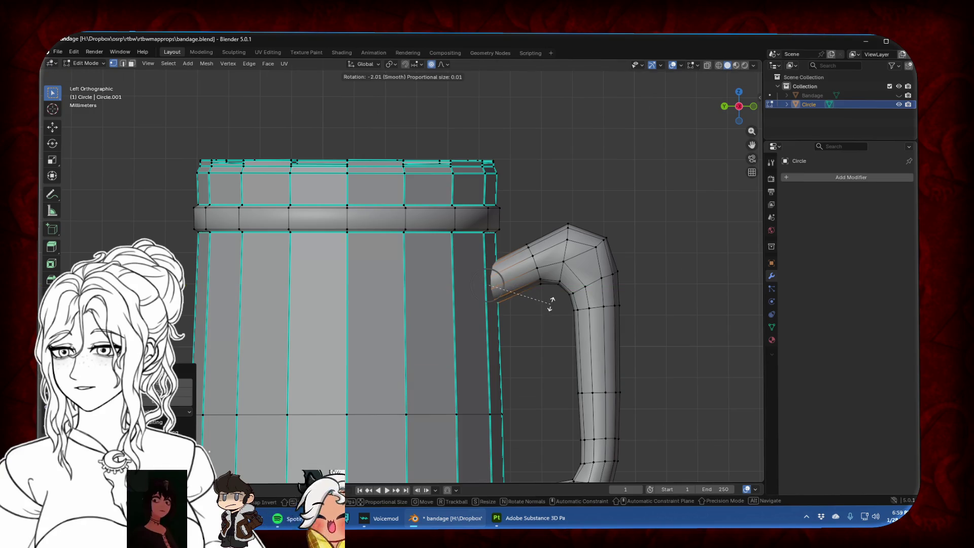
pyautogui.press('y')
pyautogui.click(556, 304)
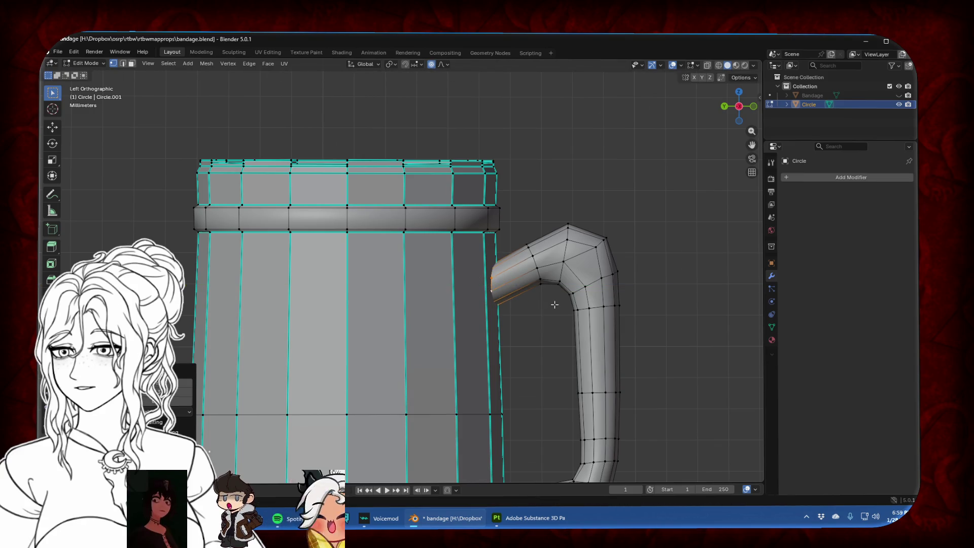
pyautogui.press('g')
pyautogui.press('y')
pyautogui.click(555, 304)
pyautogui.moveTo(556, 304)
pyautogui.mouseDown(button='middle')
pyautogui.moveTo(589, 358)
pyautogui.moveTo(737, 117)
pyautogui.mouseUp(button='middle')
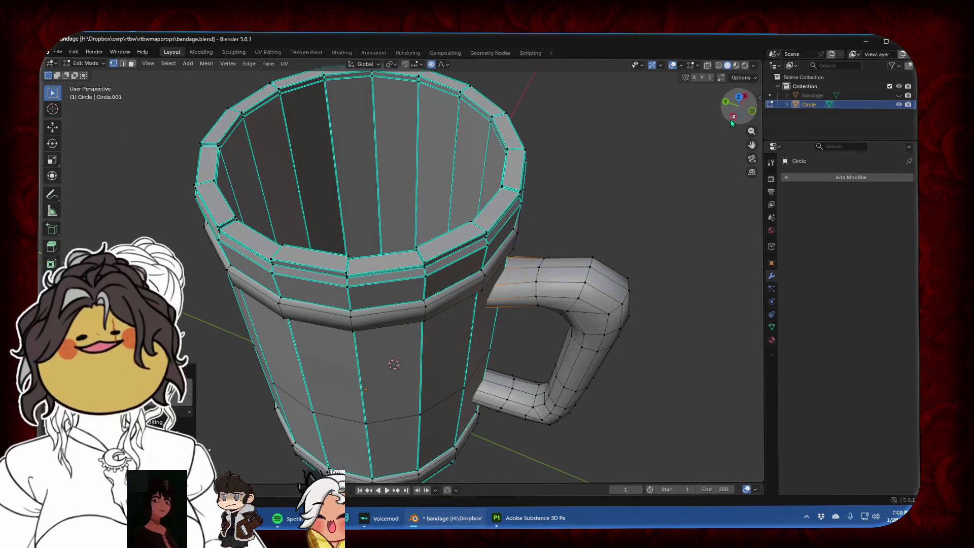
pyautogui.click(732, 118)
pyautogui.press('Tab')
pyautogui.press('Tab')
# With X-ray on, stretch the joint along Z, flatten it along Y and rotate it
pyautogui.click(708, 66)
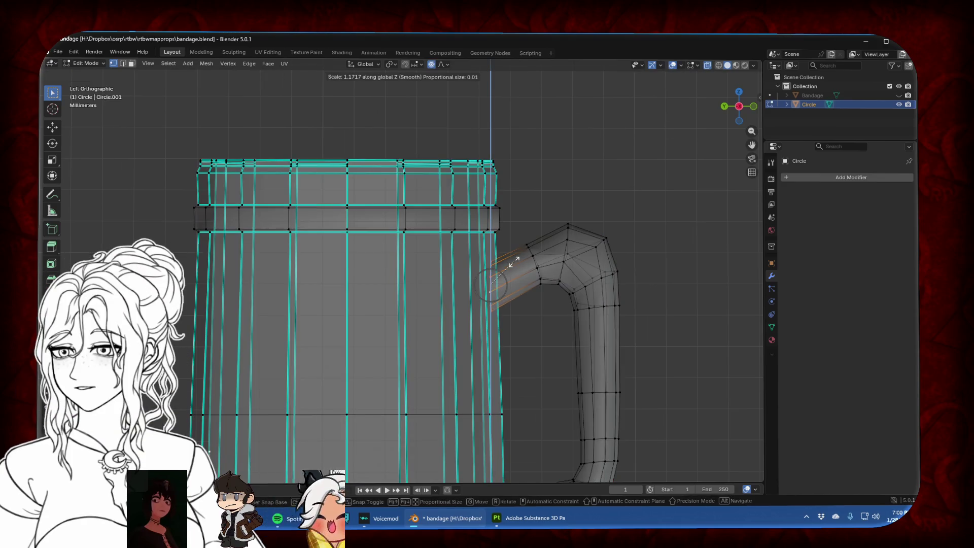
pyautogui.click(537, 257)
pyautogui.click(537, 256)
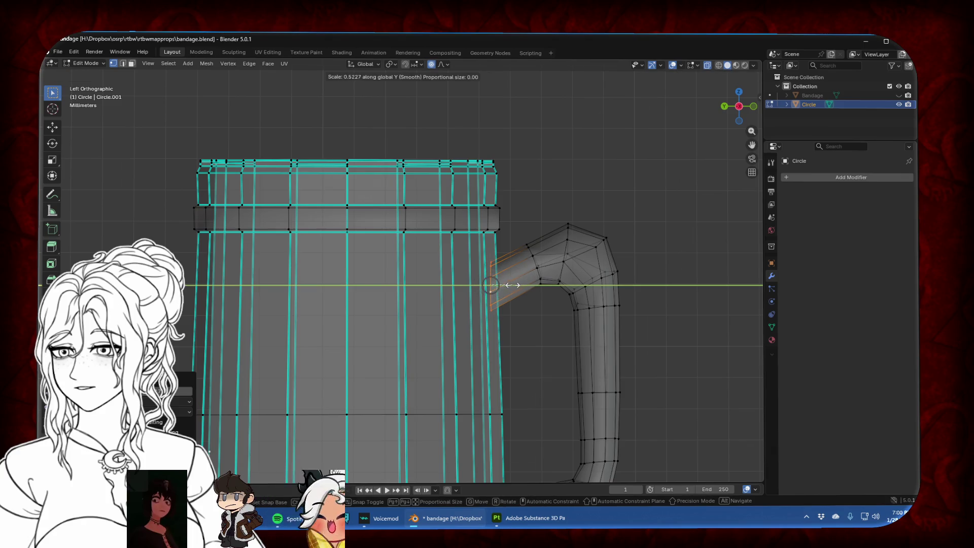
pyautogui.click(495, 285)
pyautogui.click(523, 274)
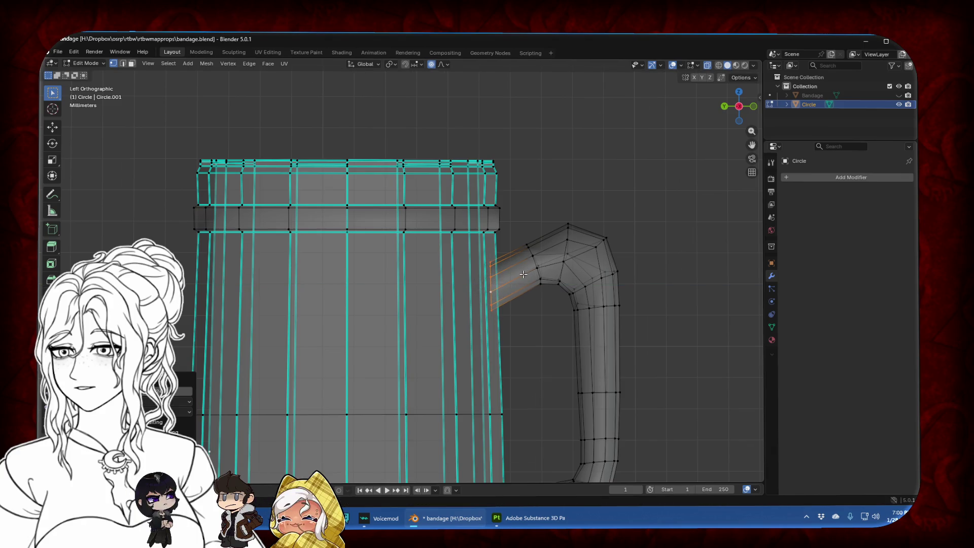
# Move the inner bend edge and the top edge of the handle's upper joint
pyautogui.click(538, 282)
pyautogui.press('g')
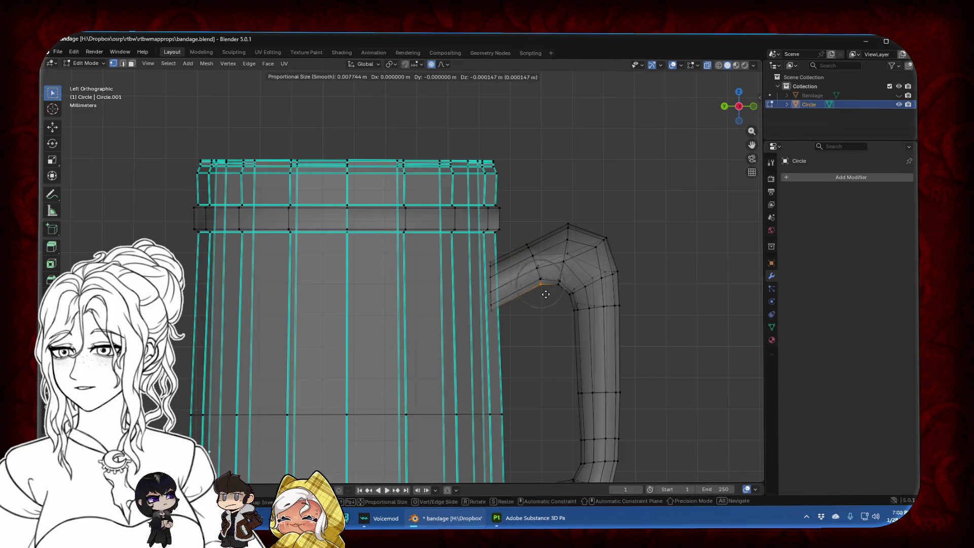
pyautogui.click(542, 300)
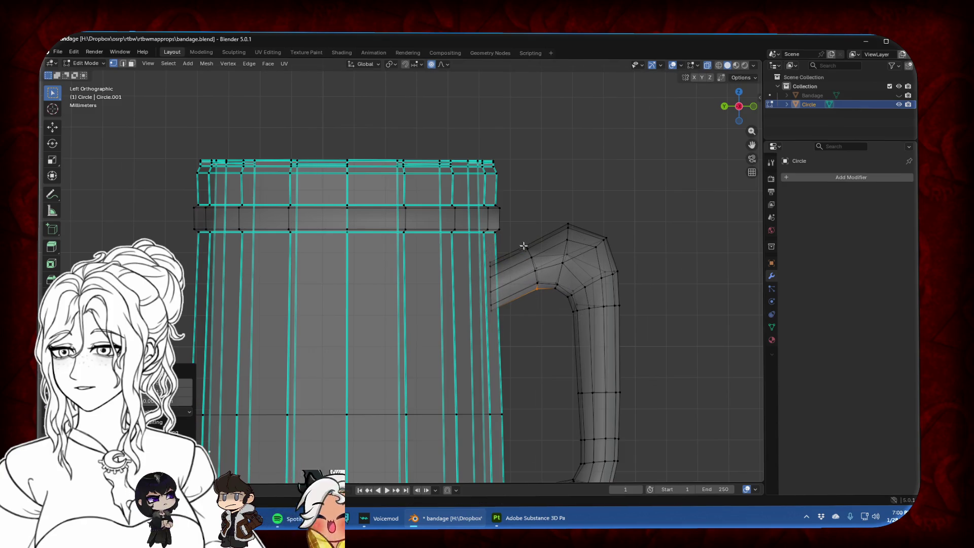
pyautogui.click(524, 245)
pyautogui.press('g')
pyautogui.click(528, 240)
# Change the proportional falloff and reshape the handle's top bend
pyautogui.click(443, 64)
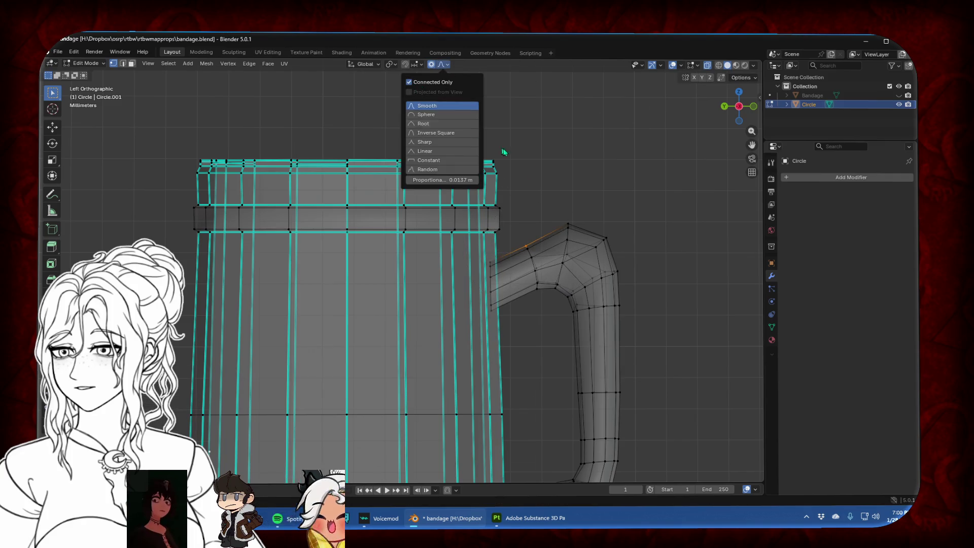
pyautogui.press('g')
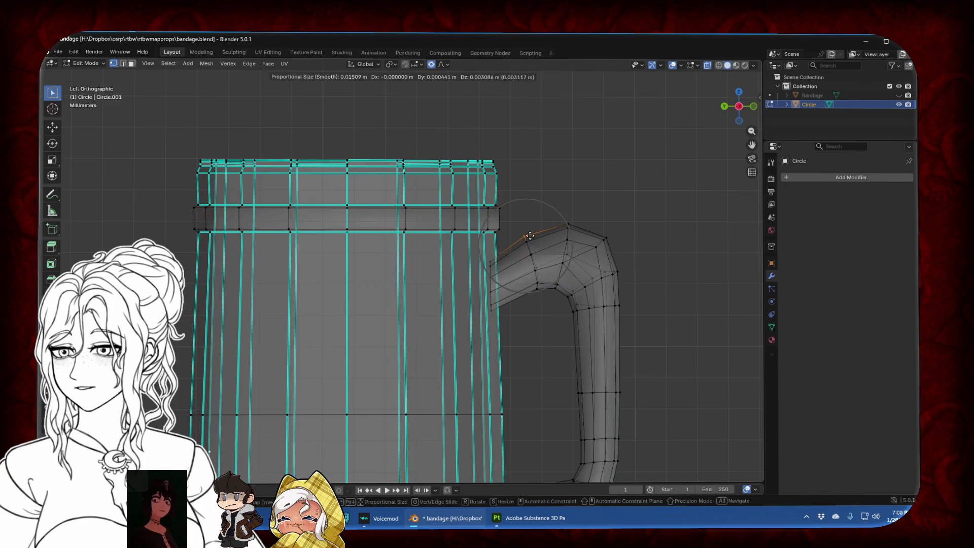
pyautogui.click(530, 236)
pyautogui.press('g')
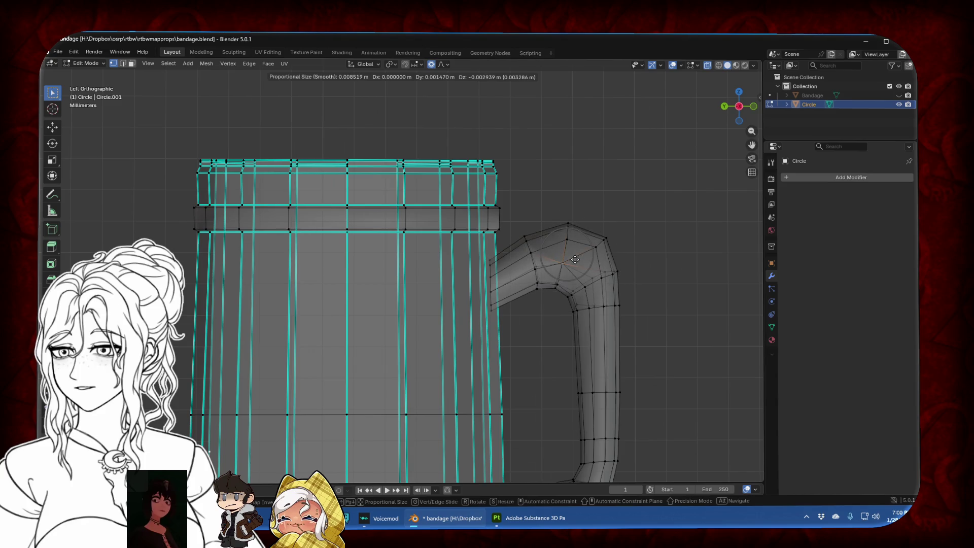
pyautogui.click(575, 260)
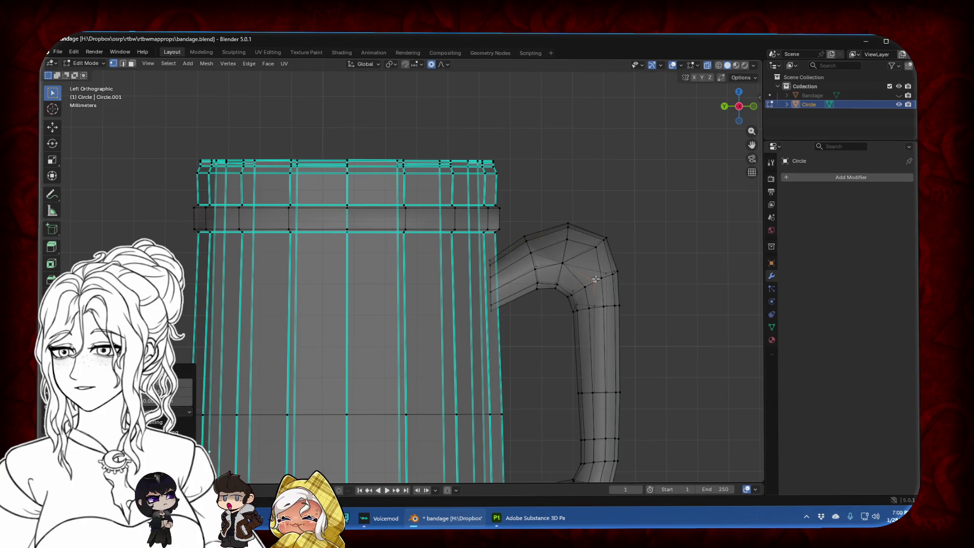
# Check the whole mug in Object Mode, then return to editing with the handle facing the viewer
pyautogui.press('Tab')
pyautogui.click(707, 65)
pyautogui.click(602, 202)
pyautogui.scroll(-5, 478, 268)
pyautogui.scroll(5, 483, 275)
pyautogui.press('Tab')
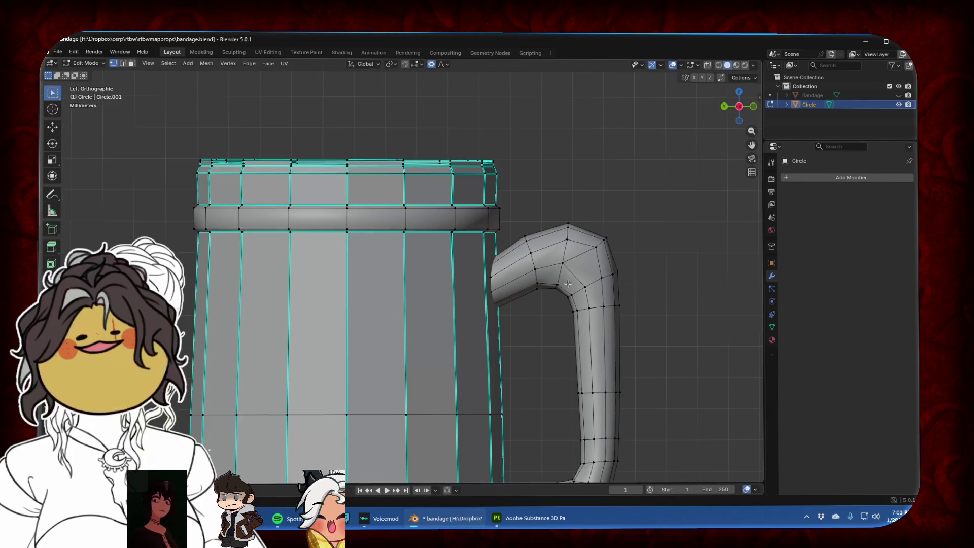
pyautogui.moveTo(598, 290); pyautogui.dragTo(303, 200, button='middle')
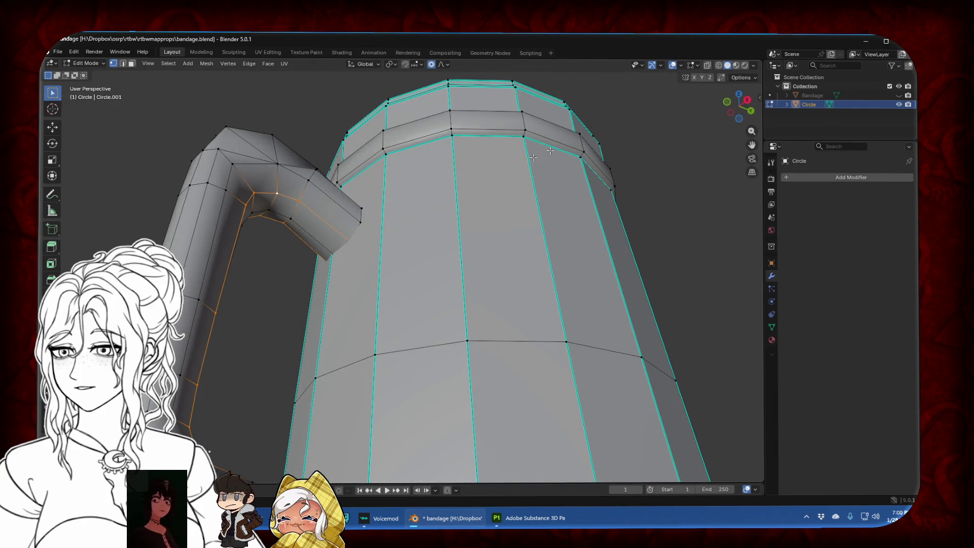
pyautogui.scroll(-1, 363, 244)
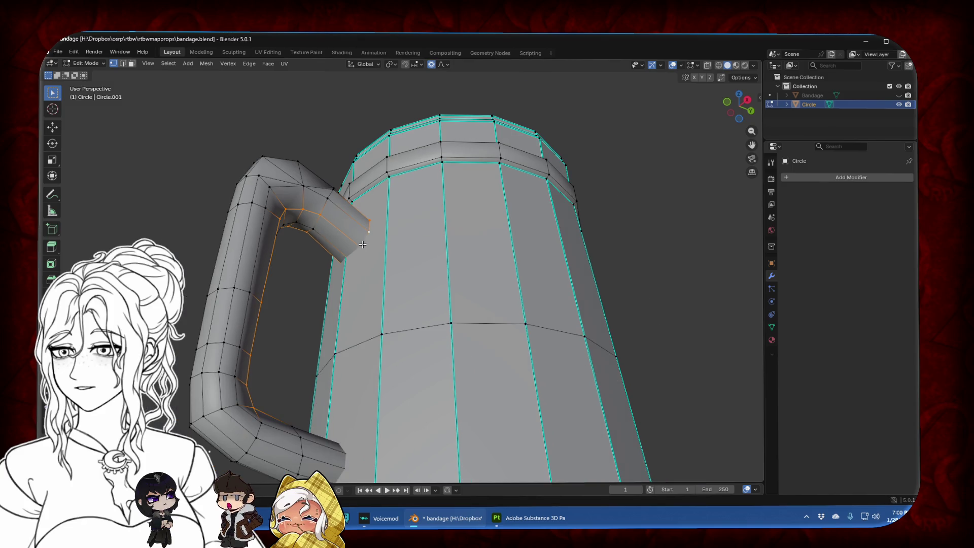
pyautogui.click(709, 65)
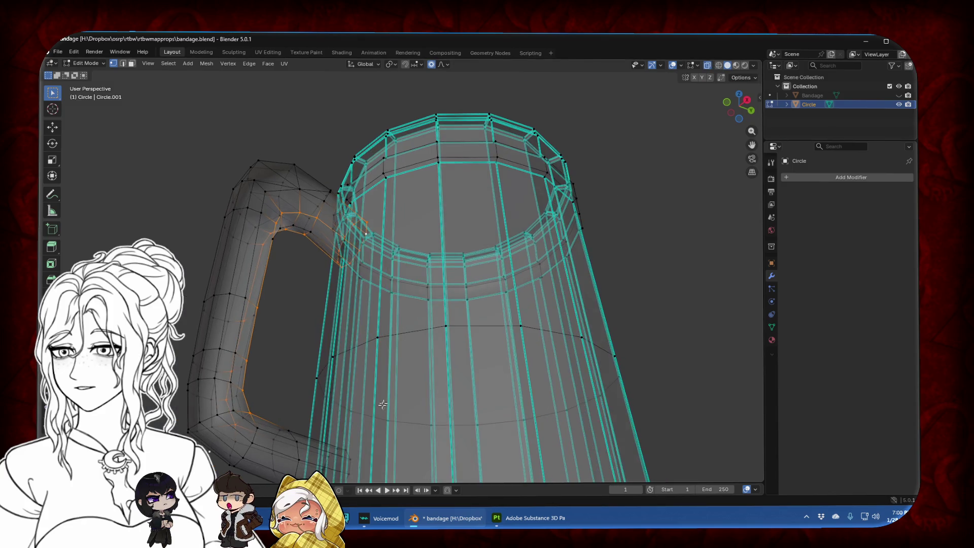
pyautogui.hotkey('alt', 'z')
pyautogui.moveTo(576, 232)
pyautogui.mouseDown(button='middle')
pyautogui.moveTo(450, 259)
pyautogui.moveTo(439, 292)
pyautogui.mouseUp(button='middle')
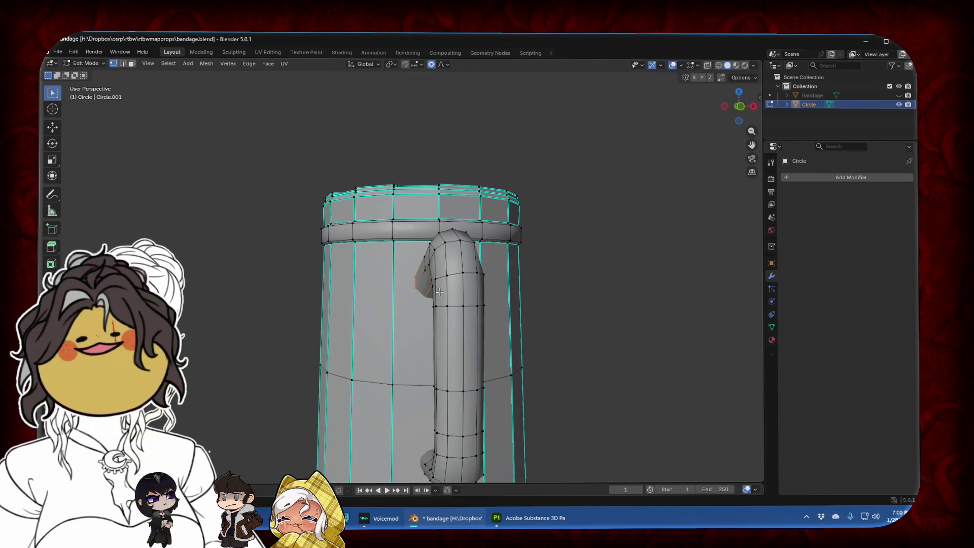
# Select the edge loop running down the handle and mark it sharp
pyautogui.keyDown('alt'); pyautogui.keyDown('shift'); pyautogui.click(465, 293); pyautogui.keyUp('shift'); pyautogui.keyUp('alt')
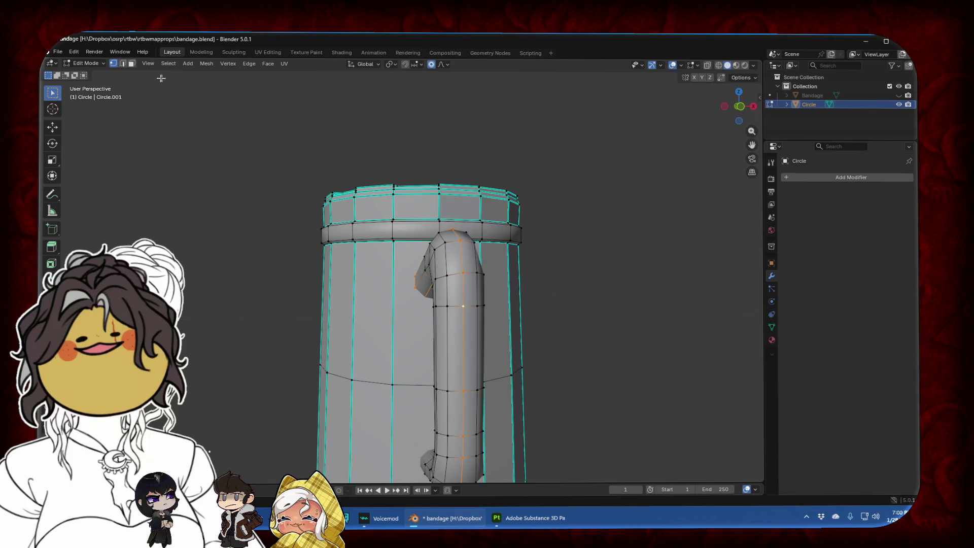
pyautogui.click(123, 64)
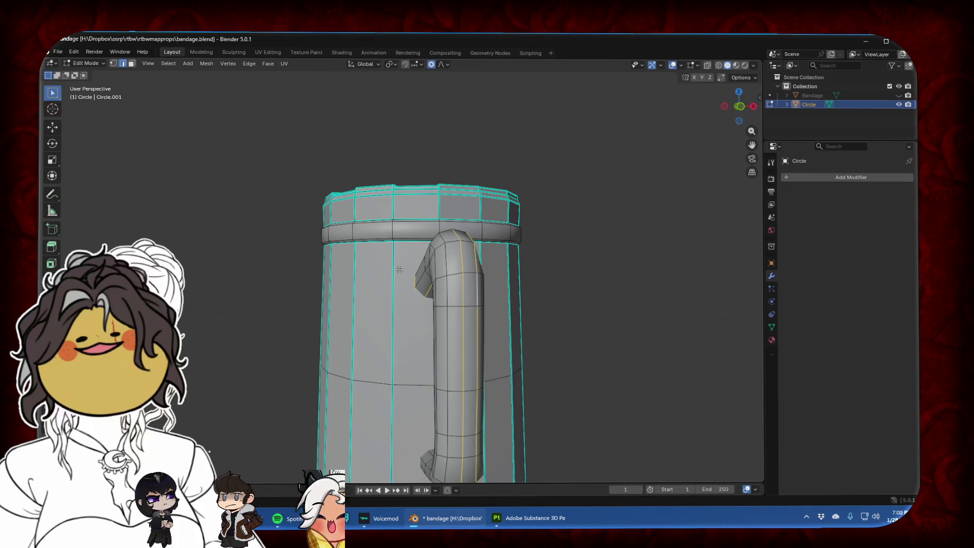
pyautogui.moveTo(400, 269); pyautogui.dragTo(526, 266, button='middle')
pyautogui.hotkey('ctrl', 'e')
pyautogui.click(516, 266)
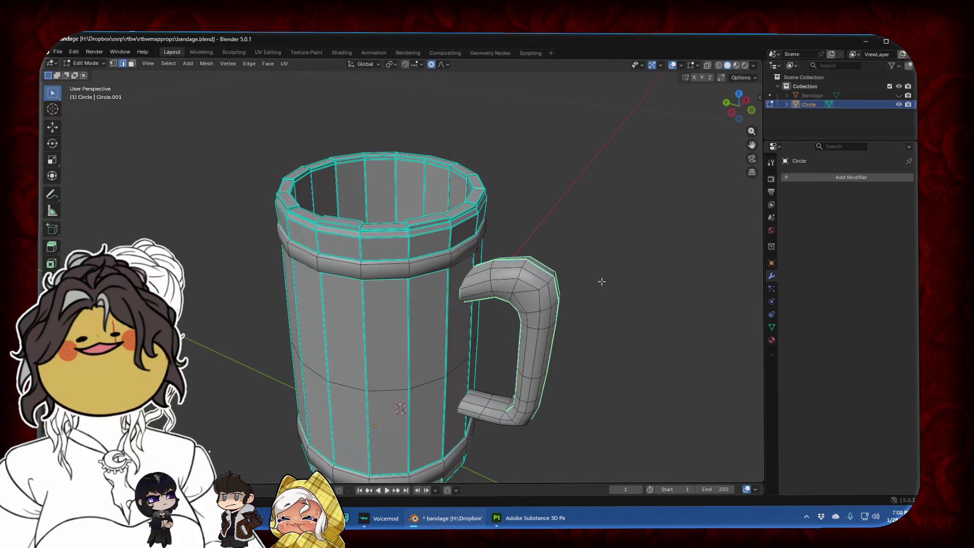
pyautogui.press('Tab')
pyautogui.moveTo(583, 294)
pyautogui.mouseDown(button='middle')
pyautogui.moveTo(472, 289)
pyautogui.moveTo(469, 203)
pyautogui.mouseUp(button='middle')
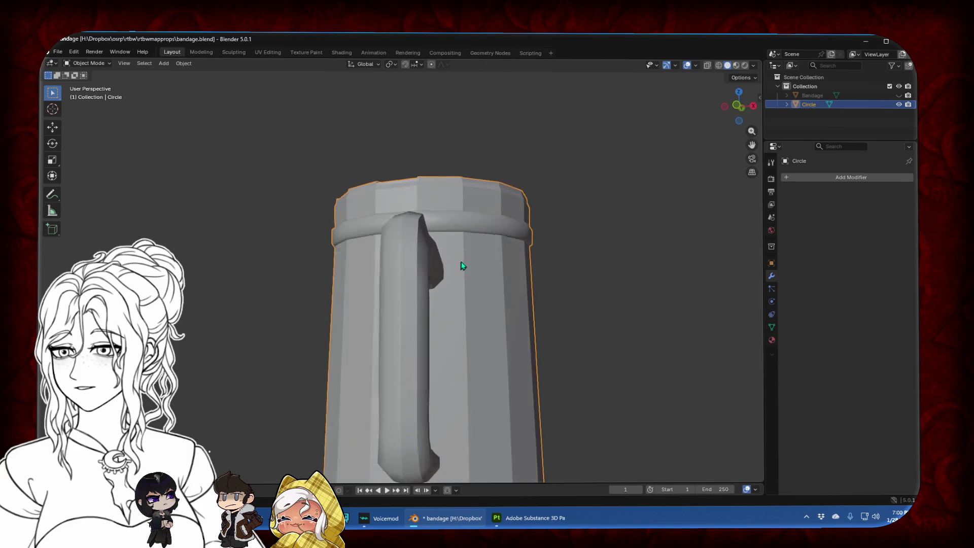
# Mark the handle's edge loop as a UV seam via Ctrl+E
pyautogui.press('Tab')
pyautogui.keyDown('alt'); pyautogui.click(417, 196); pyautogui.keyUp('alt')
pyautogui.hotkey('ctrl', 'e')
pyautogui.click(380, 235)
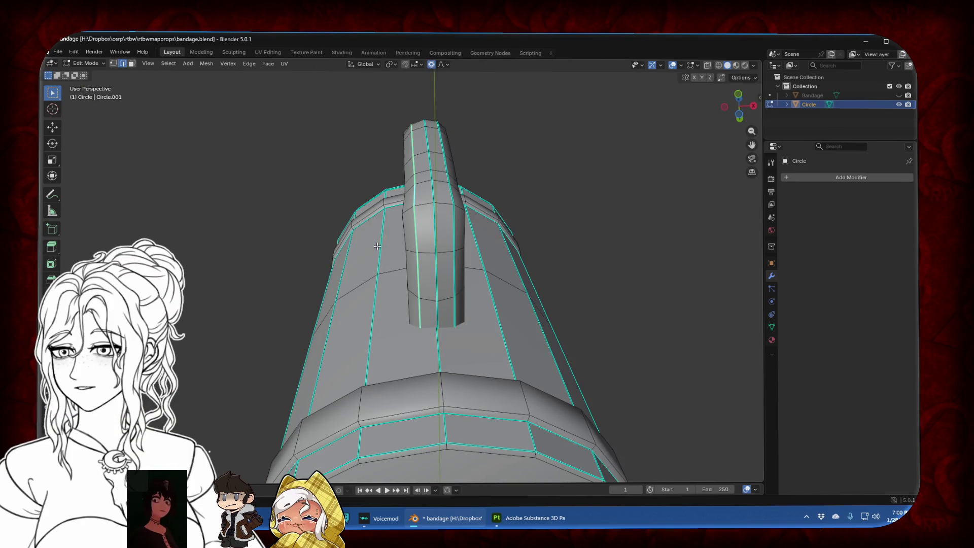
pyautogui.press('Tab')
pyautogui.moveTo(380, 235)
pyautogui.mouseDown(button='middle')
pyautogui.moveTo(440, 307)
pyautogui.moveTo(347, 317)
pyautogui.moveTo(386, 337)
pyautogui.moveTo(584, 237)
pyautogui.mouseUp(button='middle')
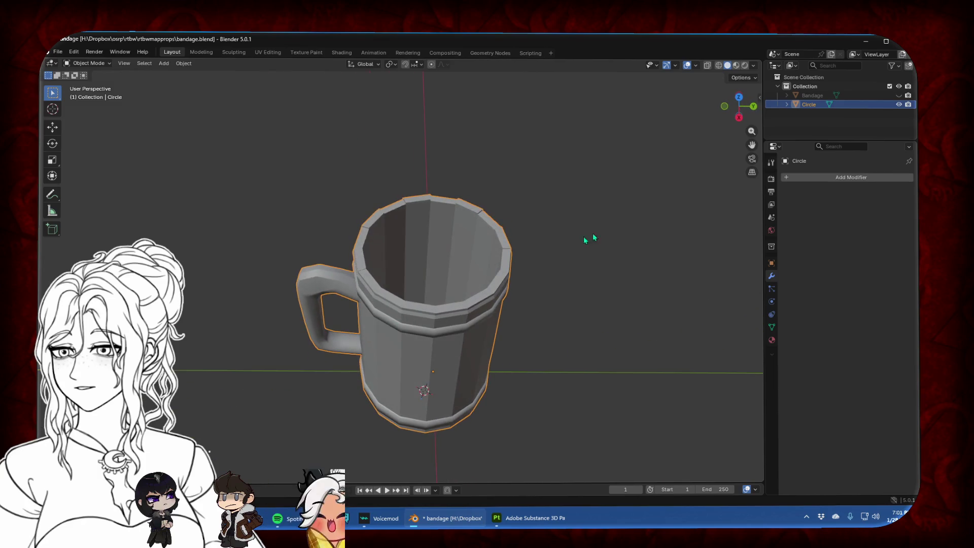
# Rename the object from Circle to 'Mug' and reopen its mesh for editing
pyautogui.click(741, 119)
pyautogui.click(753, 107)
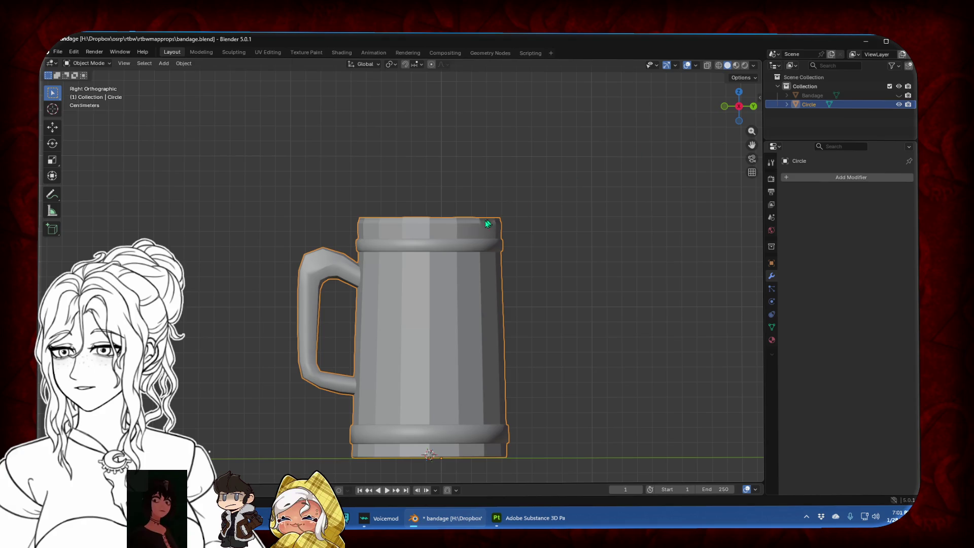
pyautogui.click(740, 106)
pyautogui.click(740, 107)
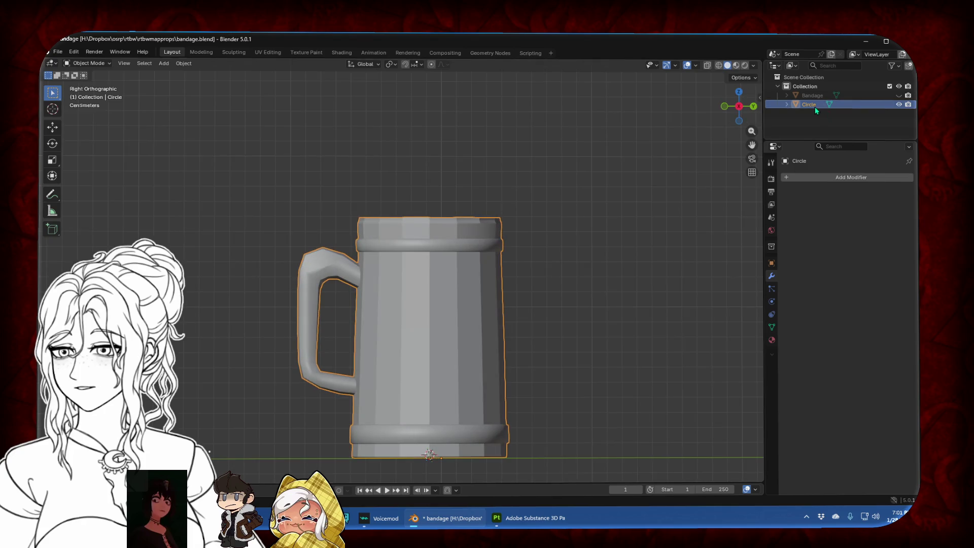
pyautogui.write('Mug')
pyautogui.press('Return')
pyautogui.press('Tab')
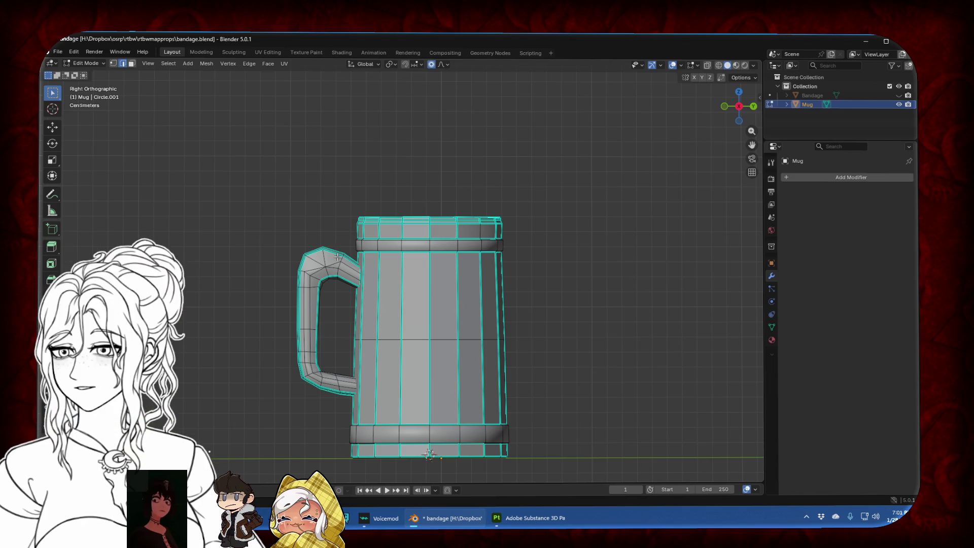
# Hide the mug body, seam the handle's end loops and middle loop, then unhide the body
pyautogui.press('l')
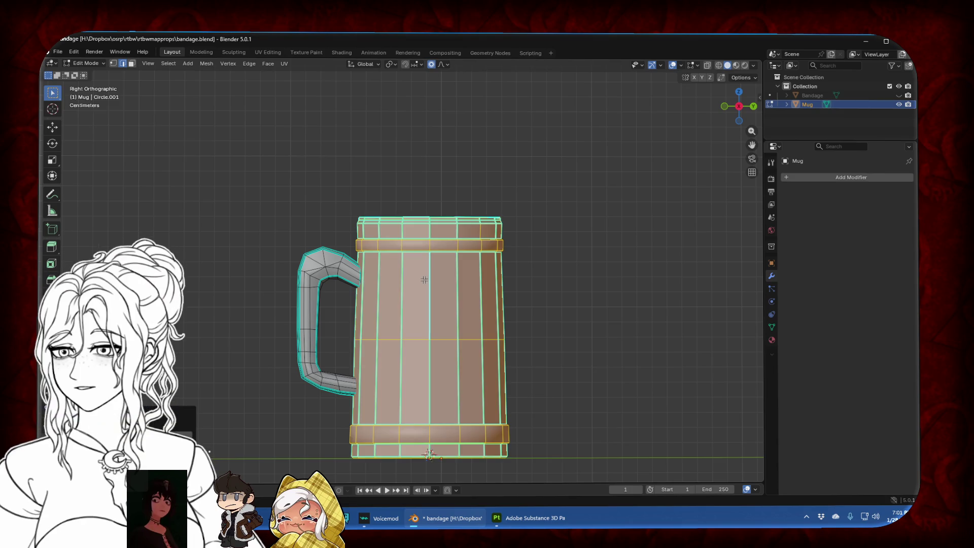
pyautogui.press('h')
pyautogui.moveTo(396, 274); pyautogui.dragTo(289, 261, button='middle')
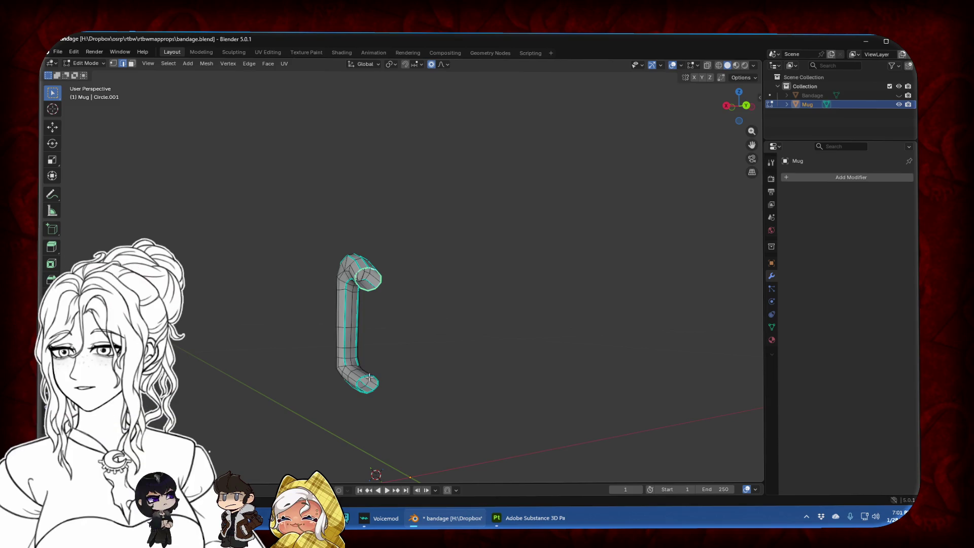
pyautogui.hotkey('ctrl', 'e')
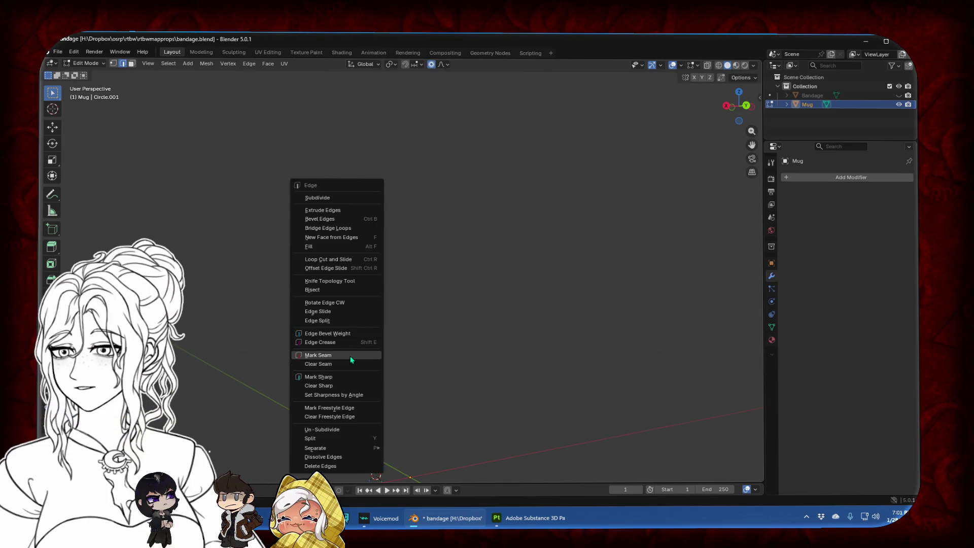
pyautogui.click(350, 355)
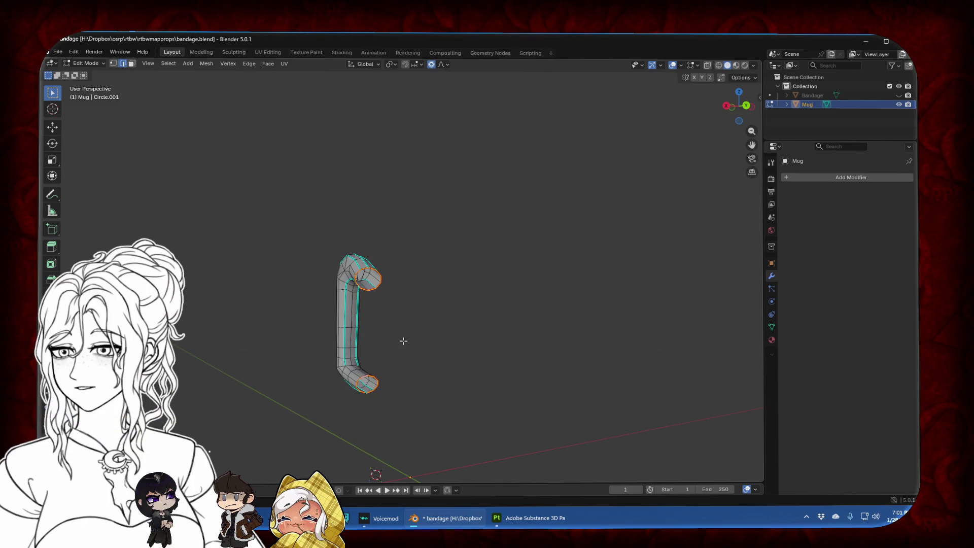
pyautogui.hotkey('ctrl', 'e')
pyautogui.click(352, 353)
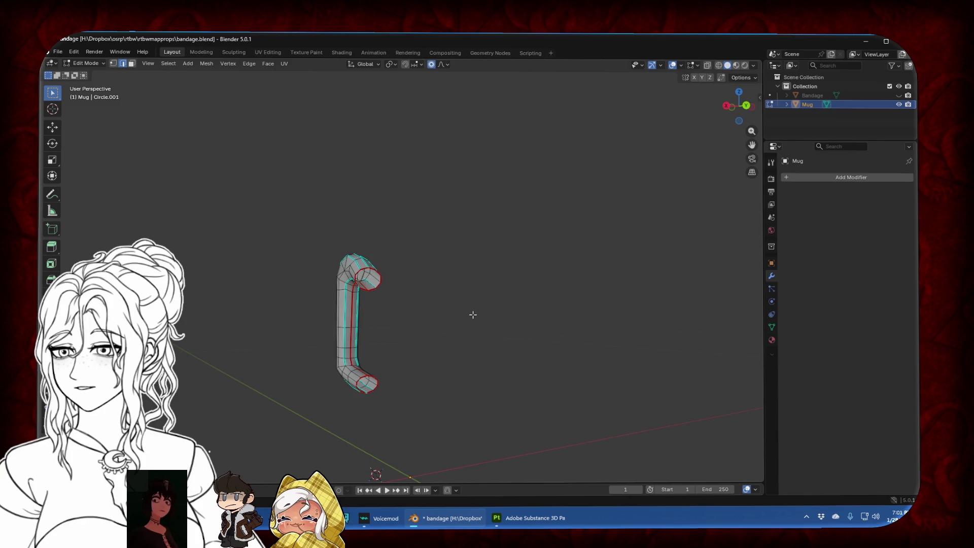
pyautogui.hotkey('alt', 'h')
# Select the inner bottom loop and grow the selection out to the mug's inner wall faces
pyautogui.moveTo(592, 287); pyautogui.dragTo(413, 243, button='middle')
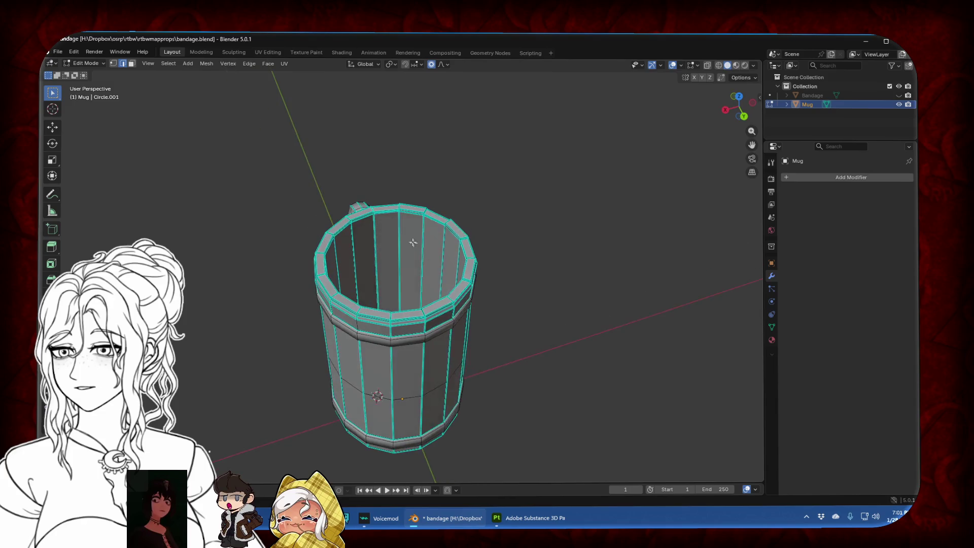
pyautogui.scroll(5, 413, 243)
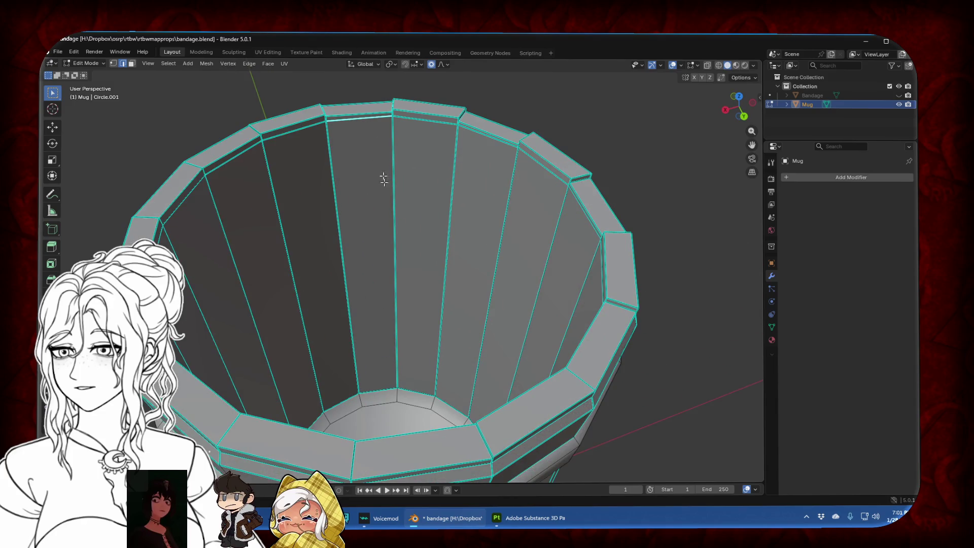
pyautogui.keyDown('alt'); pyautogui.click(369, 387); pyautogui.keyUp('alt')
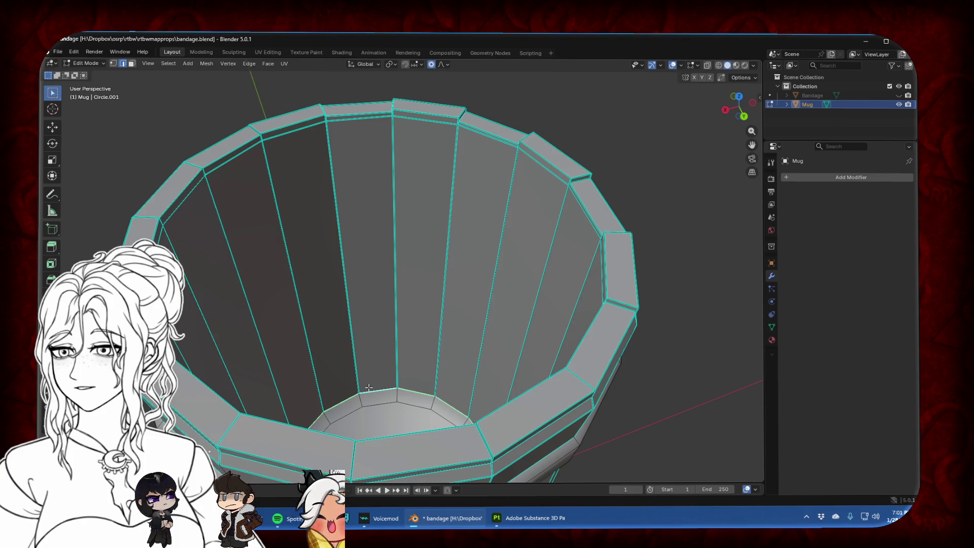
pyautogui.press('ctrl+KP_Add')
pyautogui.press('ctrl+KP_Subtract')
pyautogui.press('ctrl+KP_Add')
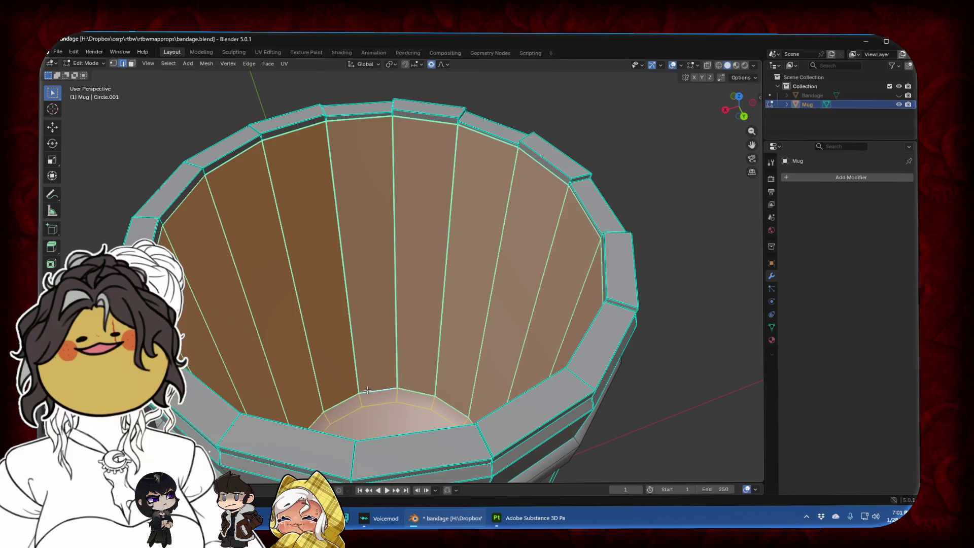
pyautogui.moveTo(389, 368); pyautogui.dragTo(395, 389, button='middle')
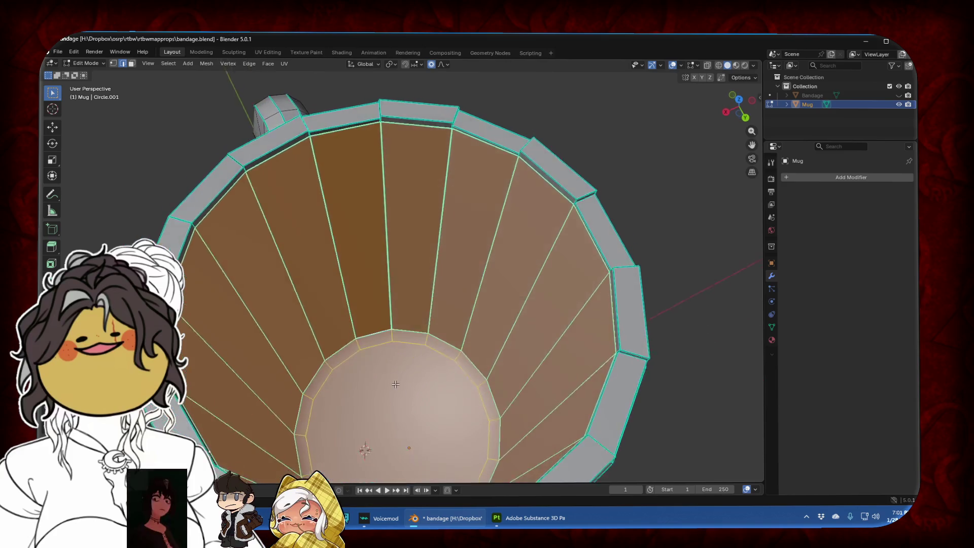
# Toggle between face and edge selection, undoing an accidental inner face deletion and deselection
pyautogui.click(132, 65)
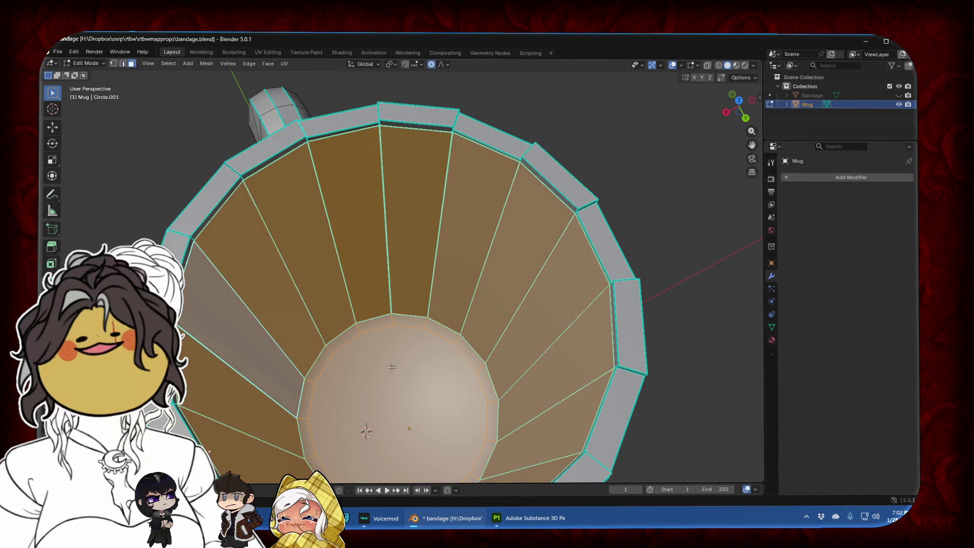
pyautogui.click(123, 64)
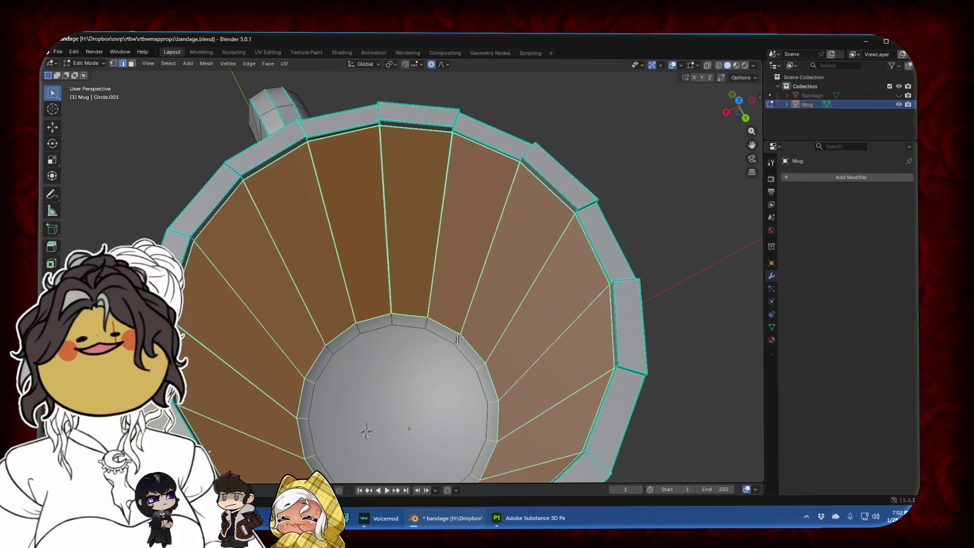
pyautogui.moveTo(457, 340); pyautogui.dragTo(411, 314, button='middle')
pyautogui.press('Delete')
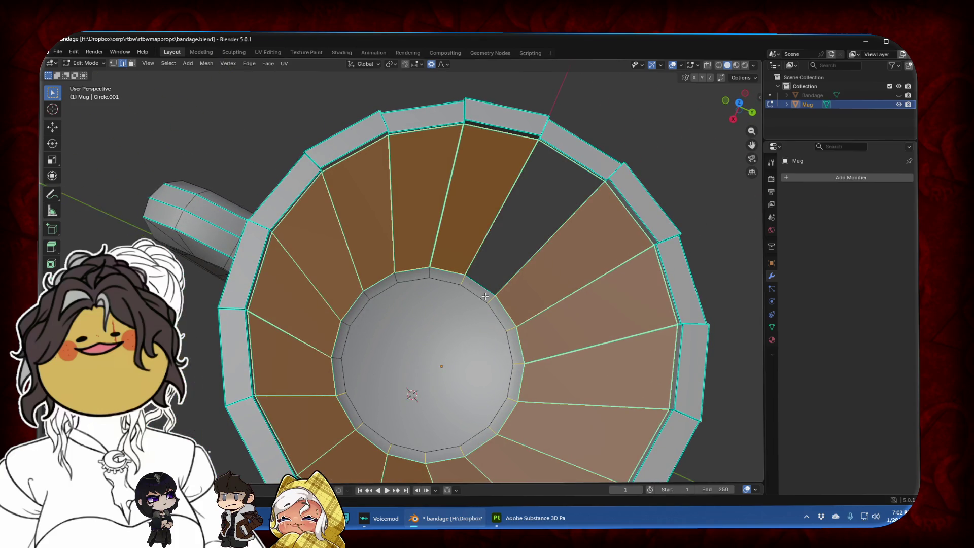
pyautogui.hotkey('ctrl', 'z')
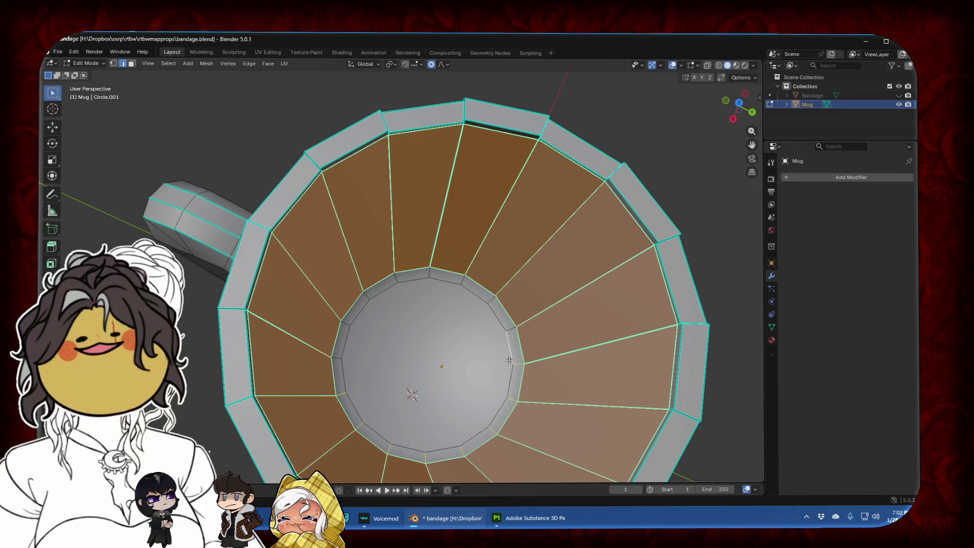
pyautogui.keyDown('shift'); pyautogui.click(516, 399); pyautogui.keyUp('shift')
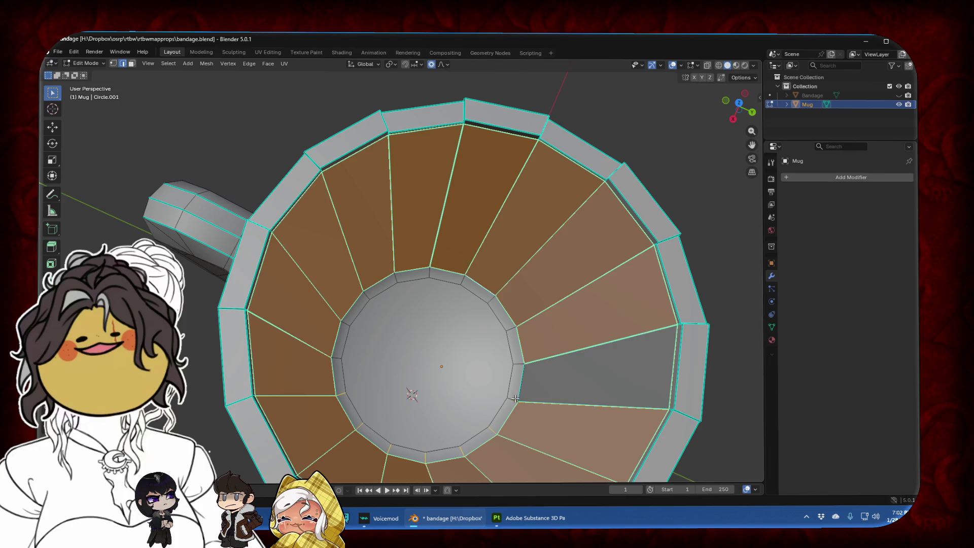
pyautogui.hotkey('ctrl', 'z')
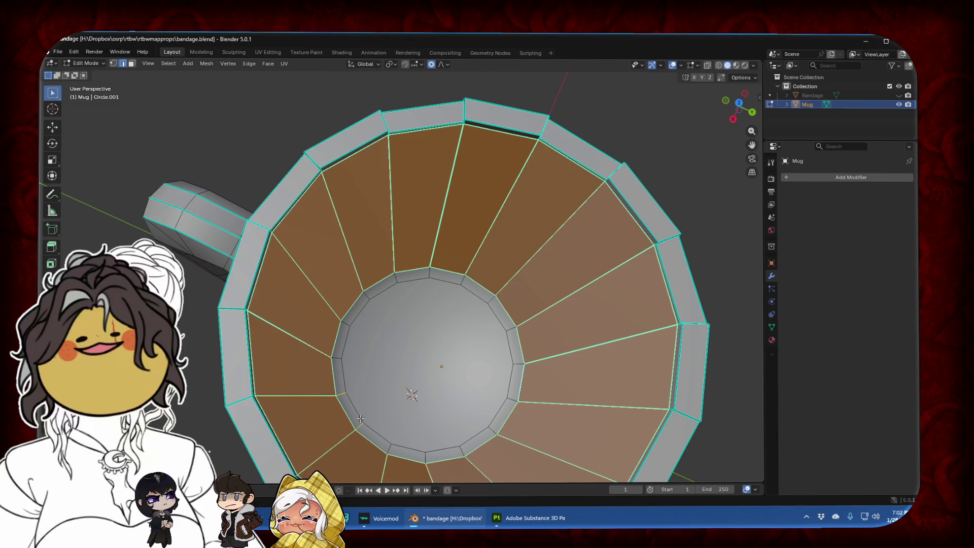
# Deselect the inner wall faces one by one while orbiting around the mug
pyautogui.moveTo(342, 390); pyautogui.dragTo(340, 365, button='middle')
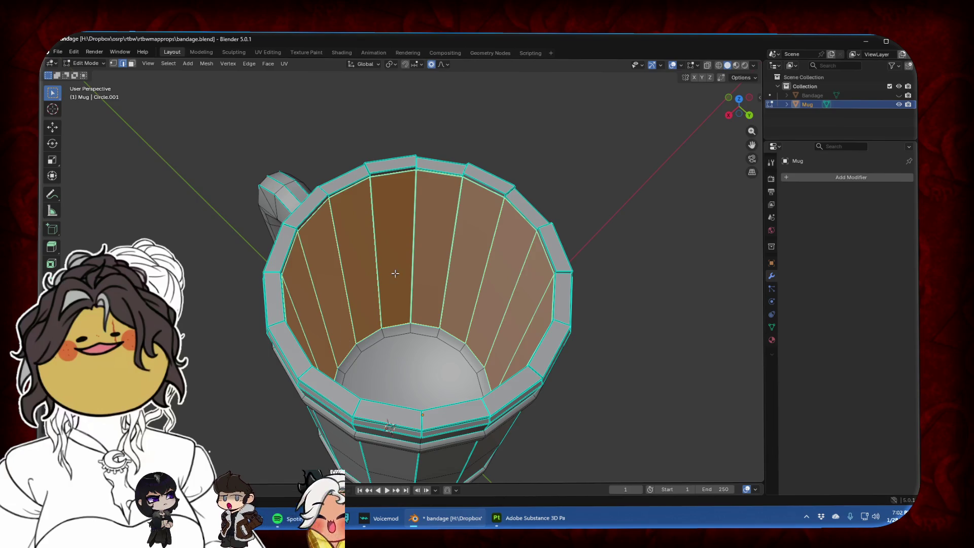
pyautogui.keyDown('shift'); pyautogui.click(378, 274); pyautogui.keyUp('shift')
pyautogui.keyDown('shift'); pyautogui.click(445, 270); pyautogui.keyUp('shift')
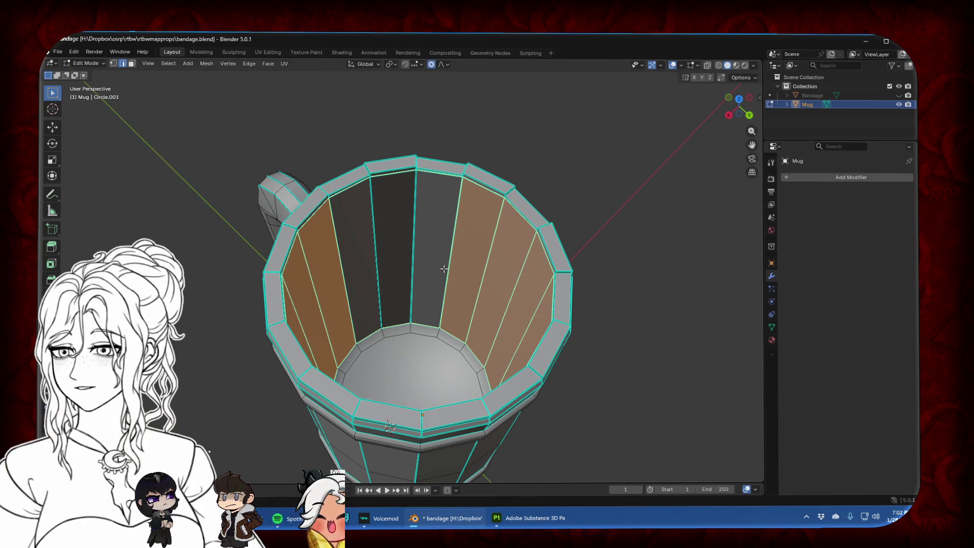
pyautogui.keyDown('shift'); pyautogui.click(447, 269); pyautogui.keyUp('shift')
pyautogui.keyDown('shift'); pyautogui.click(480, 280); pyautogui.keyUp('shift')
pyautogui.moveTo(479, 280); pyautogui.dragTo(472, 226, button='middle')
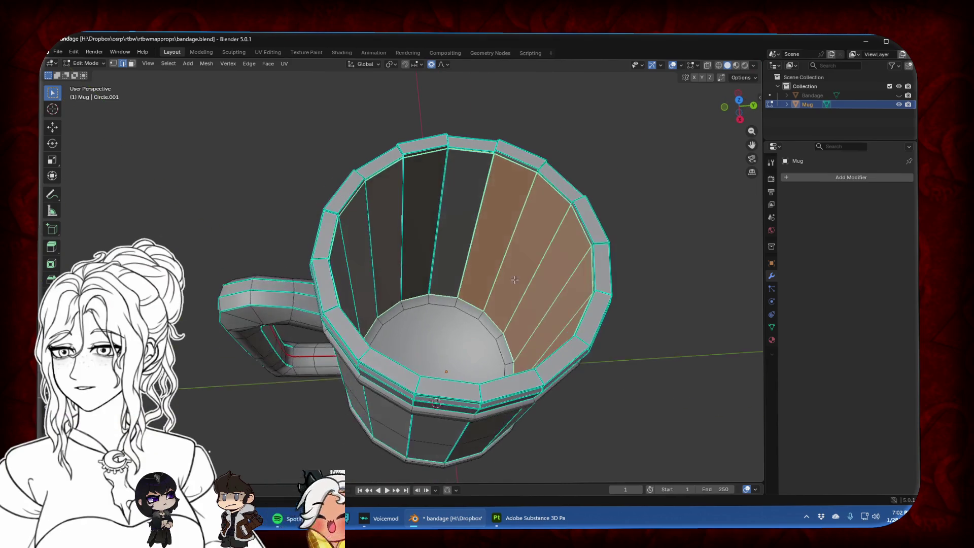
pyautogui.keyDown('shift'); pyautogui.click(474, 226); pyautogui.keyUp('shift')
pyautogui.keyDown('shift'); pyautogui.click(534, 253); pyautogui.keyUp('shift')
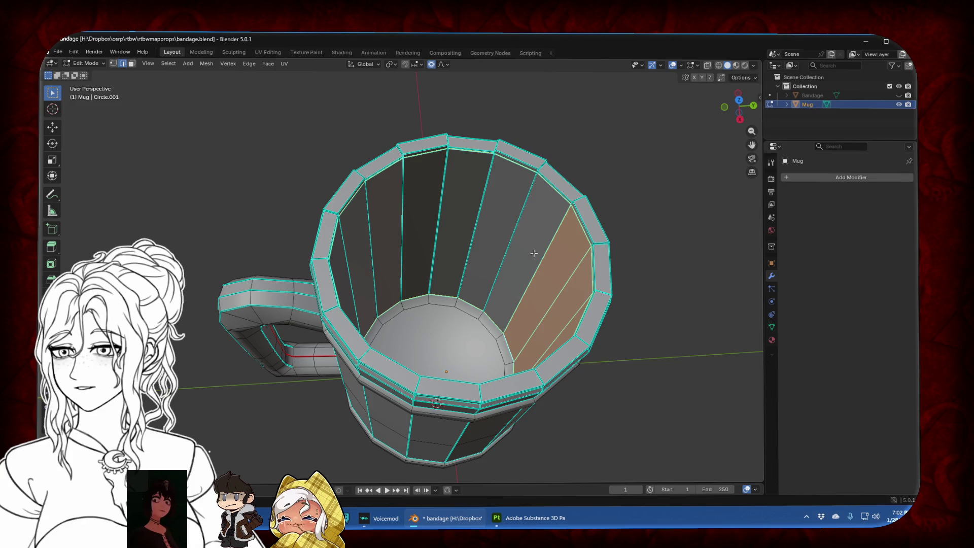
pyautogui.keyDown('shift'); pyautogui.click(541, 263); pyautogui.keyUp('shift')
pyautogui.moveTo(542, 262); pyautogui.dragTo(445, 173, button='middle')
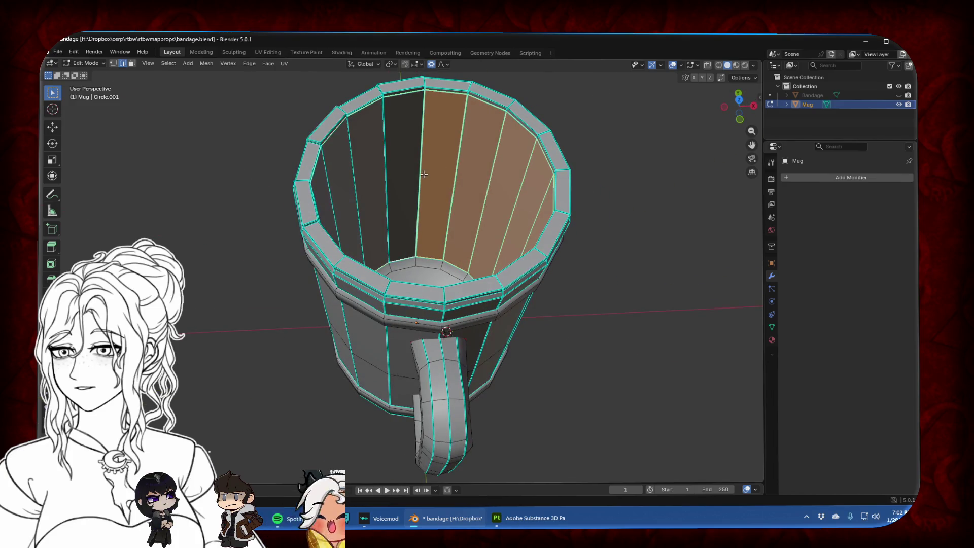
pyautogui.keyDown('shift'); pyautogui.click(451, 176); pyautogui.keyUp('shift')
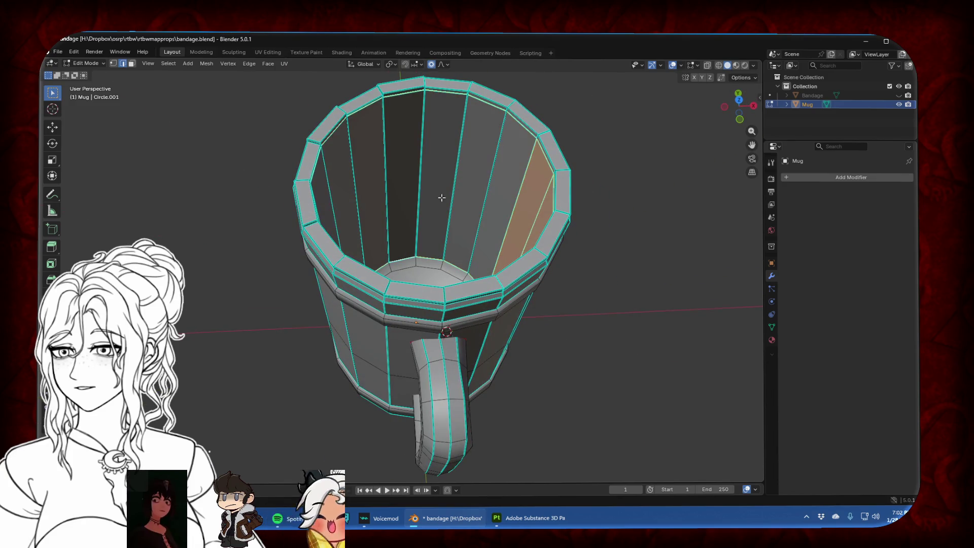
pyautogui.moveTo(442, 198); pyautogui.dragTo(518, 192, button='middle')
pyautogui.keyDown('shift'); pyautogui.click(361, 168); pyautogui.keyUp('shift')
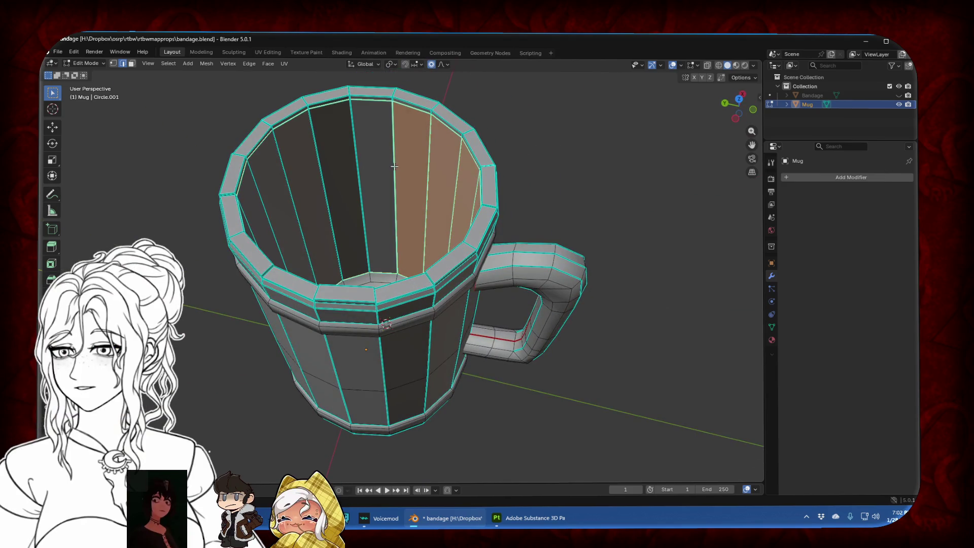
pyautogui.keyDown('shift'); pyautogui.click(406, 170); pyautogui.keyUp('shift')
pyautogui.keyDown('shift'); pyautogui.click(441, 178); pyautogui.keyUp('shift')
pyautogui.moveTo(386, 189); pyautogui.dragTo(458, 187, button='middle')
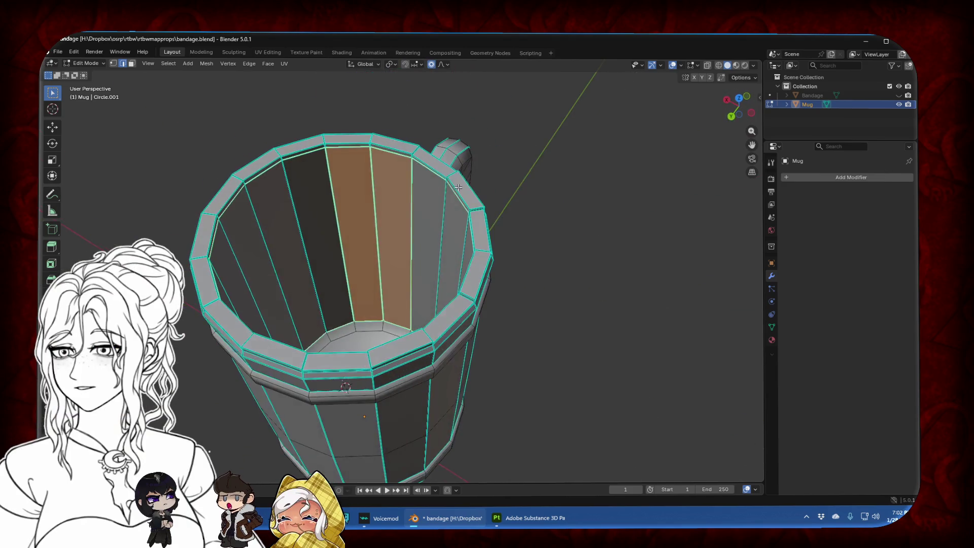
pyautogui.keyDown('shift'); pyautogui.click(333, 198); pyautogui.keyUp('shift')
pyautogui.keyDown('shift'); pyautogui.click(375, 191); pyautogui.keyUp('shift')
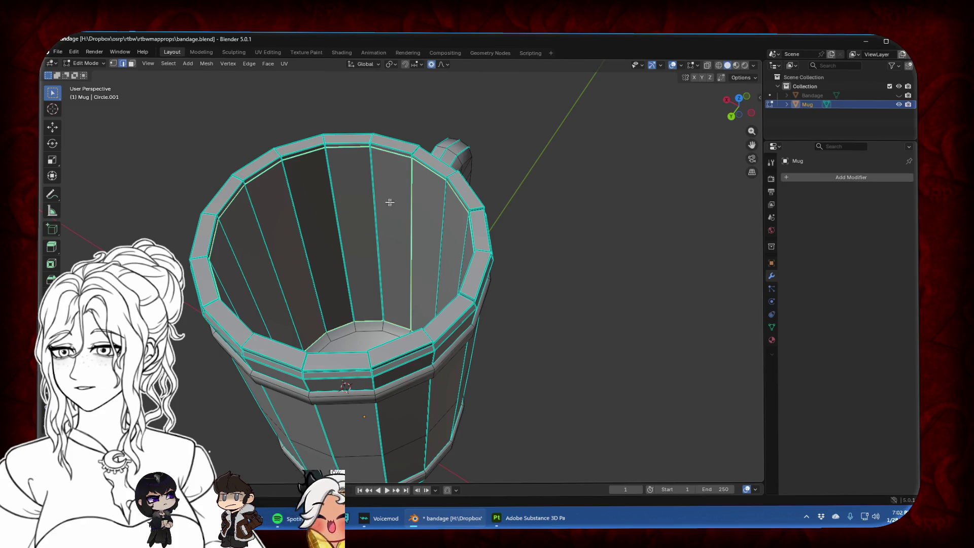
# Mark seams on the selected rim edges and on a vertical edge inside the mug
pyautogui.hotkey('ctrl', 'e')
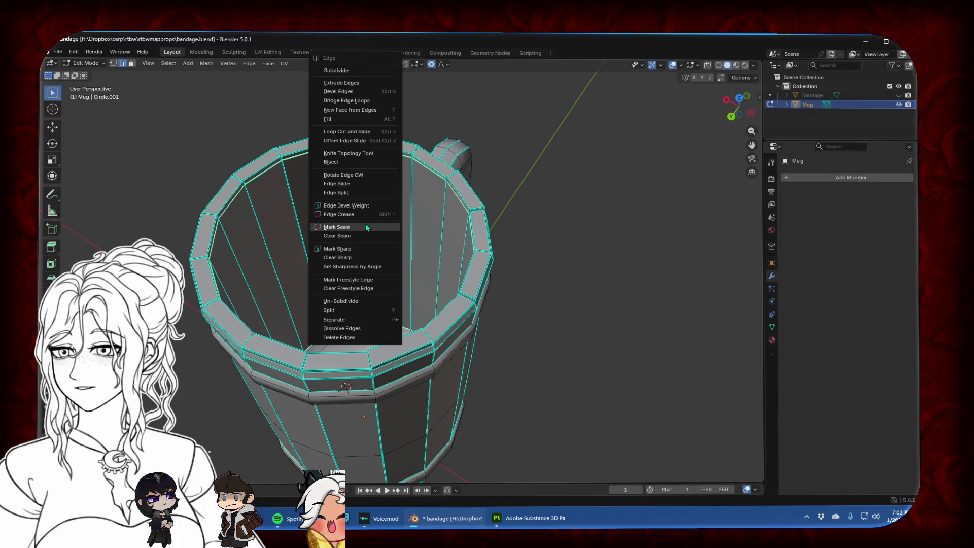
pyautogui.click(366, 227)
pyautogui.click(412, 241)
pyautogui.hotkey('ctrl', 'e')
pyautogui.click(412, 241)
pyautogui.moveTo(408, 240); pyautogui.dragTo(388, 269, button='middle')
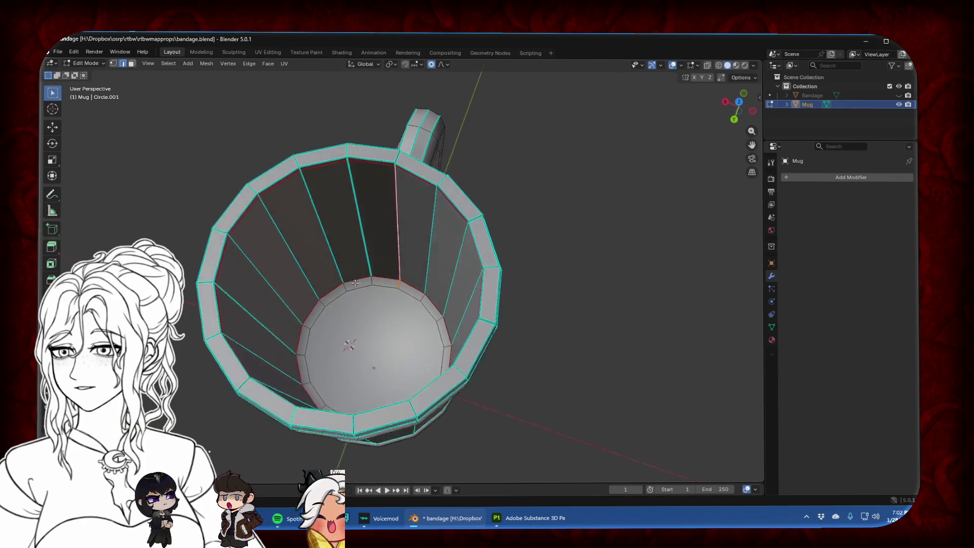
pyautogui.hotkey('ctrl', 'e')
pyautogui.click(400, 277)
# Deselect the inner bottom loop and clear the seam from the stray selected edges
pyautogui.keyDown('alt'); pyautogui.click(400, 275); pyautogui.keyUp('alt')
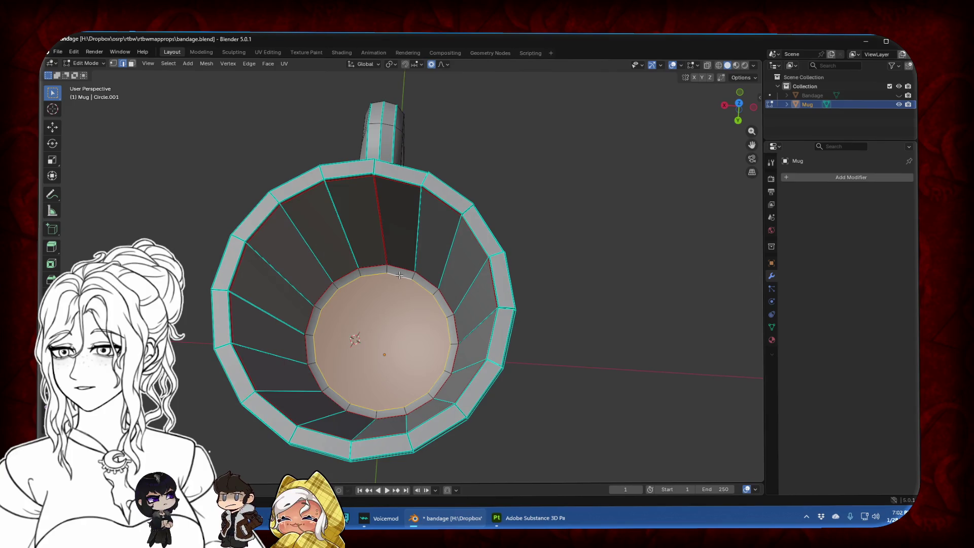
pyautogui.hotkey('alt', 'a')
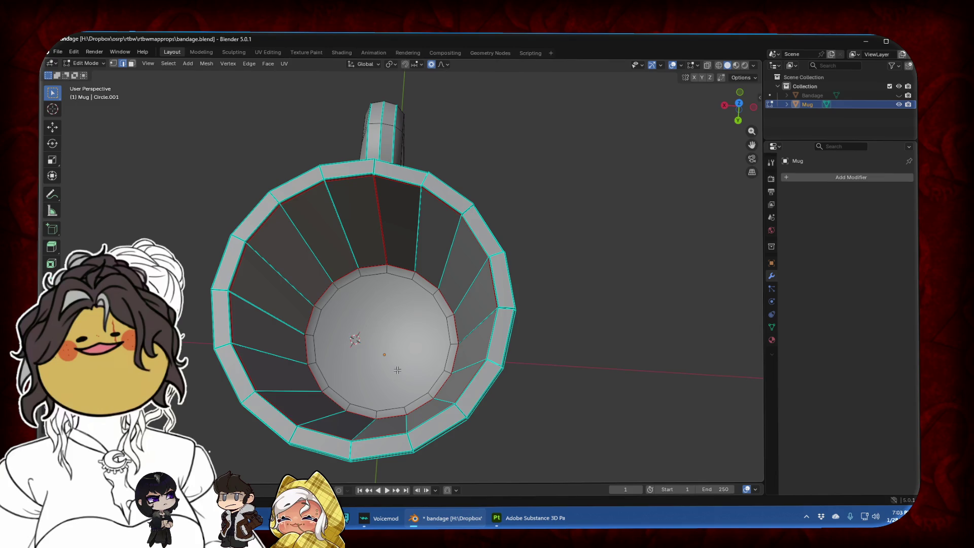
pyautogui.moveTo(398, 370); pyautogui.dragTo(381, 264, button='middle')
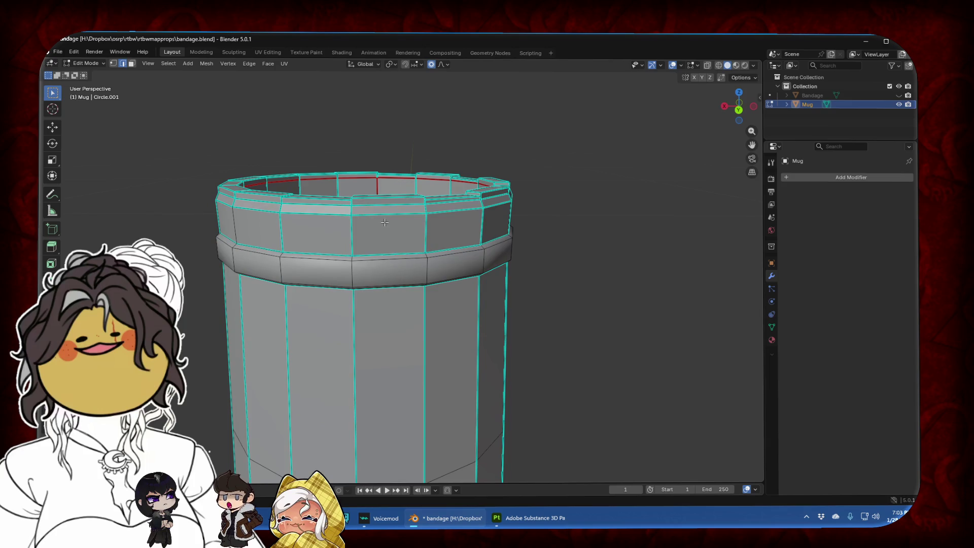
pyautogui.hotkey('ctrl', 'e')
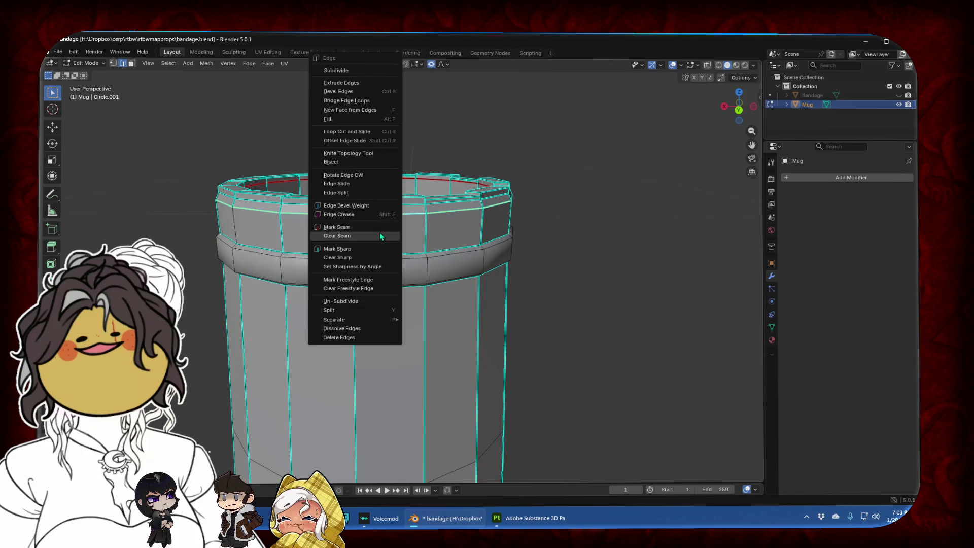
pyautogui.click(381, 236)
# Select the edge loop at the top of the band and view the mug from the back
pyautogui.moveTo(380, 294); pyautogui.dragTo(378, 268, button='middle')
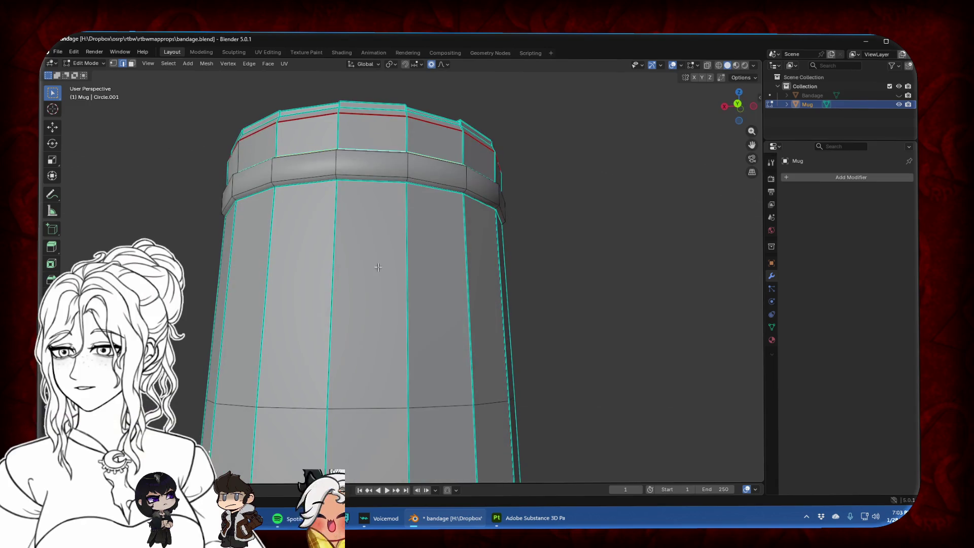
pyautogui.scroll(-3, 375, 350)
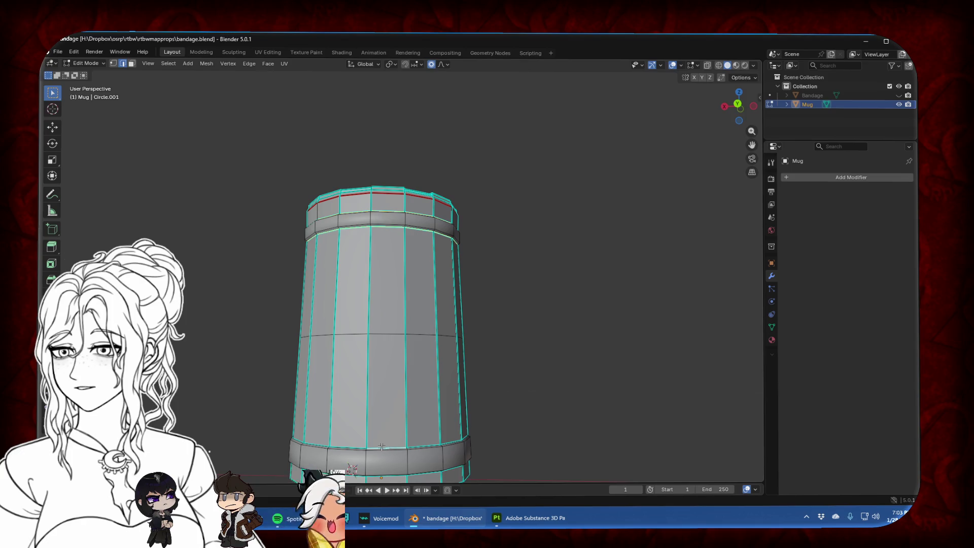
pyautogui.rightClick(406, 237)
pyautogui.click(406, 237)
pyautogui.moveTo(406, 238)
pyautogui.mouseDown(button='middle')
pyautogui.moveTo(337, 288)
pyautogui.moveTo(383, 259)
pyautogui.moveTo(386, 284)
pyautogui.mouseUp(button='middle')
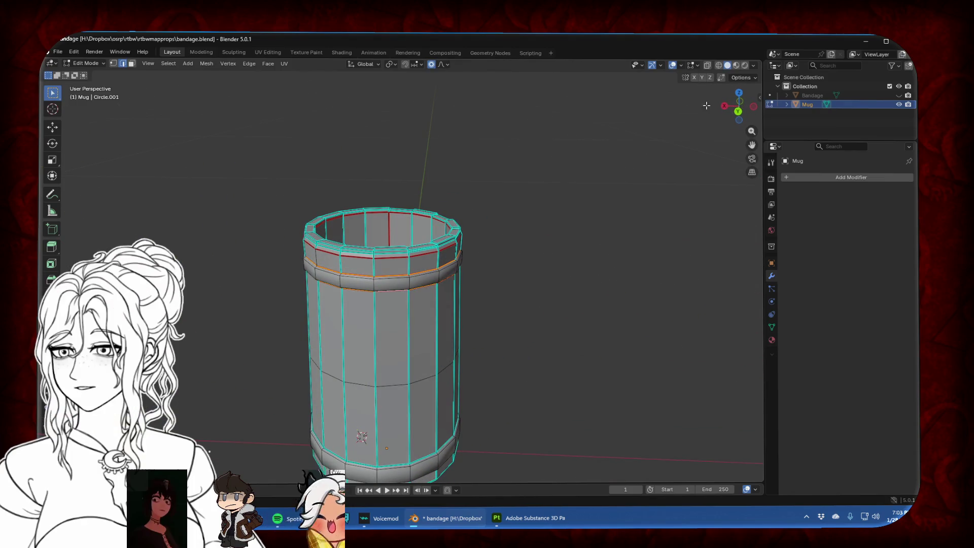
pyautogui.click(739, 113)
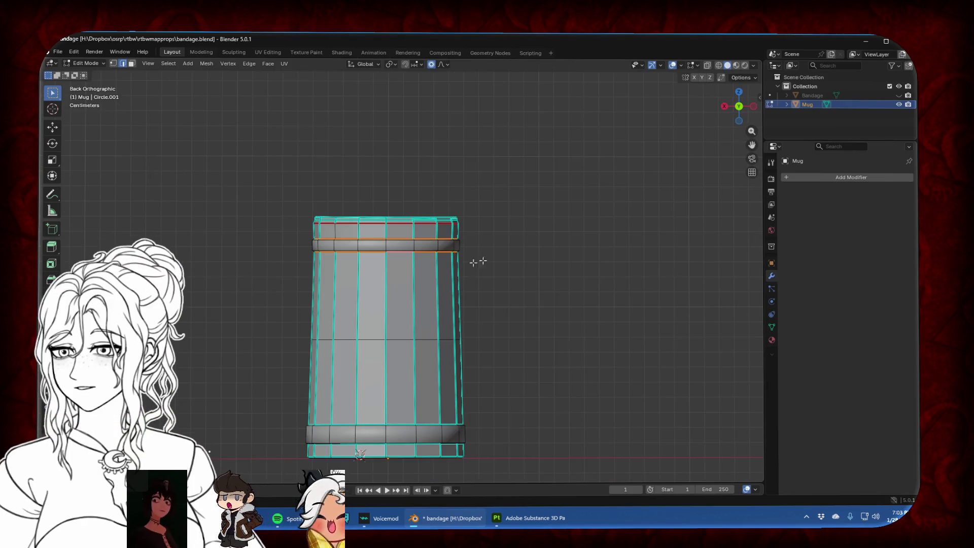
# Mark the centre back vertical edge as a seam, then change seams on the next selected edges
pyautogui.rightClick(387, 282)
pyautogui.click(382, 284)
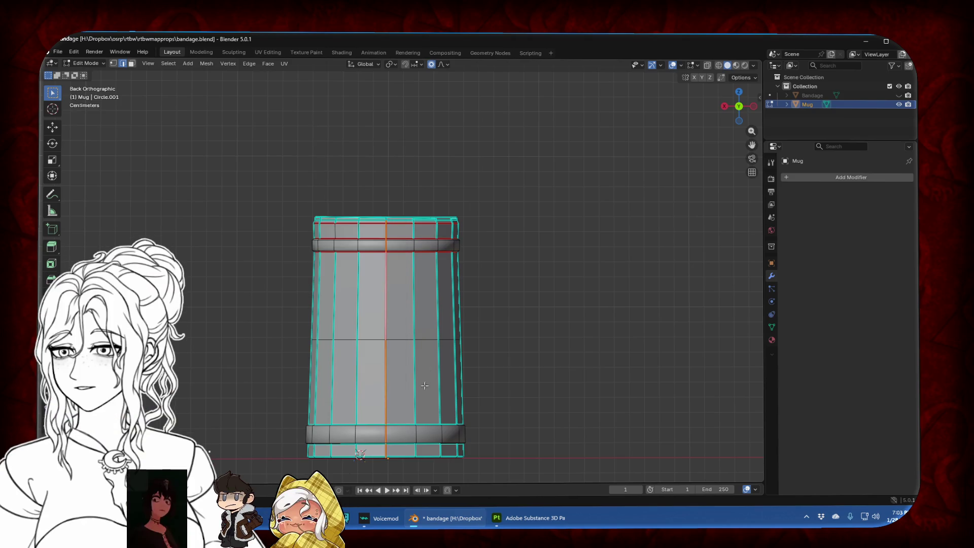
pyautogui.hotkey('alt', 'a')
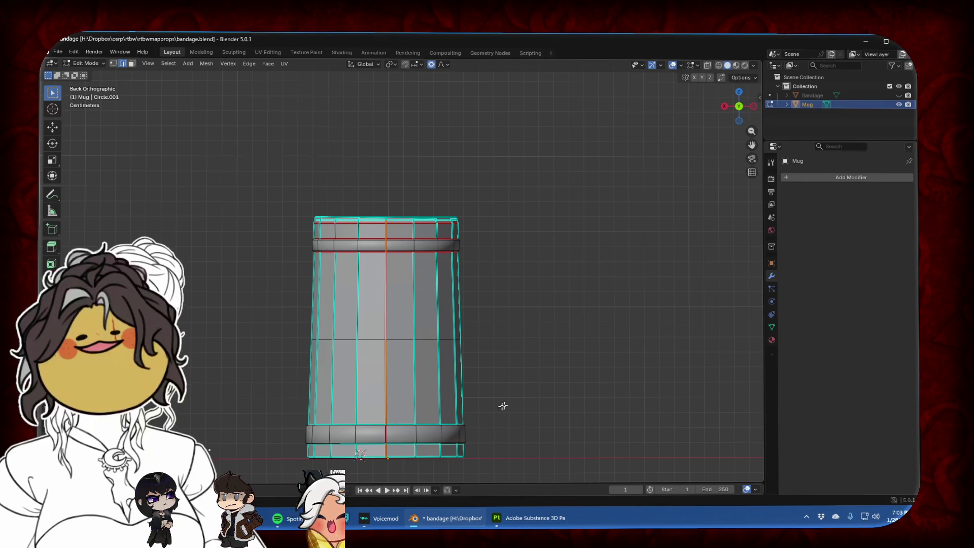
pyautogui.rightClick(386, 246)
pyautogui.click(388, 251)
# Clear the misplaced seams from the selected rim and side edges
pyautogui.scroll(5, 375, 228)
pyautogui.moveTo(388, 251)
pyautogui.mouseDown(button='middle')
pyautogui.moveTo(375, 228)
pyautogui.moveTo(355, 239)
pyautogui.mouseUp(button='middle')
pyautogui.rightClick(302, 355)
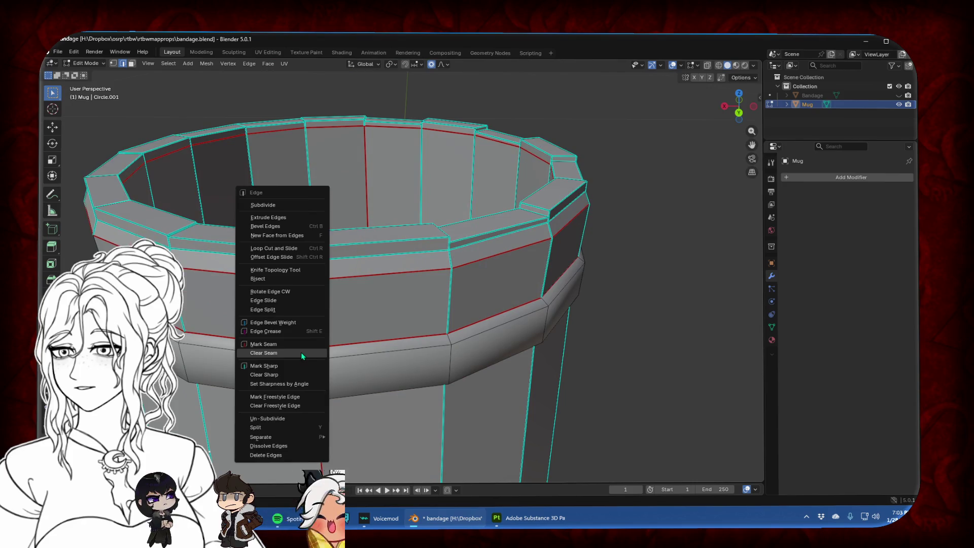
pyautogui.click(302, 353)
pyautogui.moveTo(301, 353); pyautogui.dragTo(343, 135, button='middle')
pyautogui.scroll(3, 343, 135)
pyautogui.rightClick(351, 95)
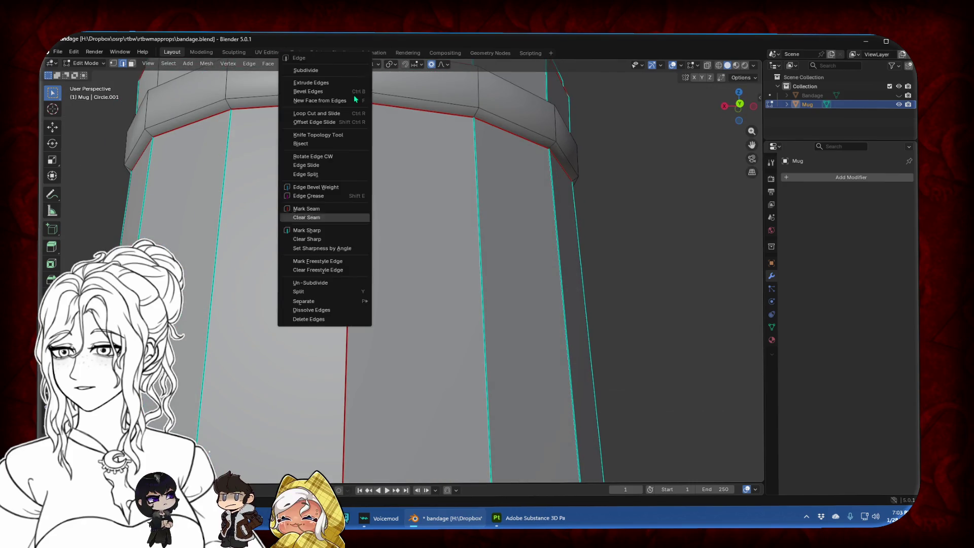
pyautogui.click(326, 217)
pyautogui.scroll(-5, 333, 211)
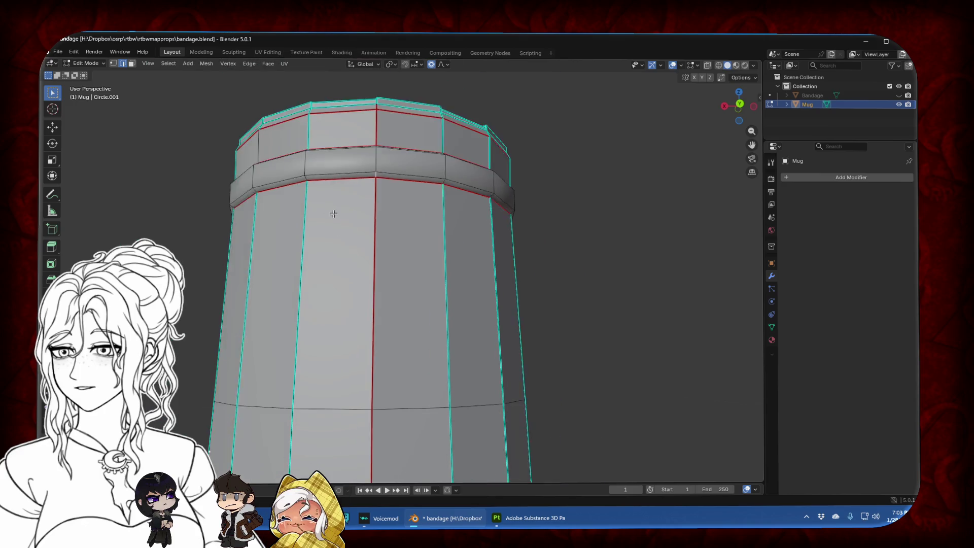
# Update the seam on the base's bottom loop and mark two more loops as seams
pyautogui.moveTo(752, 146); pyautogui.dragTo(747, 147)
pyautogui.moveTo(748, 147); pyautogui.dragTo(383, 394, button='middle')
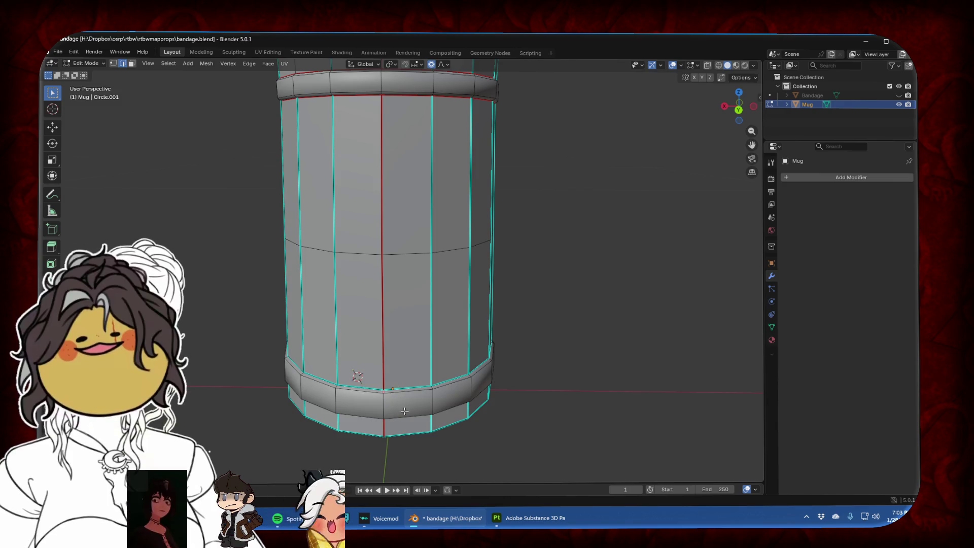
pyautogui.moveTo(384, 392); pyautogui.dragTo(435, 220, button='middle')
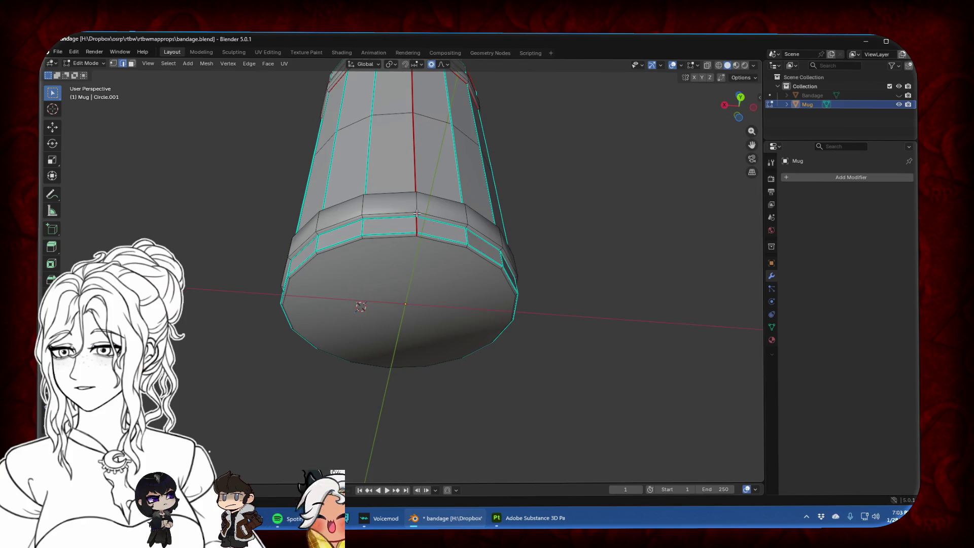
pyautogui.rightClick(416, 214)
pyautogui.click(401, 228)
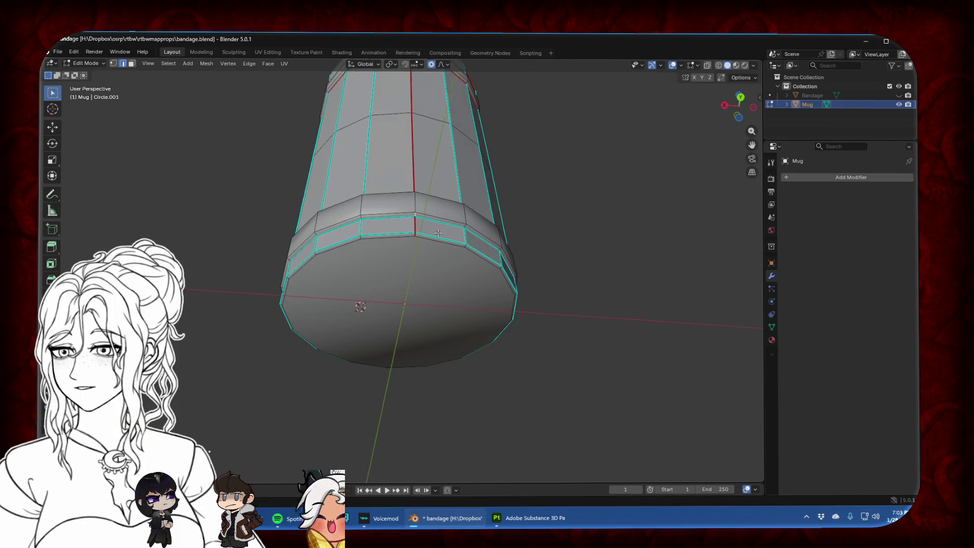
pyautogui.moveTo(438, 233); pyautogui.dragTo(411, 363, button='middle')
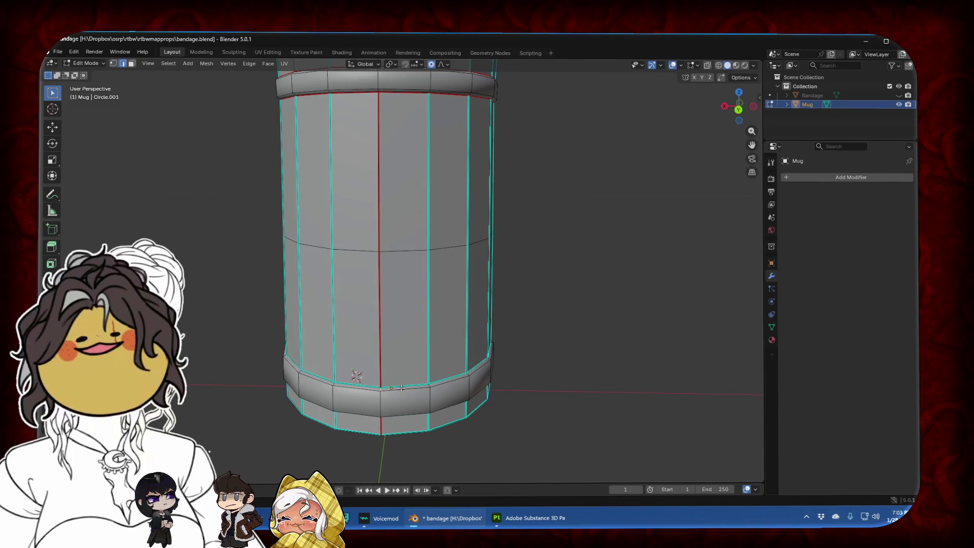
pyautogui.moveTo(402, 385)
pyautogui.mouseDown(button='middle')
pyautogui.moveTo(413, 395)
pyautogui.moveTo(415, 294)
pyautogui.mouseUp(button='middle')
pyautogui.rightClick(415, 369)
pyautogui.click(396, 359)
pyautogui.rightClick(412, 261)
pyautogui.click(412, 263)
# Mark seams on the bottom band's lower loop and the loop around the base rim
pyautogui.moveTo(385, 264); pyautogui.dragTo(388, 281, button='middle')
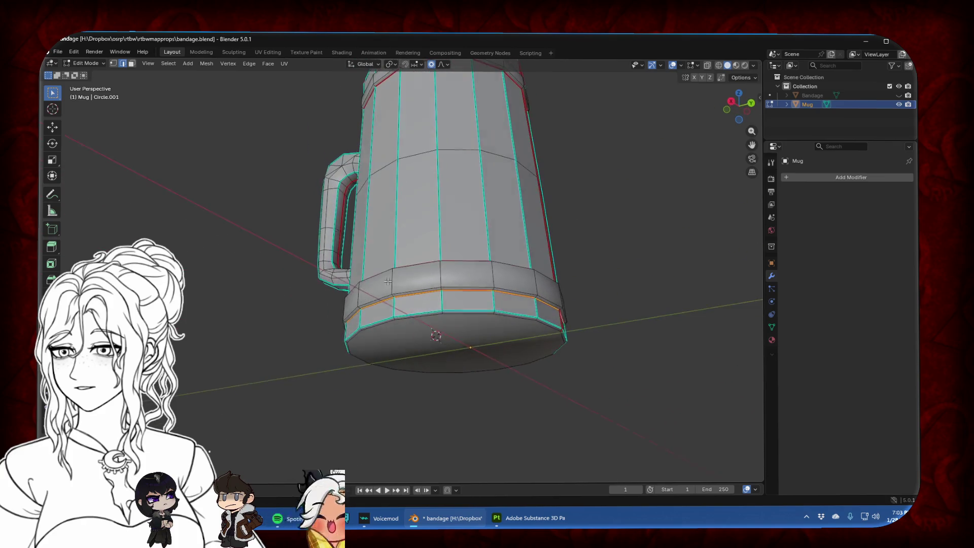
pyautogui.keyDown('alt'); pyautogui.click(416, 310); pyautogui.keyUp('alt')
pyautogui.rightClick(416, 310)
pyautogui.click(416, 310)
pyautogui.moveTo(417, 294); pyautogui.dragTo(449, 312, button='middle')
pyautogui.keyDown('alt'); pyautogui.click(450, 313); pyautogui.keyUp('alt')
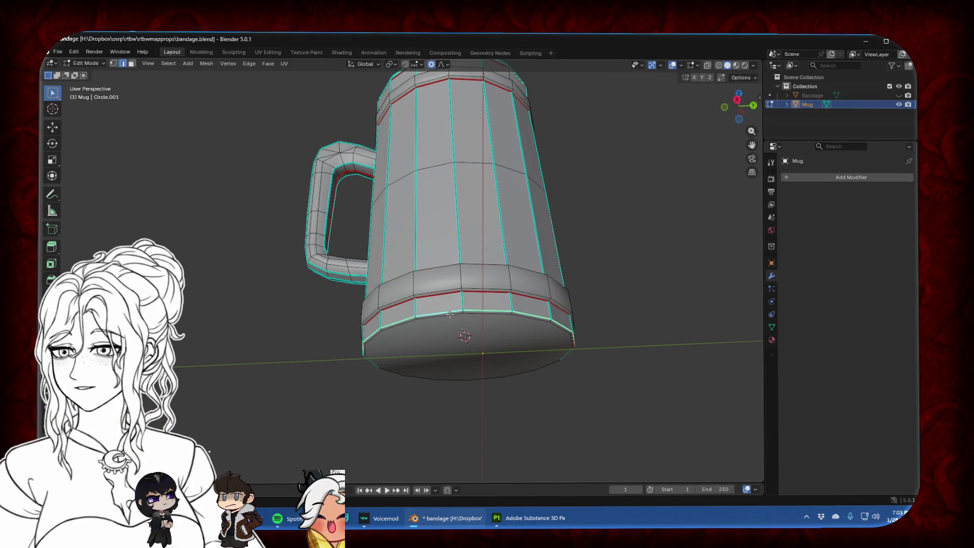
pyautogui.keyDown('alt'); pyautogui.click(450, 314); pyautogui.keyUp('alt')
pyautogui.keyDown('alt'); pyautogui.click(450, 313); pyautogui.keyUp('alt')
pyautogui.rightClick(449, 311)
pyautogui.click(450, 311)
pyautogui.moveTo(450, 308)
pyautogui.mouseDown(button='middle')
pyautogui.moveTo(471, 278)
pyautogui.moveTo(250, 283)
pyautogui.moveTo(337, 365)
pyautogui.moveTo(366, 355)
pyautogui.mouseUp(button='middle')
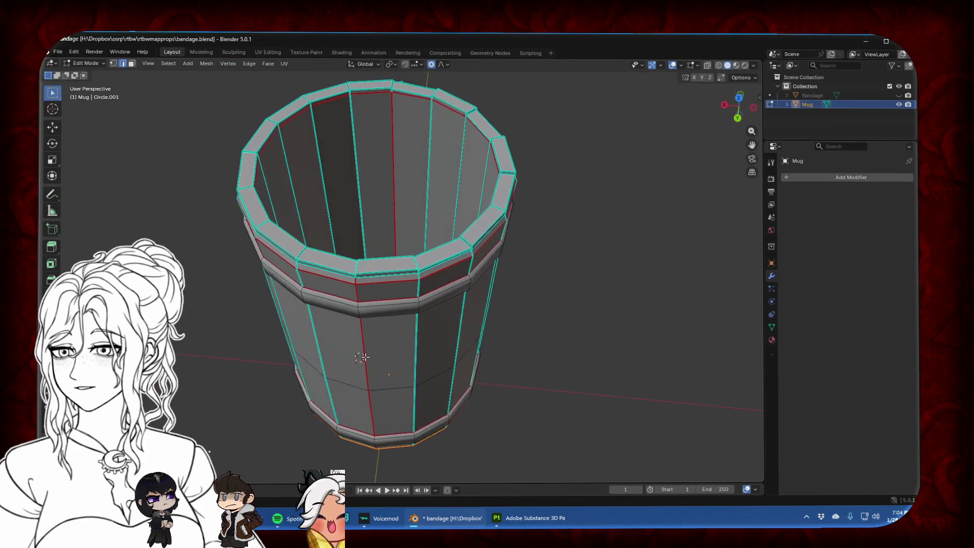
# Check the finished seams from below, the side, the back and down into the top
pyautogui.click(739, 119)
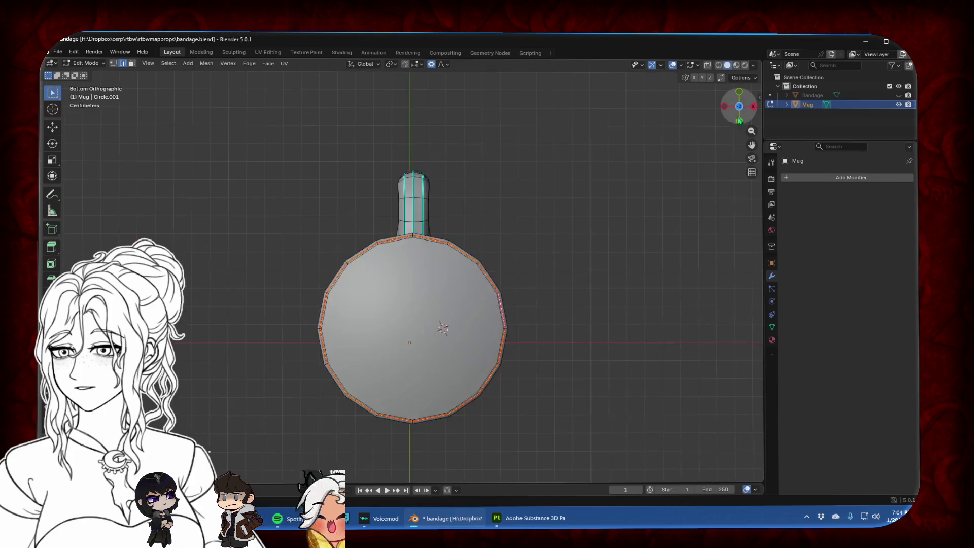
pyautogui.click(723, 104)
pyautogui.click(726, 106)
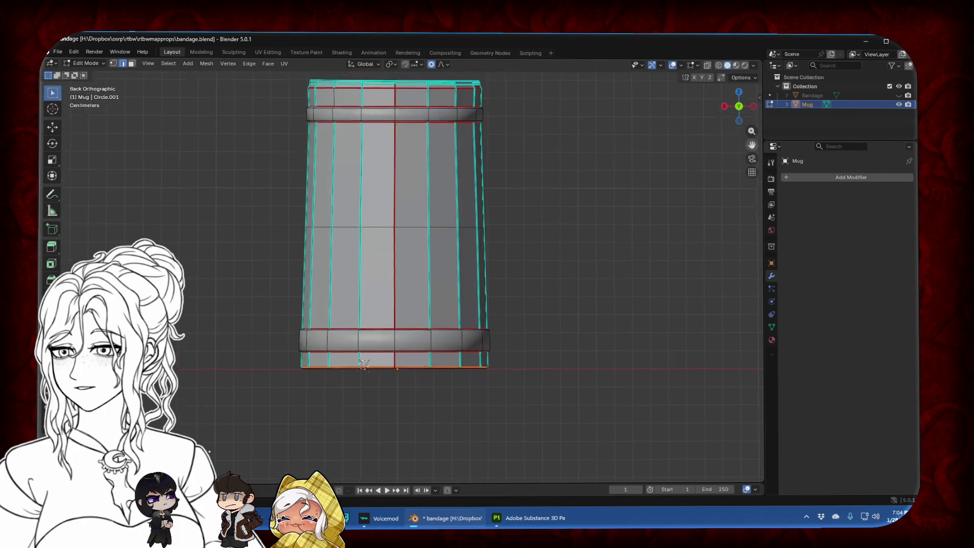
pyautogui.keyDown('shift'); pyautogui.scroll(3, 663, 191); pyautogui.keyUp('shift')
pyautogui.scroll(4, 415, 137)
pyautogui.moveTo(415, 137); pyautogui.dragTo(529, 244, button='middle')
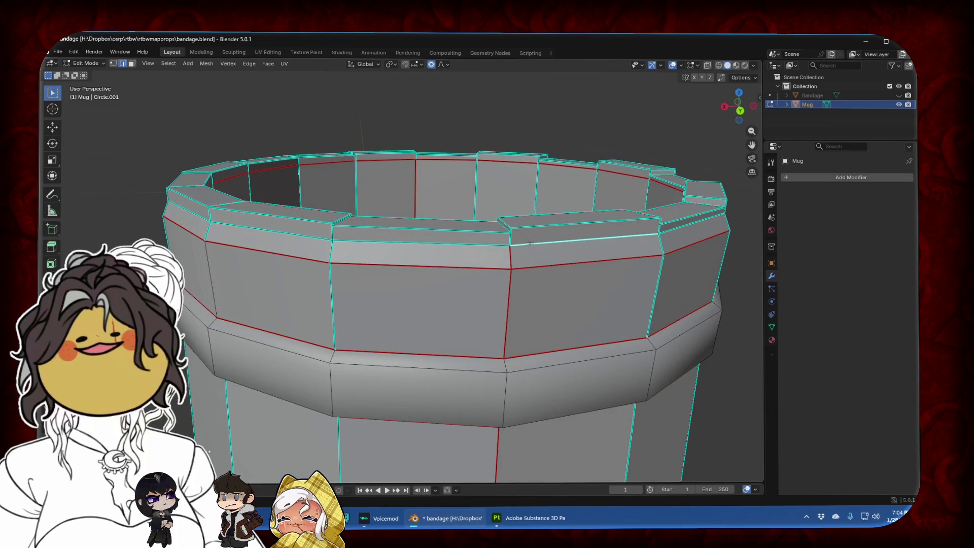
pyautogui.scroll(-5, 565, 248)
# Select the whole mug, go back to Layout and add the new Material.001 with Principled BSDF
pyautogui.press('a')
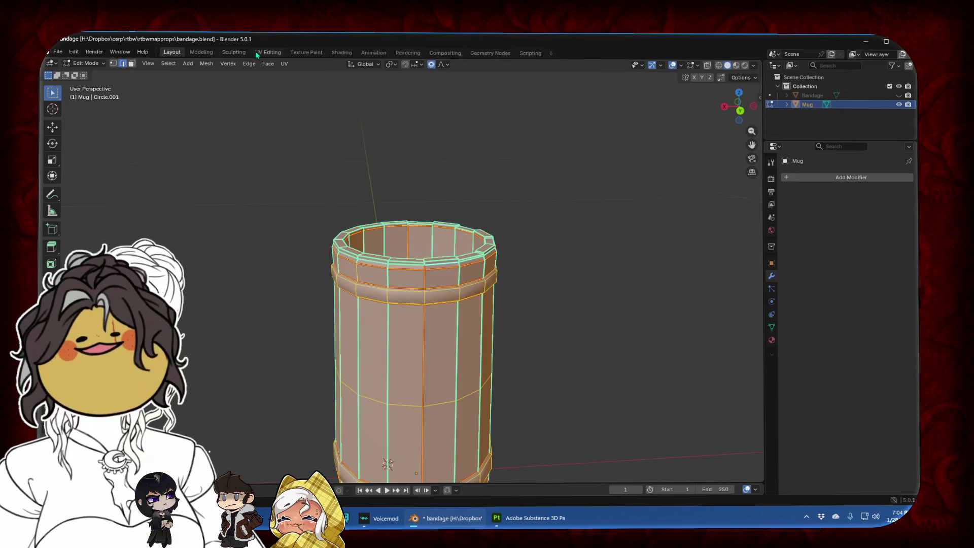
pyautogui.click(256, 52)
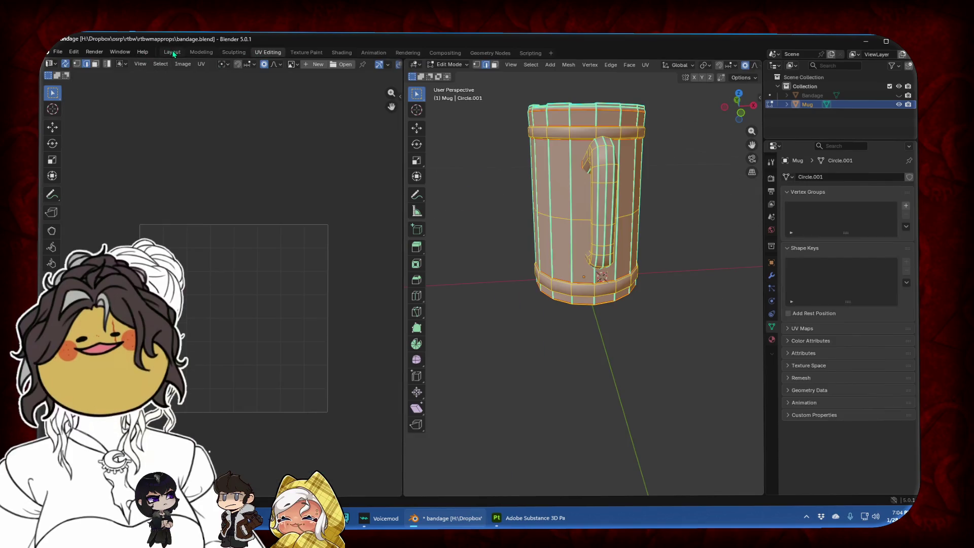
pyautogui.click(173, 52)
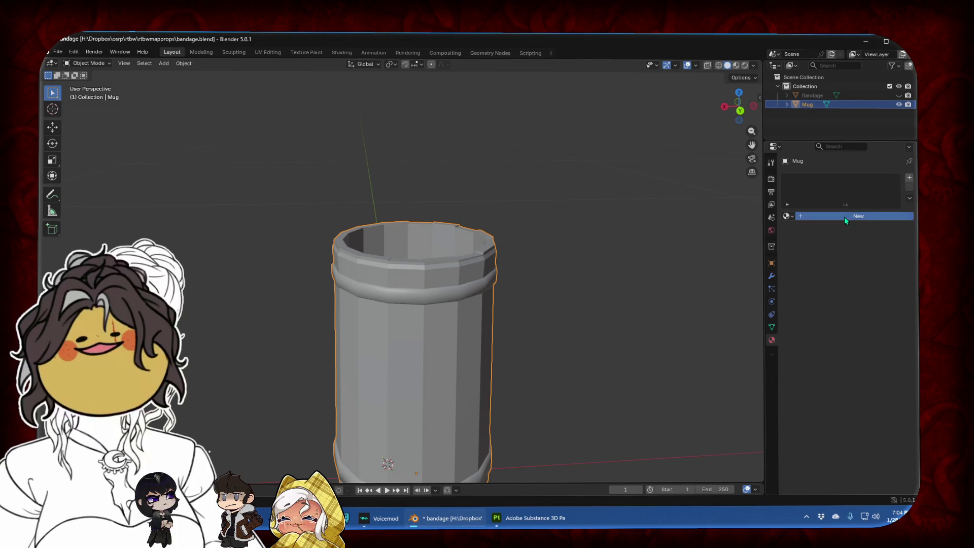
pyautogui.click(844, 218)
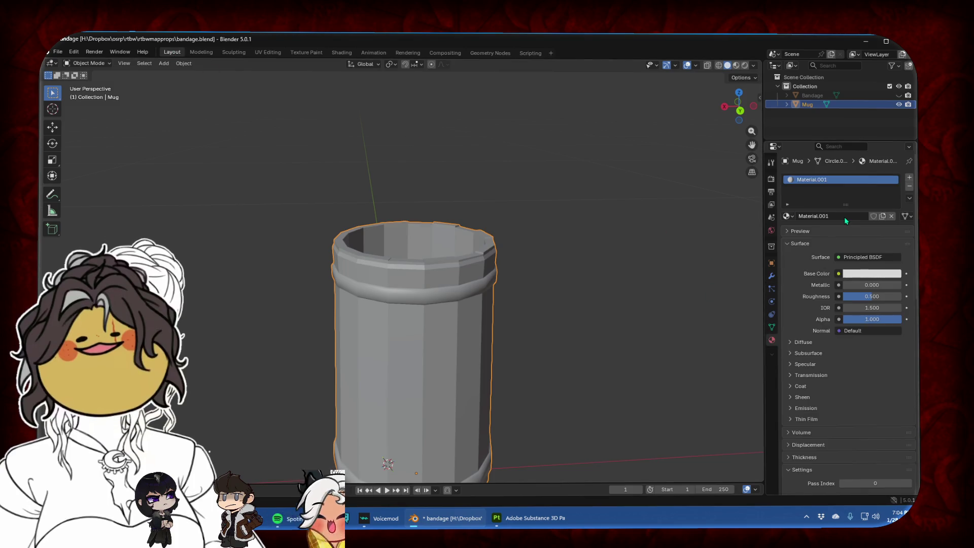
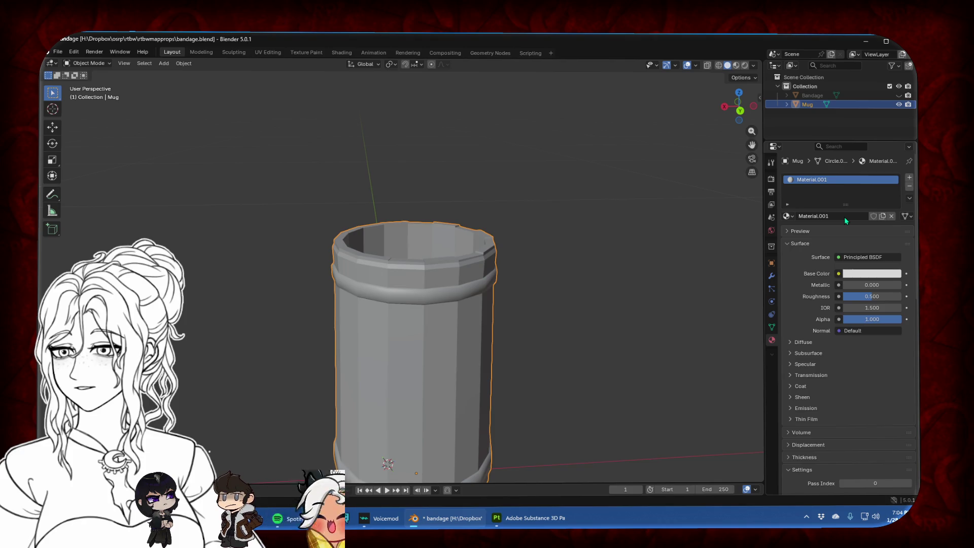
# Assign the existing Bandage material to the mug
pyautogui.click(844, 217)
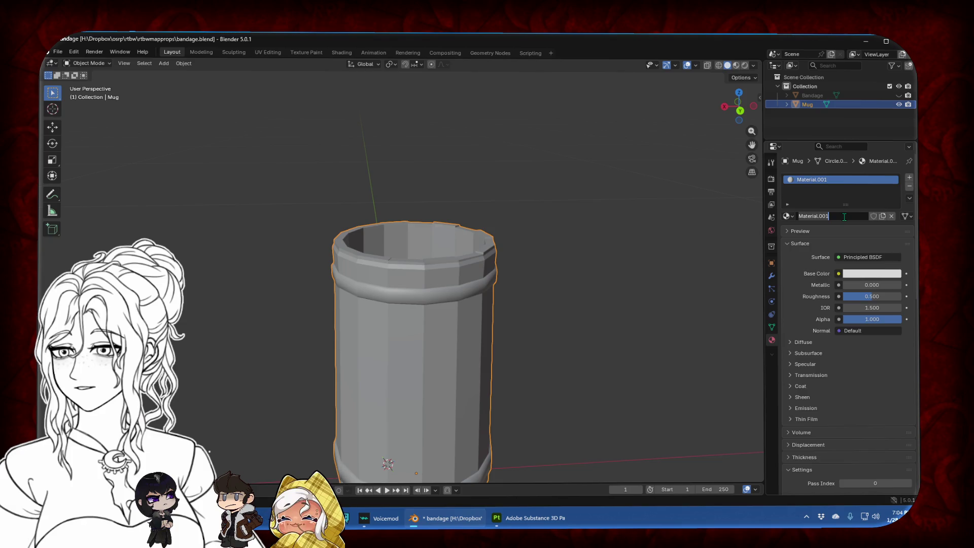
pyautogui.press('Escape')
pyautogui.click(787, 216)
pyautogui.click(811, 233)
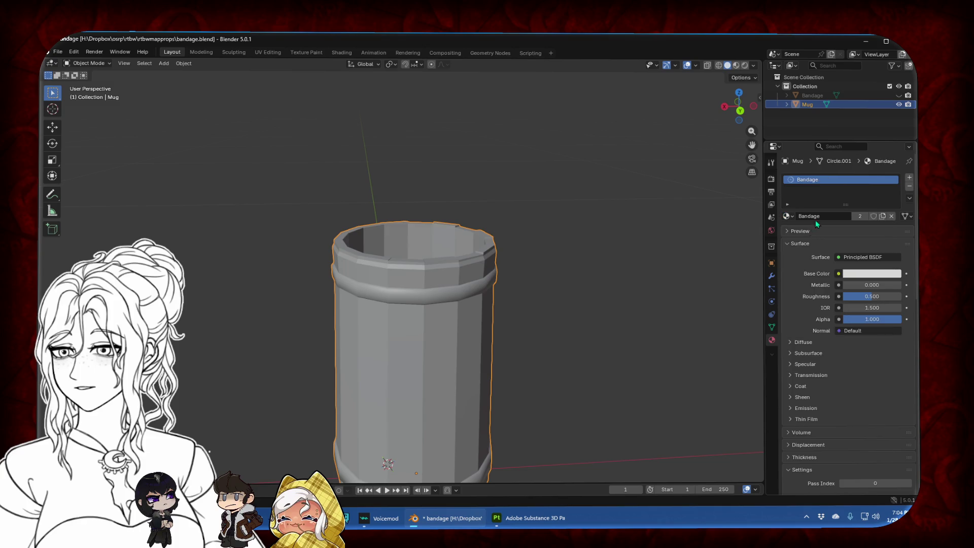
# Rename the material to PickupProps, then put the mug into Edit Mode in UV Editing
pyautogui.click(826, 216)
pyautogui.write('PickupProps')
pyautogui.press('Return')
pyautogui.press('Tab')
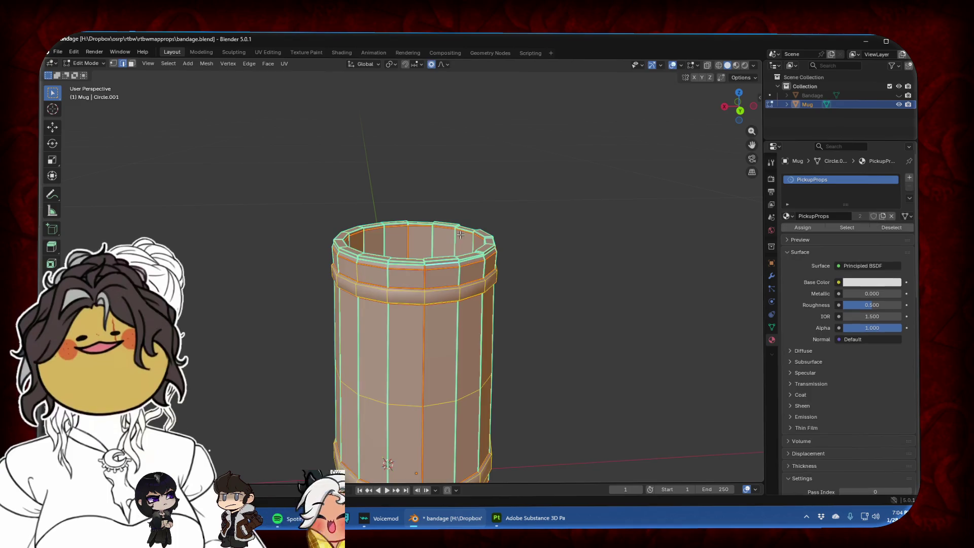
pyautogui.click(275, 53)
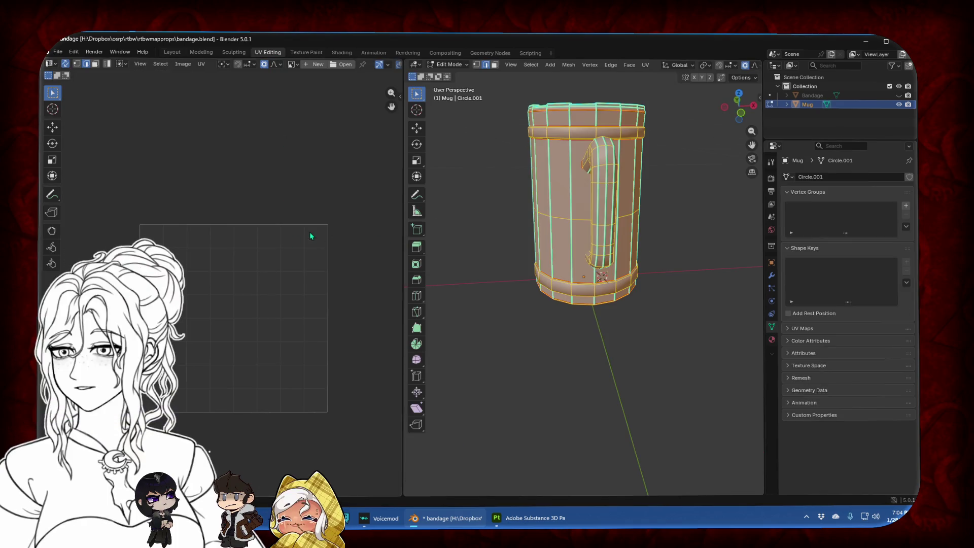
# Unwrap the mug's UVs from the UV menu
pyautogui.scroll(-6, 281, 249)
pyautogui.scroll(5, 240, 275)
pyautogui.scroll(1, 233, 280)
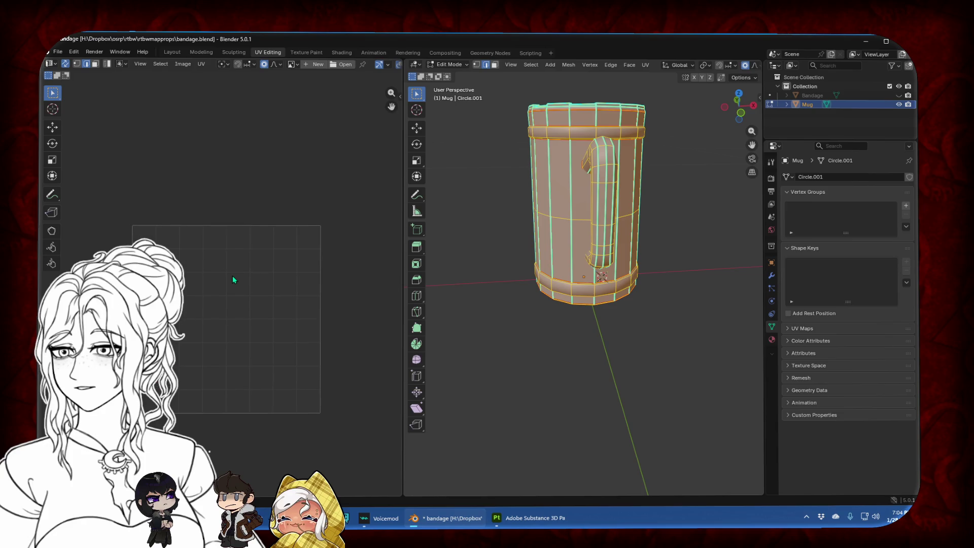
pyautogui.click(201, 64)
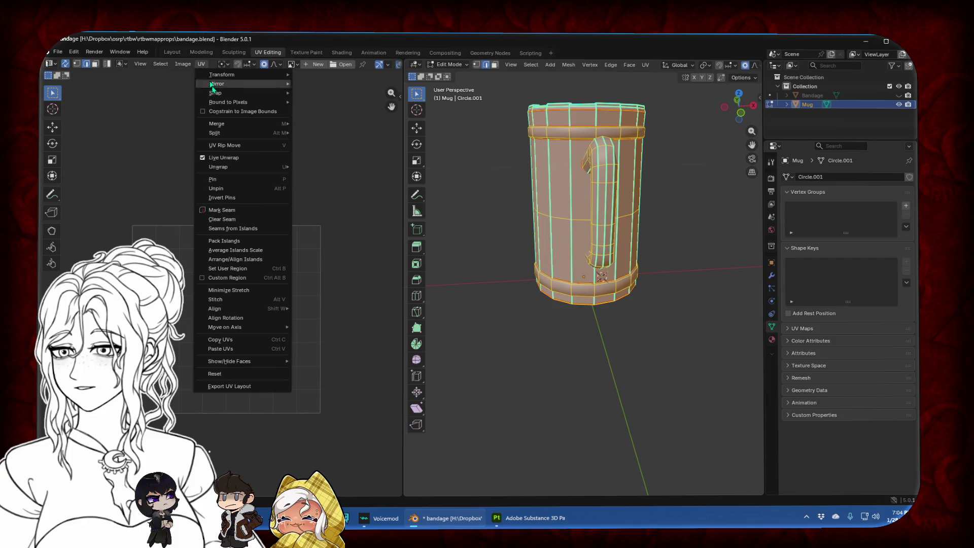
pyautogui.moveTo(234, 171)
pyautogui.click(312, 168)
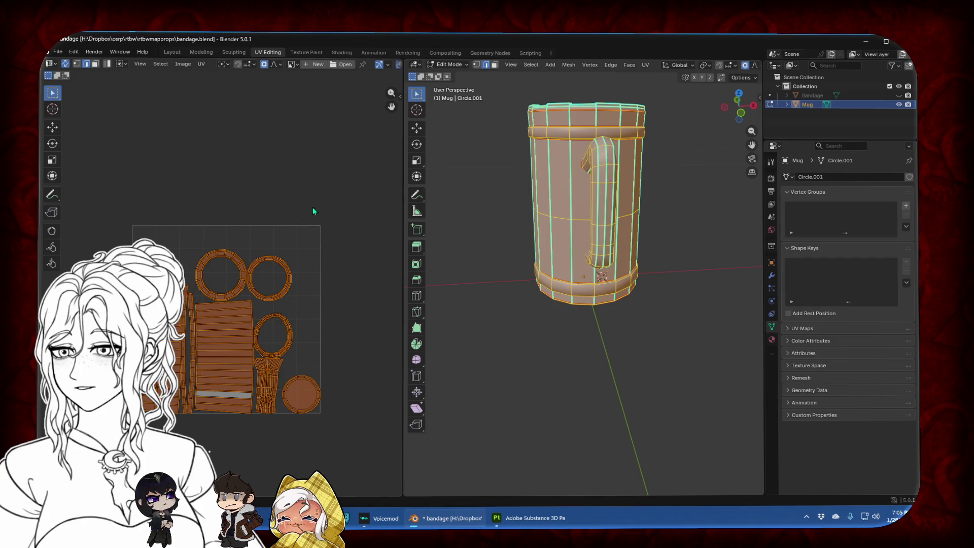
# Widen the UV editor, clear the selection and bring the UV layout into view
pyautogui.moveTo(405, 254); pyautogui.dragTo(485, 253)
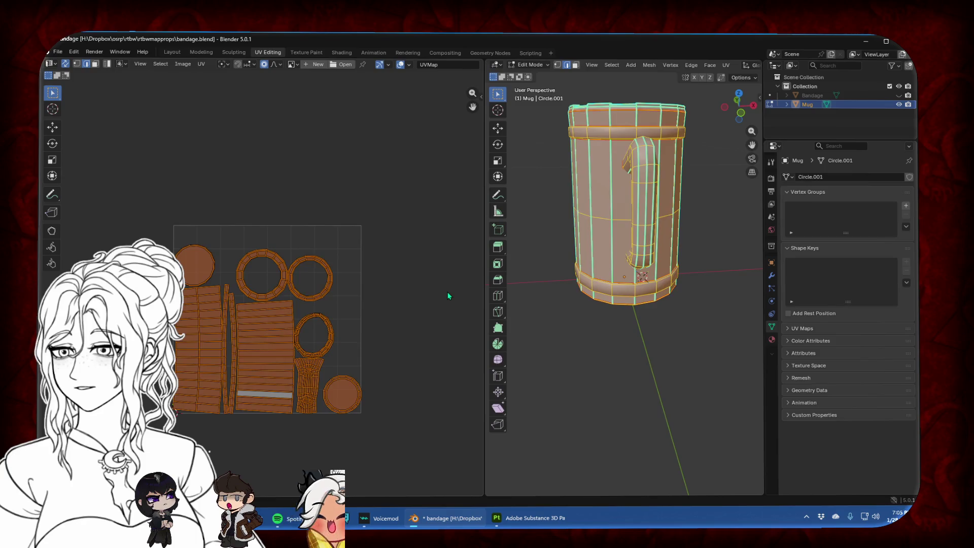
pyautogui.hotkey('alt', 'a')
pyautogui.moveTo(327, 298); pyautogui.dragTo(355, 230, button='middle')
pyautogui.scroll(1, 354, 230)
pyautogui.scroll(2, 357, 235)
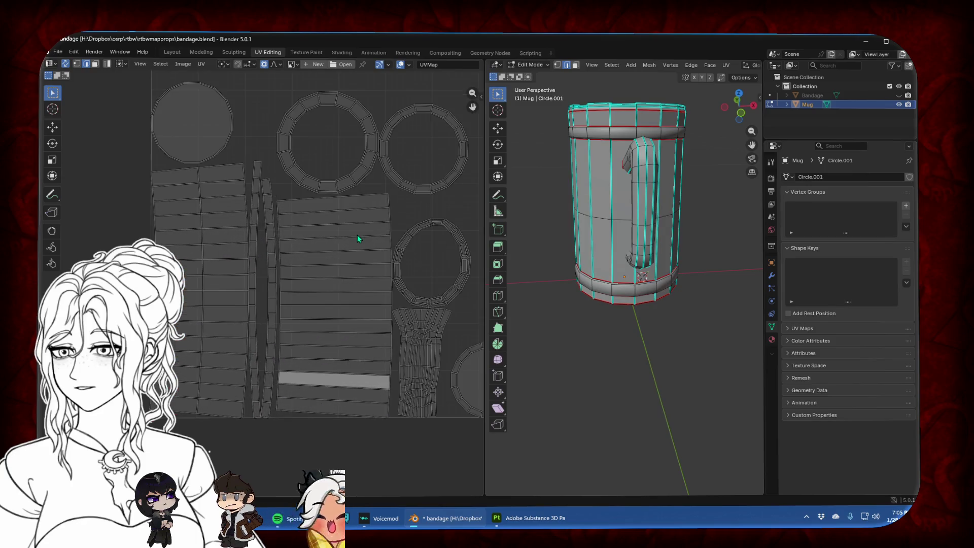
# In face select mode, select the face at the top of the side strip
pyautogui.click(95, 66)
pyautogui.click(214, 176)
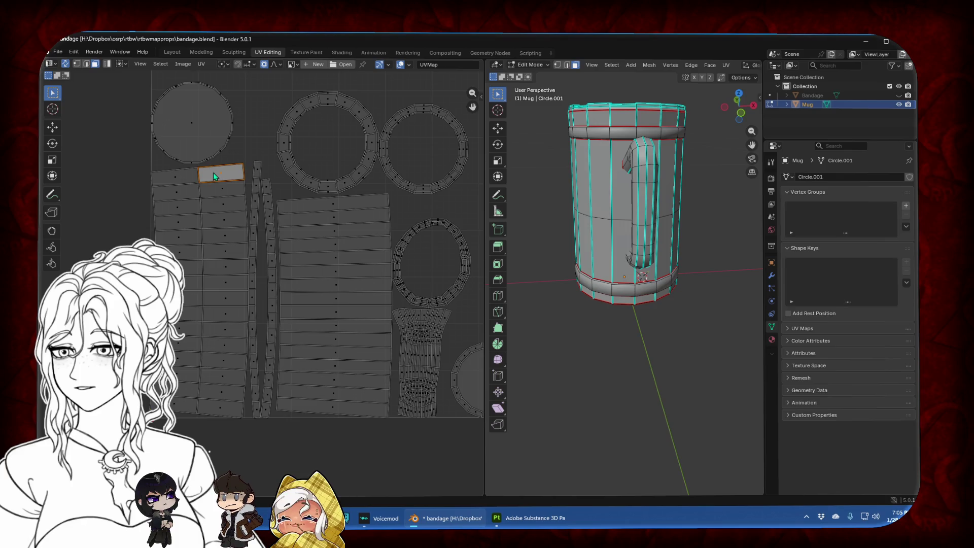
pyautogui.scroll(1, 229, 168)
pyautogui.scroll(2, 264, 203)
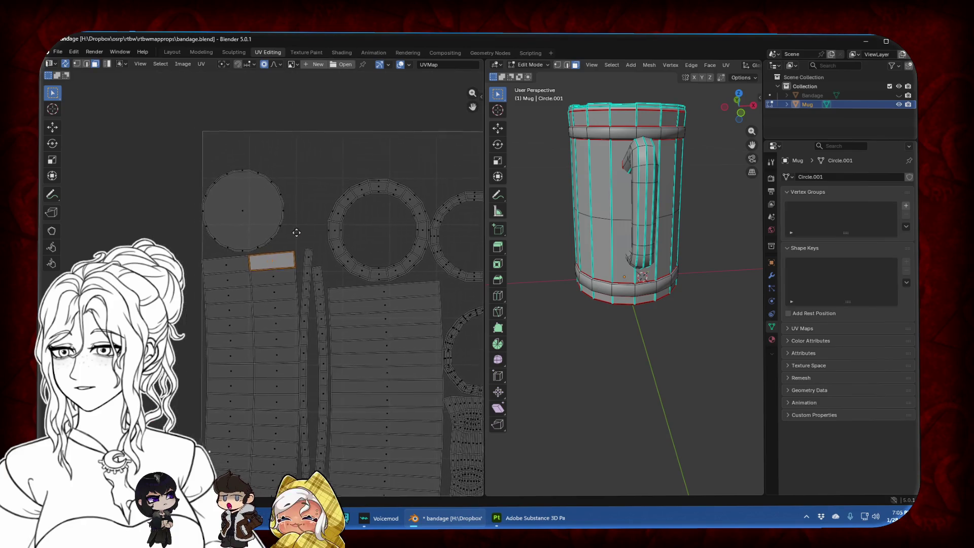
pyautogui.scroll(2, 299, 233)
pyautogui.scroll(2, 325, 260)
pyautogui.click(227, 290)
# In vertex mode, flatten the face's top edge so it is perfectly horizontal
pyautogui.click(77, 65)
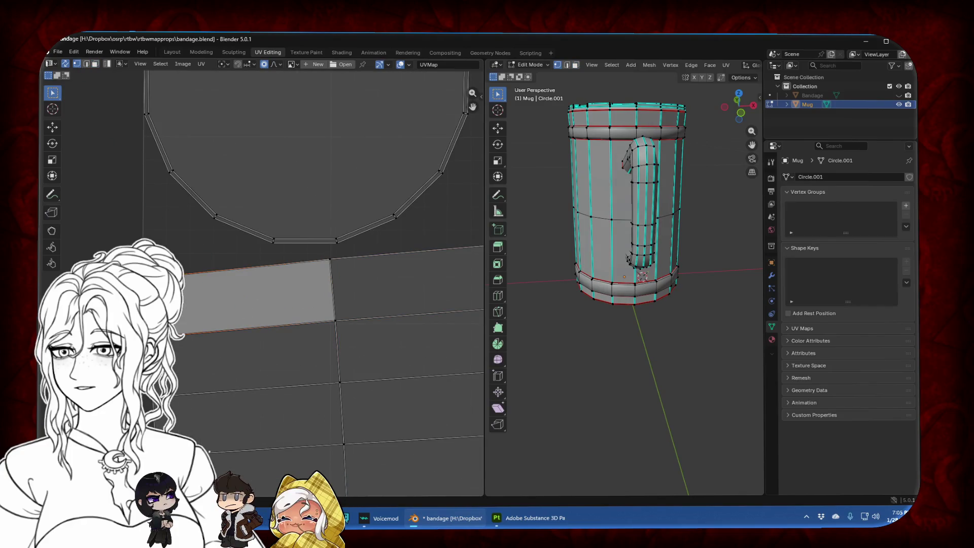
pyautogui.moveTo(344, 281); pyautogui.dragTo(344, 281)
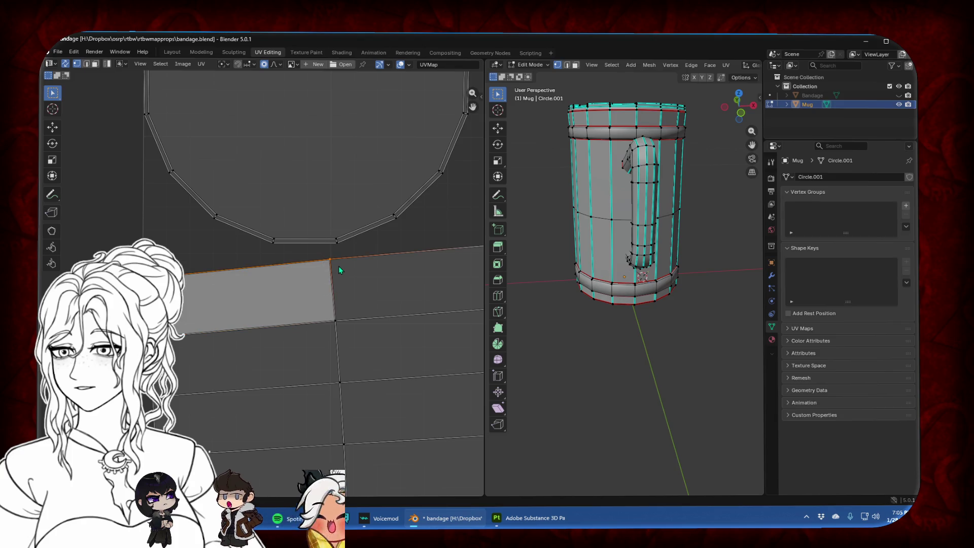
pyautogui.press('g')
pyautogui.press('y')
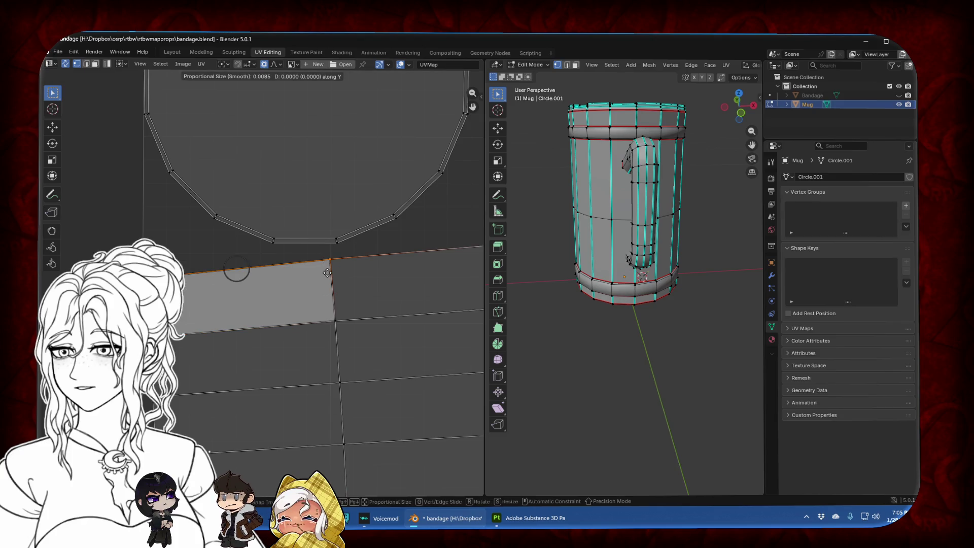
pyautogui.write('0')
pyautogui.press('s')
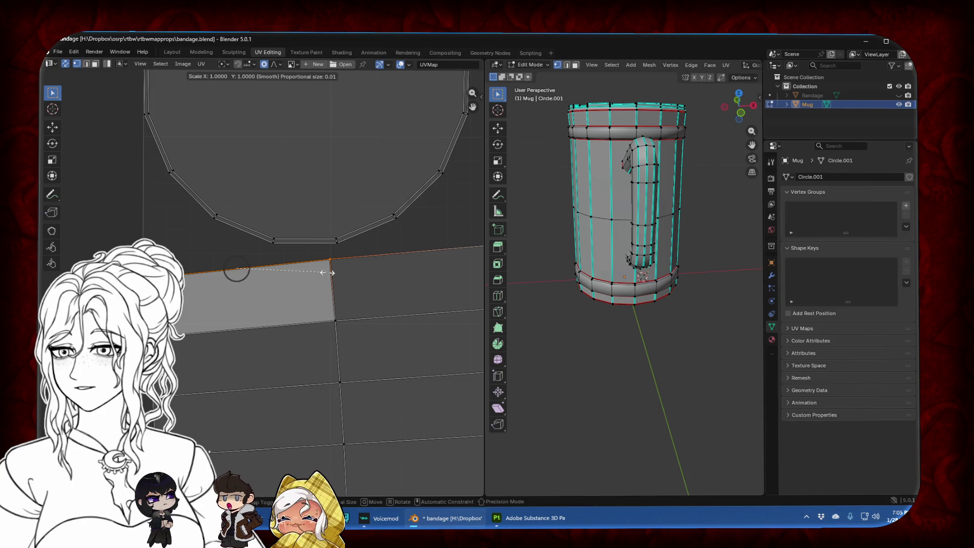
pyautogui.press('Escape')
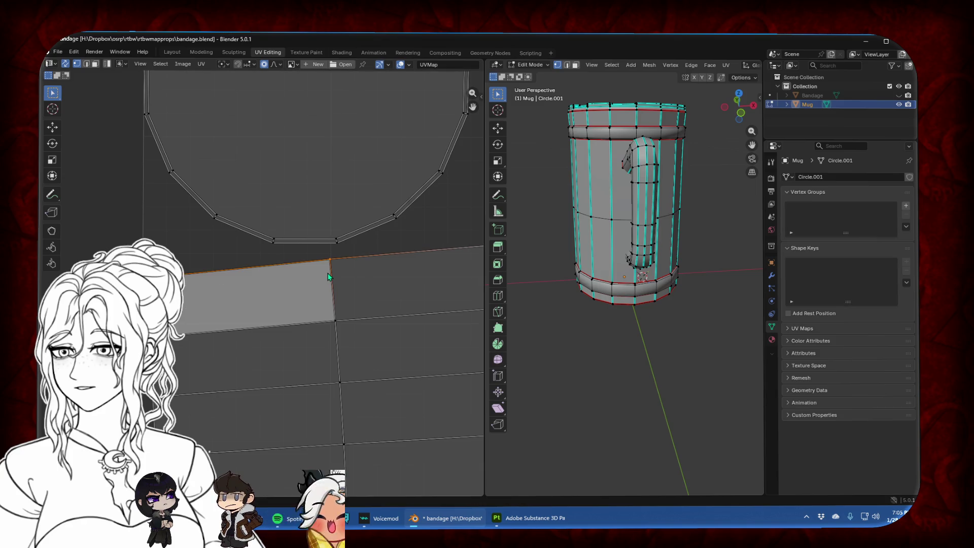
pyautogui.press('g')
pyautogui.press('y')
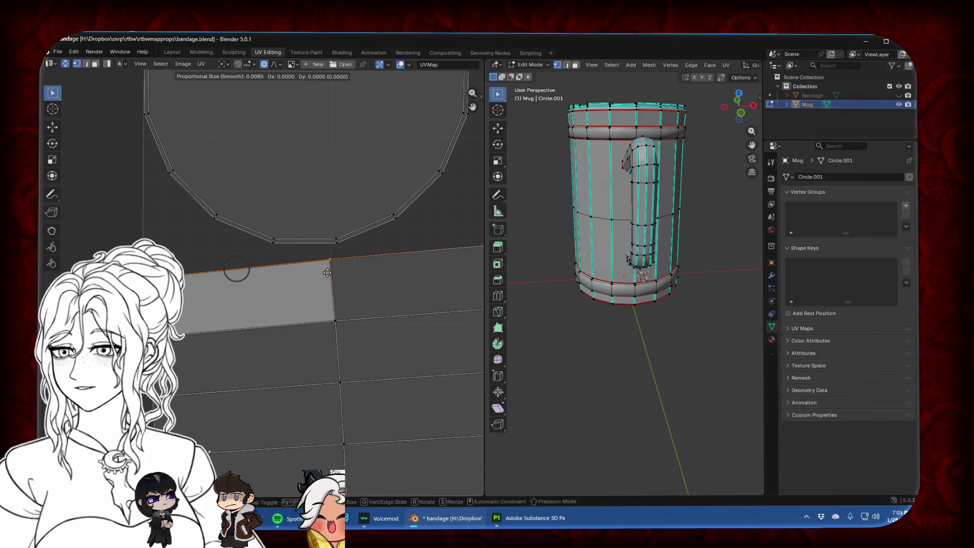
pyautogui.press('s')
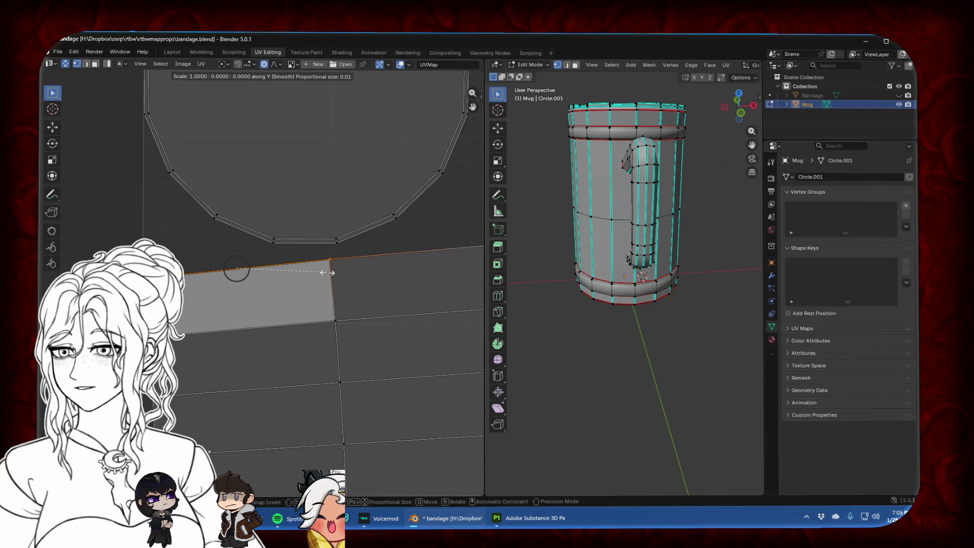
pyautogui.press('Return')
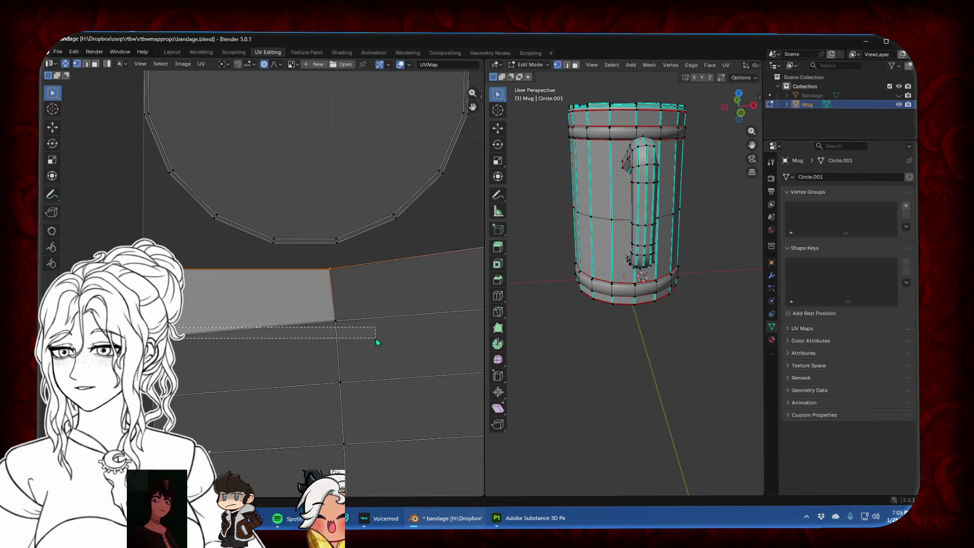
# Select the face's bottom edge and scale it to 0 along X
pyautogui.click(370, 318)
pyautogui.press('g')
pyautogui.press('Return')
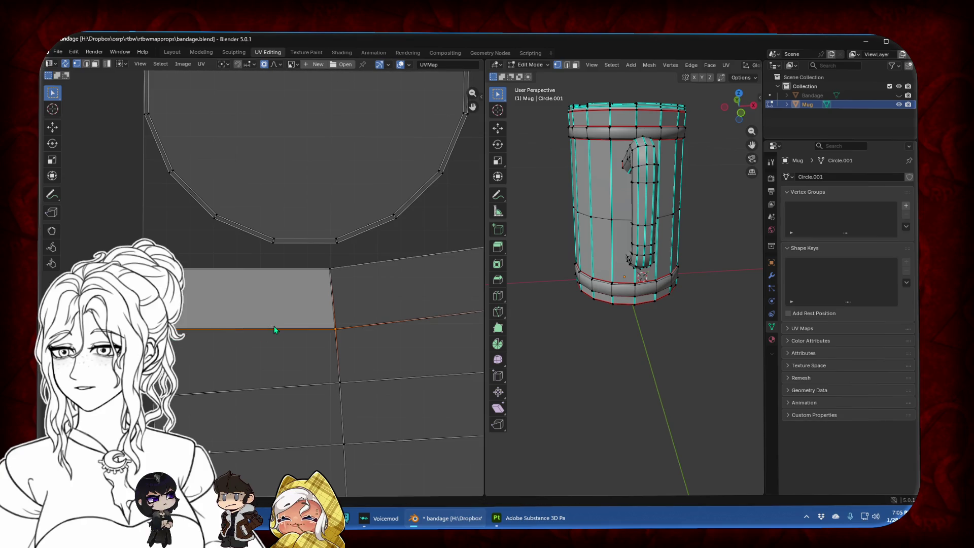
pyautogui.press('s')
pyautogui.press('x')
pyautogui.press('0')
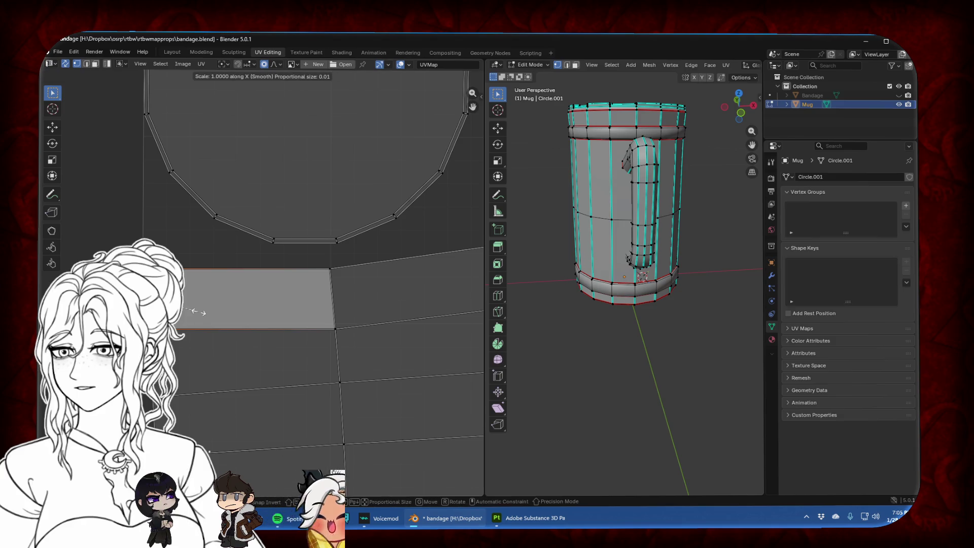
pyautogui.press('Return')
# Straighten the face's right vertical edge by scaling along X
pyautogui.moveTo(323, 261); pyautogui.dragTo(350, 343)
pyautogui.press('g')
pyautogui.press('s')
pyautogui.press('x')
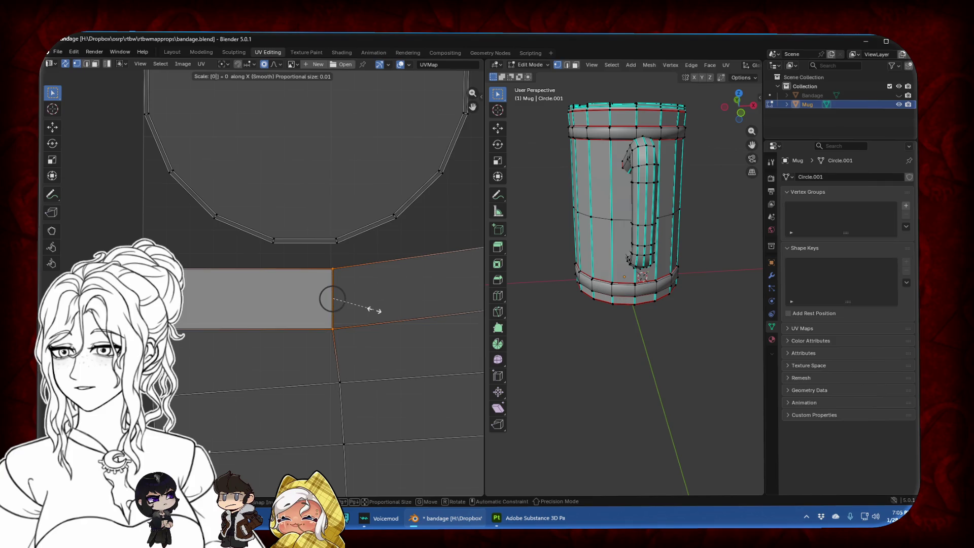
pyautogui.press('Return')
# Select the squared face in face mode and extend it to its whole connected island
pyautogui.click(95, 64)
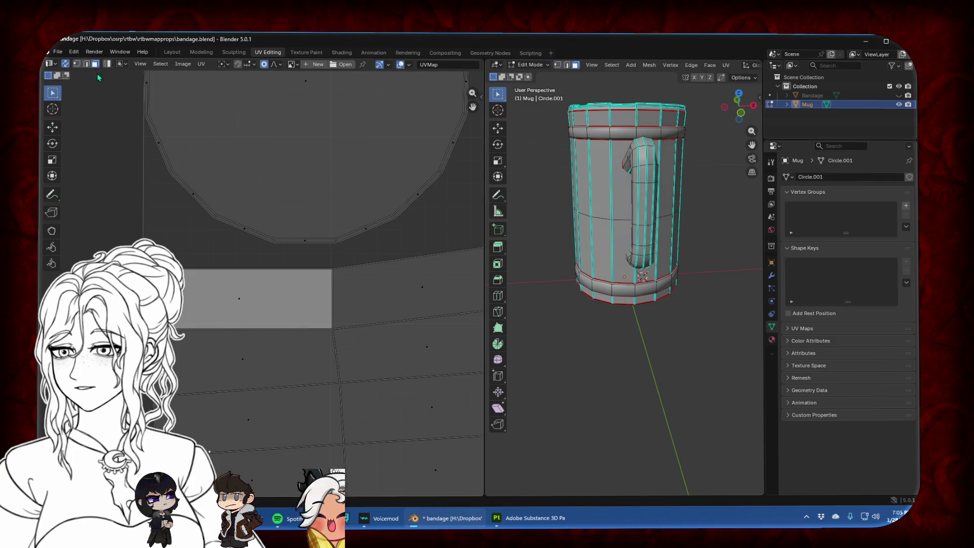
pyautogui.click(245, 301)
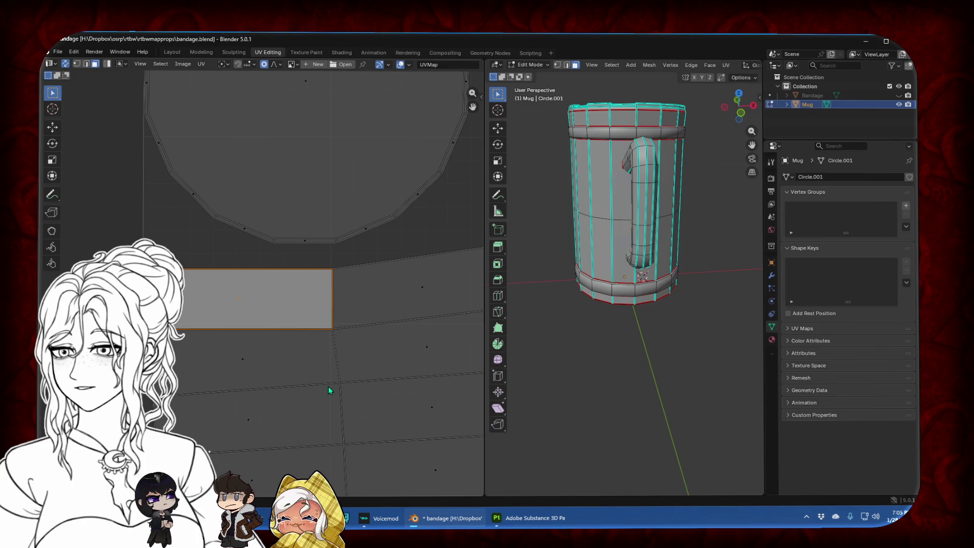
pyautogui.hotkey('ctrl', 'l')
pyautogui.press('u')
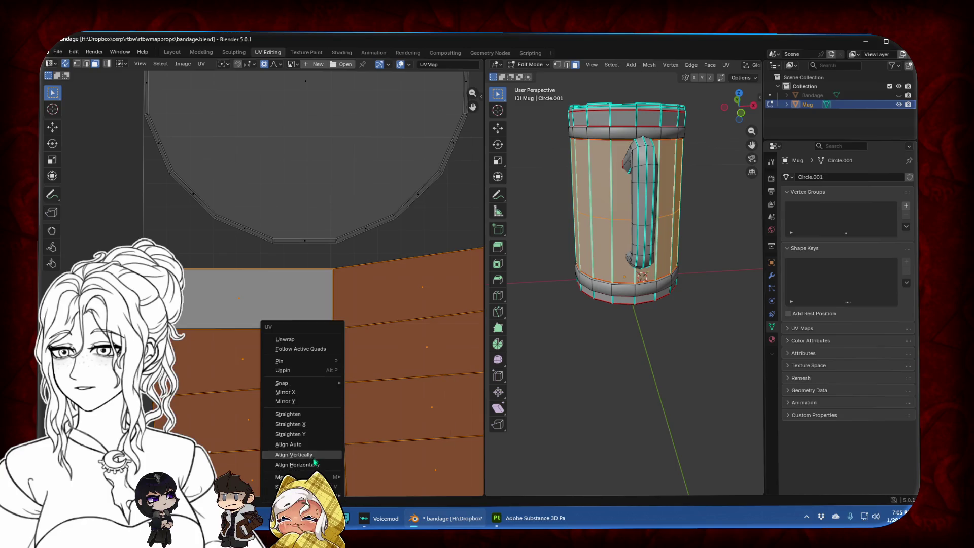
# Lay the side strip out as a grid following the rectangle and move it left along X
pyautogui.click(296, 344)
pyautogui.scroll(-8, 292, 352)
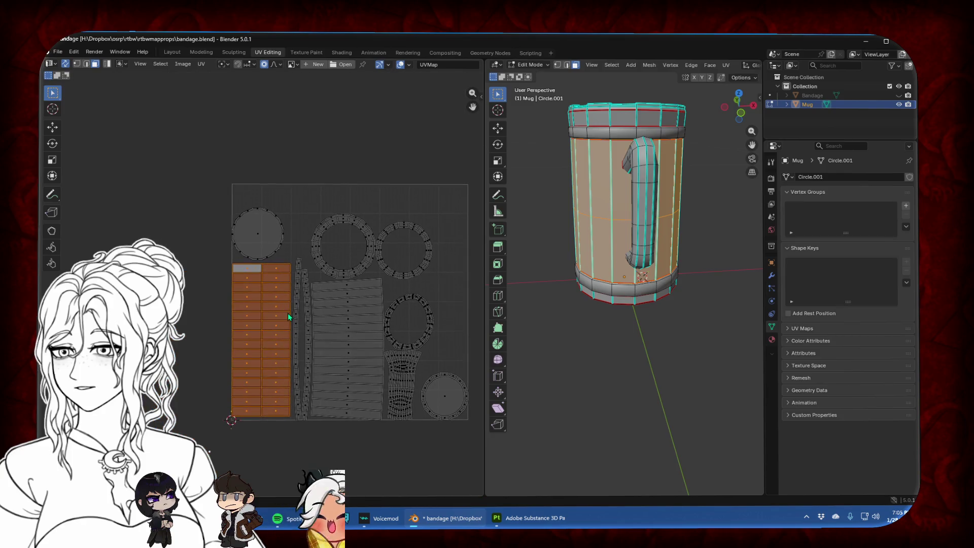
pyautogui.scroll(2, 287, 313)
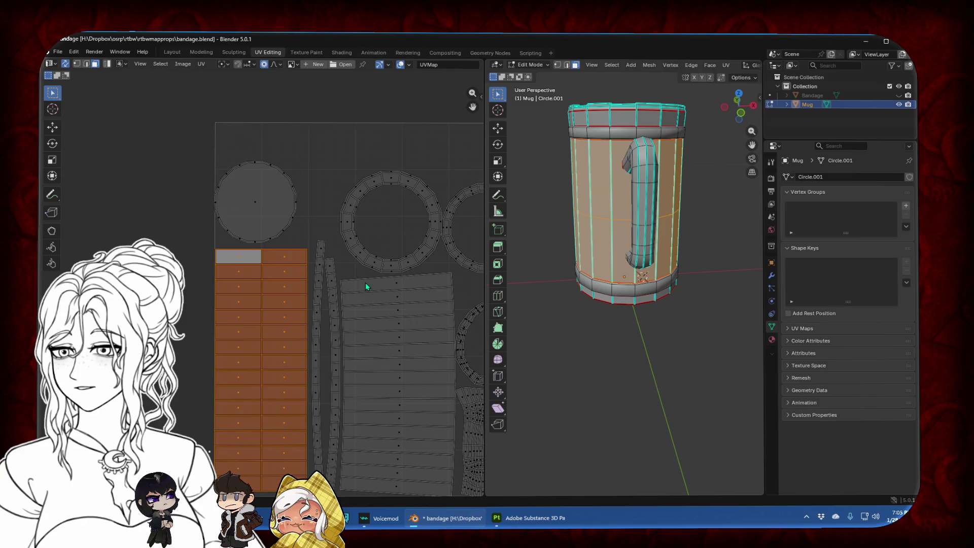
pyautogui.scroll(-2, 365, 283)
pyautogui.press('g')
pyautogui.press('x')
pyautogui.click(242, 310)
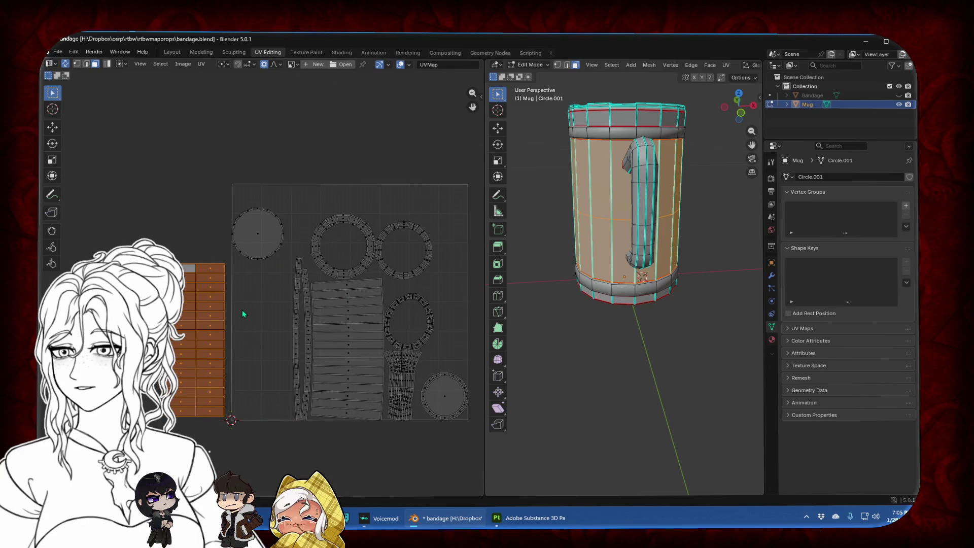
# Select the inner-wall island, frame it in the UV view, then deselect it
pyautogui.click(244, 309)
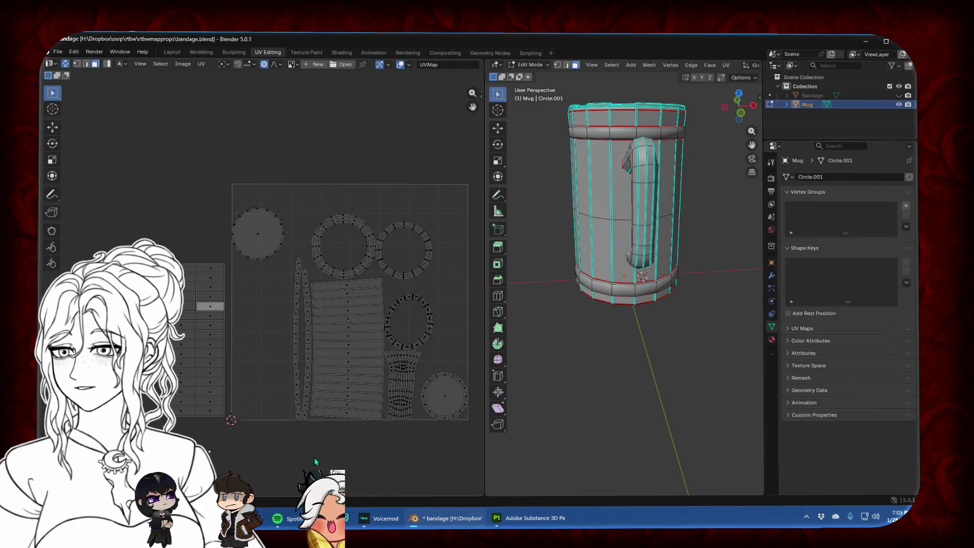
pyautogui.click(206, 337)
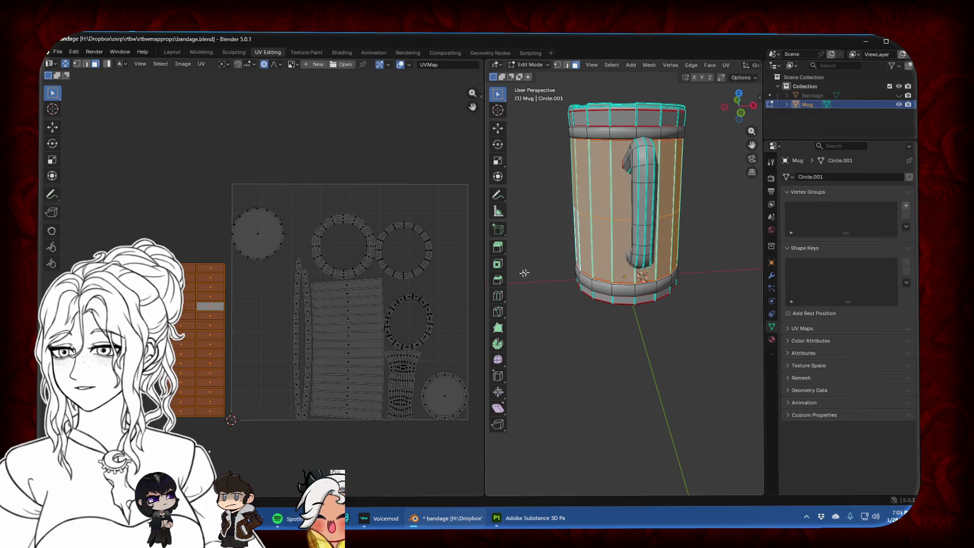
pyautogui.click(347, 371)
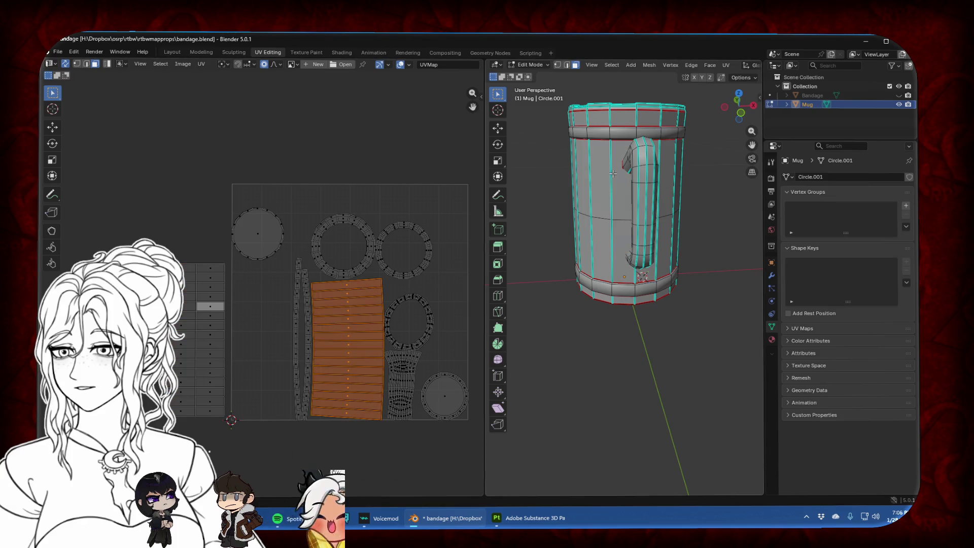
pyautogui.moveTo(624, 304); pyautogui.dragTo(640, 335, button='middle')
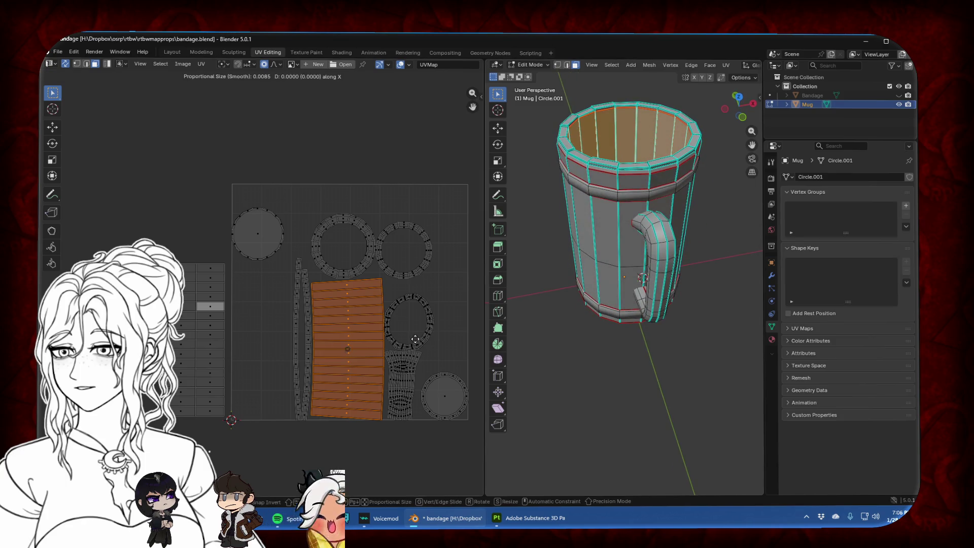
pyautogui.press('h')
pyautogui.hotkey('alt', 'h')
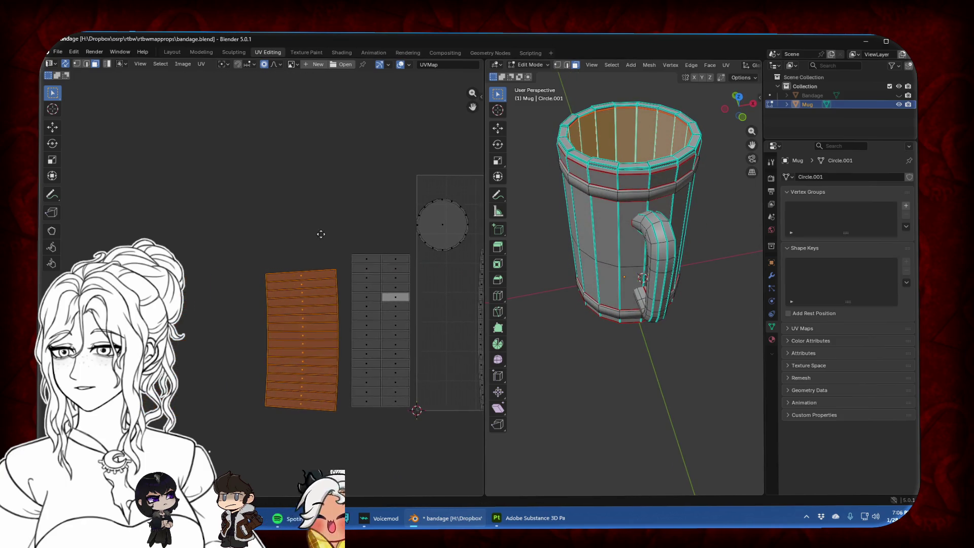
pyautogui.press('KP_Decimal')
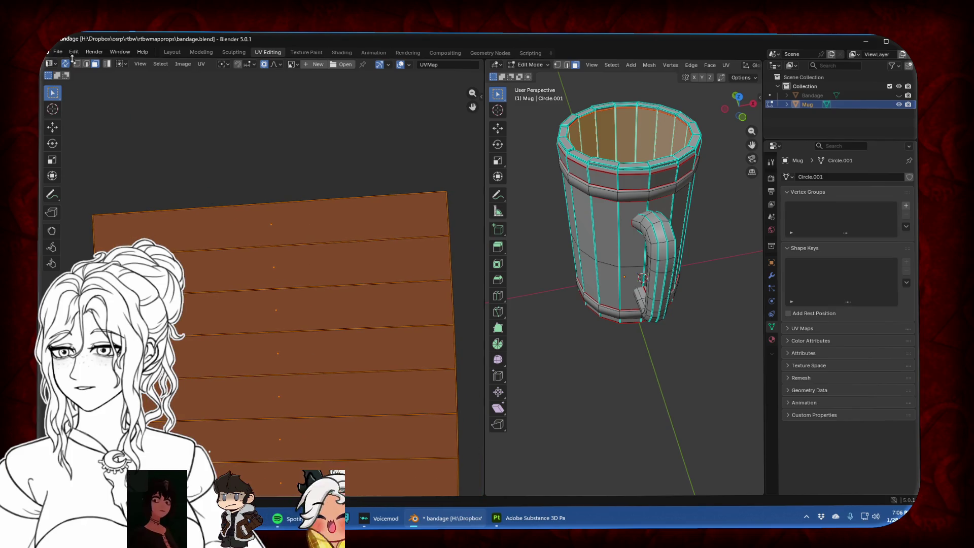
pyautogui.click(93, 208)
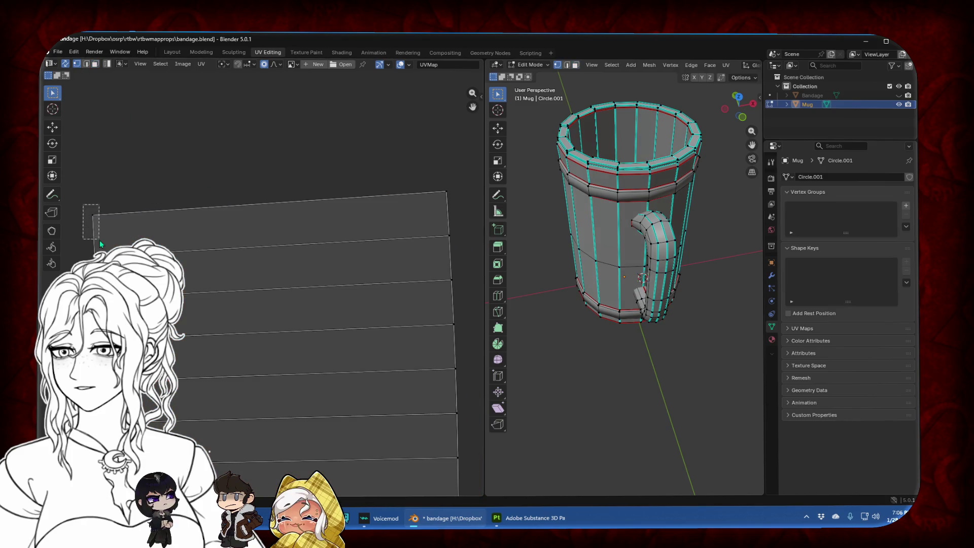
# Align the inner-wall island's right-side vertices into a vertical edge with S X 0
pyautogui.press('s')
pyautogui.press('x')
pyautogui.press('0')
pyautogui.press('Escape')
pyautogui.click(447, 191)
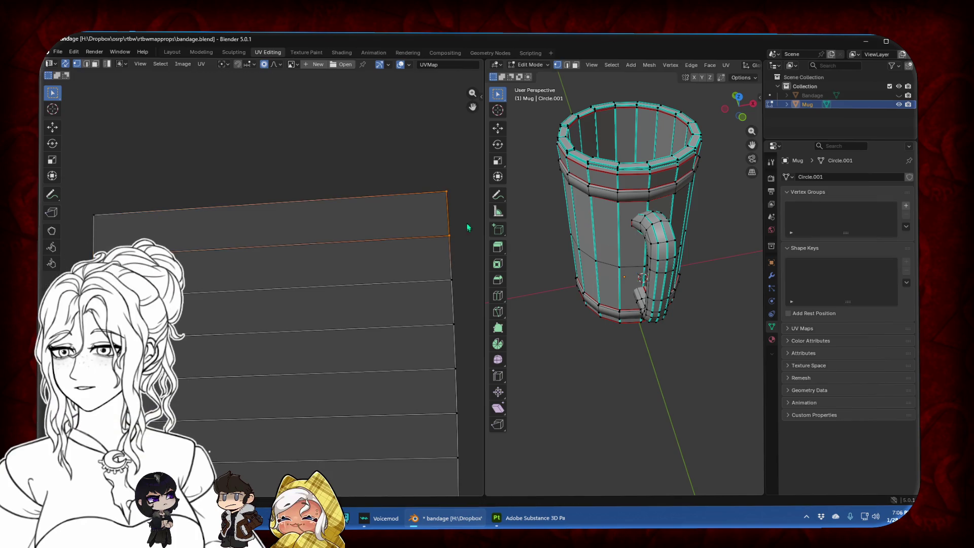
pyautogui.press('s')
pyautogui.press('Escape')
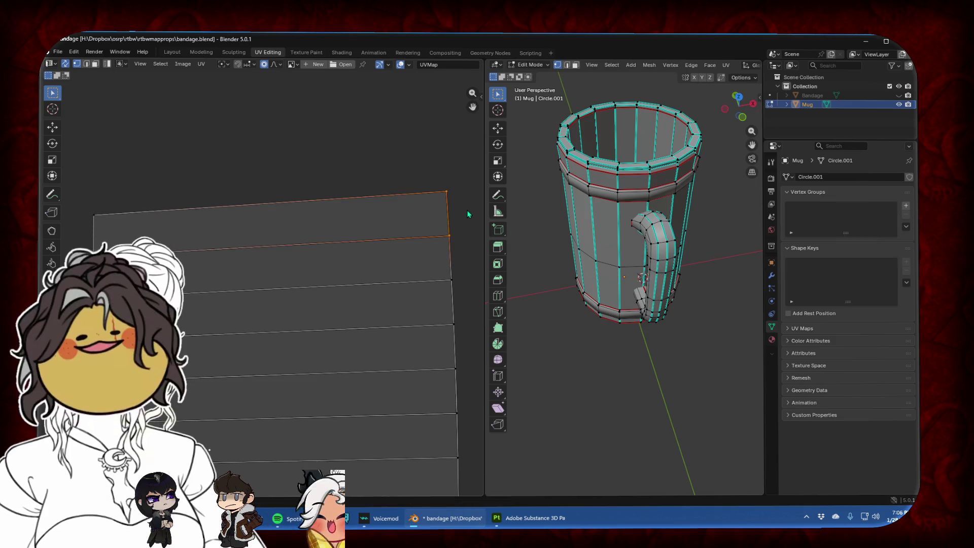
pyautogui.press('s')
pyautogui.press('x')
pyautogui.press('0')
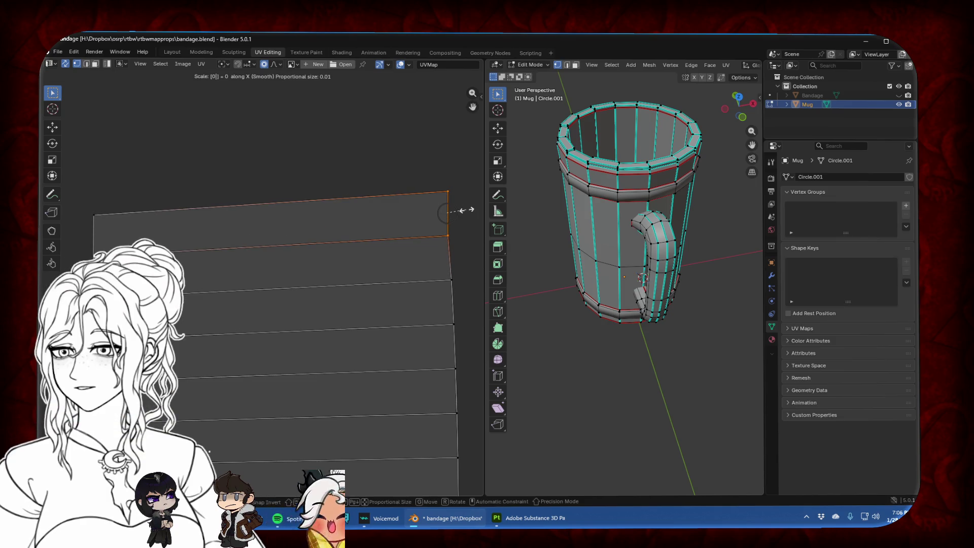
pyautogui.press('Return')
# Flatten the top edge and the second-row edge of the island with S Y 0
pyautogui.click(95, 217)
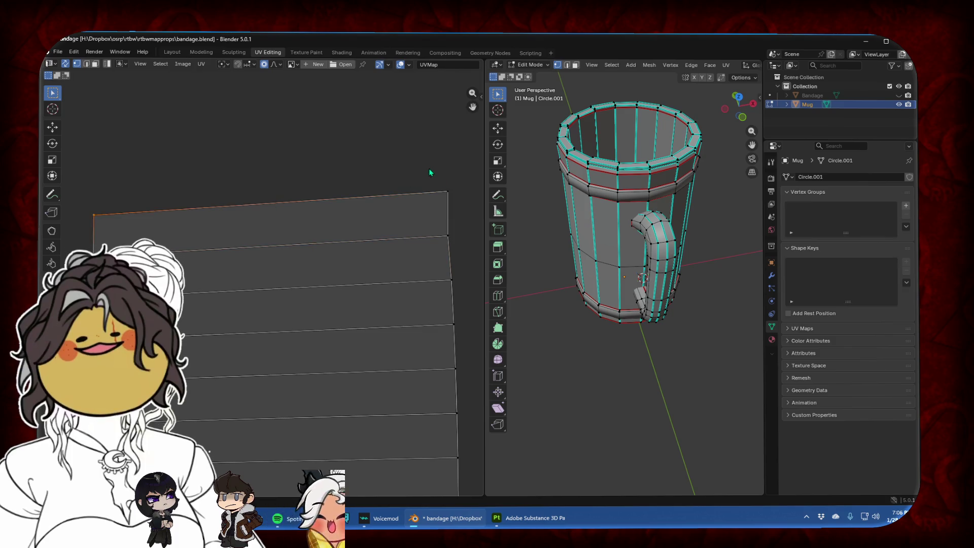
pyautogui.keyDown('shift'); pyautogui.click(444, 185); pyautogui.keyUp('shift')
pyautogui.press('s')
pyautogui.press('y')
pyautogui.press('0')
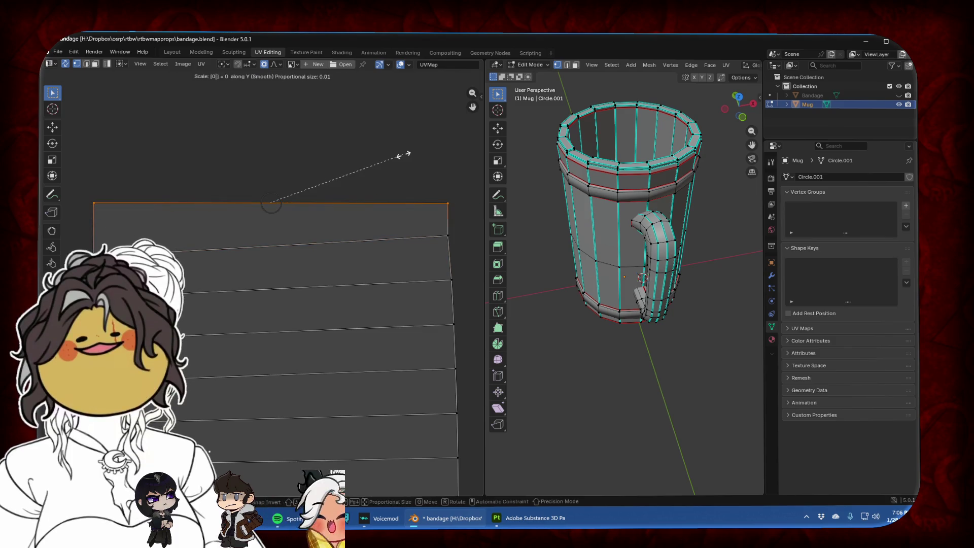
pyautogui.press('Return')
pyautogui.moveTo(82, 244); pyautogui.dragTo(133, 261)
pyautogui.keyDown('shift'); pyautogui.click(445, 236); pyautogui.keyUp('shift')
pyautogui.press('s')
pyautogui.press('y')
pyautogui.press('0')
pyautogui.press('Return')
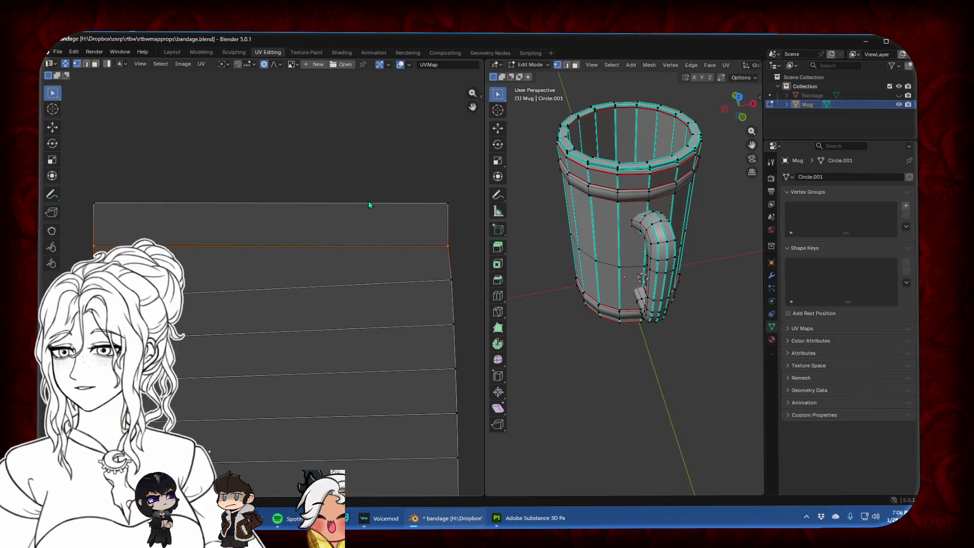
# Select the whole inner-wall island from the squared top face and apply Follow Active Quads
pyautogui.click(95, 64)
pyautogui.click(256, 214)
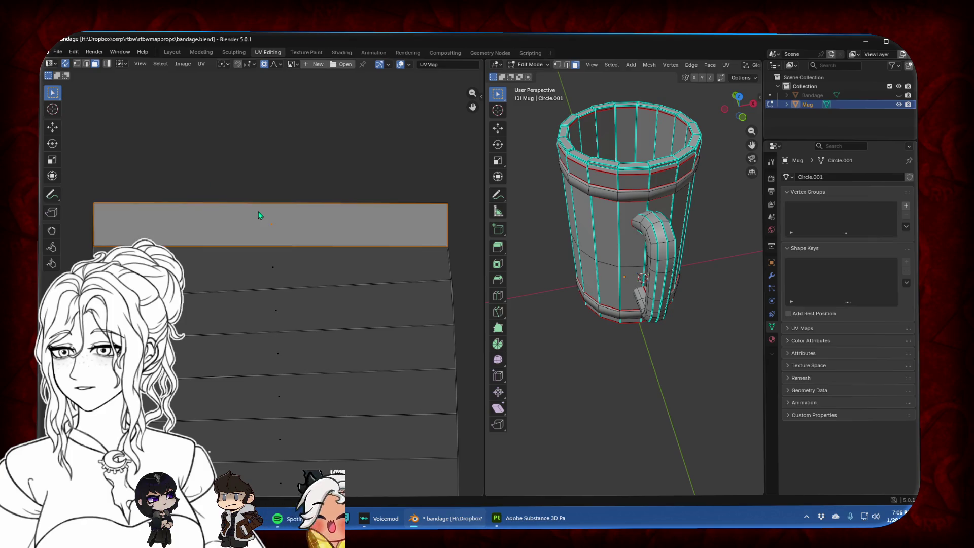
pyautogui.press('l')
pyautogui.press('u')
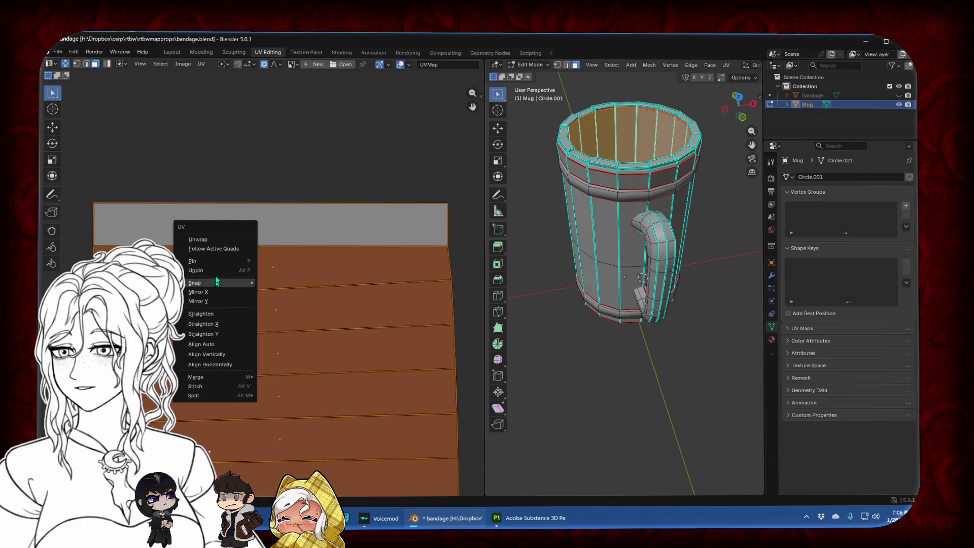
pyautogui.click(221, 249)
pyautogui.scroll(-7, 260, 240)
# Narrow the straightened strip along X, slide it into place and deselect it
pyautogui.press('s')
pyautogui.press('x')
pyautogui.press('g')
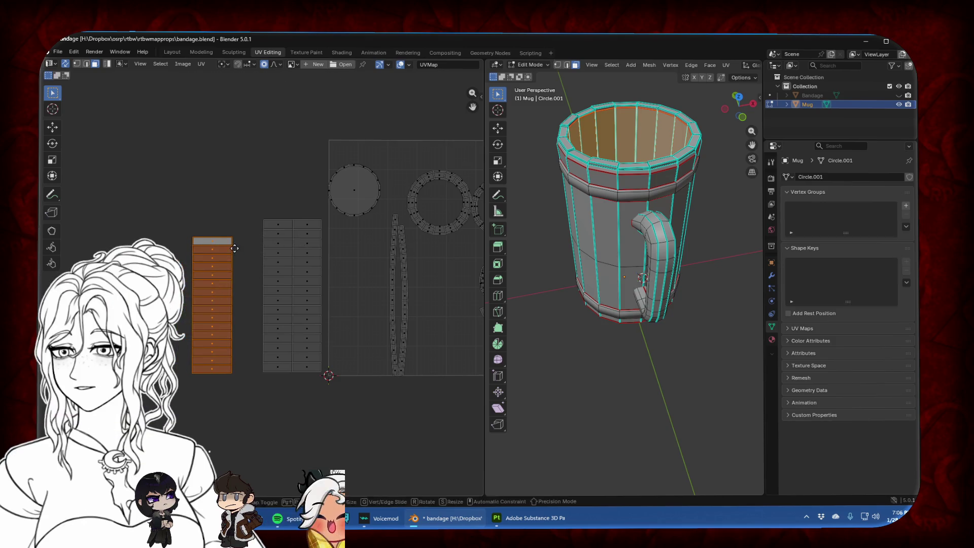
pyautogui.click(262, 252)
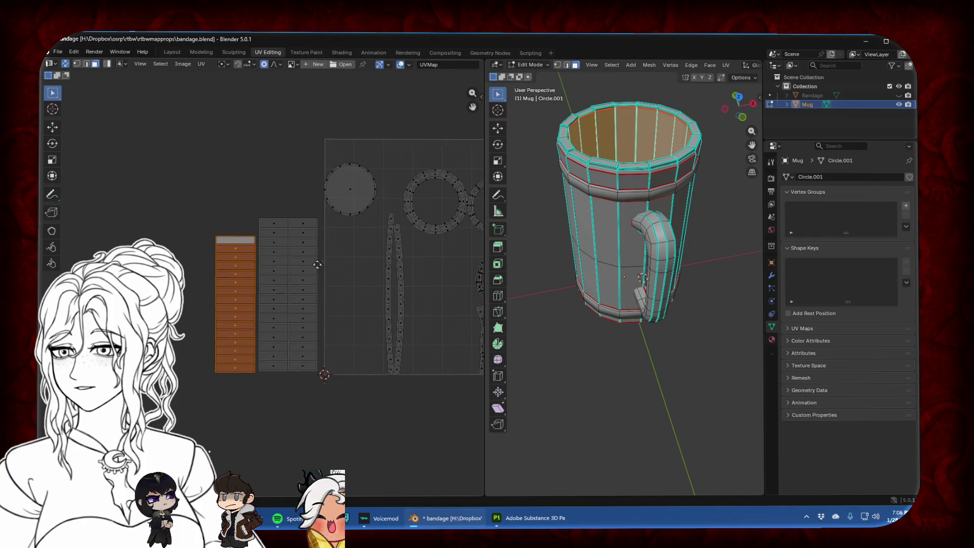
pyautogui.moveTo(306, 269); pyautogui.dragTo(212, 257, button='middle')
pyautogui.click(333, 384)
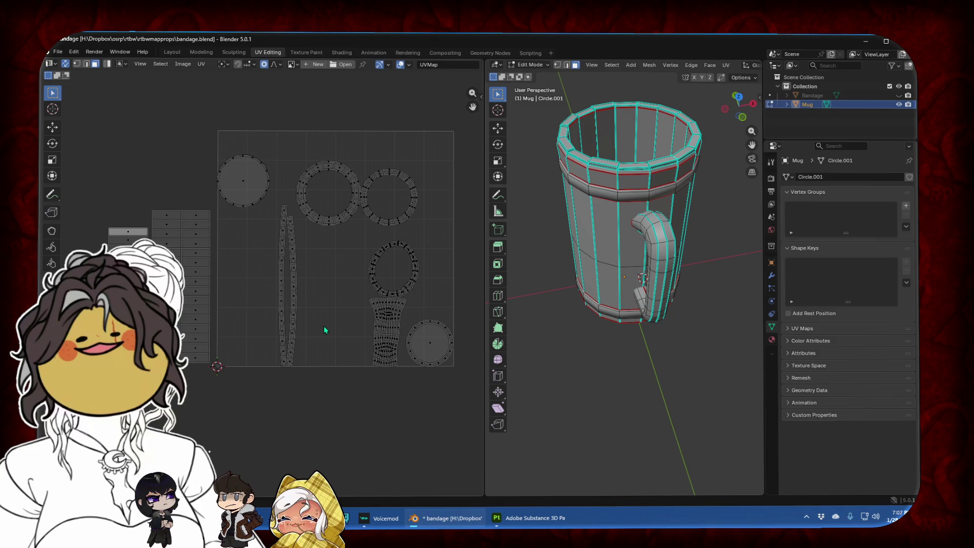
pyautogui.moveTo(308, 258); pyautogui.dragTo(327, 254, button='middle')
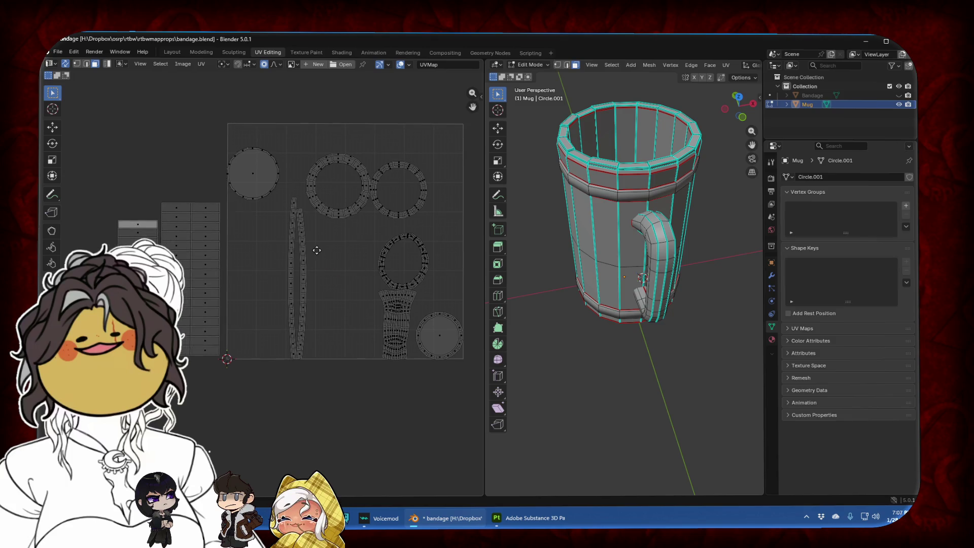
# In vertex mode, make the bottom-band strip face's left edge vertical with S X 0
pyautogui.scroll(3, 327, 254)
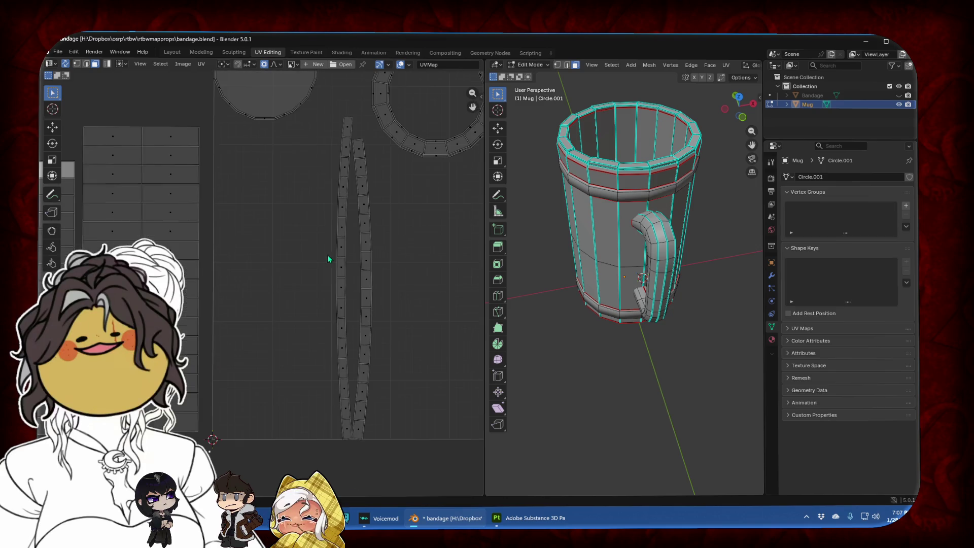
pyautogui.scroll(-2, 336, 209)
pyautogui.scroll(5, 265, 263)
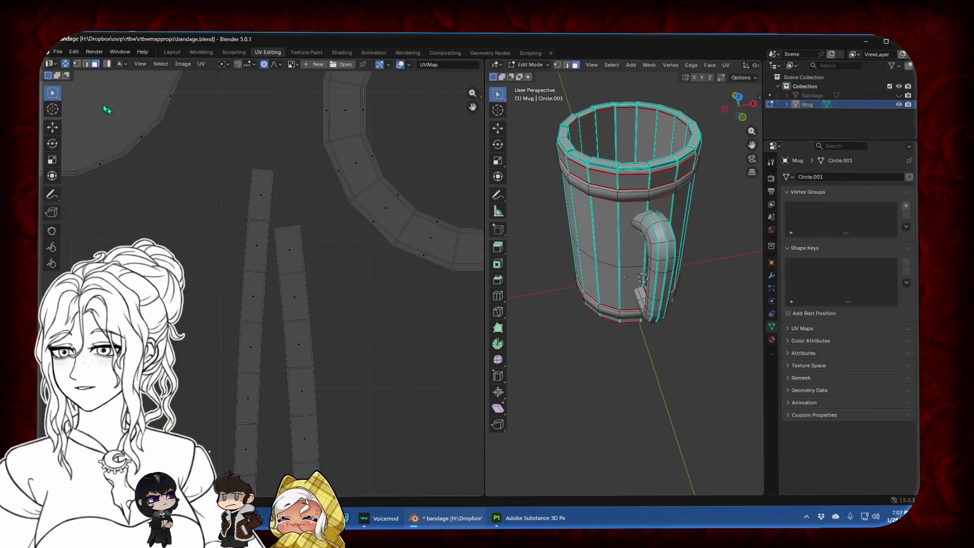
pyautogui.press('1')
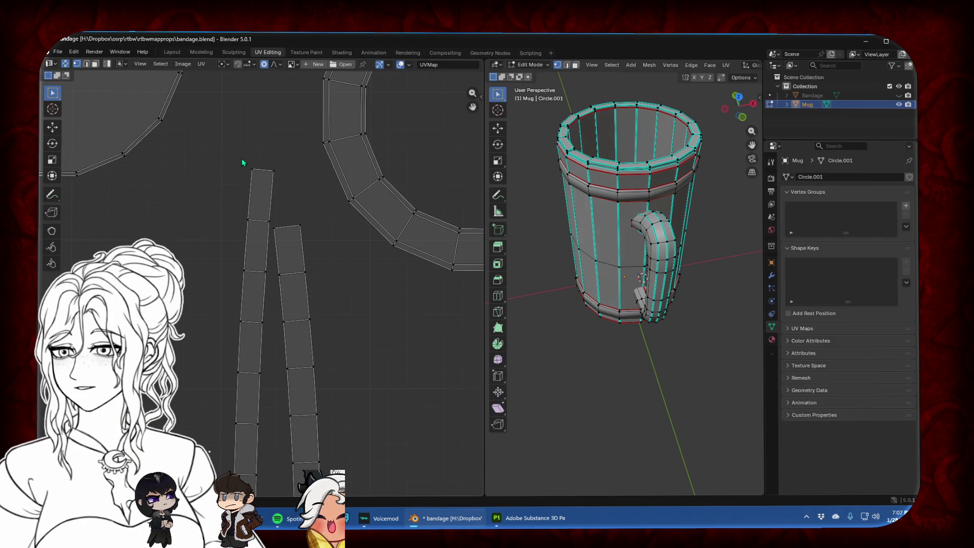
pyautogui.scroll(3, 243, 155)
pyautogui.moveTo(251, 149); pyautogui.dragTo(254, 256, button='middle')
pyautogui.moveTo(216, 133); pyautogui.dragTo(249, 281)
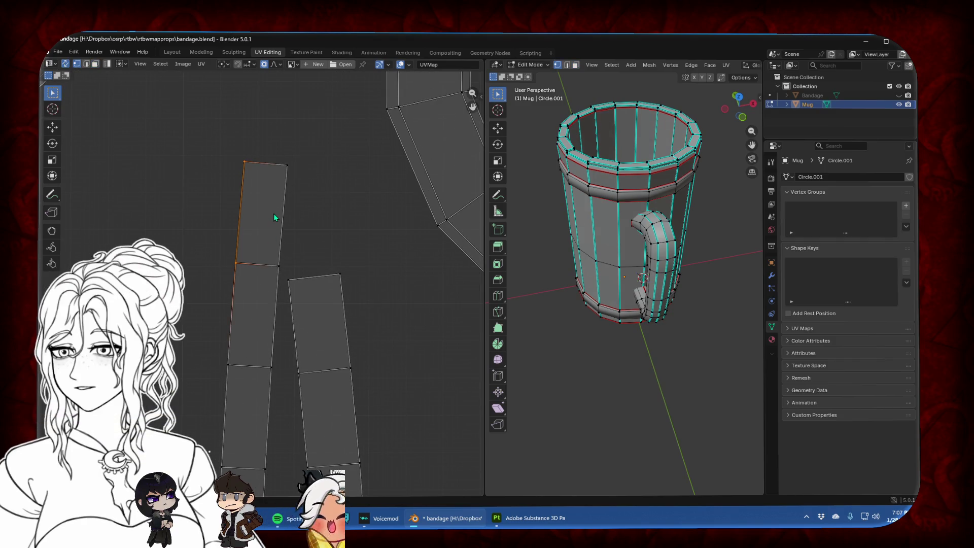
pyautogui.press('s')
pyautogui.press('x')
pyautogui.press('0')
pyautogui.press('Return')
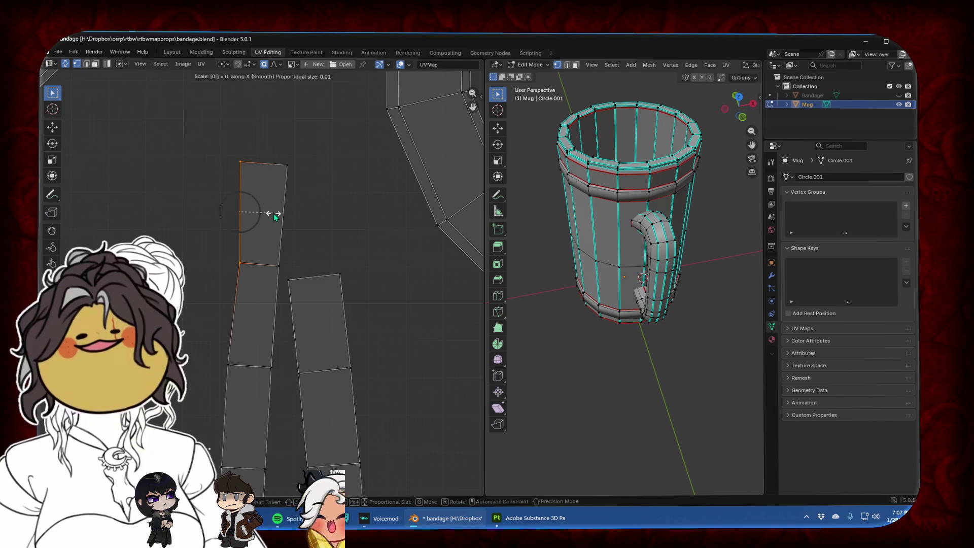
# Make the strip face's right edge vertical with S X 0
pyautogui.click(285, 270)
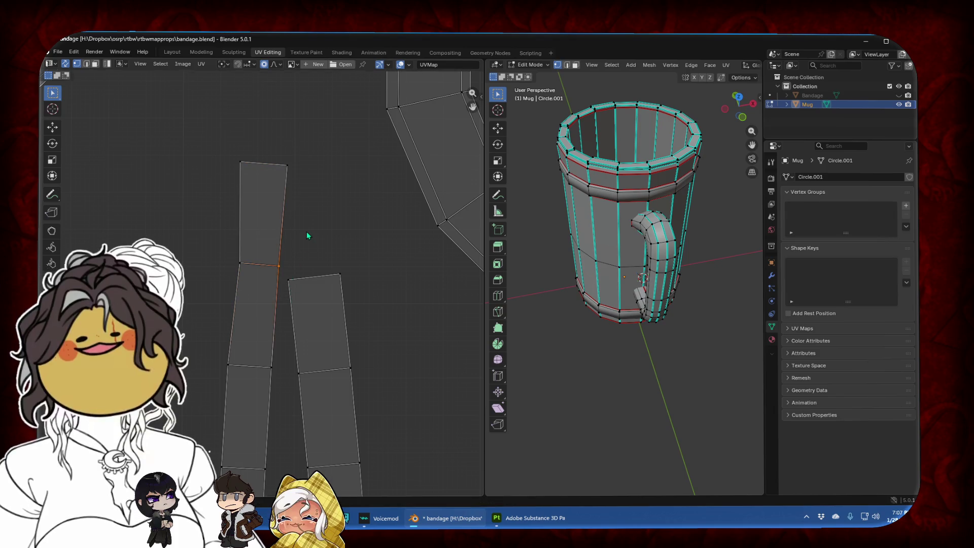
pyautogui.press('g')
pyautogui.rightClick(307, 232)
pyautogui.press('s')
pyautogui.press('x')
pyautogui.press('0')
pyautogui.press('Return')
# Flatten the strip face's top and bottom edges with S Y 0
pyautogui.click(262, 163)
pyautogui.press('s')
pyautogui.press('y')
pyautogui.press('0')
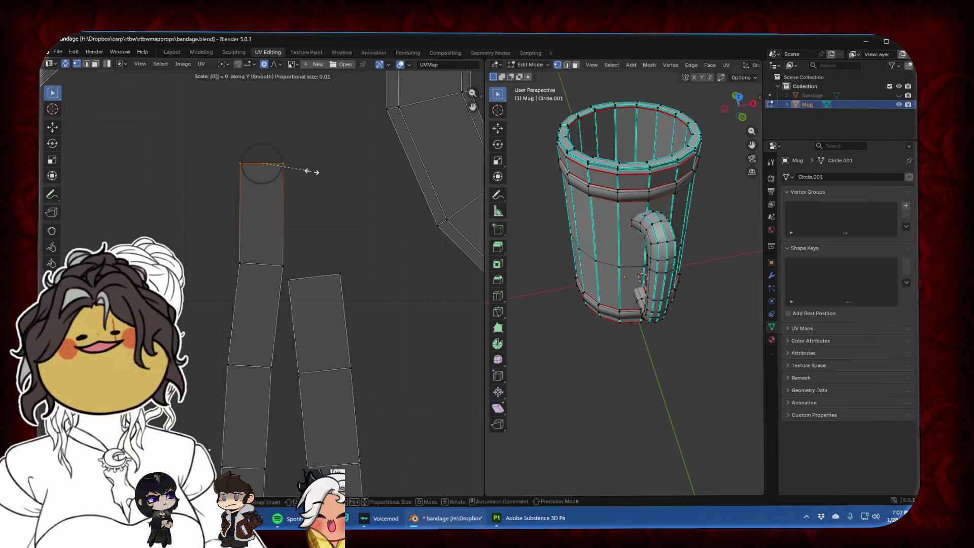
pyautogui.press('Return')
pyautogui.moveTo(223, 253); pyautogui.dragTo(297, 278)
pyautogui.press('s')
pyautogui.press('y')
pyautogui.press('0')
pyautogui.press('Return')
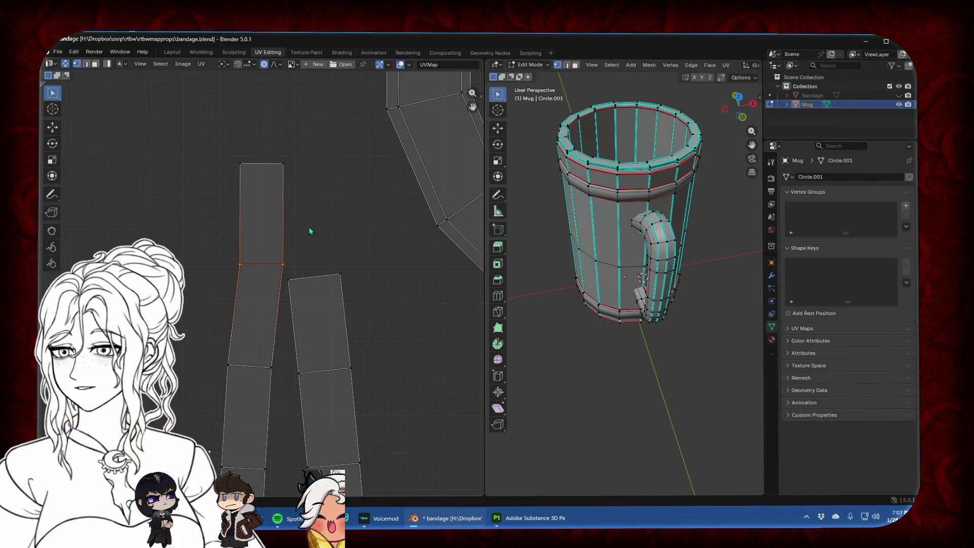
# Select the whole strip from the squared face and apply Follow Active Quads
pyautogui.click(95, 64)
pyautogui.click(266, 212)
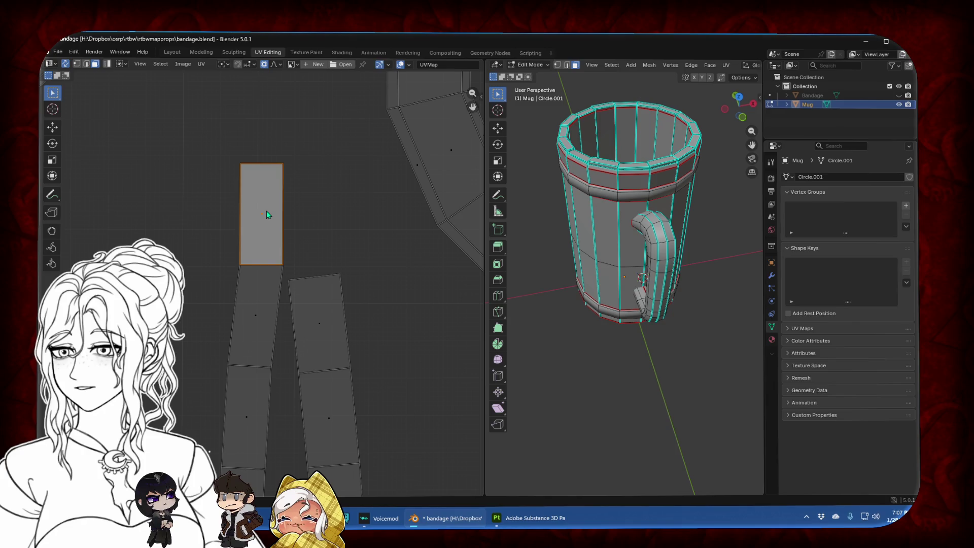
pyautogui.rightClick(266, 213)
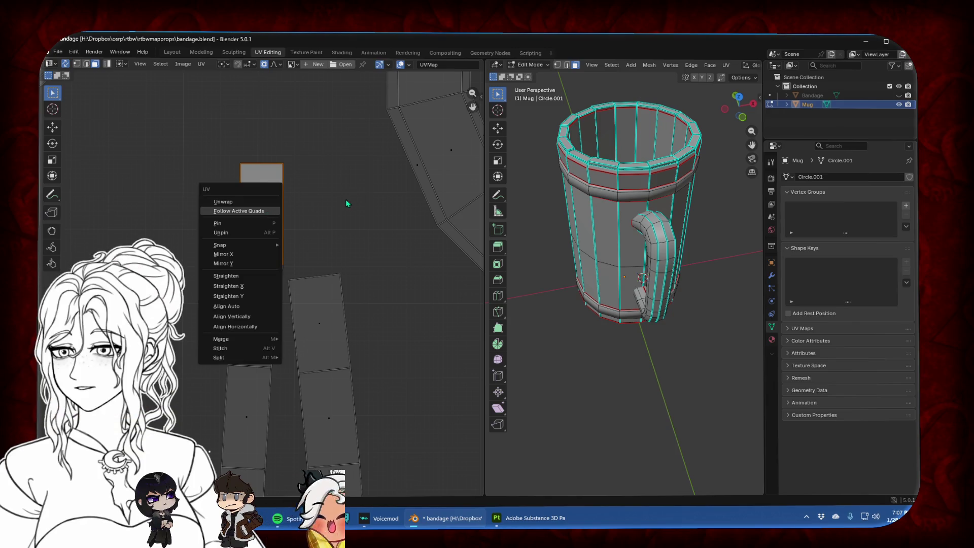
pyautogui.hotkey('ctrl', 'l')
pyautogui.rightClick(255, 237)
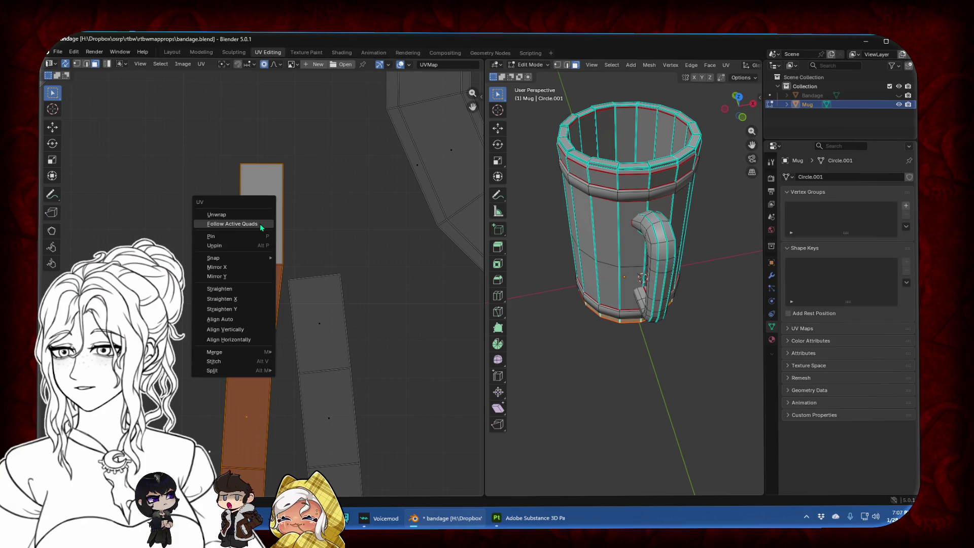
pyautogui.click(256, 229)
pyautogui.scroll(-2, 261, 227)
pyautogui.scroll(-8, 261, 228)
# Slide the previously straightened strip along X, then select a face on the rim strip in vertex mode
pyautogui.press('g')
pyautogui.press('x')
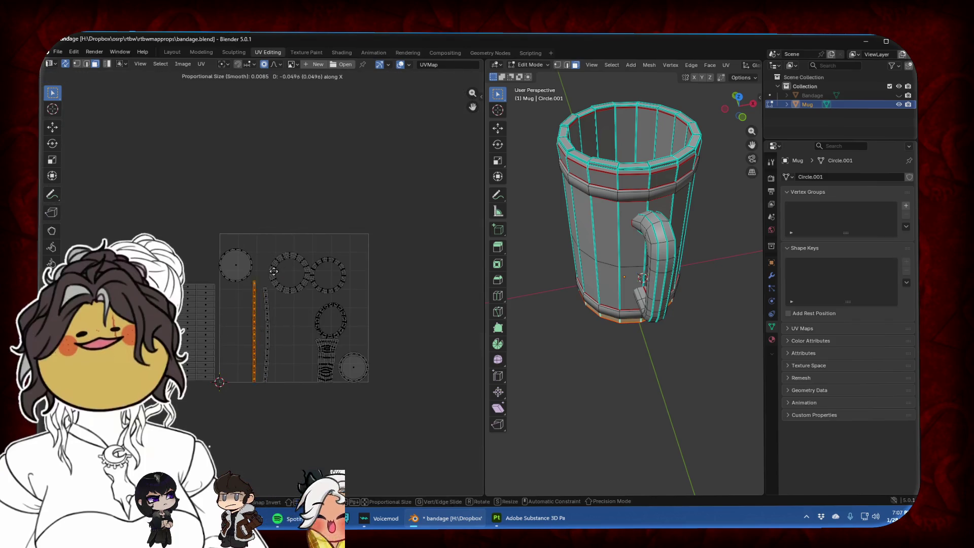
pyautogui.click(237, 299)
pyautogui.click(280, 312)
pyautogui.scroll(6, 279, 307)
pyautogui.press('1')
pyautogui.scroll(6, 375, 308)
pyautogui.moveTo(375, 309); pyautogui.dragTo(348, 291, button='middle')
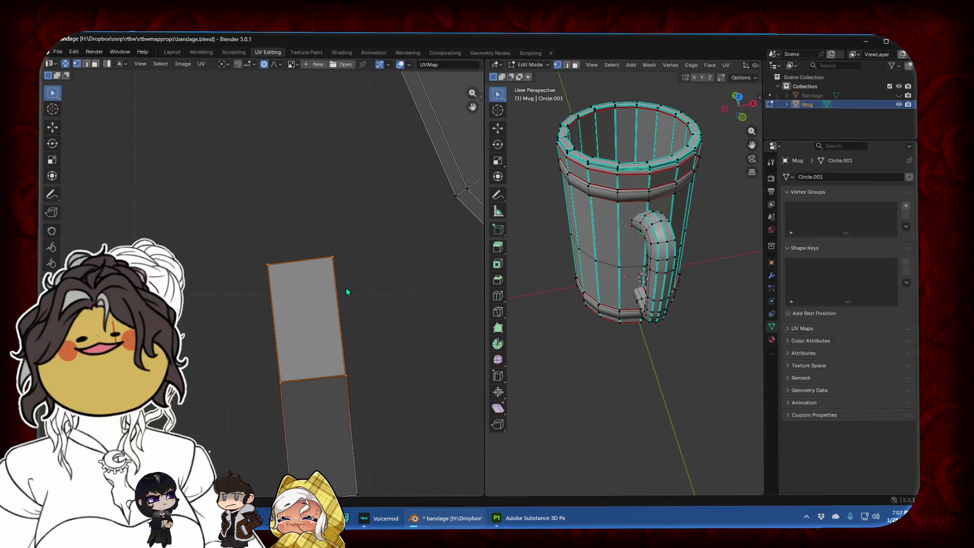
# Make the face's left UV edge vertical by scaling its vertices to 0 on X
pyautogui.moveTo(237, 257); pyautogui.dragTo(290, 383)
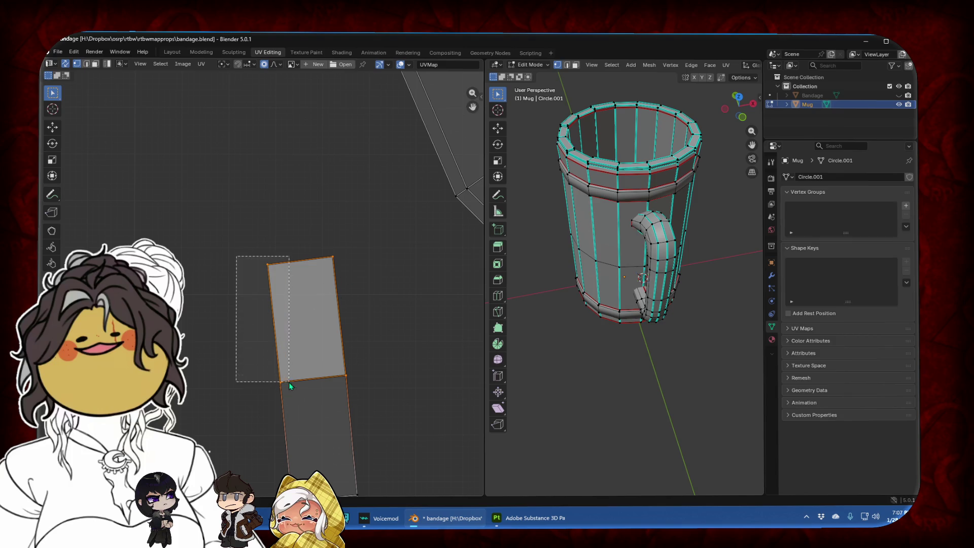
pyautogui.press('s')
pyautogui.press('y')
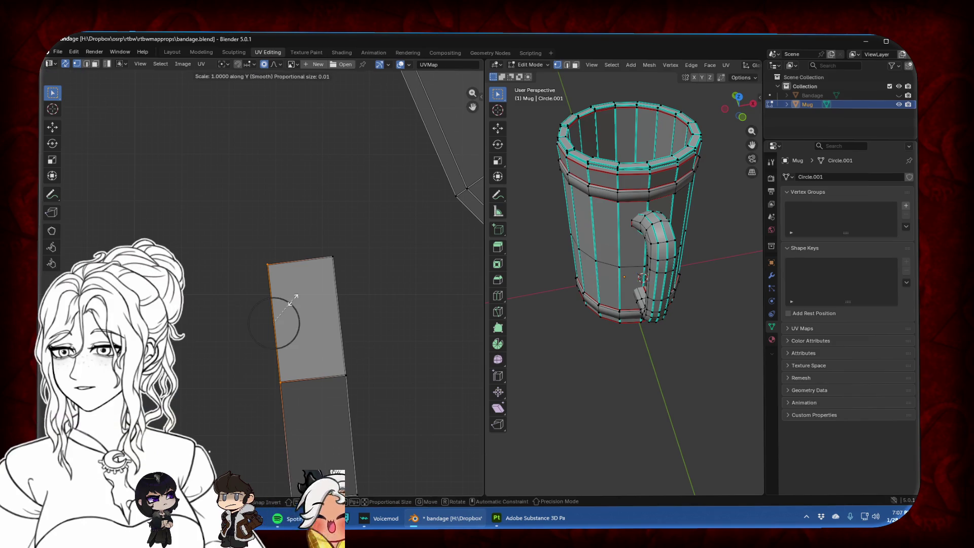
pyautogui.press('y')
pyautogui.press('x')
pyautogui.press('0')
pyautogui.press('Return')
# Flatten the face's top and middle UV edges to horizontal with S Y 0
pyautogui.moveTo(257, 234); pyautogui.dragTo(406, 289)
pyautogui.press('s')
pyautogui.press('y')
pyautogui.press('0')
pyautogui.press('Return')
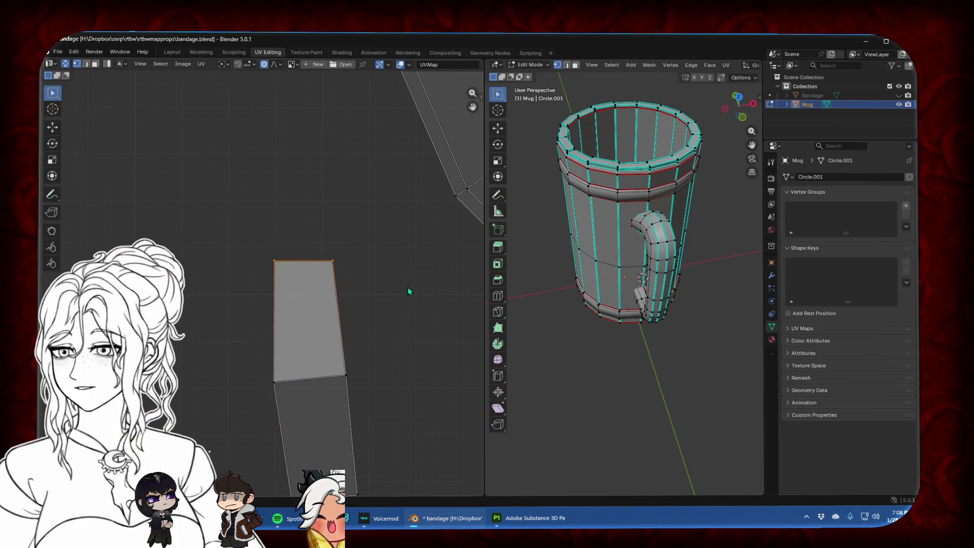
pyautogui.moveTo(239, 369); pyautogui.dragTo(410, 395)
pyautogui.press('s')
pyautogui.press('y')
pyautogui.press('0')
pyautogui.press('Return')
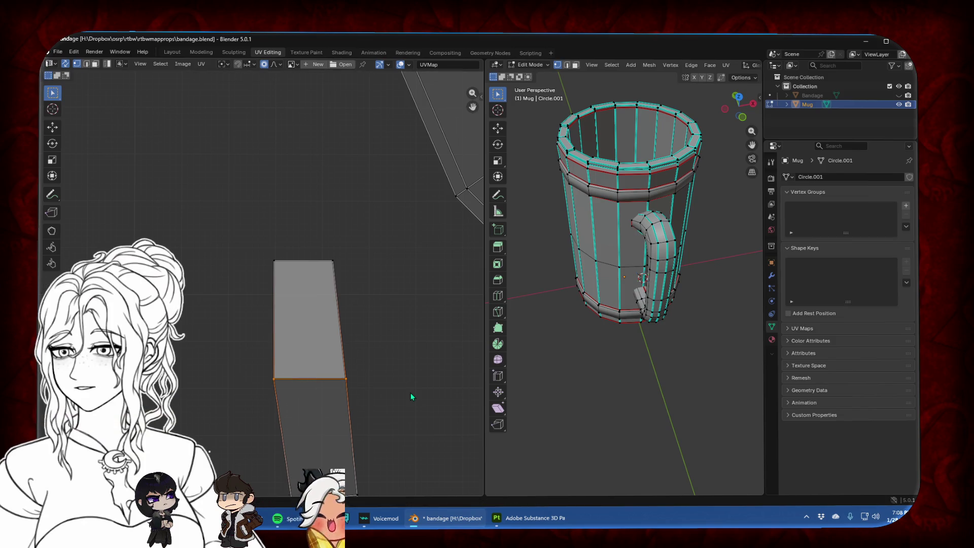
# Make the face's slanted right edge vertical with S X 0
pyautogui.moveTo(312, 243); pyautogui.dragTo(377, 408)
pyautogui.press('s')
pyautogui.press('x')
pyautogui.press('0')
pyautogui.press('Return')
# Select the squared face and apply Follow Active Quads to straighten the rim strip
pyautogui.click(94, 64)
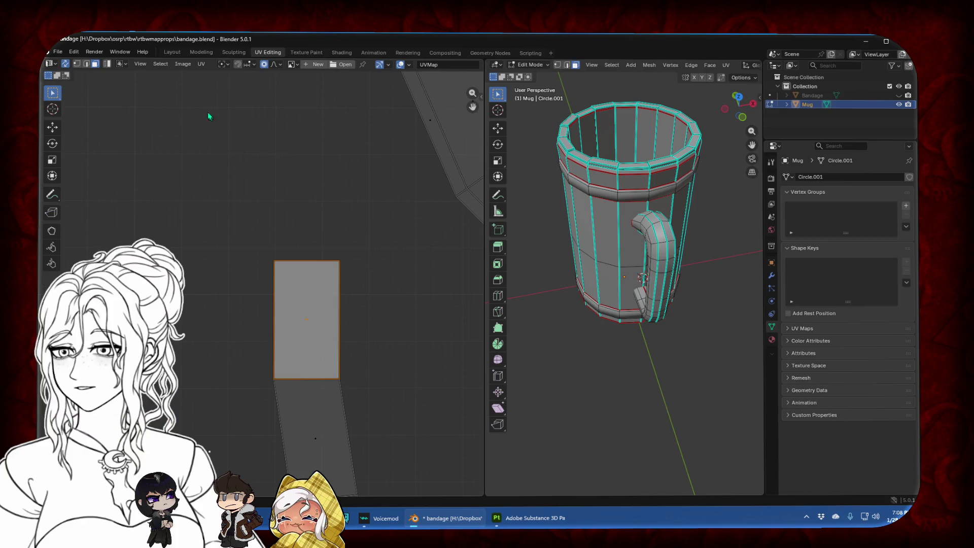
pyautogui.click(342, 413)
pyautogui.rightClick(306, 305)
pyautogui.click(306, 303)
pyautogui.scroll(-3, 304, 316)
pyautogui.scroll(-2, 279, 314)
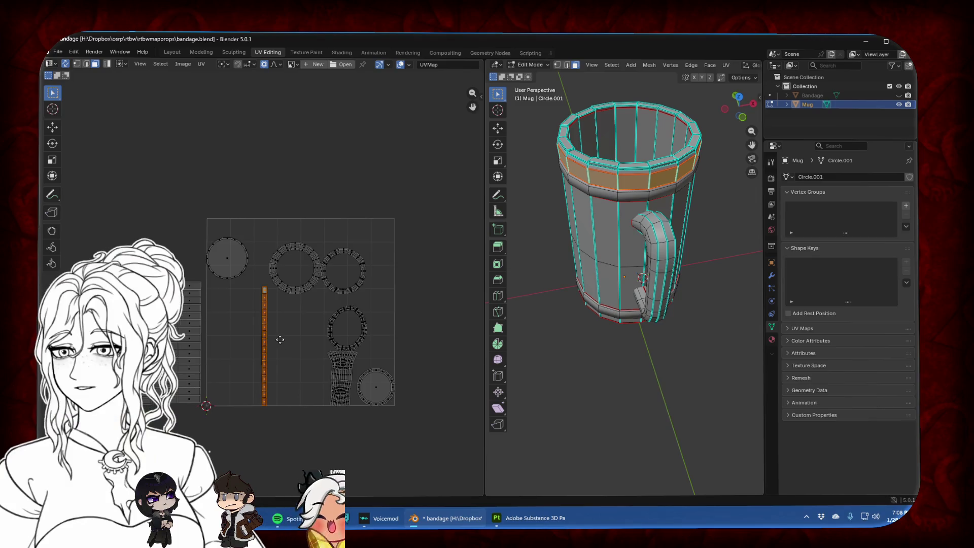
# Drop the rim strip beside the other islands and shift the handle island left along X
pyautogui.scroll(2, 408, 316)
pyautogui.click(255, 314)
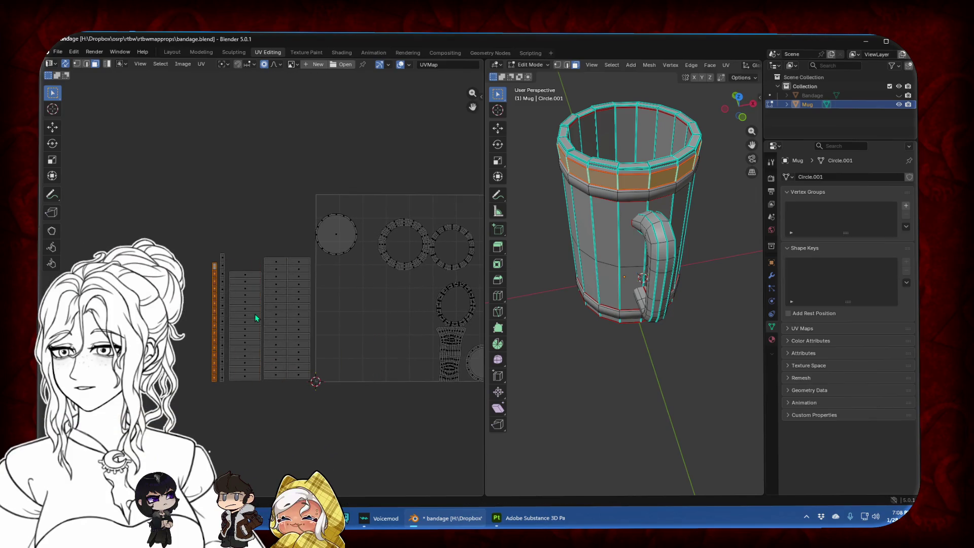
pyautogui.click(377, 322)
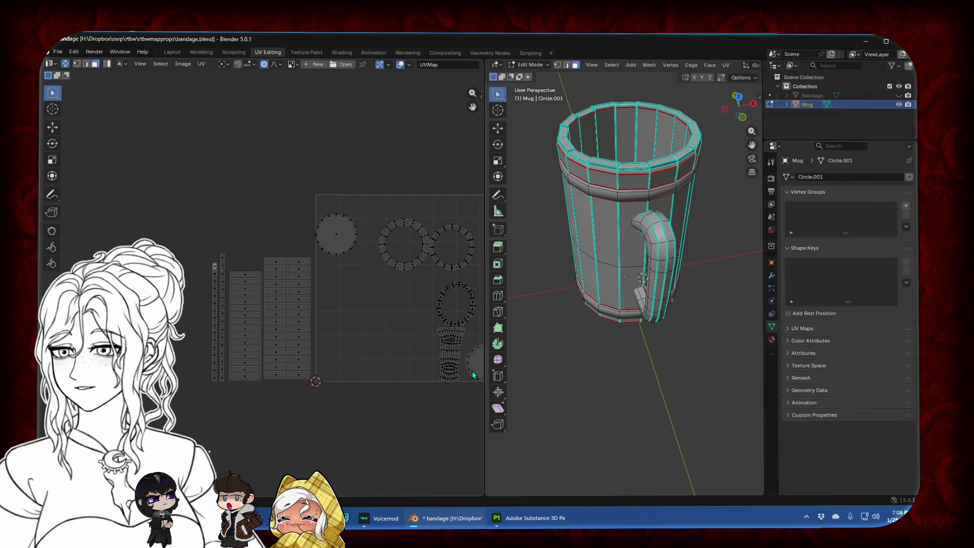
pyautogui.click(446, 365)
pyautogui.press('g')
pyautogui.press('x')
pyautogui.click(350, 345)
pyautogui.scroll(4, 398, 351)
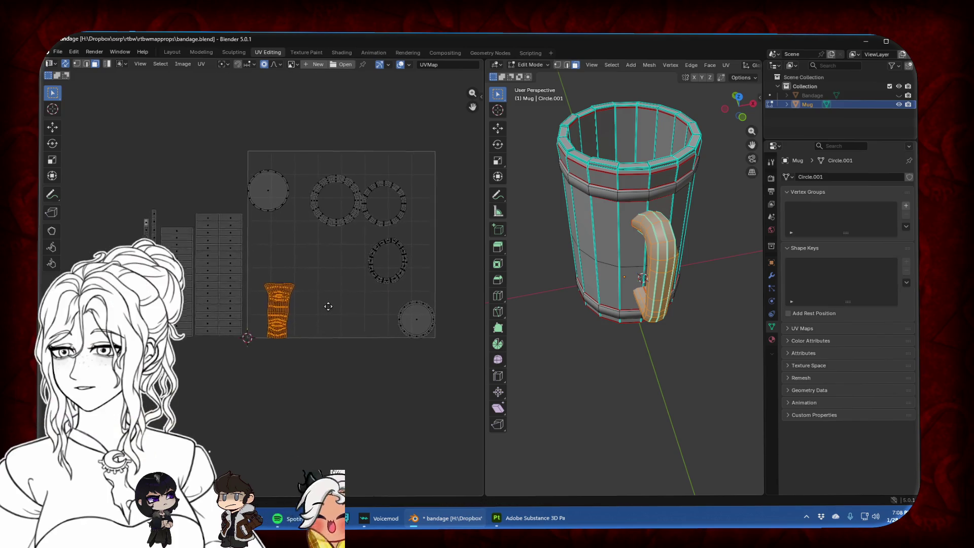
pyautogui.scroll(2, 317, 299)
pyautogui.click(394, 301)
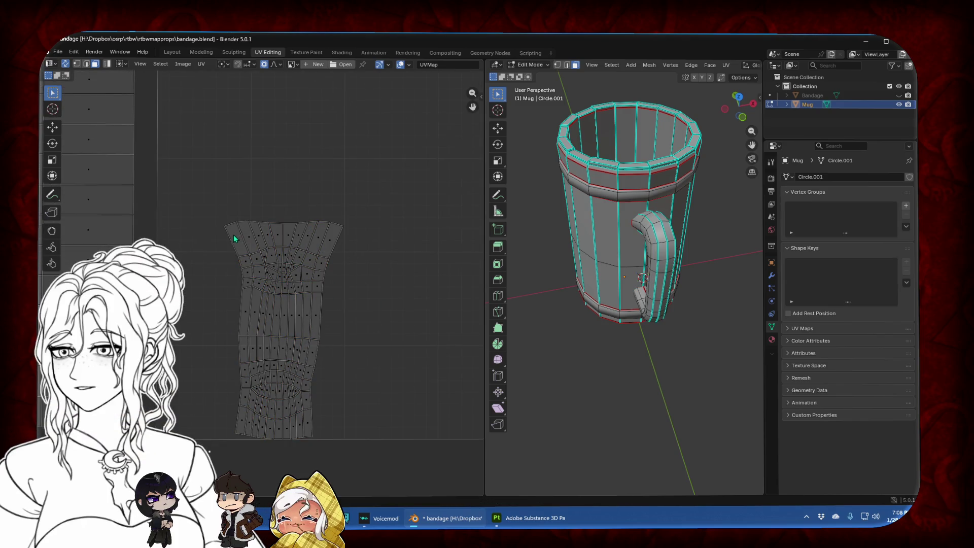
# Line up the corner face's left UV vertices vertically with S X 0
pyautogui.click(77, 64)
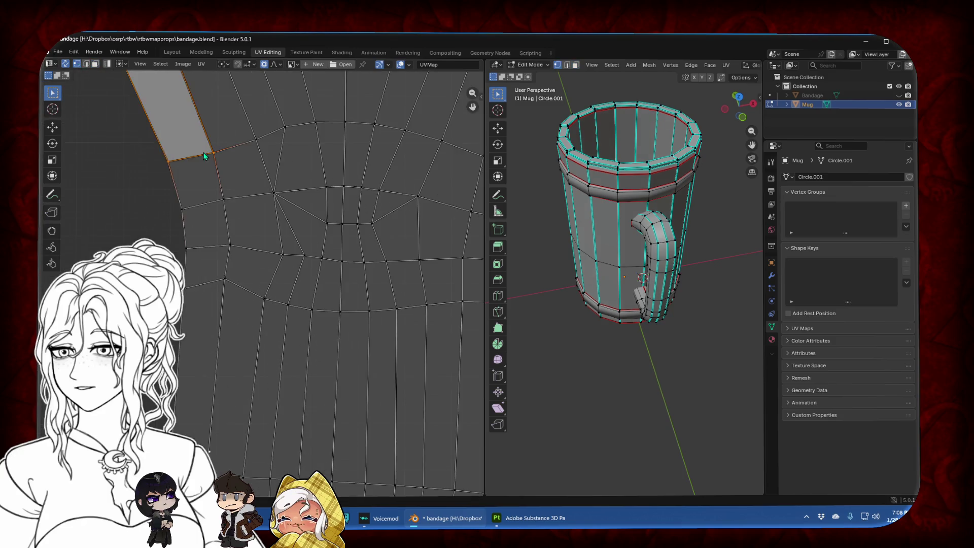
pyautogui.scroll(9, 223, 231)
pyautogui.scroll(-2, 223, 231)
pyautogui.moveTo(207, 190)
pyautogui.mouseDown()
pyautogui.moveTo(243, 316)
pyautogui.moveTo(284, 342)
pyautogui.mouseUp()
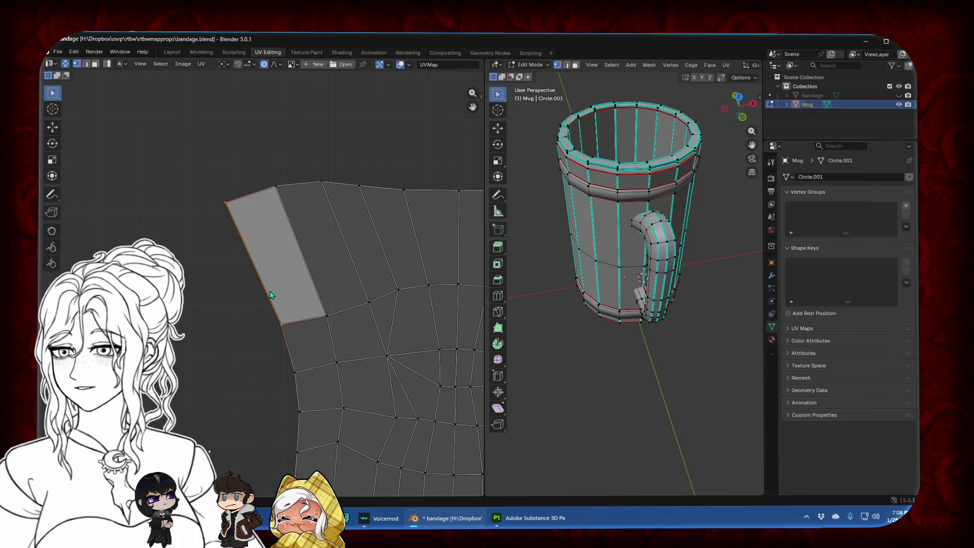
pyautogui.press('s')
pyautogui.press('x')
pyautogui.press('0')
pyautogui.press('Return')
# Flatten the face's bottom edge horizontally with S Y 0, after undoing a mistaken flatten
pyautogui.moveTo(235, 193); pyautogui.dragTo(305, 230)
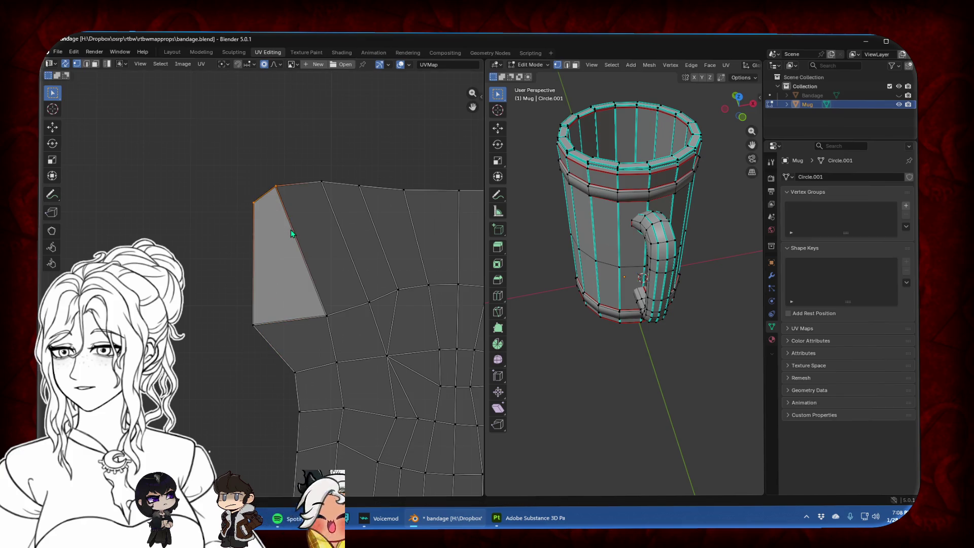
pyautogui.keyDown('shift'); pyautogui.moveTo(235, 299); pyautogui.dragTo(340, 339); pyautogui.keyUp('shift')
pyautogui.press('s')
pyautogui.press('y')
pyautogui.press('0')
pyautogui.press('Return')
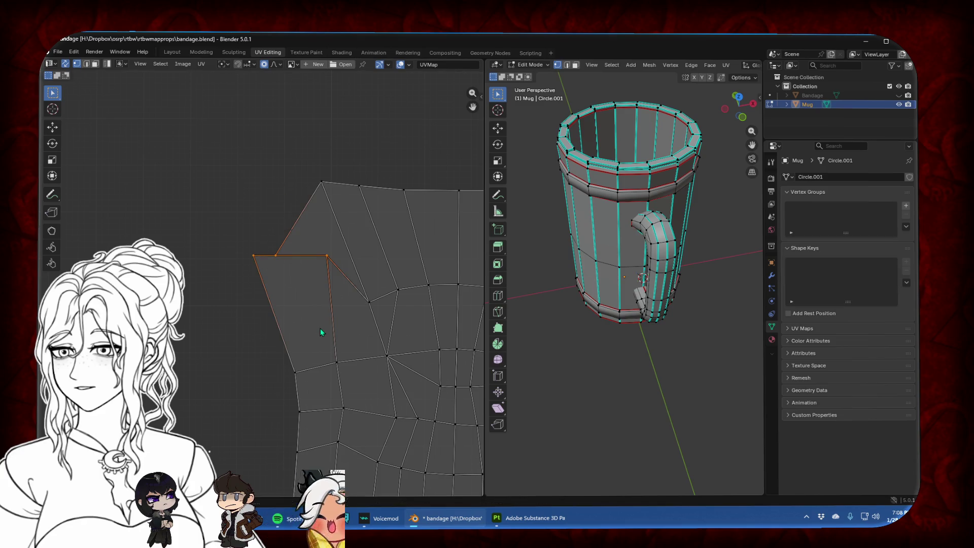
pyautogui.hotkey('ctrl', 'z')
pyautogui.moveTo(236, 297); pyautogui.dragTo(342, 343)
pyautogui.press('s')
pyautogui.press('y')
pyautogui.press('0')
pyautogui.press('Return')
# Make the face's top edge horizontal with S Y 0
pyautogui.moveTo(232, 157); pyautogui.dragTo(299, 221)
pyautogui.press('s')
pyautogui.press('y')
pyautogui.press('0')
pyautogui.press('Return')
# Straighten the slanted right edge vertically, then select the now-rectangular face
pyautogui.moveTo(269, 177); pyautogui.dragTo(288, 325)
pyautogui.press('s')
pyautogui.press('x')
pyautogui.press('0')
pyautogui.press('Return')
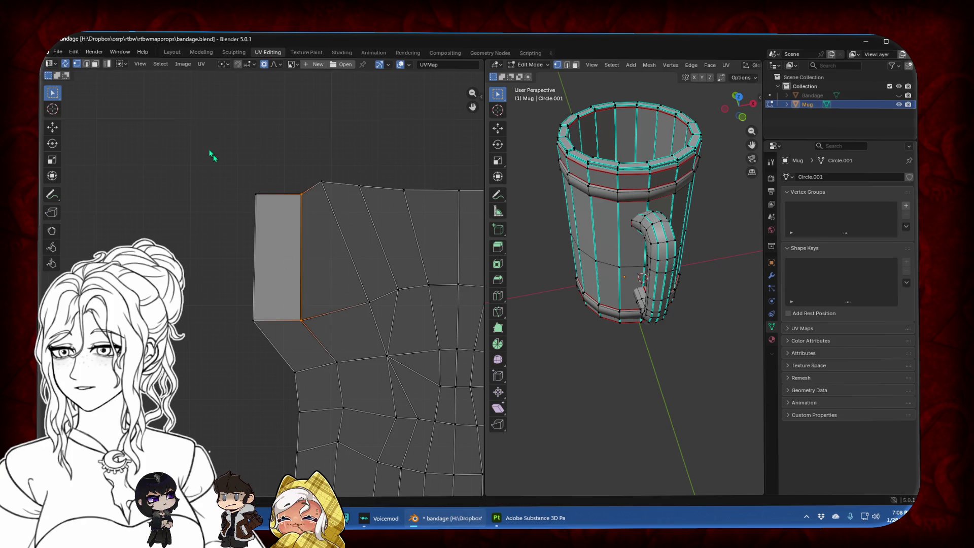
pyautogui.click(95, 63)
pyautogui.click(291, 252)
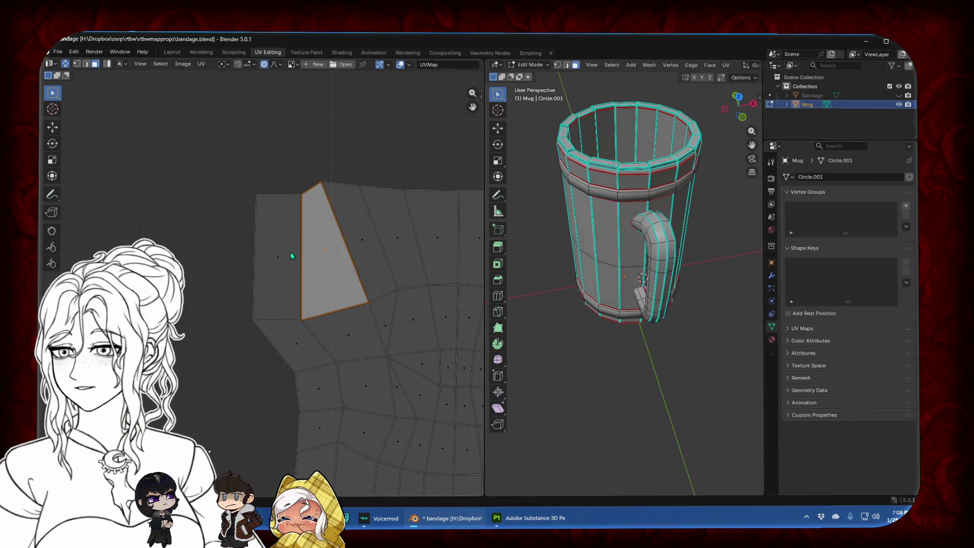
# Apply Follow Active Quads to the whole handle island and slide it left along X
pyautogui.press('a')
pyautogui.press('u')
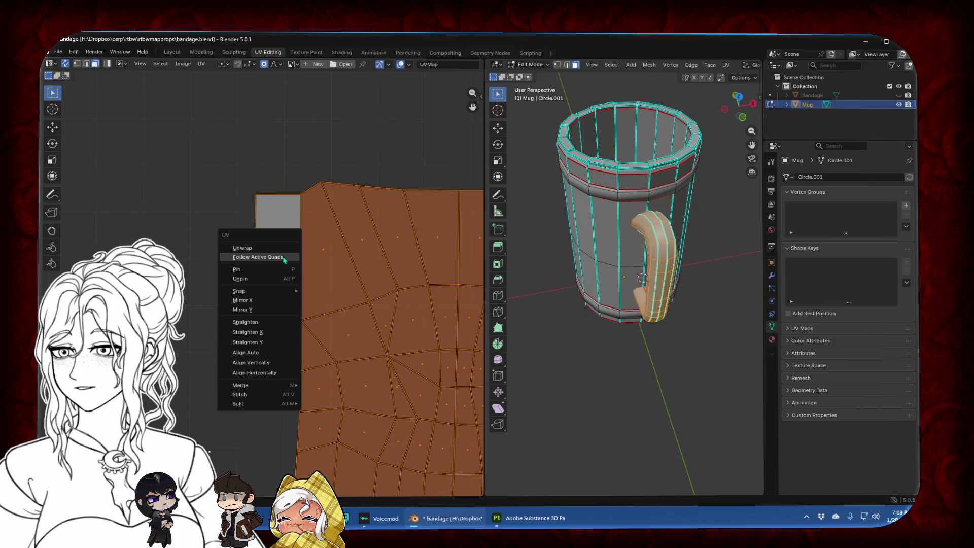
pyautogui.click(284, 259)
pyautogui.scroll(-5, 323, 304)
pyautogui.press('g')
pyautogui.press('x')
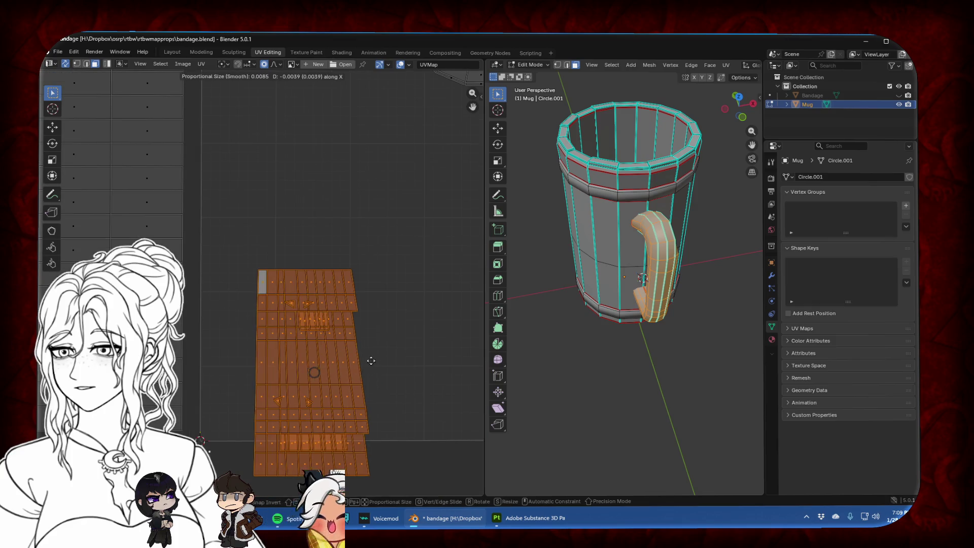
pyautogui.click(358, 348)
pyautogui.scroll(4, 357, 349)
pyautogui.scroll(2, 352, 366)
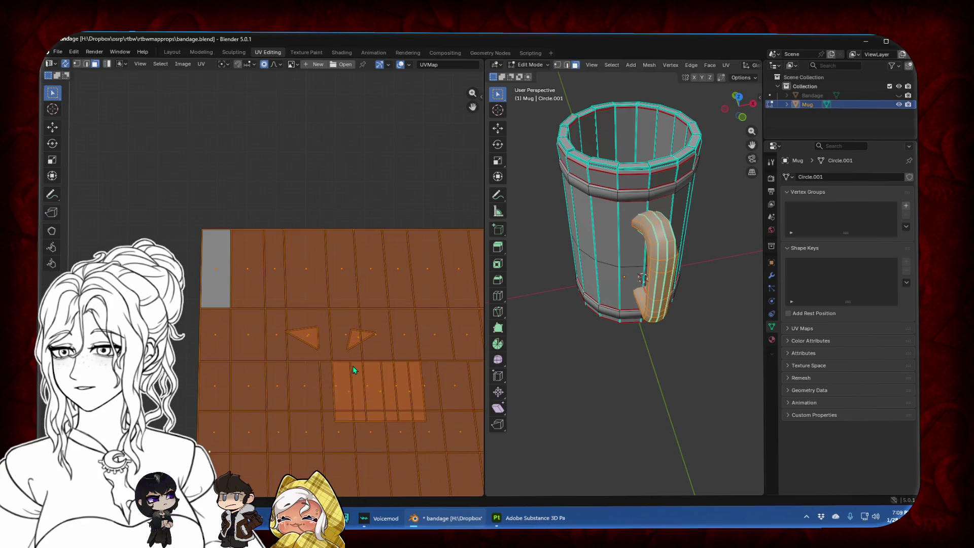
# Make the tall column face active and select three faces in the lower strip
pyautogui.click(318, 166)
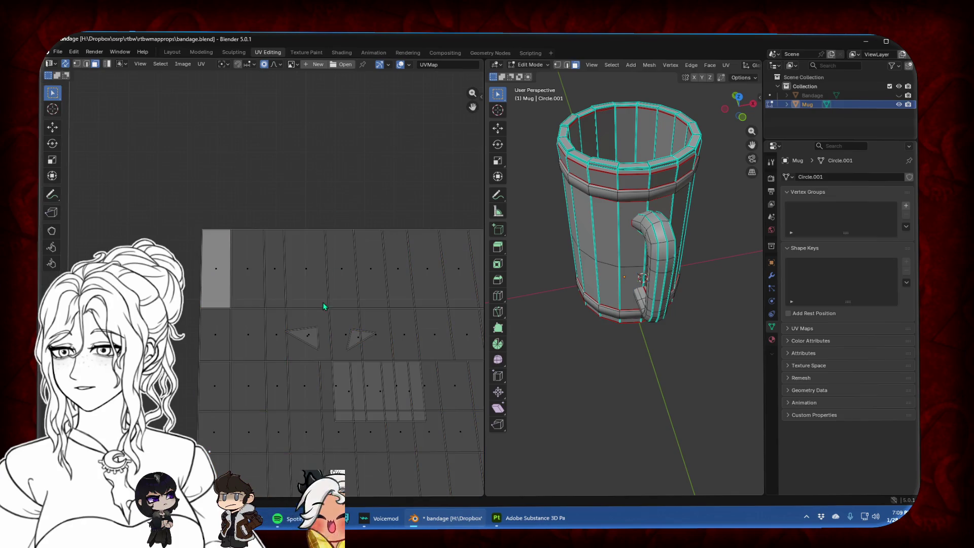
pyautogui.hotkey('ctrl', 'i')
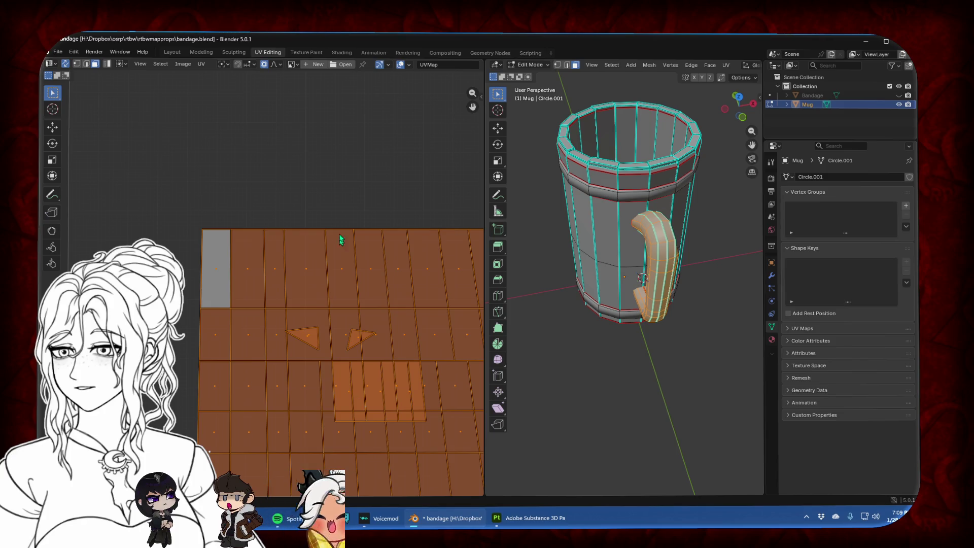
pyautogui.hotkey('ctrl', 'i')
pyautogui.keyDown('shift'); pyautogui.click(342, 248); pyautogui.keyUp('shift')
pyautogui.hotkey('ctrl', 'i')
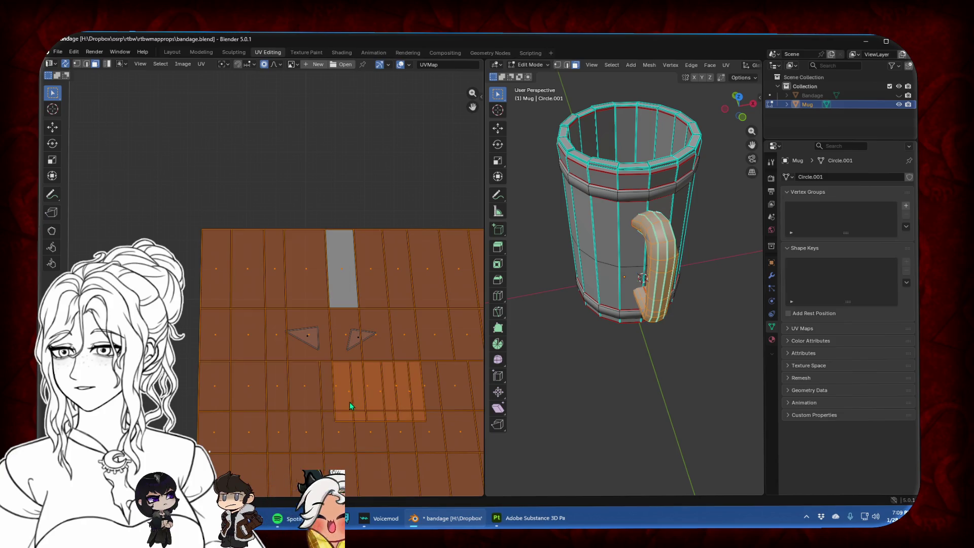
pyautogui.click(349, 402)
pyautogui.keyDown('shift'); pyautogui.click(380, 395); pyautogui.keyUp('shift')
pyautogui.keyDown('shift'); pyautogui.click(406, 399); pyautogui.keyUp('shift')
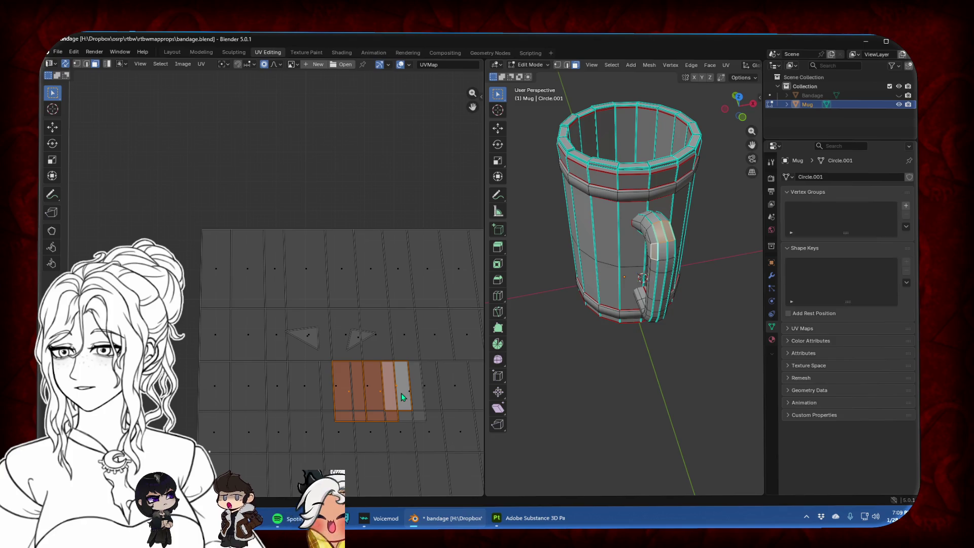
# Try moving a lower strip up and right, then undo back to the straightened grid layout
pyautogui.press('g')
pyautogui.press('Escape')
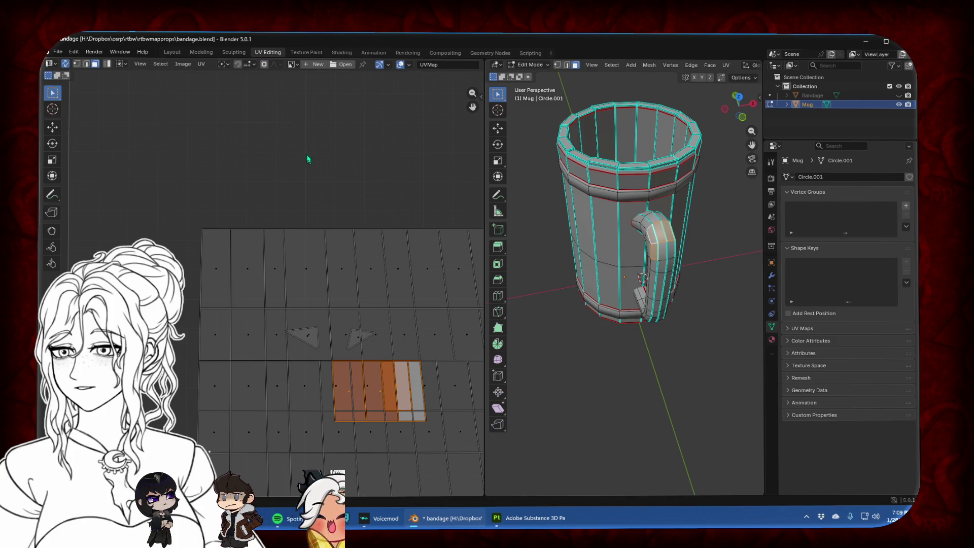
pyautogui.press('g')
pyautogui.click(462, 315)
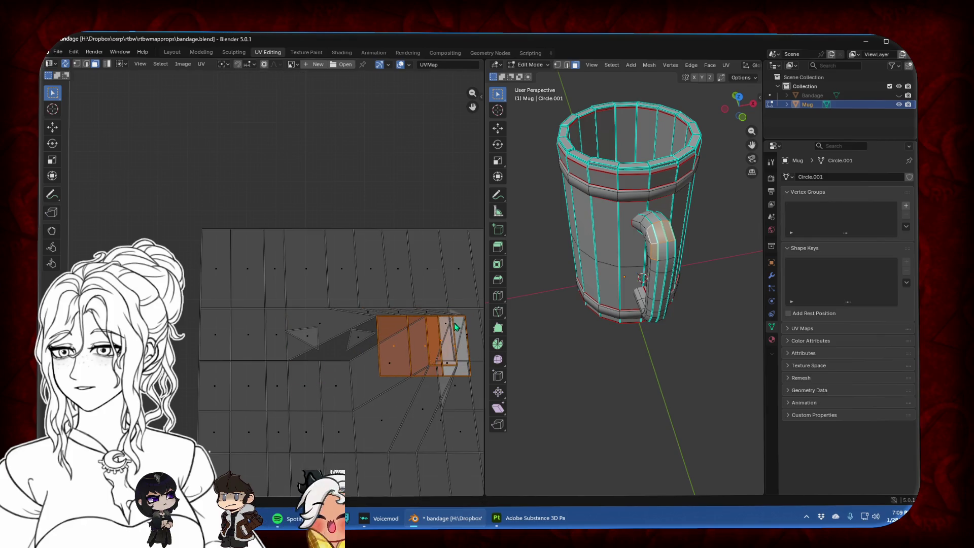
pyautogui.hotkey('ctrl', 'z')
pyautogui.click(341, 402)
pyautogui.press('g')
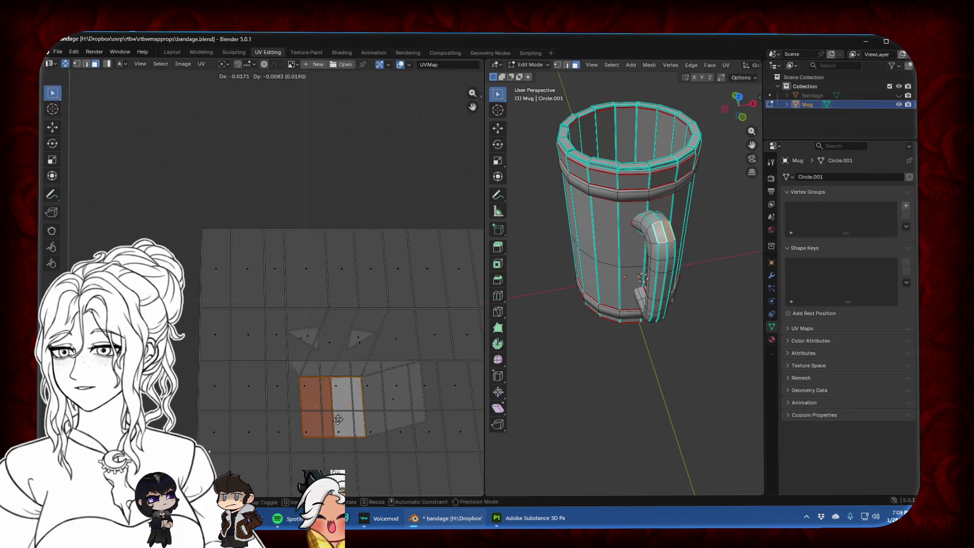
pyautogui.click(380, 348)
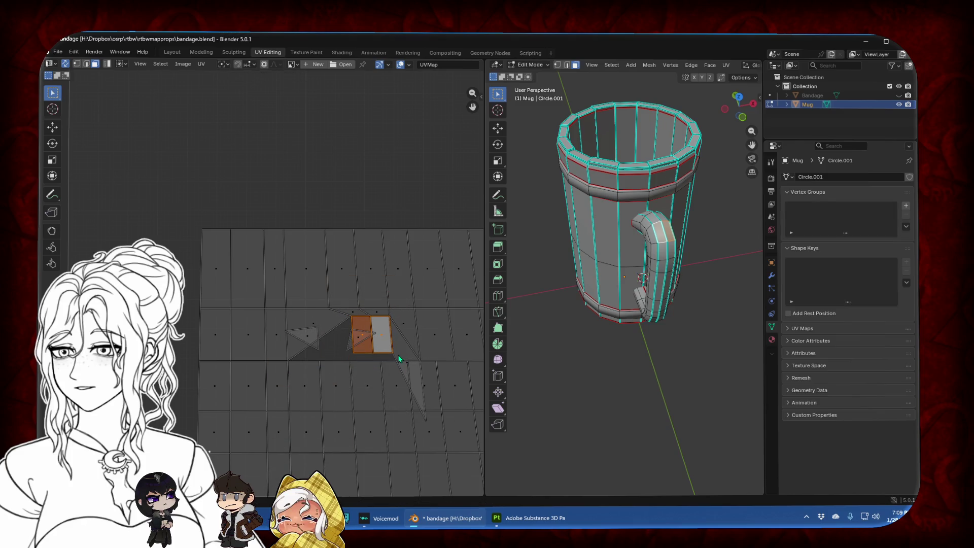
pyautogui.hotkey('ctrl', 'z')
pyautogui.hotkey('ctrl', 'z')
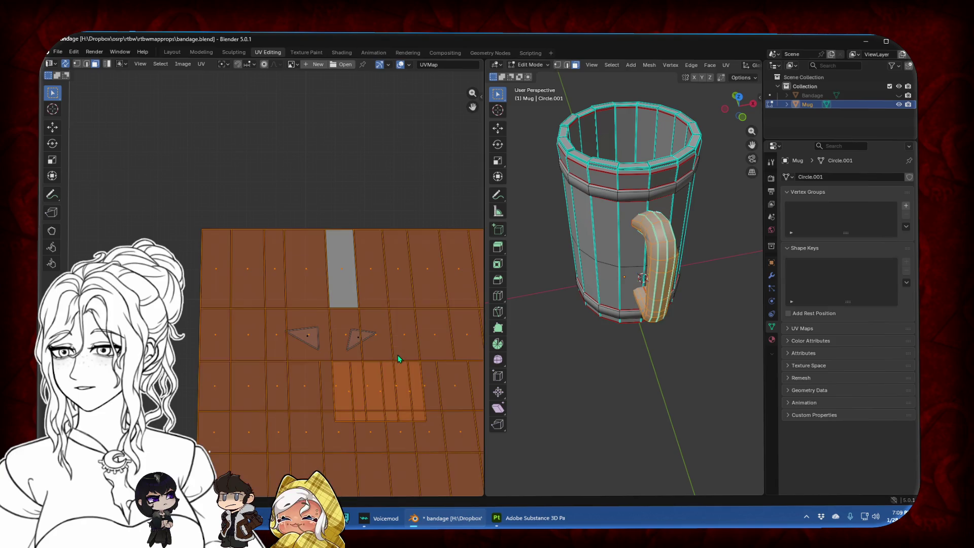
pyautogui.hotkey('ctrl', 'z')
pyautogui.hotkey('ctrl', 'z')
pyautogui.hotkey('ctrl', 'z')
pyautogui.hotkey('ctrl', 'z')
pyautogui.hotkey('ctrl', 'z')
pyautogui.hotkey('ctrl', 'z')
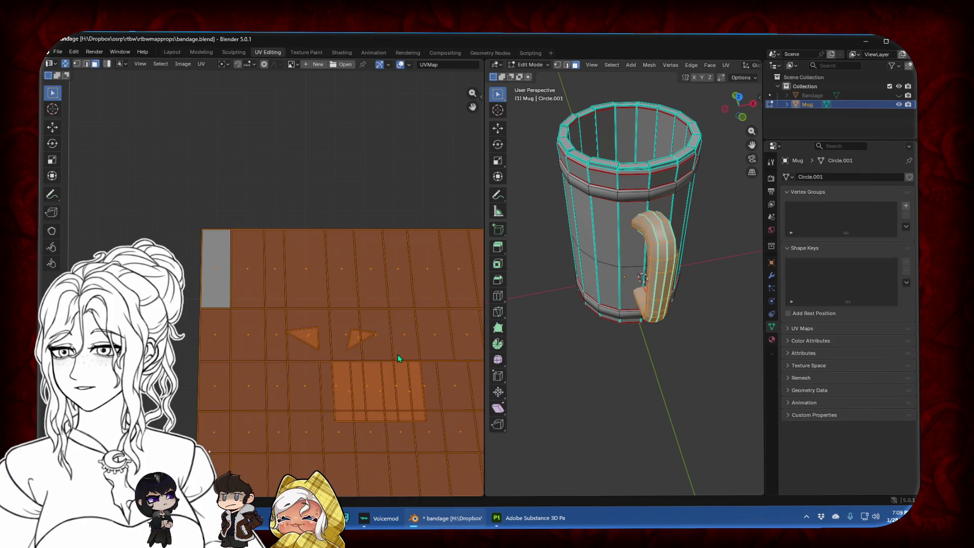
pyautogui.hotkey('ctrl', 'z')
pyautogui.hotkey('ctrl', 'z')
# Select the top strip of faces on the handle's UV island, then try straightening it and undo
pyautogui.scroll(-5, 398, 355)
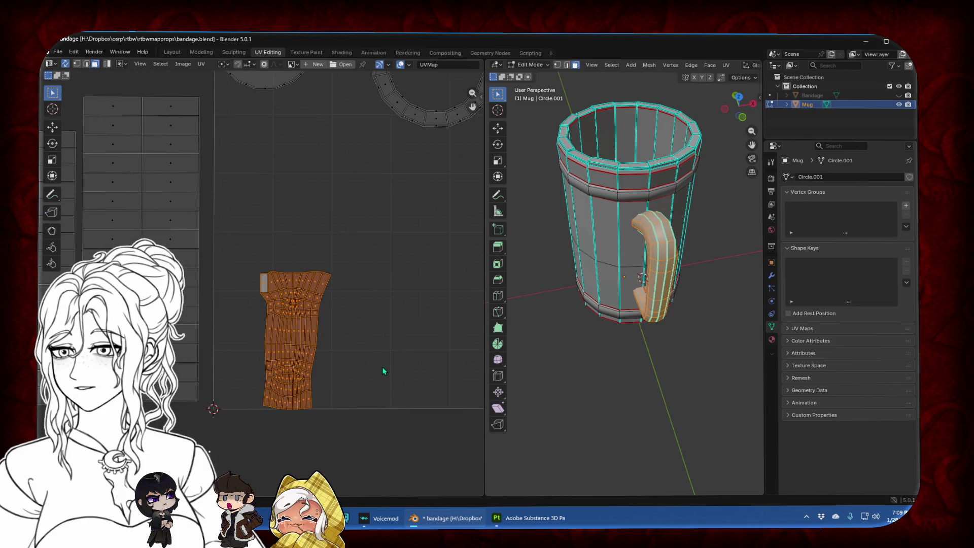
pyautogui.scroll(4, 359, 326)
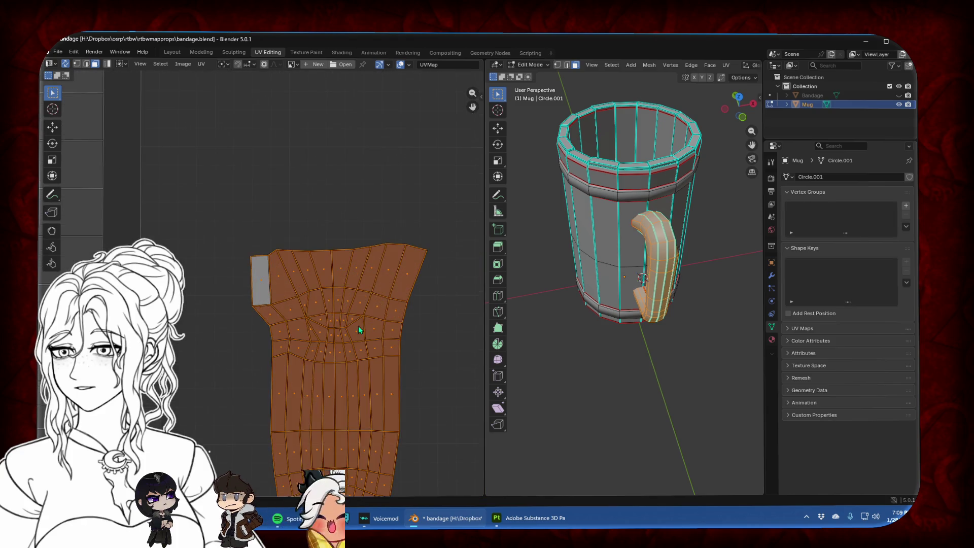
pyautogui.scroll(3, 258, 295)
pyautogui.scroll(2, 199, 296)
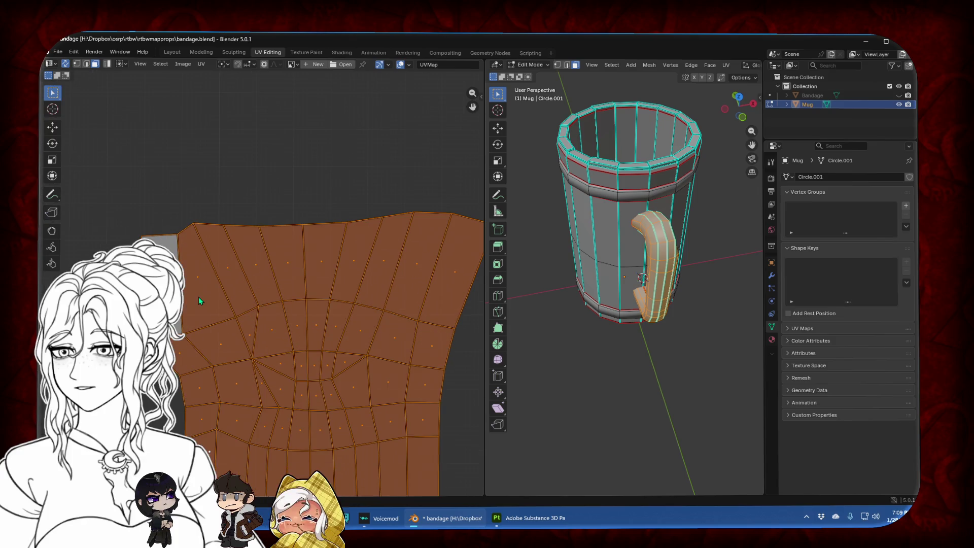
pyautogui.click(204, 308)
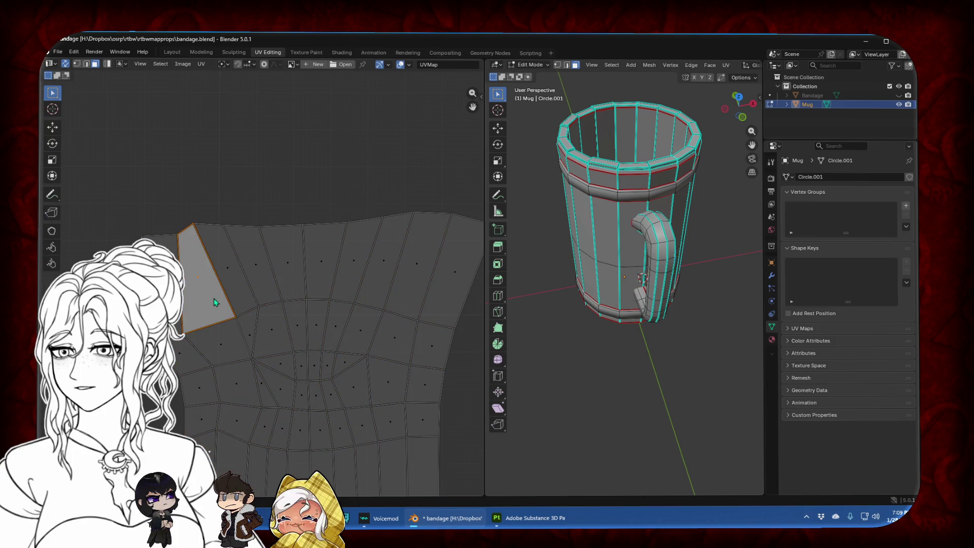
pyautogui.keyDown('shift'); pyautogui.click(226, 279); pyautogui.keyUp('shift')
pyautogui.keyDown('shift'); pyautogui.click(265, 282); pyautogui.keyUp('shift')
pyautogui.keyDown('shift'); pyautogui.click(289, 282); pyautogui.keyUp('shift')
pyautogui.keyDown('shift'); pyautogui.click(323, 283); pyautogui.keyUp('shift')
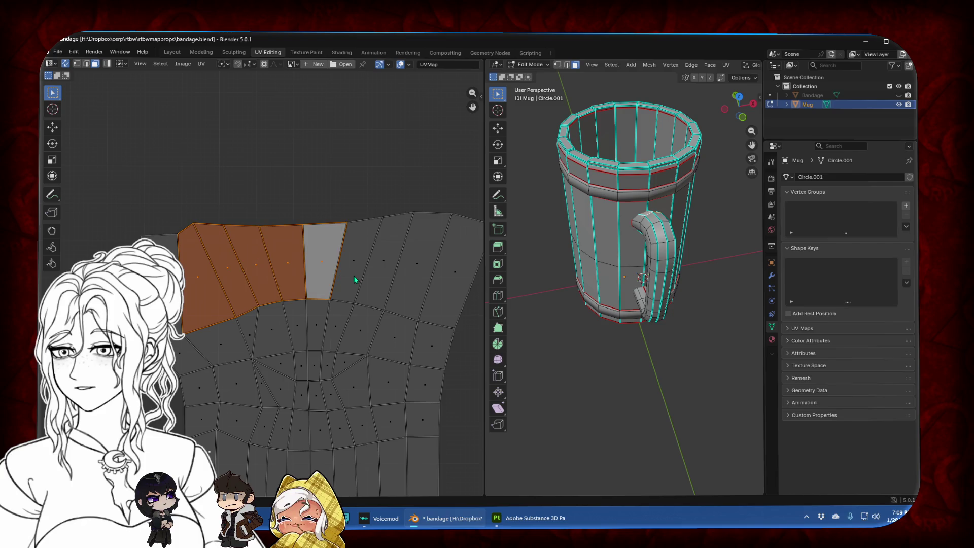
pyautogui.keyDown('shift'); pyautogui.click(355, 282); pyautogui.keyUp('shift')
pyautogui.keyDown('shift'); pyautogui.click(385, 282); pyautogui.keyUp('shift')
pyautogui.keyDown('shift'); pyautogui.click(419, 282); pyautogui.keyUp('shift')
pyautogui.keyDown('shift'); pyautogui.click(447, 288); pyautogui.keyUp('shift')
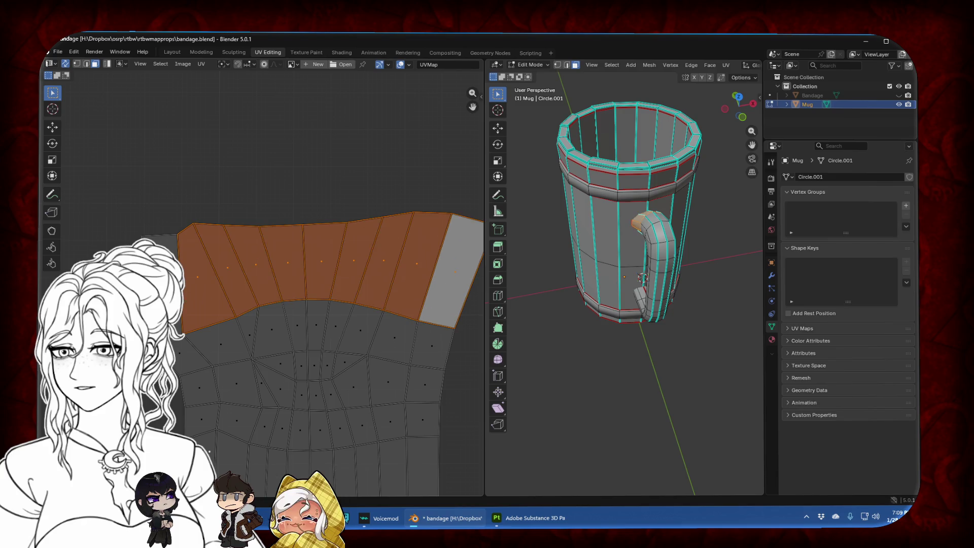
pyautogui.press('u')
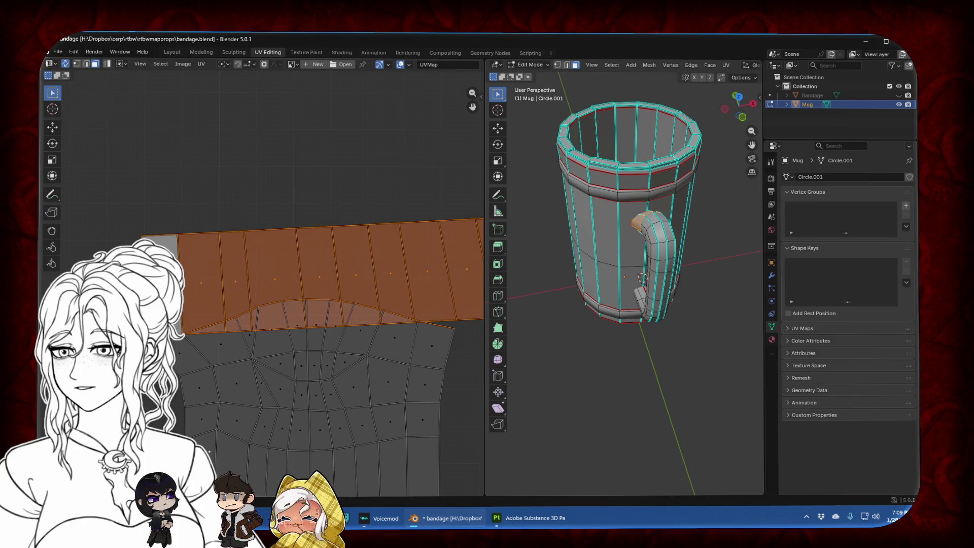
pyautogui.hotkey('ctrl', 'z')
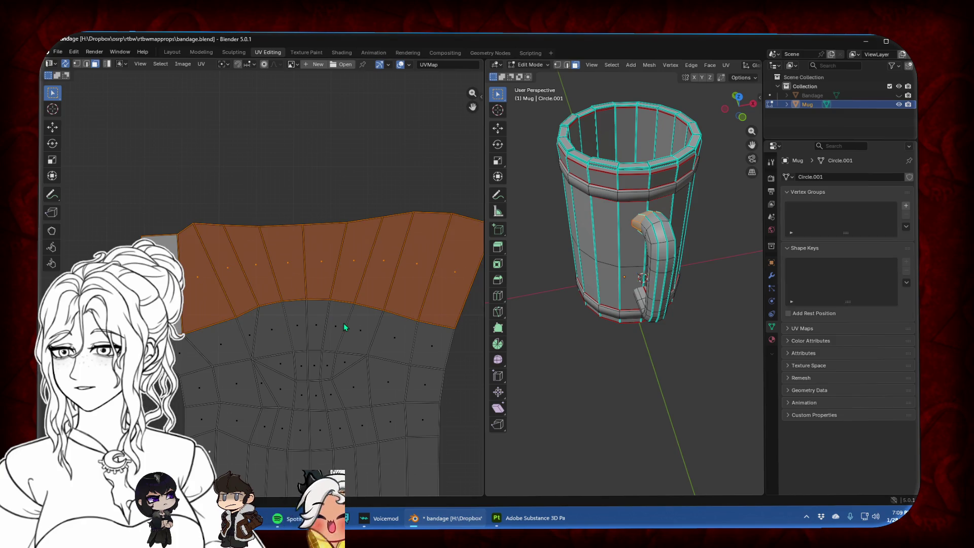
# Add the second row of handle faces to the selection, left to right
pyautogui.keyDown('shift'); pyautogui.click(180, 355); pyautogui.keyUp('shift')
pyautogui.keyDown('shift'); pyautogui.click(221, 343); pyautogui.keyUp('shift')
pyautogui.keyDown('shift'); pyautogui.click(274, 330); pyautogui.keyUp('shift')
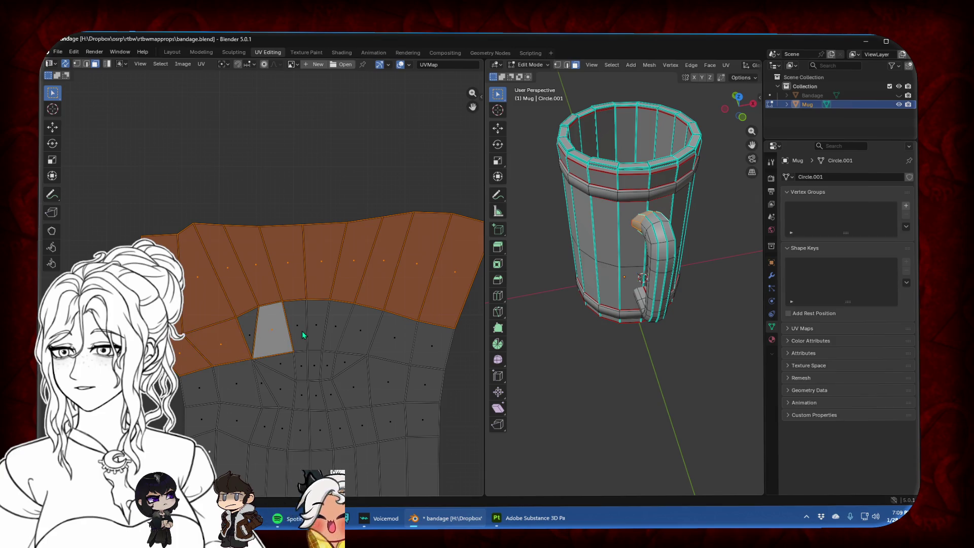
pyautogui.keyDown('shift'); pyautogui.click(302, 331); pyautogui.keyUp('shift')
pyautogui.keyDown('shift'); pyautogui.click(317, 329); pyautogui.keyUp('shift')
pyautogui.keyDown('shift'); pyautogui.click(337, 330); pyautogui.keyUp('shift')
pyautogui.keyDown('shift'); pyautogui.click(358, 331); pyautogui.keyUp('shift')
pyautogui.keyDown('shift'); pyautogui.click(396, 335); pyautogui.keyUp('shift')
pyautogui.keyDown('shift'); pyautogui.click(419, 341); pyautogui.keyUp('shift')
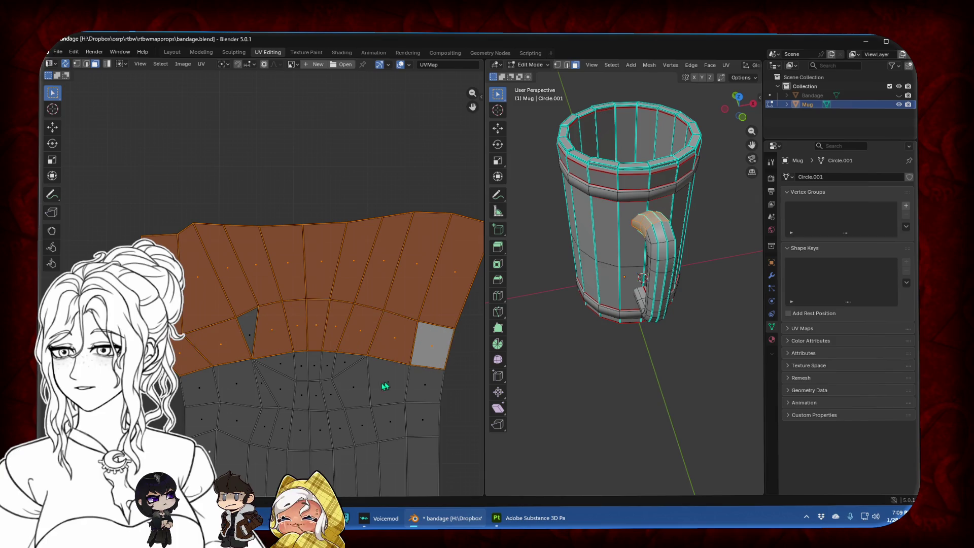
# Add the faces at the lower left and just below the band, filling the gaps
pyautogui.keyDown('shift'); pyautogui.click(200, 388); pyautogui.keyUp('shift')
pyautogui.keyDown('shift'); pyautogui.click(236, 383); pyautogui.keyUp('shift')
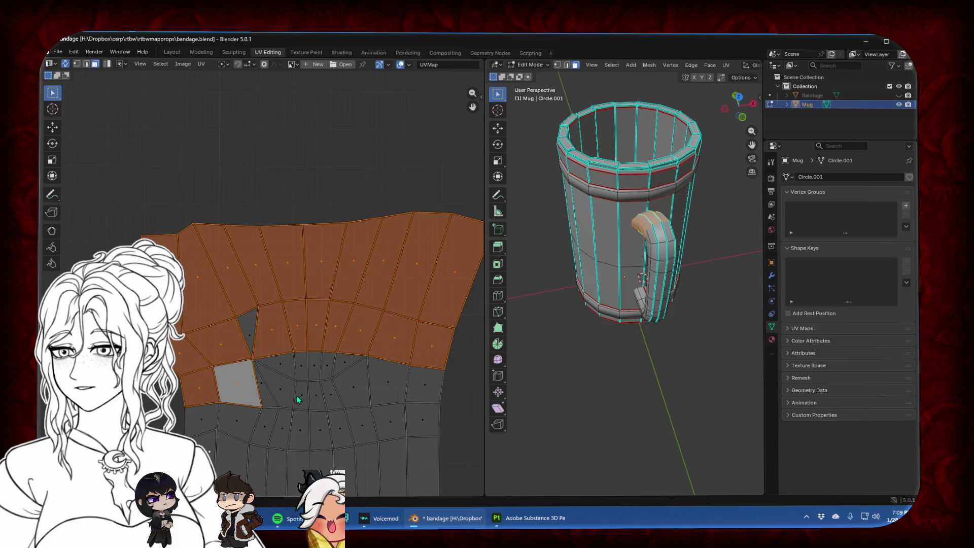
pyautogui.keyDown('shift'); pyautogui.click(301, 395); pyautogui.keyUp('shift')
pyautogui.keyDown('shift'); pyautogui.click(316, 395); pyautogui.keyUp('shift')
pyautogui.keyDown('shift'); pyautogui.click(332, 393); pyautogui.keyUp('shift')
pyautogui.keyDown('shift'); pyautogui.click(328, 365); pyautogui.keyUp('shift')
pyautogui.keyDown('shift'); pyautogui.click(316, 368); pyautogui.keyUp('shift')
pyautogui.keyDown('shift'); pyautogui.click(302, 367); pyautogui.keyUp('shift')
pyautogui.keyDown('shift'); pyautogui.click(363, 388); pyautogui.keyUp('shift')
pyautogui.keyDown('shift'); pyautogui.click(393, 386); pyautogui.keyUp('shift')
pyautogui.keyDown('shift'); pyautogui.click(424, 394); pyautogui.keyUp('shift')
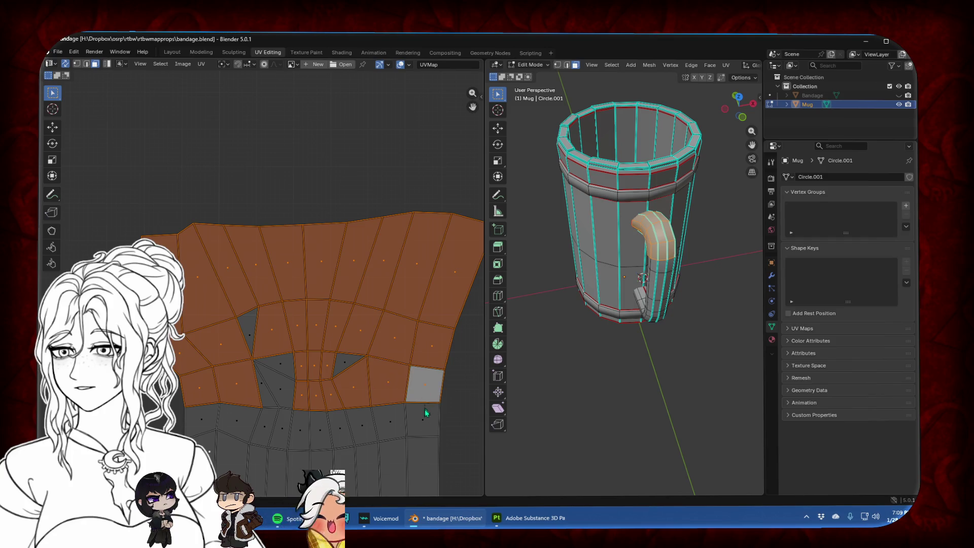
# Box-select the row of faces below the band, add its rightmost face, and fit the layout in view
pyautogui.keyDown('shift'); pyautogui.moveTo(212, 421); pyautogui.dragTo(381, 451); pyautogui.keyUp('shift')
pyautogui.keyDown('shift'); pyautogui.click(423, 420); pyautogui.keyUp('shift')
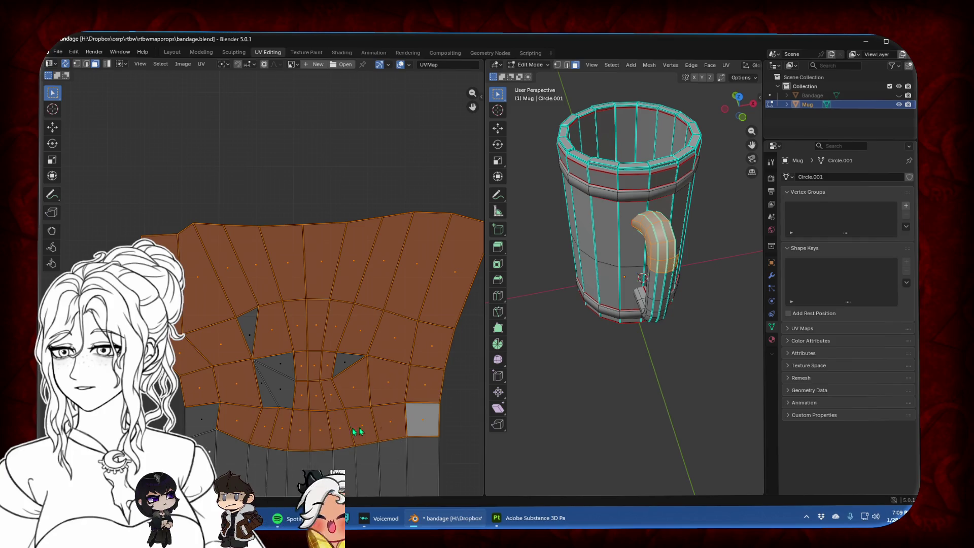
pyautogui.press('Home')
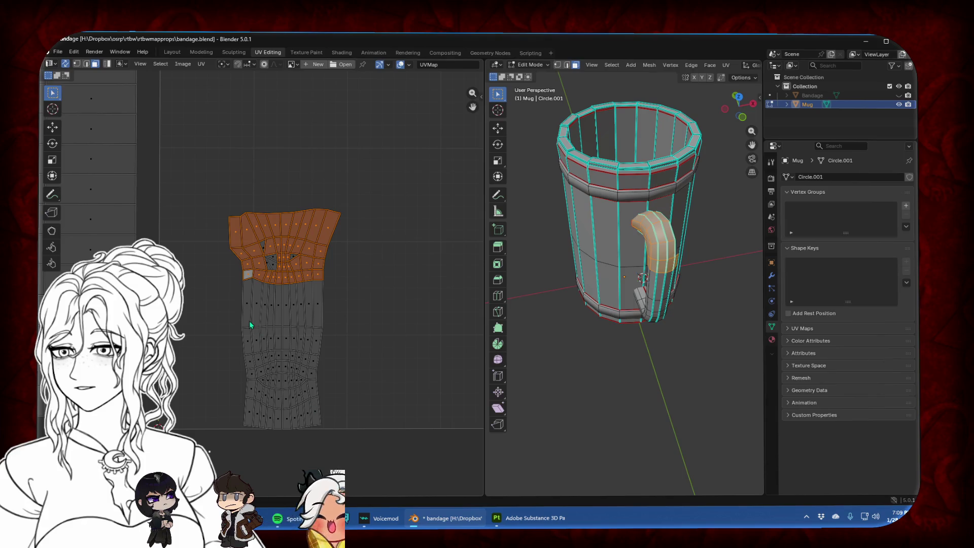
# Select the island's faces and straighten it with Follow Active Quads from the top-left face
pyautogui.keyDown('shift'); pyautogui.moveTo(223, 279); pyautogui.dragTo(335, 429); pyautogui.keyUp('shift')
pyautogui.scroll(5, 275, 255)
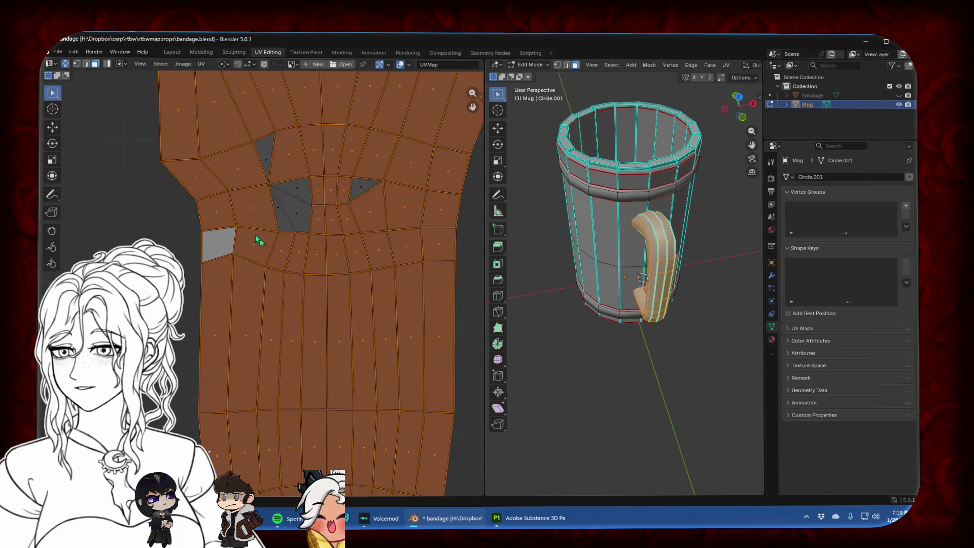
pyautogui.keyDown('shift'); pyautogui.click(178, 131); pyautogui.keyUp('shift')
pyautogui.press('u')
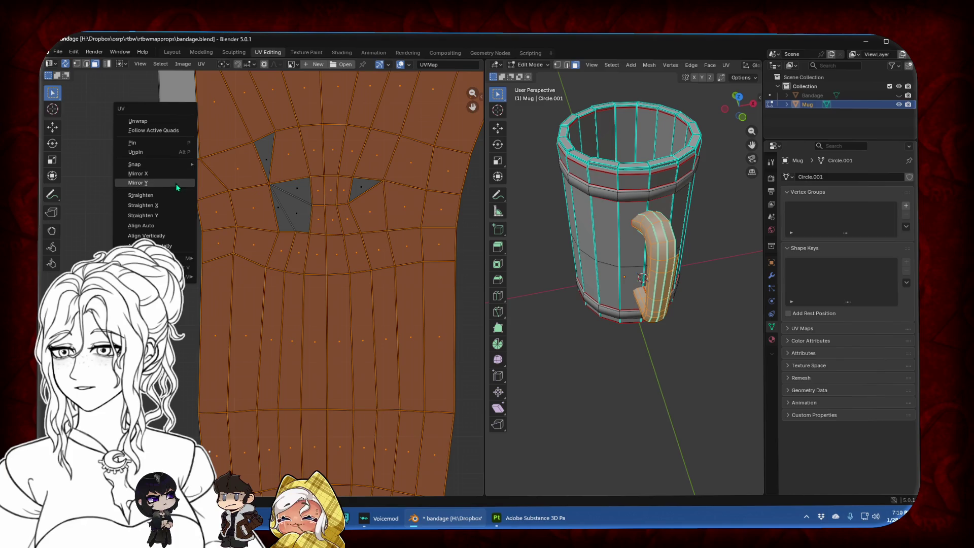
pyautogui.click(168, 131)
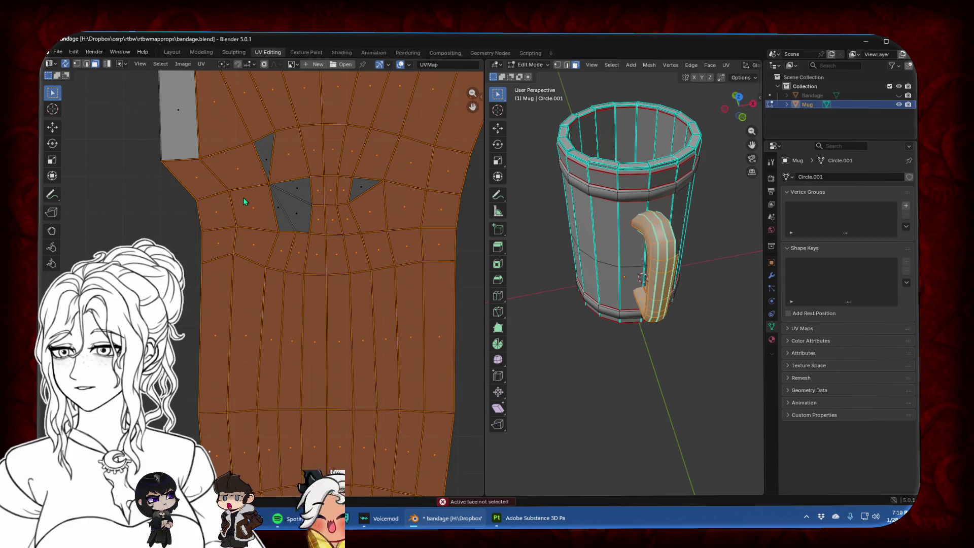
# Select the small triangular faces at the island's top and hide them
pyautogui.moveTo(243, 201); pyautogui.dragTo(229, 232, button='middle')
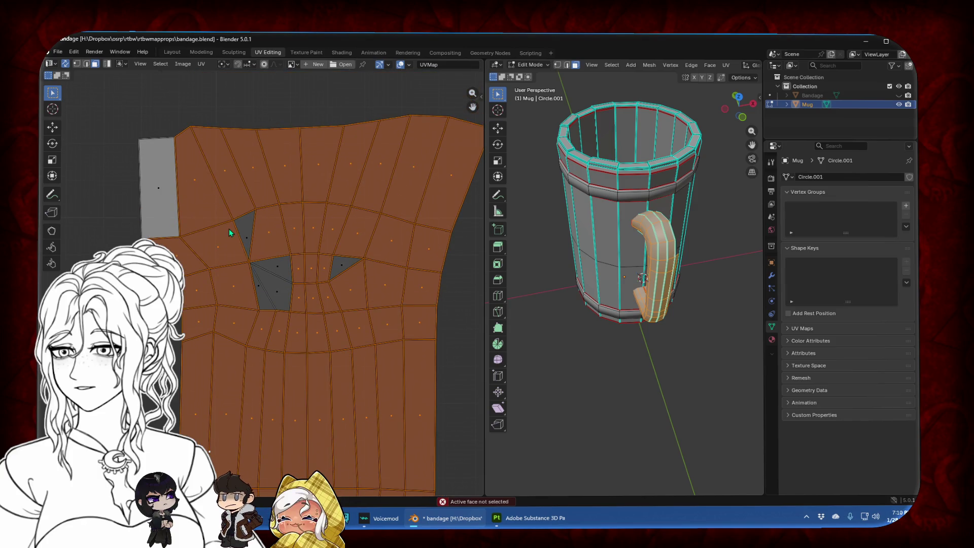
pyautogui.click(246, 235)
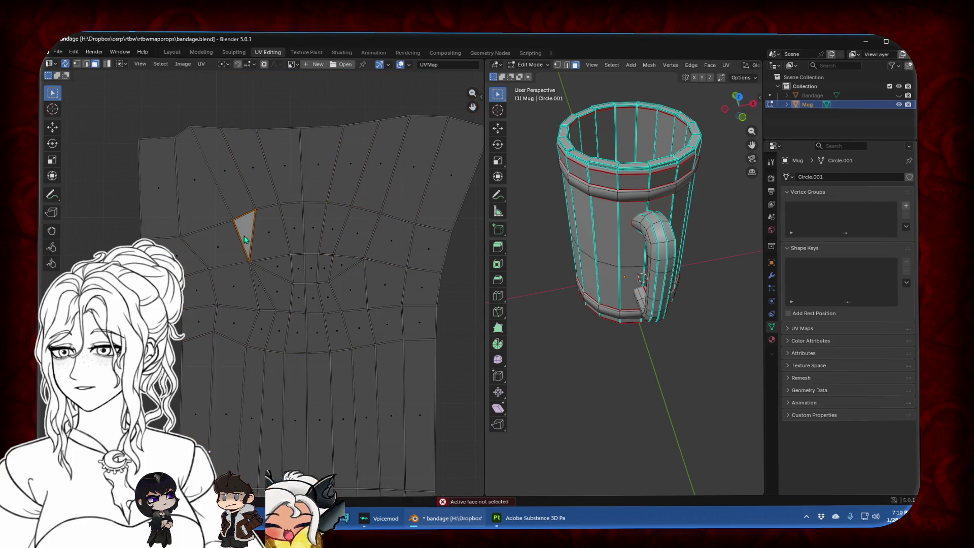
pyautogui.keyDown('shift'); pyautogui.click(283, 271); pyautogui.keyUp('shift')
pyautogui.keyDown('shift'); pyautogui.click(277, 291); pyautogui.keyUp('shift')
pyautogui.keyDown('shift'); pyautogui.click(343, 274); pyautogui.keyUp('shift')
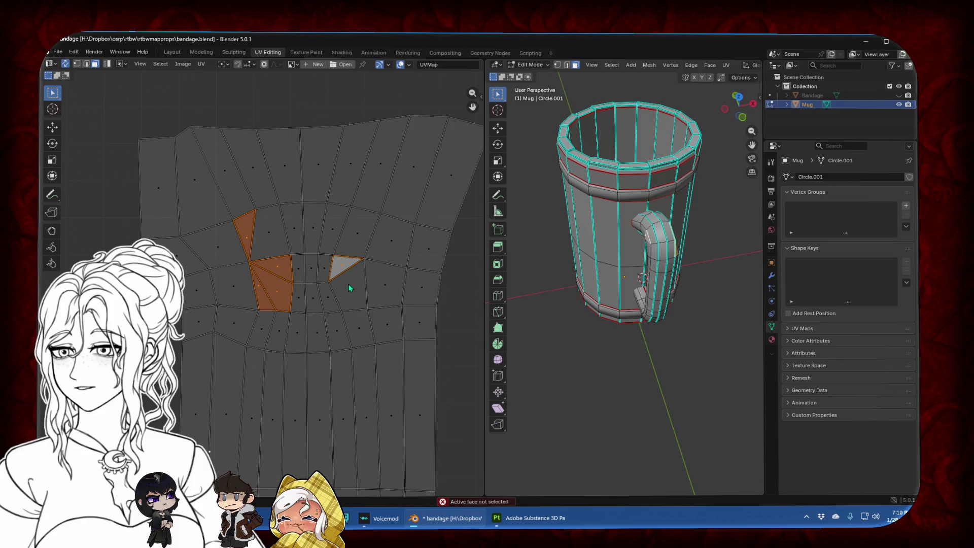
pyautogui.press('h')
# Re-unwrap the whole handle island, then undo back to the curved unwrap
pyautogui.scroll(-6, 296, 247)
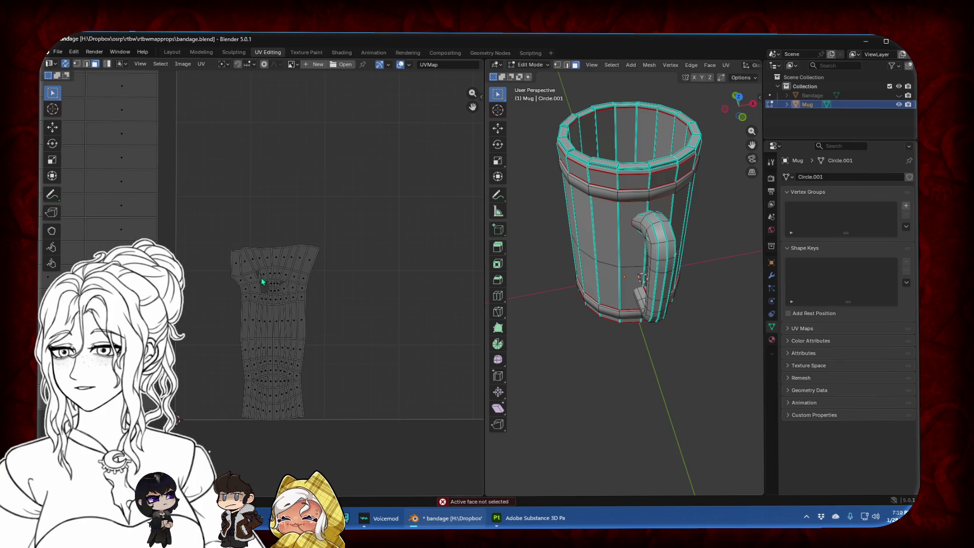
pyautogui.press('l')
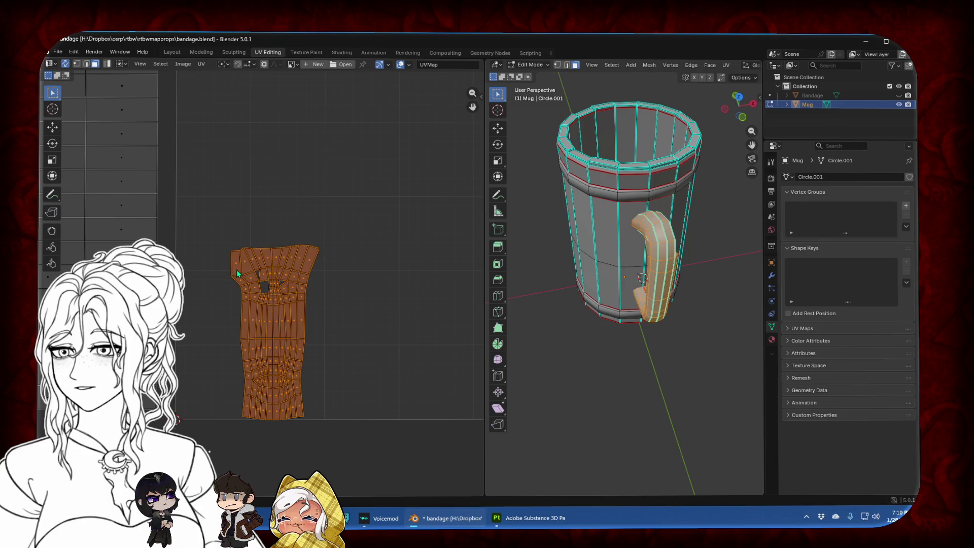
pyautogui.click(237, 268)
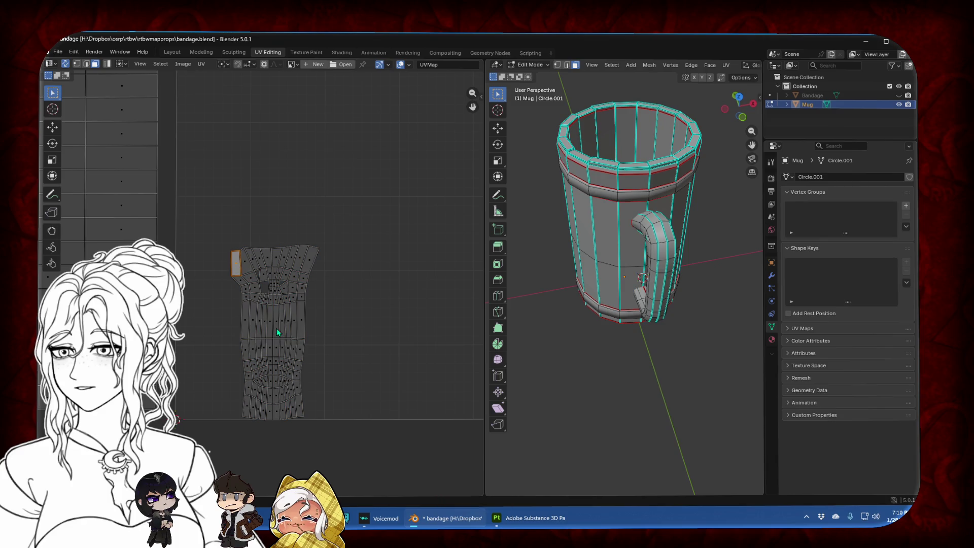
pyautogui.press('l')
pyautogui.press('u')
pyautogui.click(237, 267)
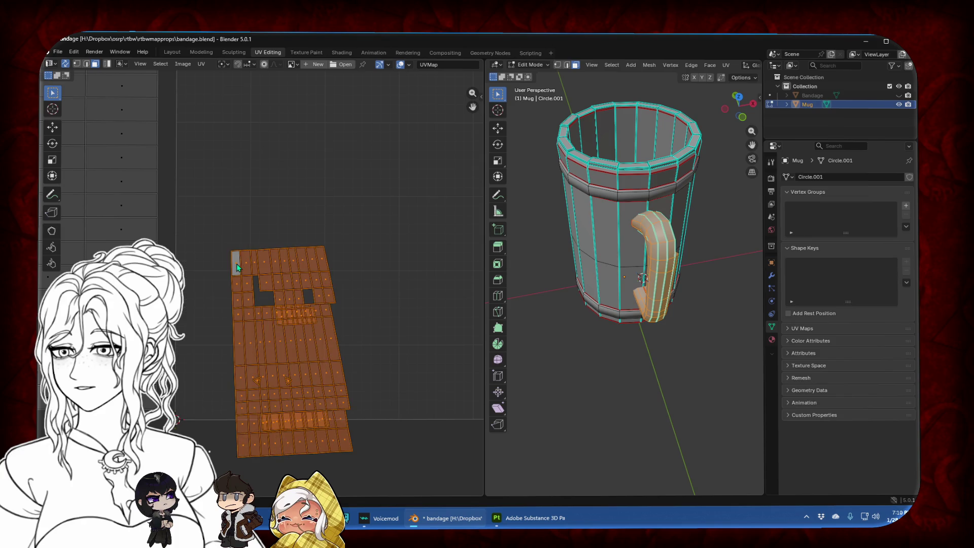
pyautogui.hotkey('ctrl', 'z')
pyautogui.hotkey('ctrl', 'z')
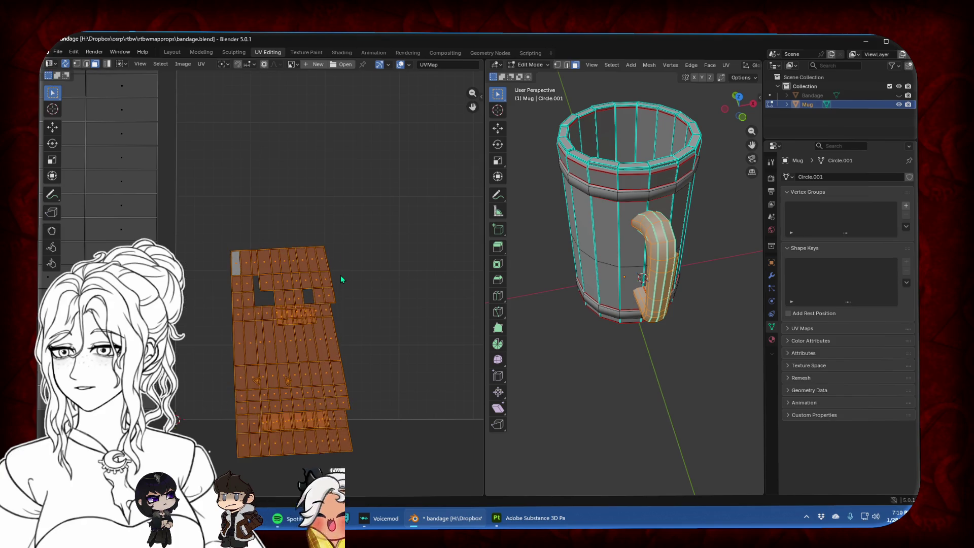
pyautogui.hotkey('ctrl', 'z')
pyautogui.hotkey('ctrl', 'z')
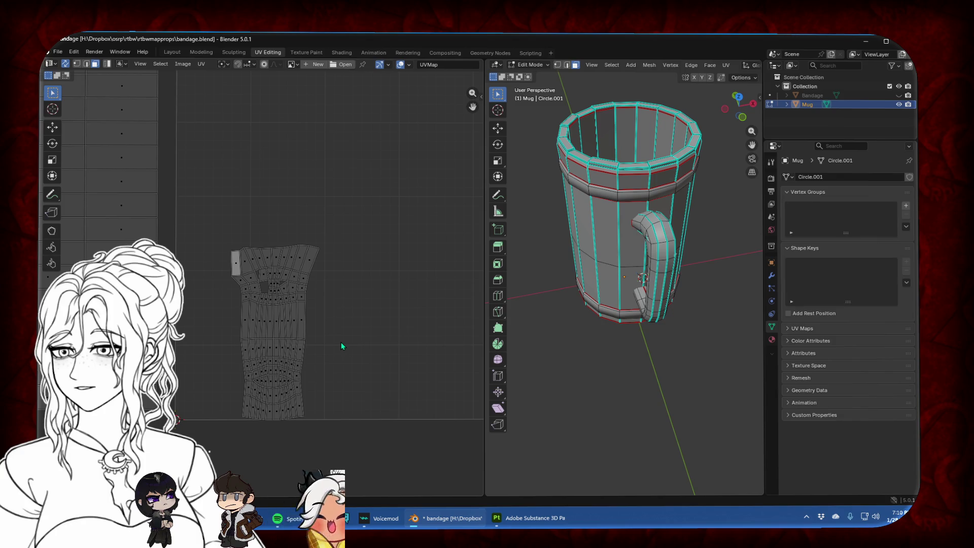
# Hide the two triangles near the bottom of the island
pyautogui.scroll(5, 298, 408)
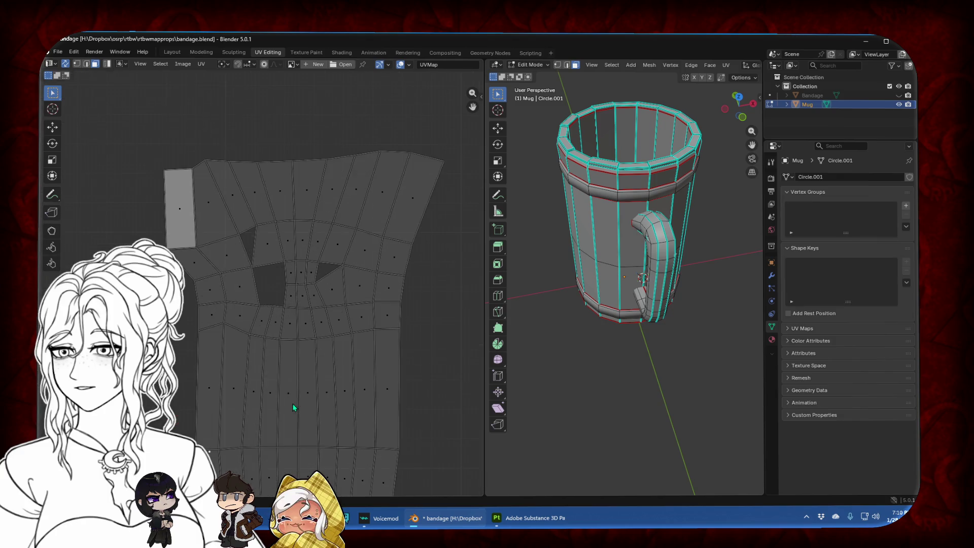
pyautogui.moveTo(297, 408); pyautogui.dragTo(290, 209, button='middle')
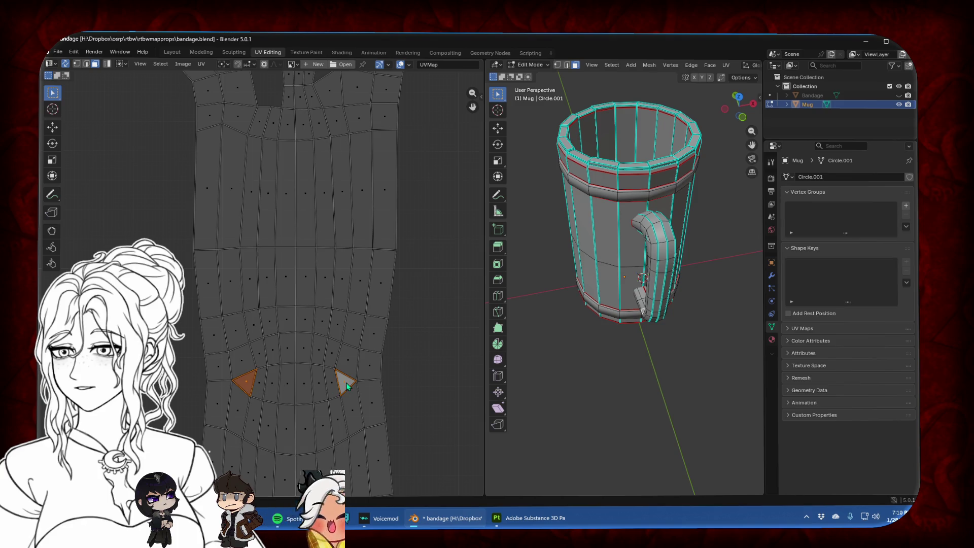
pyautogui.hotkey('alt', 'a')
pyautogui.scroll(-5, 347, 387)
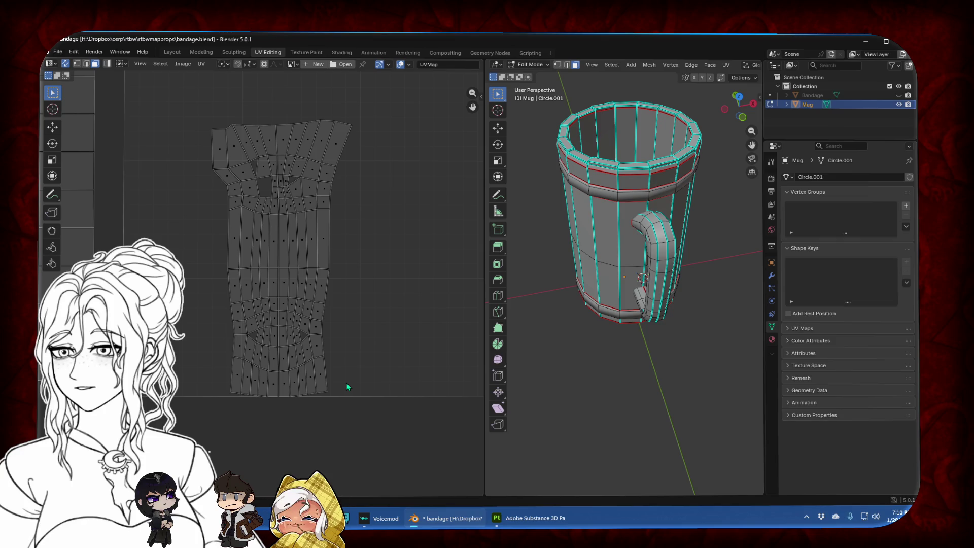
# Straighten the whole island into a grid with Follow Active Quads from the top-left quad
pyautogui.press('a')
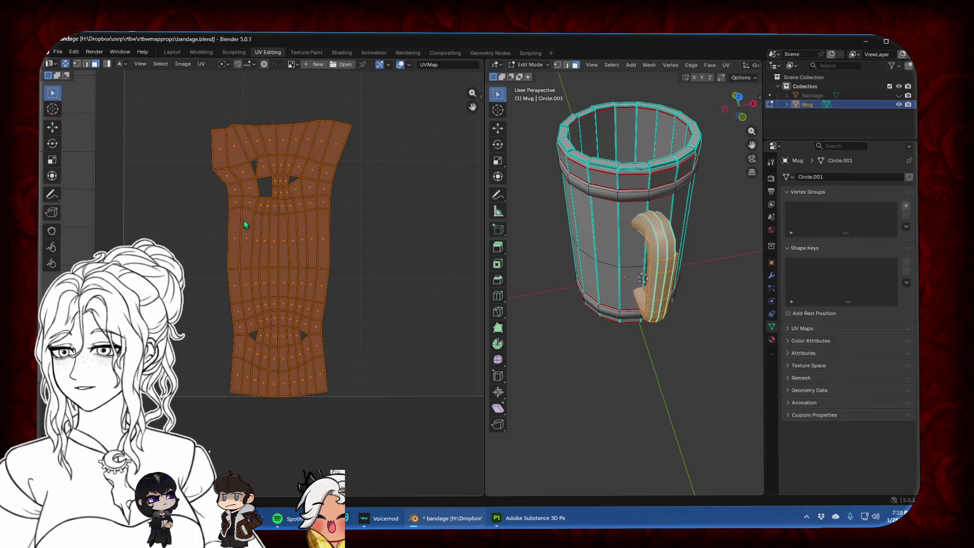
pyautogui.press('u')
pyautogui.click(217, 161)
pyautogui.click(223, 149)
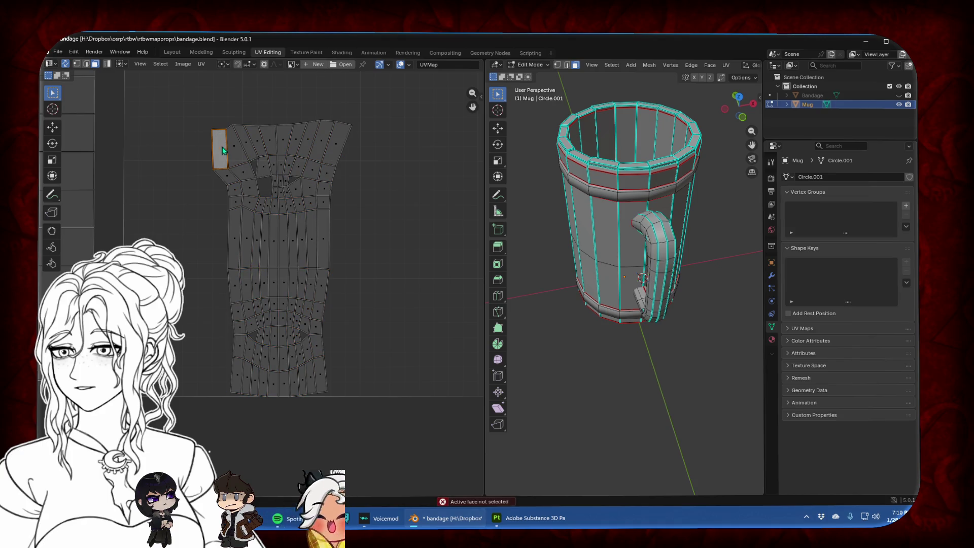
pyautogui.press('a')
pyautogui.press('u')
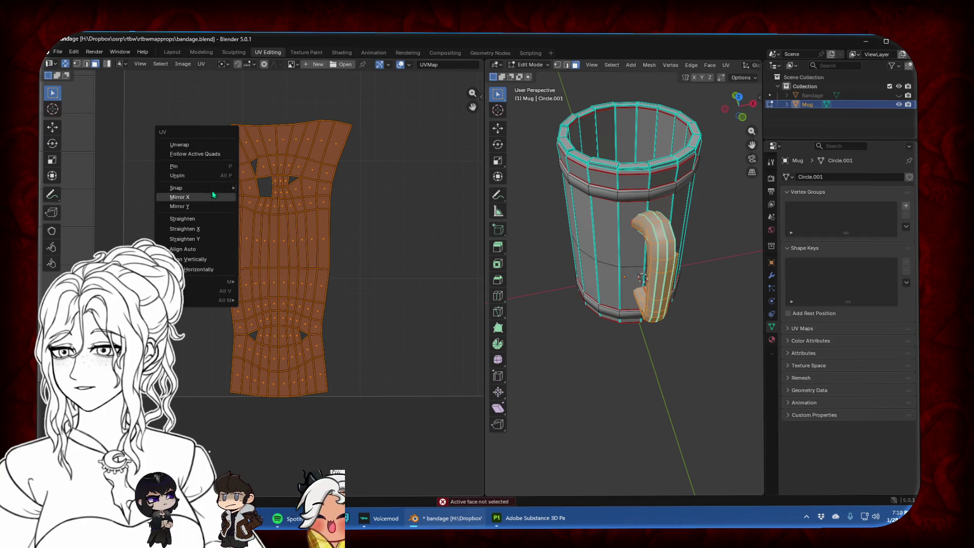
pyautogui.click(195, 154)
pyautogui.press('r')
pyautogui.press('Escape')
pyautogui.click(344, 243)
# Move the four selected faces into the gap row, shrink them, and shift them down-left
pyautogui.moveTo(311, 242); pyautogui.dragTo(342, 225)
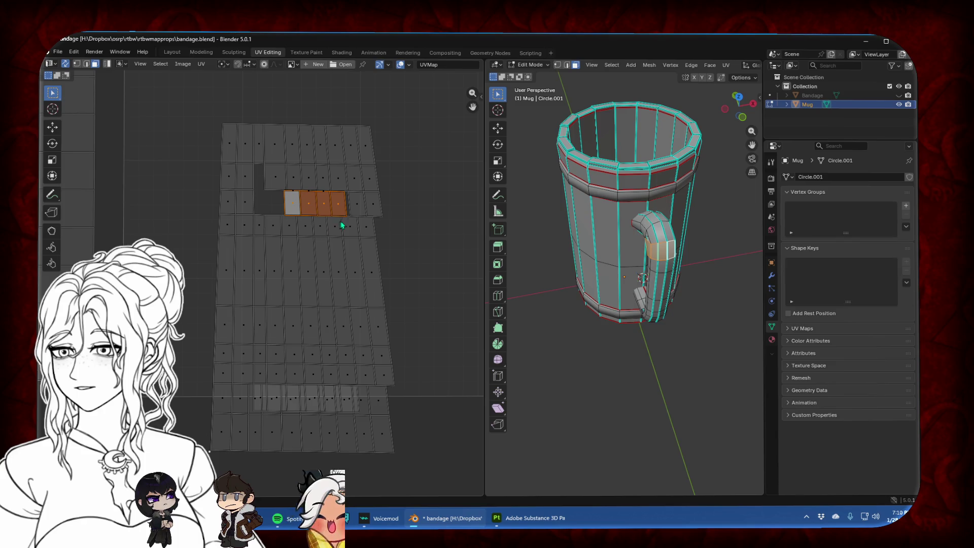
pyautogui.press('s')
pyautogui.click(337, 211)
pyautogui.moveTo(344, 201); pyautogui.dragTo(302, 268, button='middle')
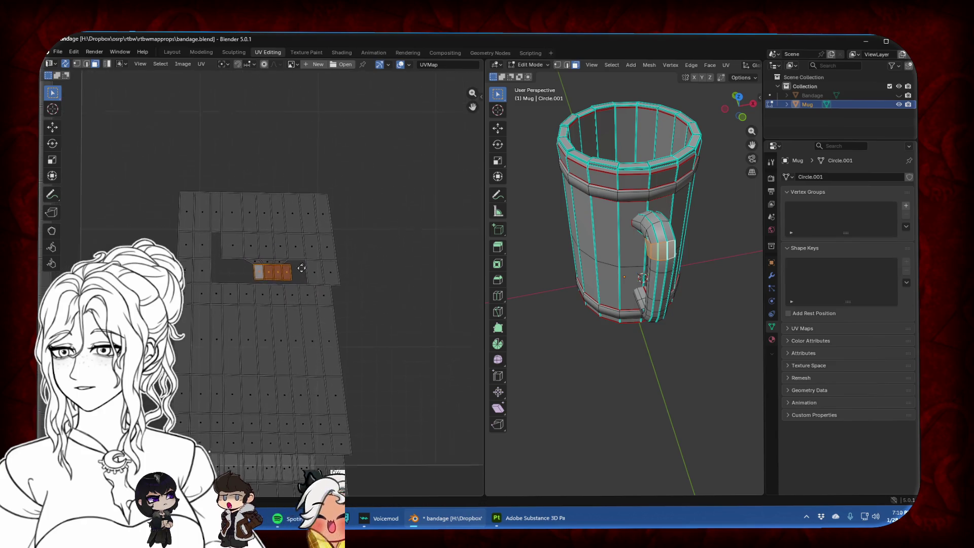
pyautogui.scroll(5, 301, 268)
pyautogui.moveTo(303, 286); pyautogui.dragTo(343, 312)
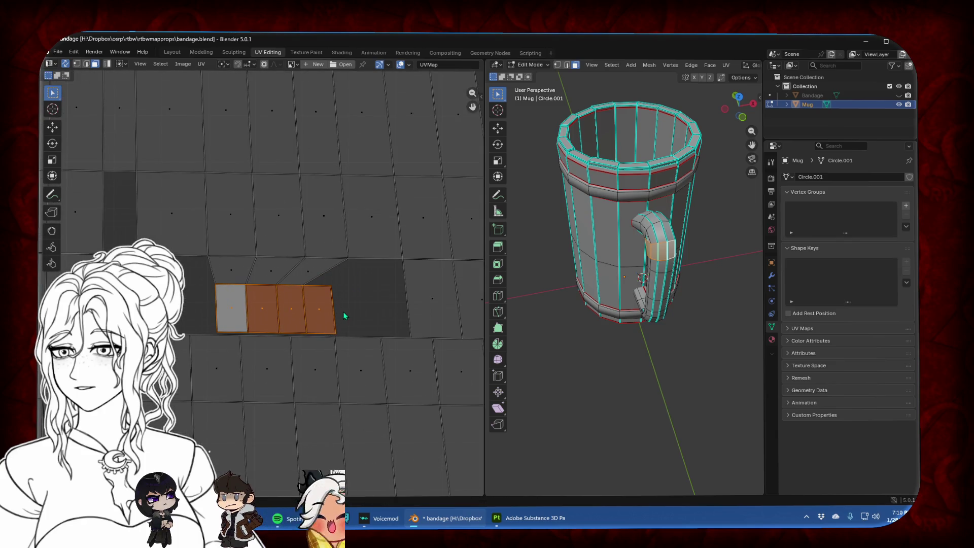
# Move the four faces to the lower row and narrow them horizontally
pyautogui.scroll(-5, 339, 313)
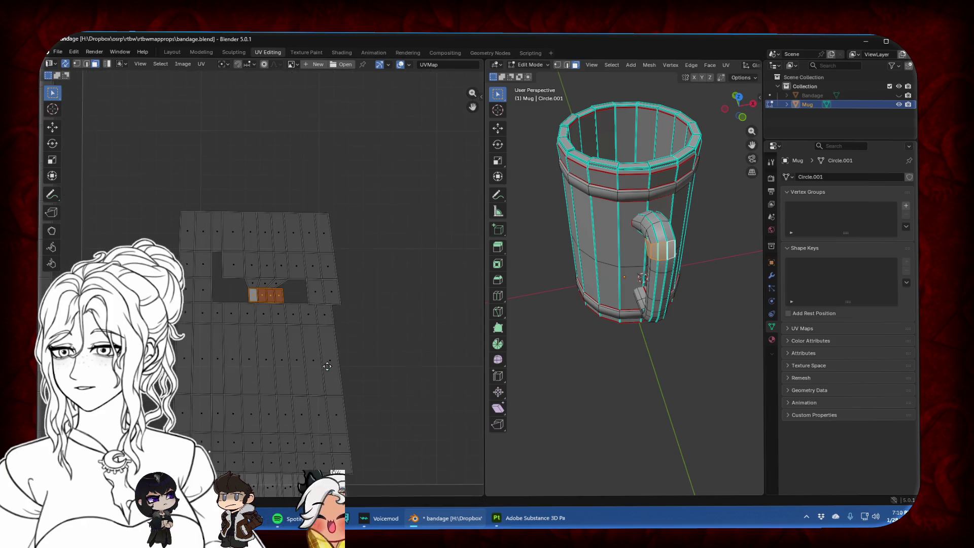
pyautogui.moveTo(328, 367); pyautogui.dragTo(338, 202, button='middle')
pyautogui.moveTo(277, 119); pyautogui.dragTo(241, 312)
pyautogui.press('s')
pyautogui.press('x')
pyautogui.click(230, 316)
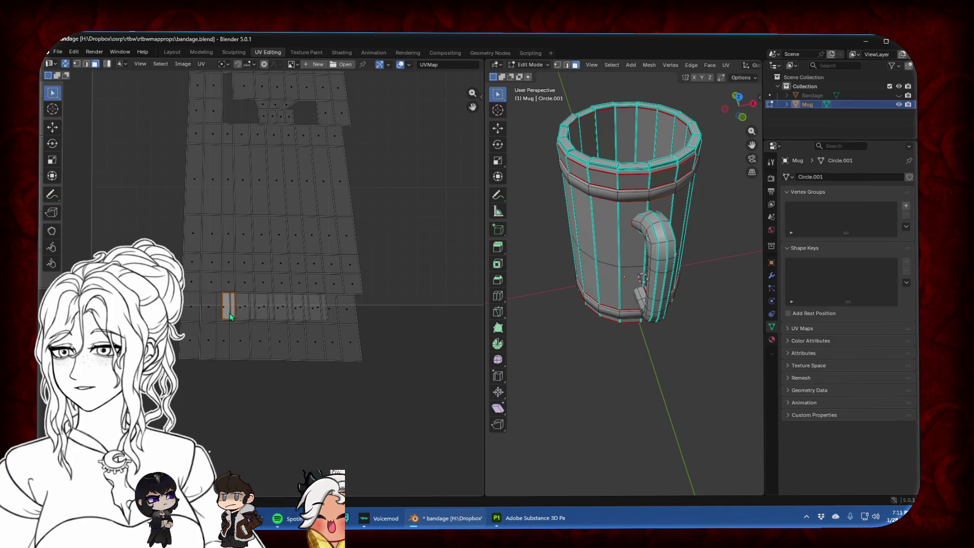
# Stretch the faces horizontally and adjust the neighbouring face, undoing the misplaced move
pyautogui.scroll(6, 229, 312)
pyautogui.press('s')
pyautogui.press('x')
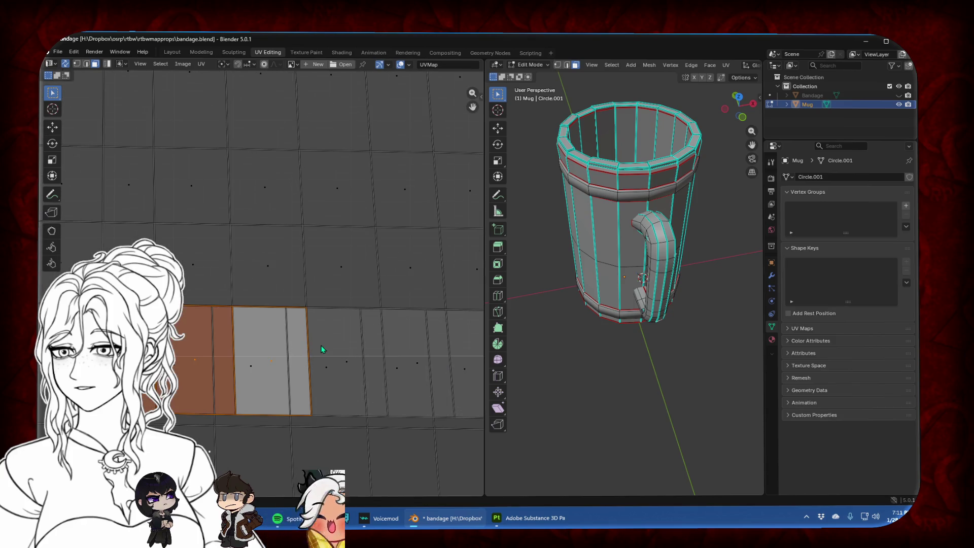
pyautogui.keyDown('shift'); pyautogui.click(321, 345); pyautogui.keyUp('shift')
pyautogui.moveTo(340, 426); pyautogui.dragTo(380, 408)
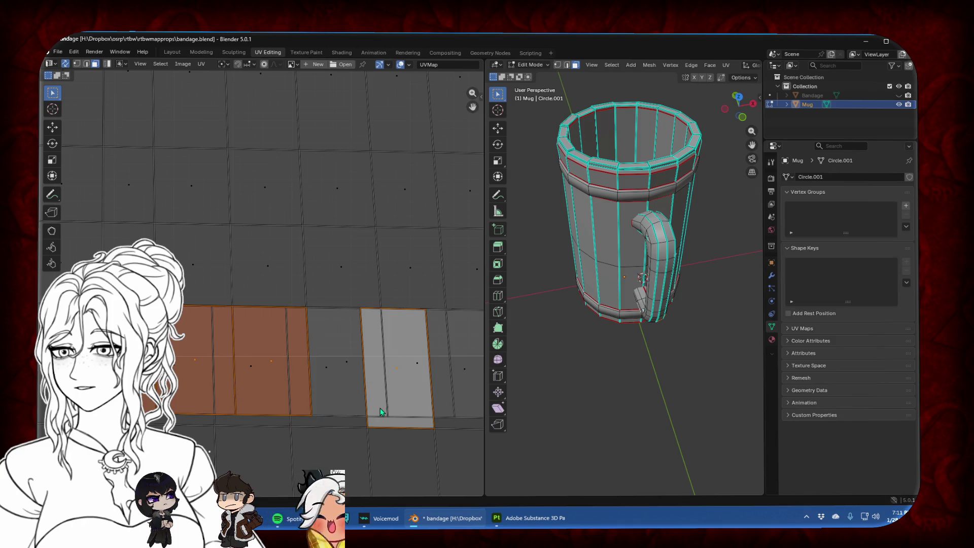
pyautogui.keyDown('shift'); pyautogui.click(380, 408); pyautogui.keyUp('shift')
pyautogui.press('s')
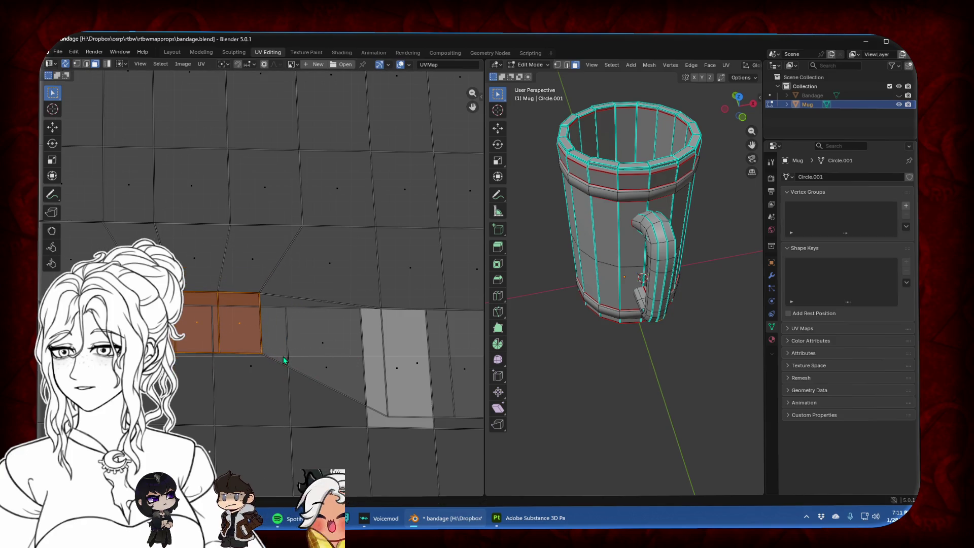
pyautogui.press('g')
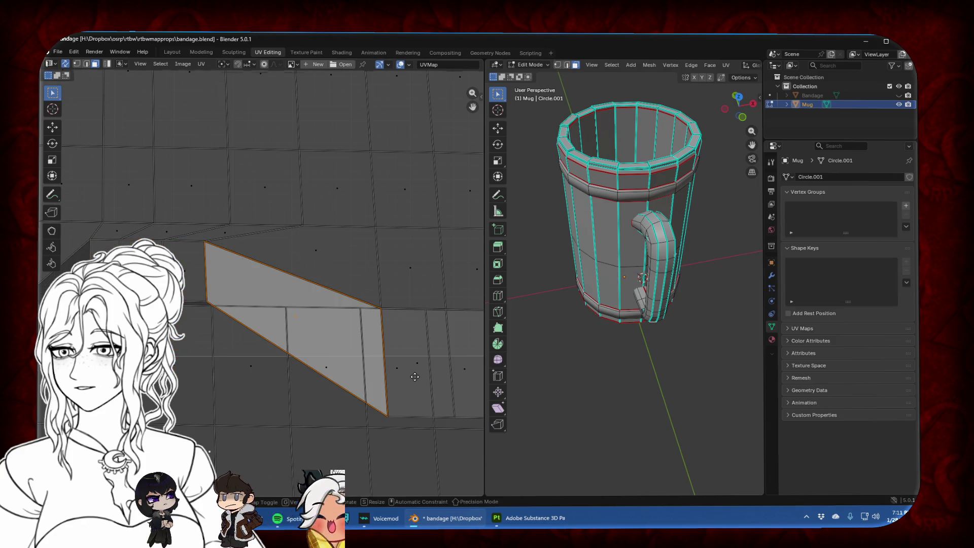
pyautogui.rightClick(415, 376)
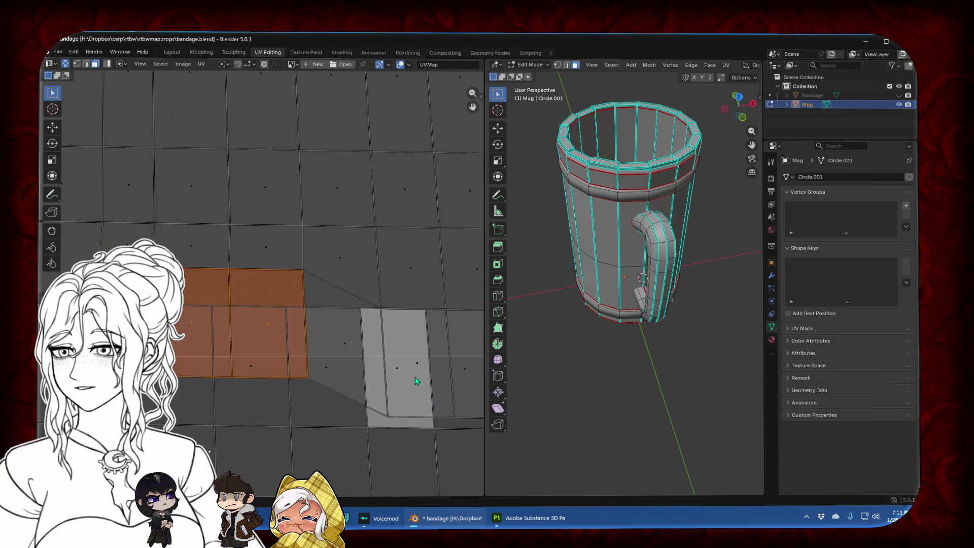
pyautogui.hotkey('ctrl', 'z')
pyautogui.hotkey('ctrl', 'z')
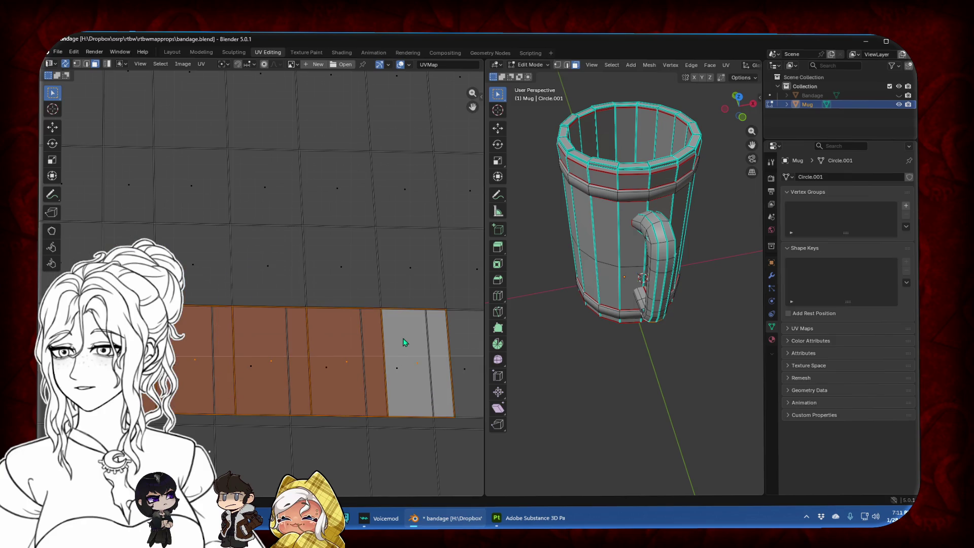
# Add the grey end face to the strip and move the strip into its aligned position
pyautogui.scroll(-3, 465, 354)
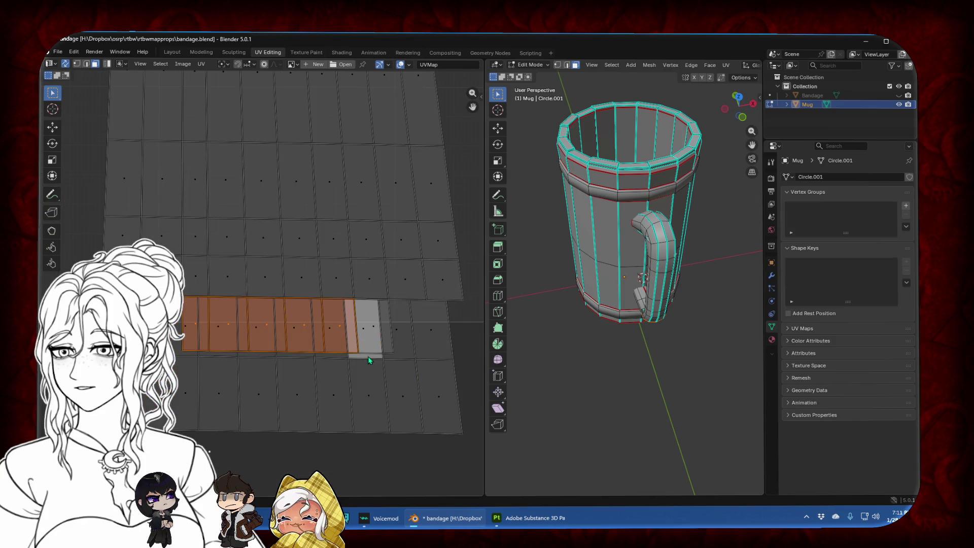
pyautogui.keyDown('shift'); pyautogui.click(369, 350); pyautogui.keyUp('shift')
pyautogui.hotkey('ctrl', 'z')
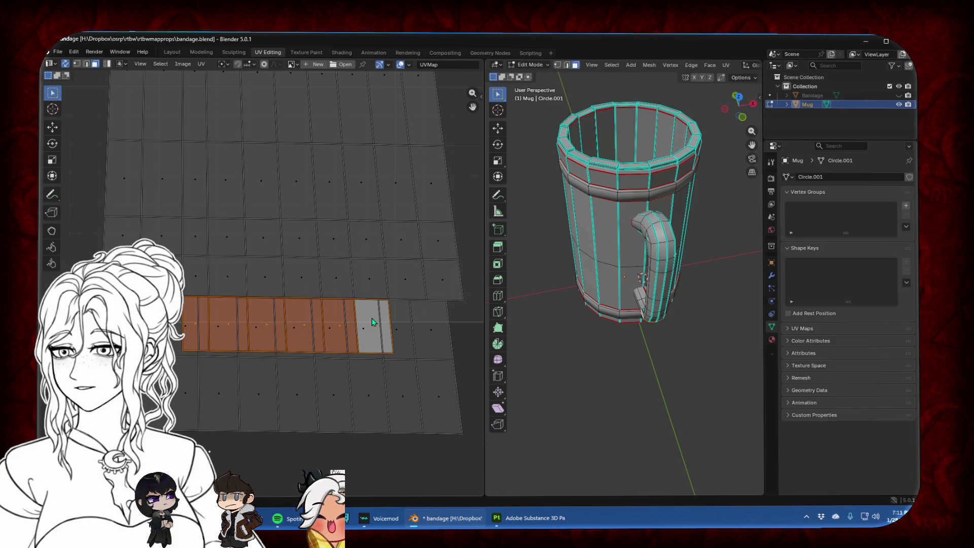
pyautogui.press('s')
pyautogui.press('g')
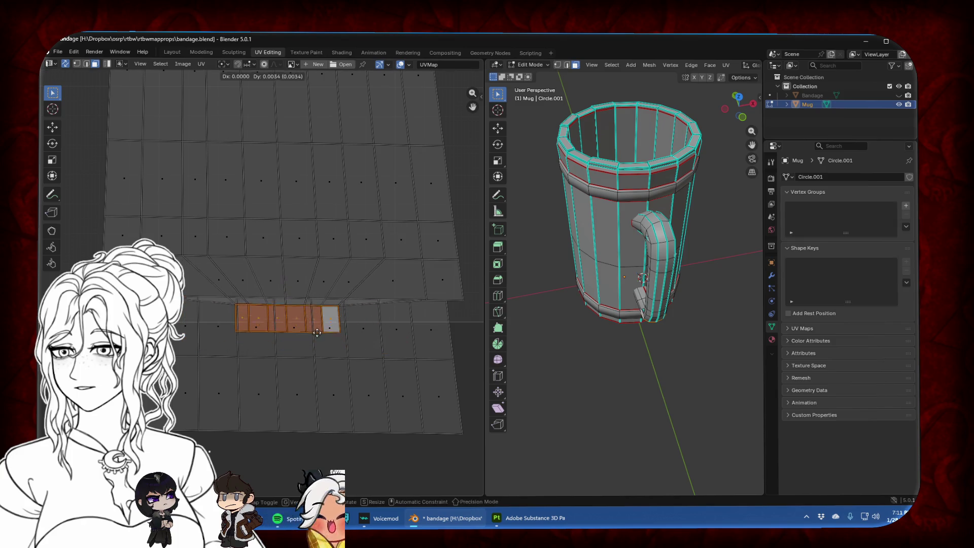
pyautogui.click(316, 301)
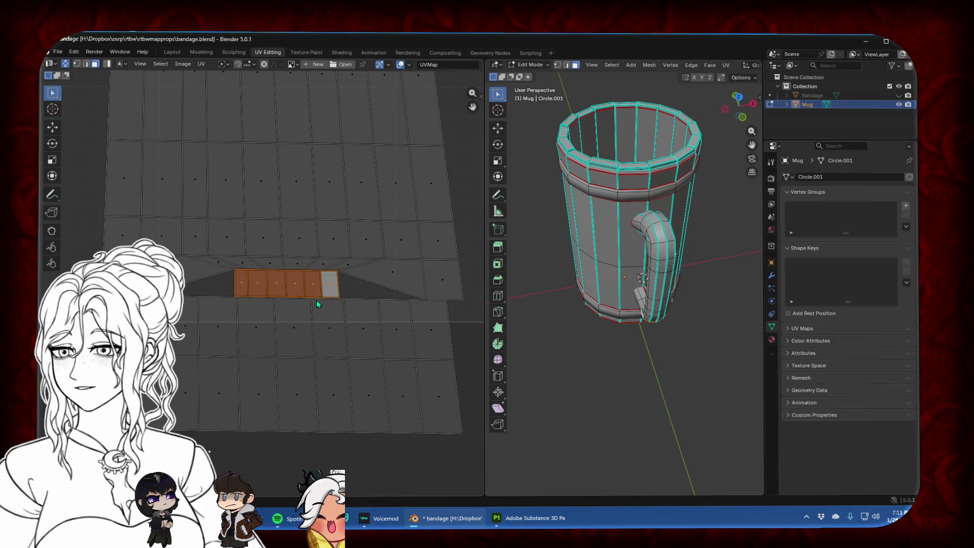
pyautogui.scroll(-3, 316, 300)
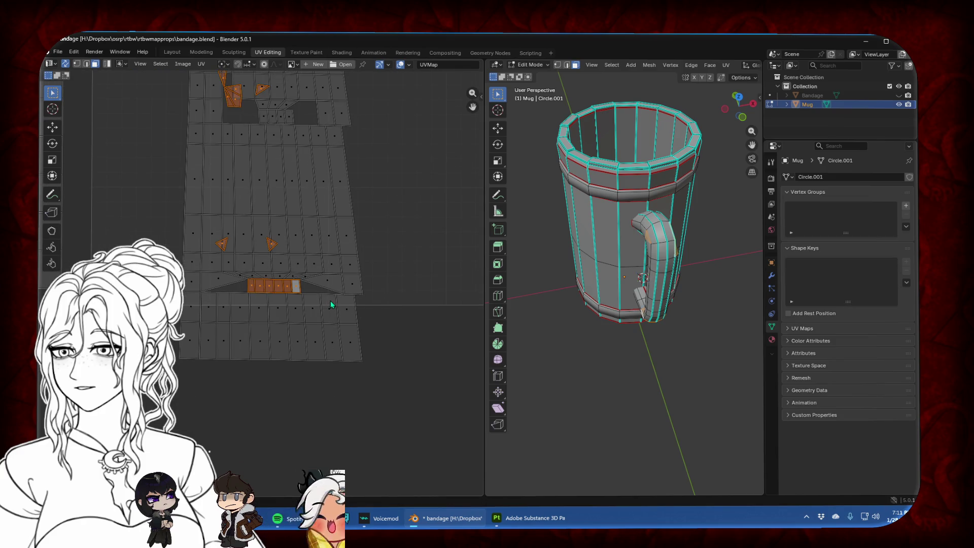
# Select the two small UV triangles and enlarge them
pyautogui.click(397, 380)
pyautogui.moveTo(373, 271); pyautogui.dragTo(399, 362, button='middle')
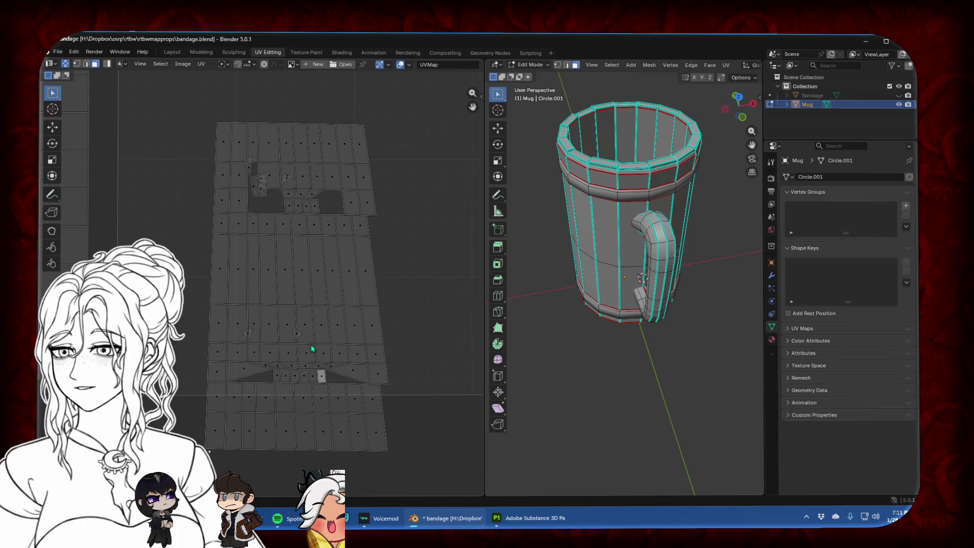
pyautogui.click(296, 334)
pyautogui.keyDown('shift'); pyautogui.click(247, 334); pyautogui.keyUp('shift')
pyautogui.press('s')
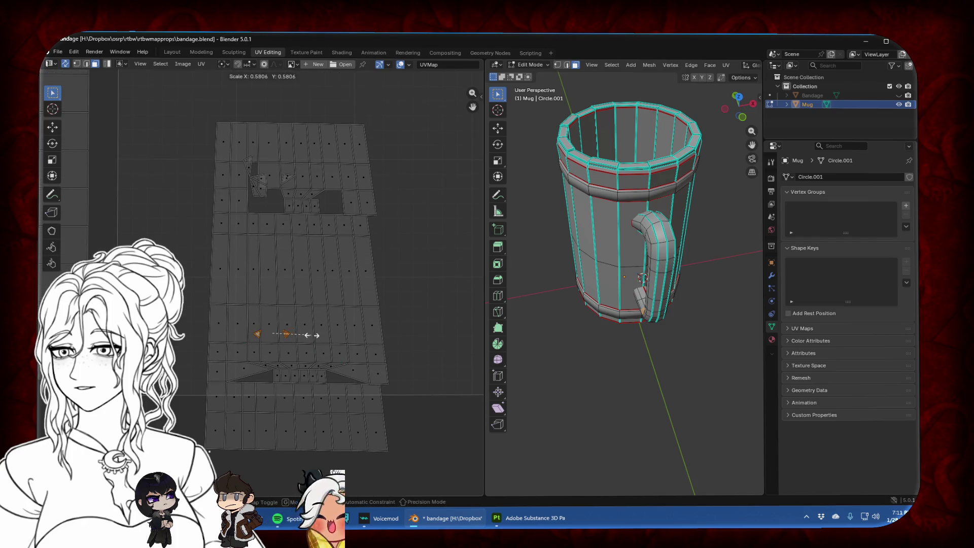
pyautogui.click(385, 336)
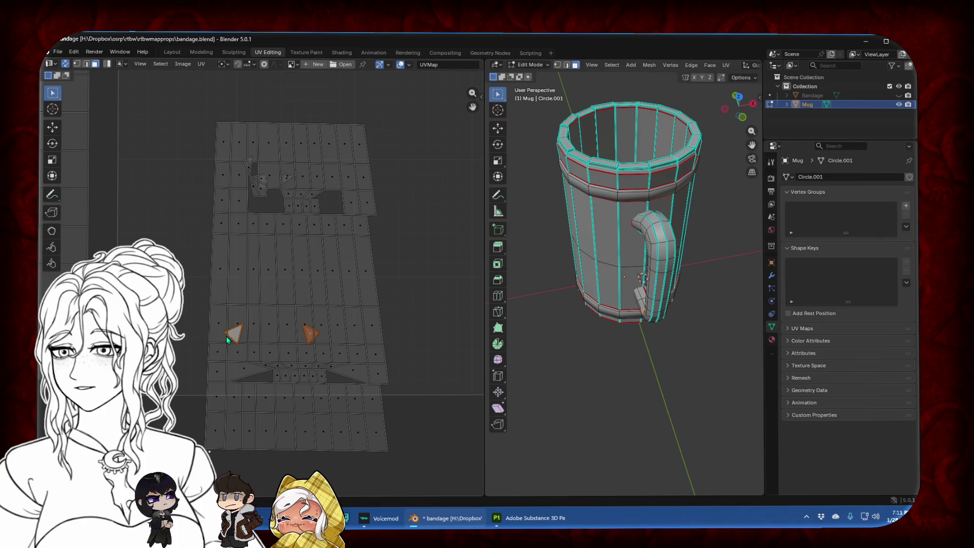
pyautogui.click(262, 333)
# Stretch, rotate and move the first triangle into the small-face row, then shrink it slightly
pyautogui.press('s')
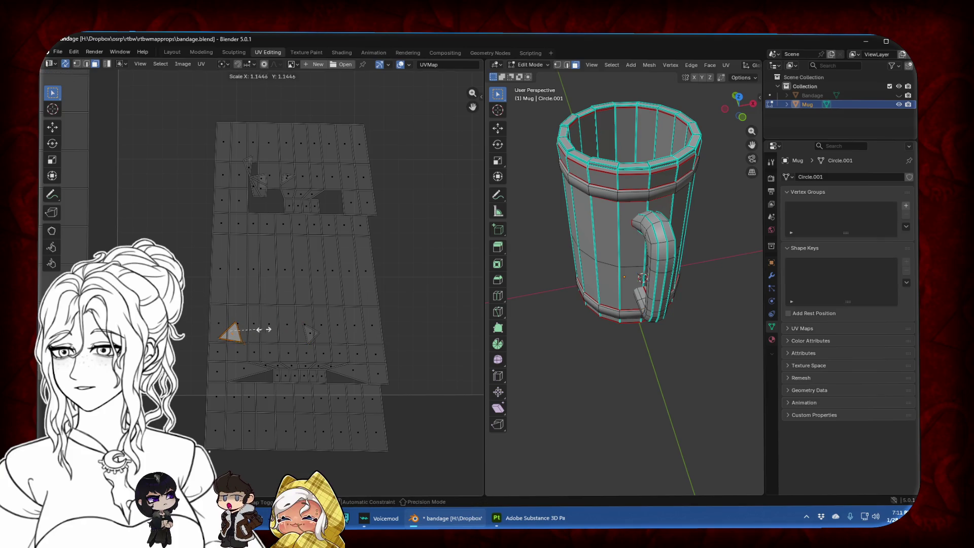
pyautogui.press('x')
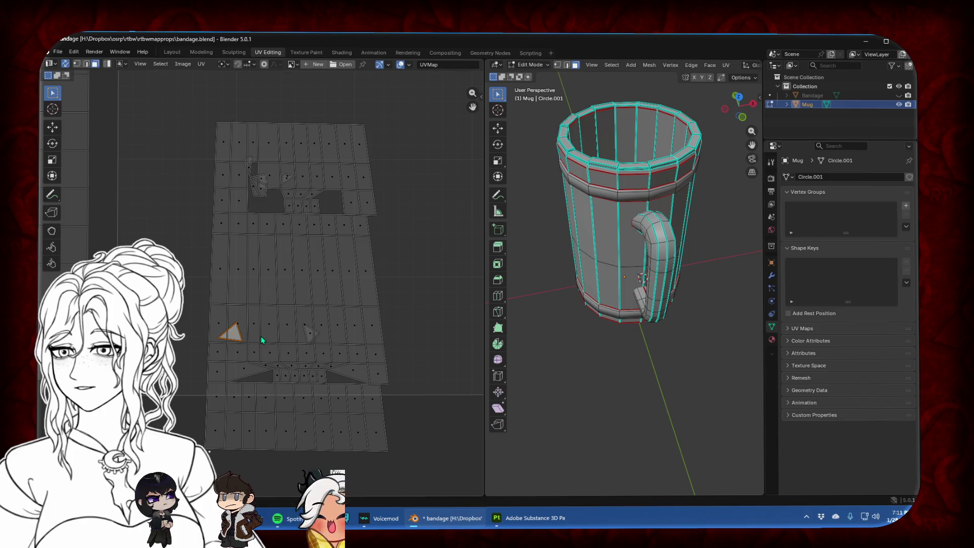
pyautogui.press('r')
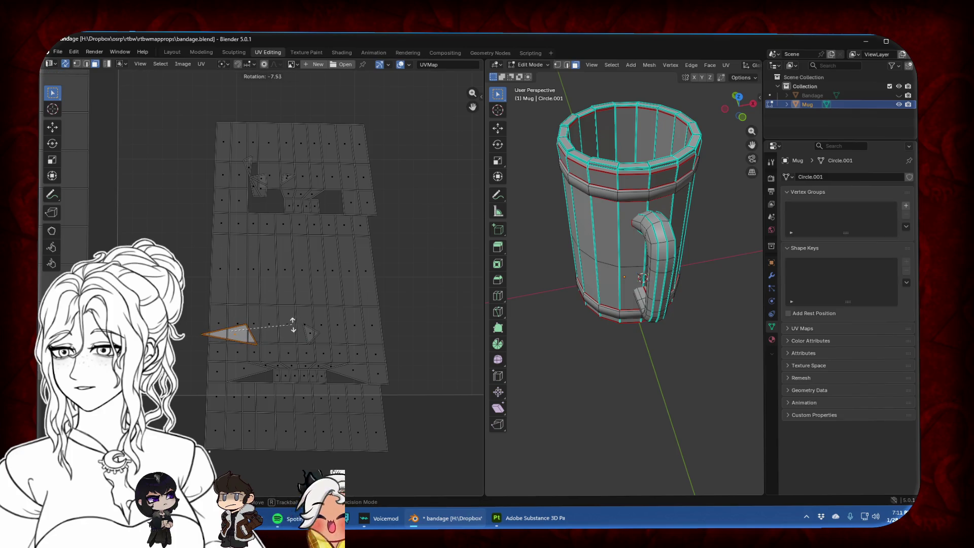
pyautogui.press('g')
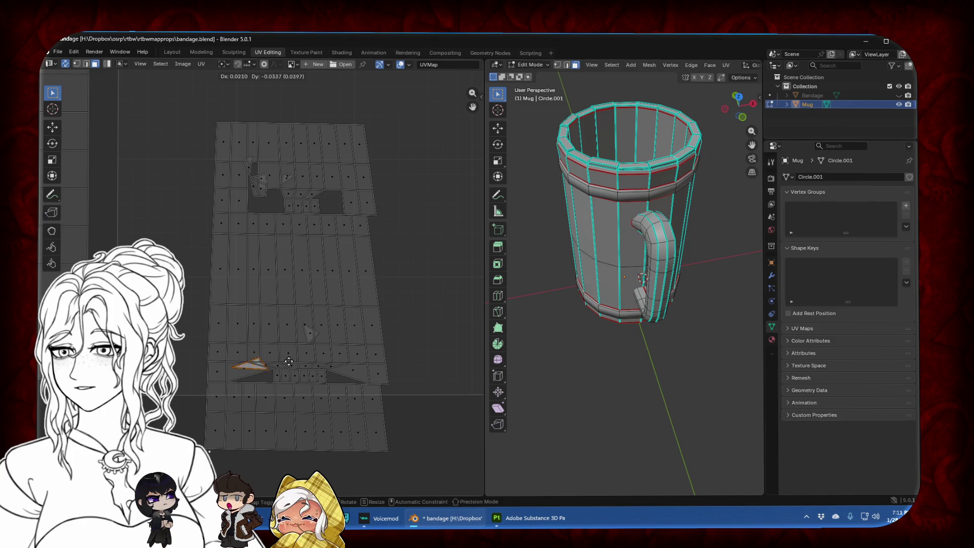
pyautogui.scroll(1, 301, 372)
pyautogui.scroll(4, 257, 300)
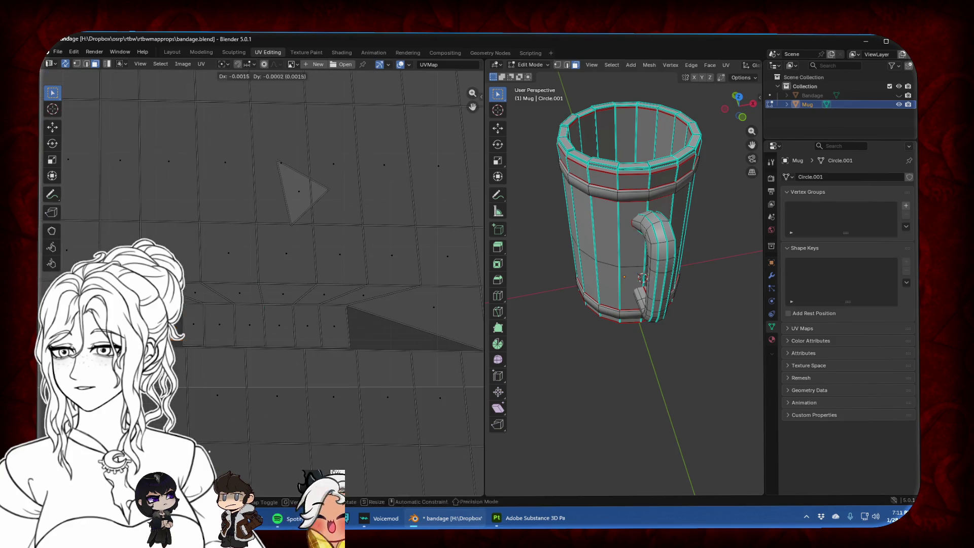
pyautogui.click(238, 303)
pyautogui.press('s')
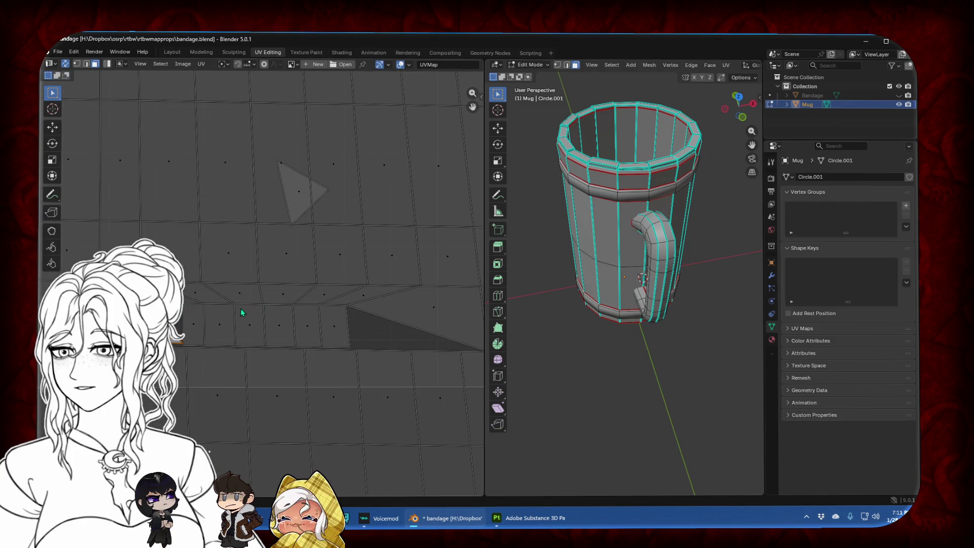
pyautogui.click(232, 312)
pyautogui.scroll(-2, 232, 313)
# Rotate and widen the other triangle, then place it in the gap beside the strip
pyautogui.click(283, 231)
pyautogui.press('r')
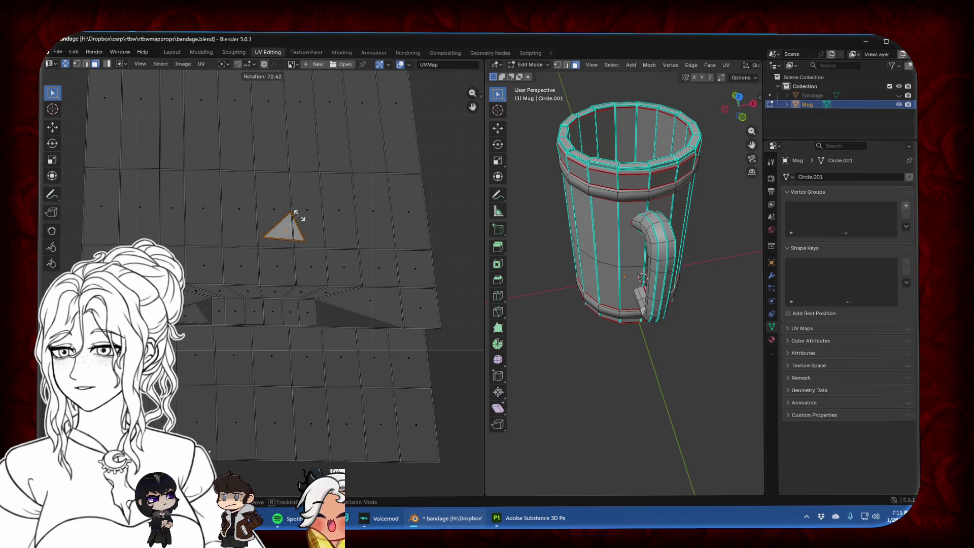
pyautogui.click(298, 215)
pyautogui.press('s')
pyautogui.press('x')
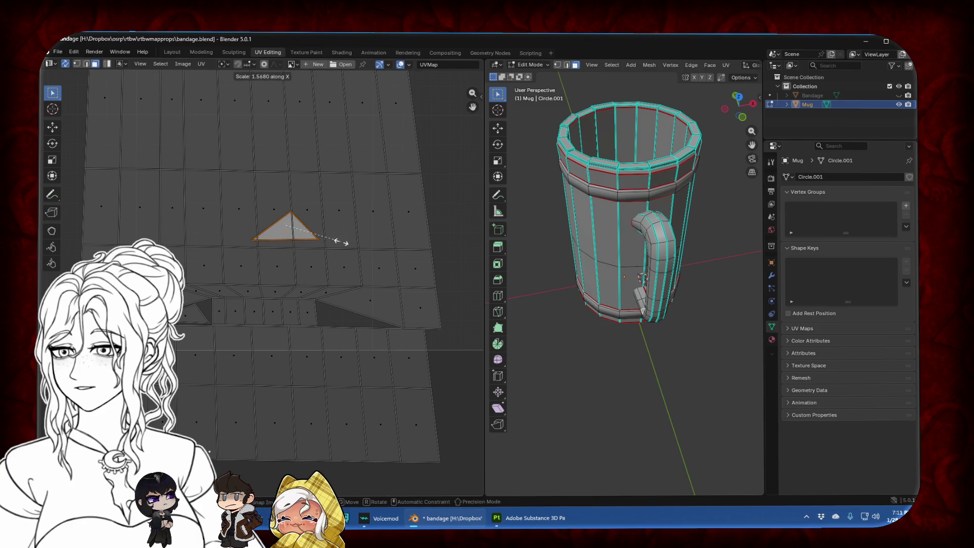
pyautogui.click(341, 244)
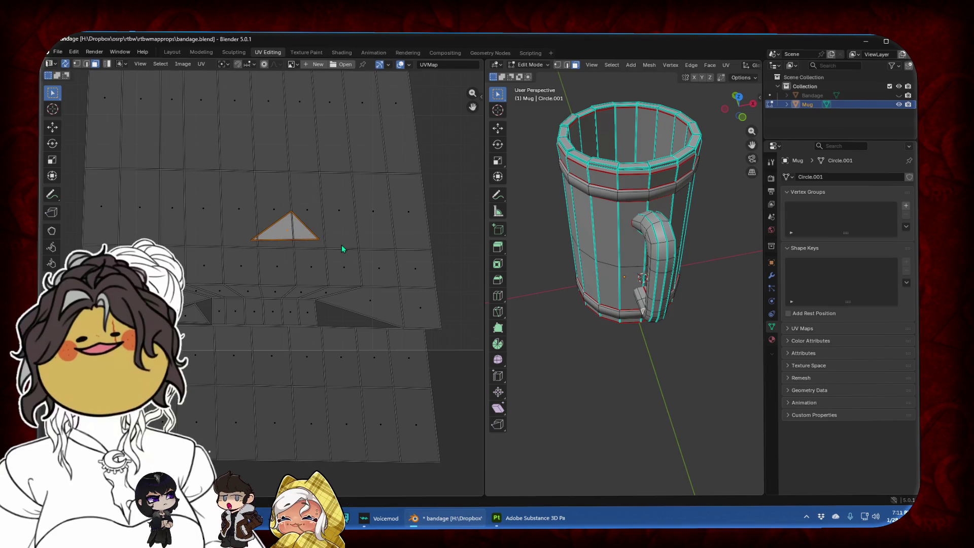
pyautogui.press('g')
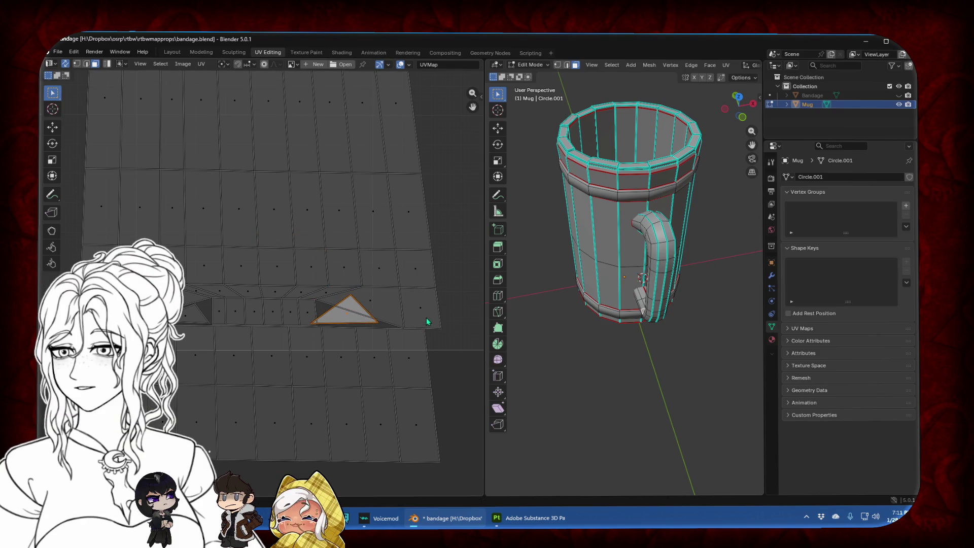
pyautogui.click(405, 321)
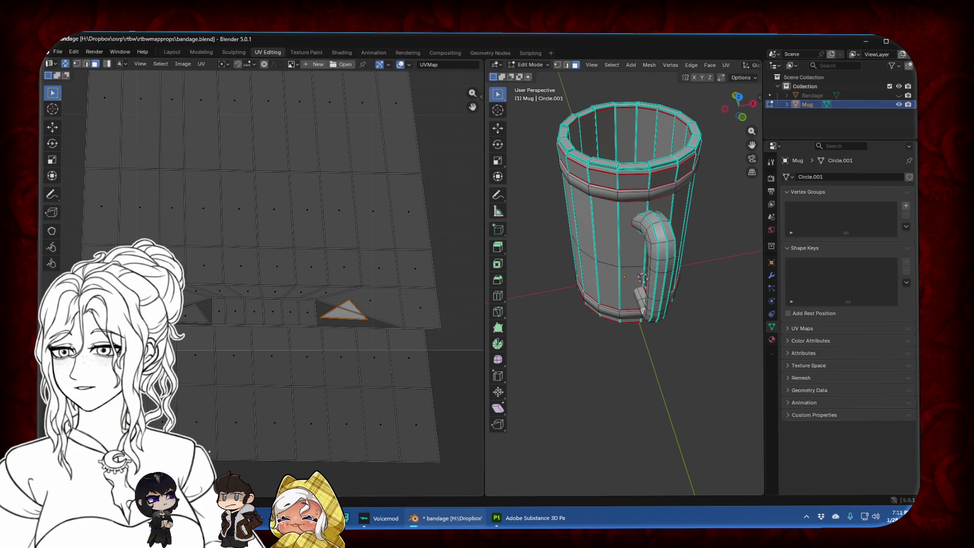